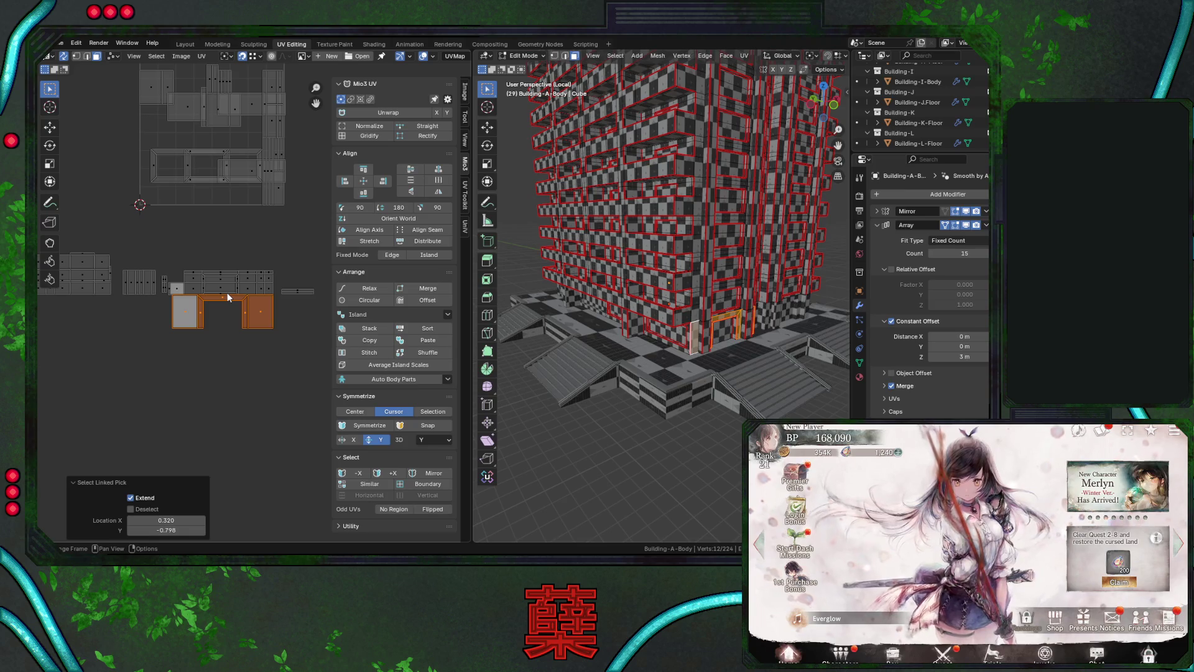
Snap the 2D cursor to the selected corner vertex of the door island.
{"action": "middle_click_drag", "start_coordinate": [623, 332], "coordinate": [718, 284]}
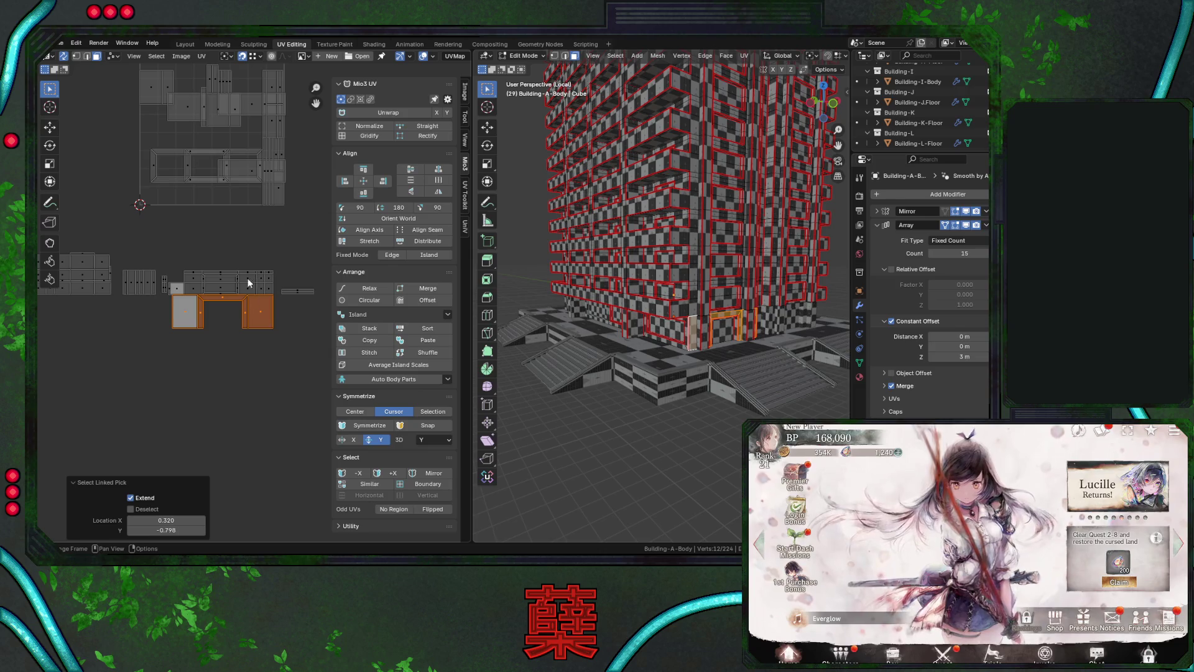
{"action": "scroll", "coordinate": [251, 309], "scroll_direction": "up", "scroll_amount": 2}
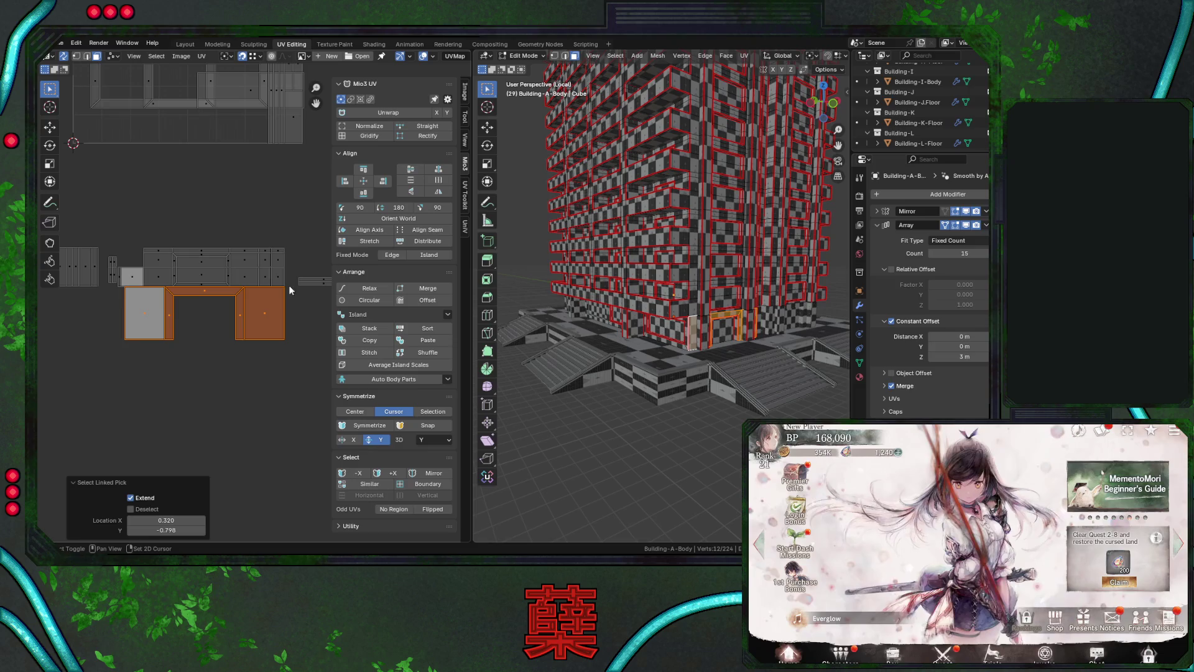
{"action": "left_click", "coordinate": [64, 56]}
{"action": "key", "text": "shift+s"}
{"action": "left_click", "coordinate": [277, 299]}
{"action": "left_click", "coordinate": [63, 56]}
Set Pivot to 2D Cursor and scale the U-shaped door island down to 0.881.
{"action": "key", "text": "s"}
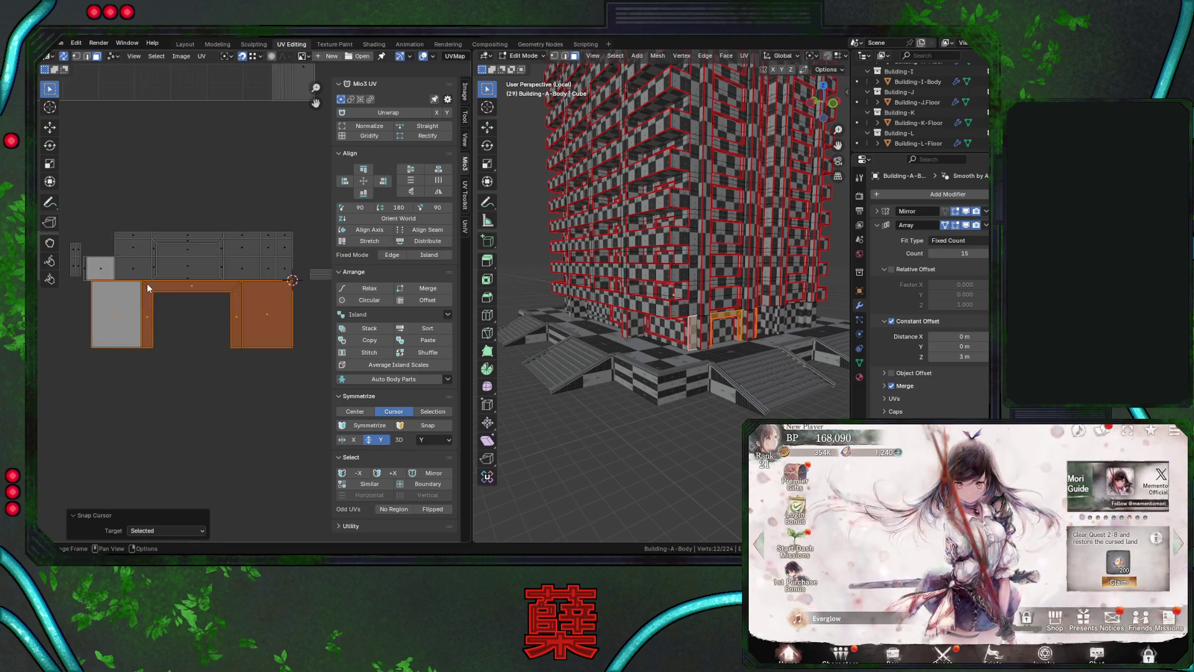
{"action": "key", "text": "Escape"}
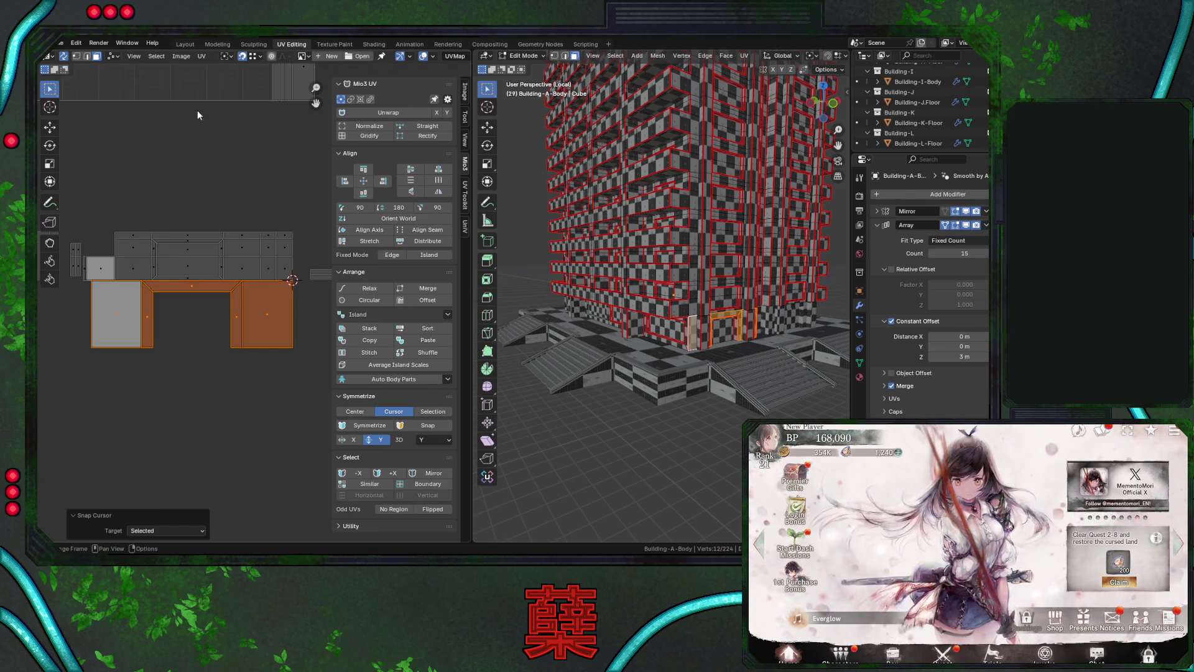
{"action": "left_click", "coordinate": [225, 56]}
{"action": "left_click", "coordinate": [267, 105]}
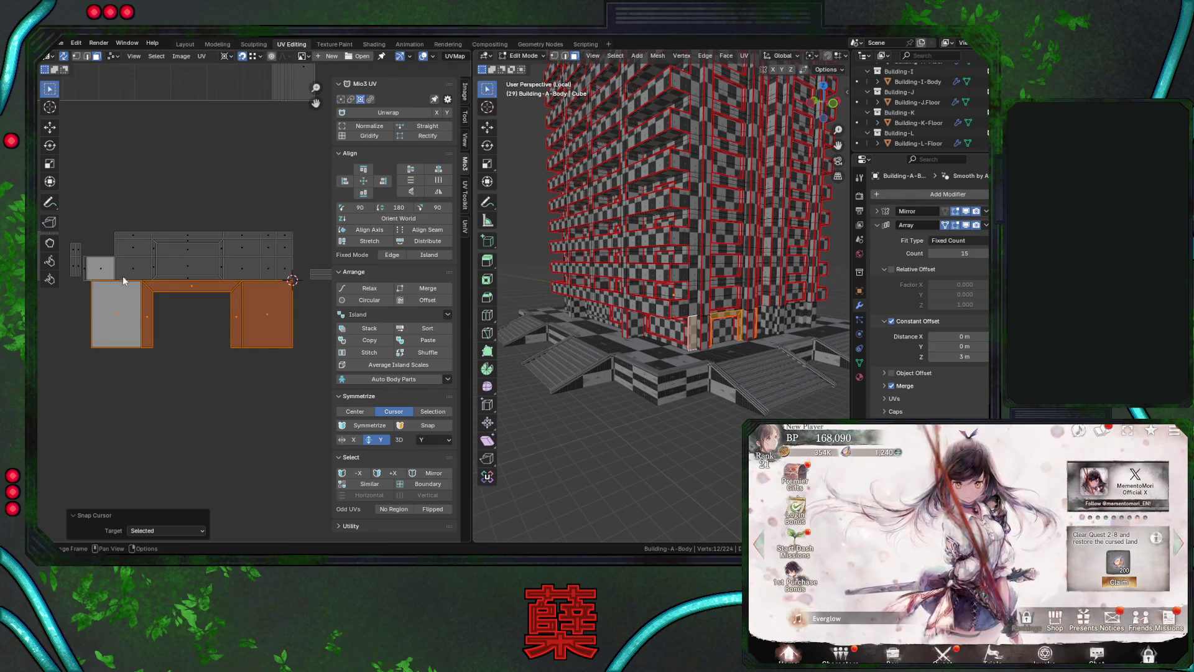
{"action": "key", "text": "s"}
{"action": "left_click", "coordinate": [127, 230]}
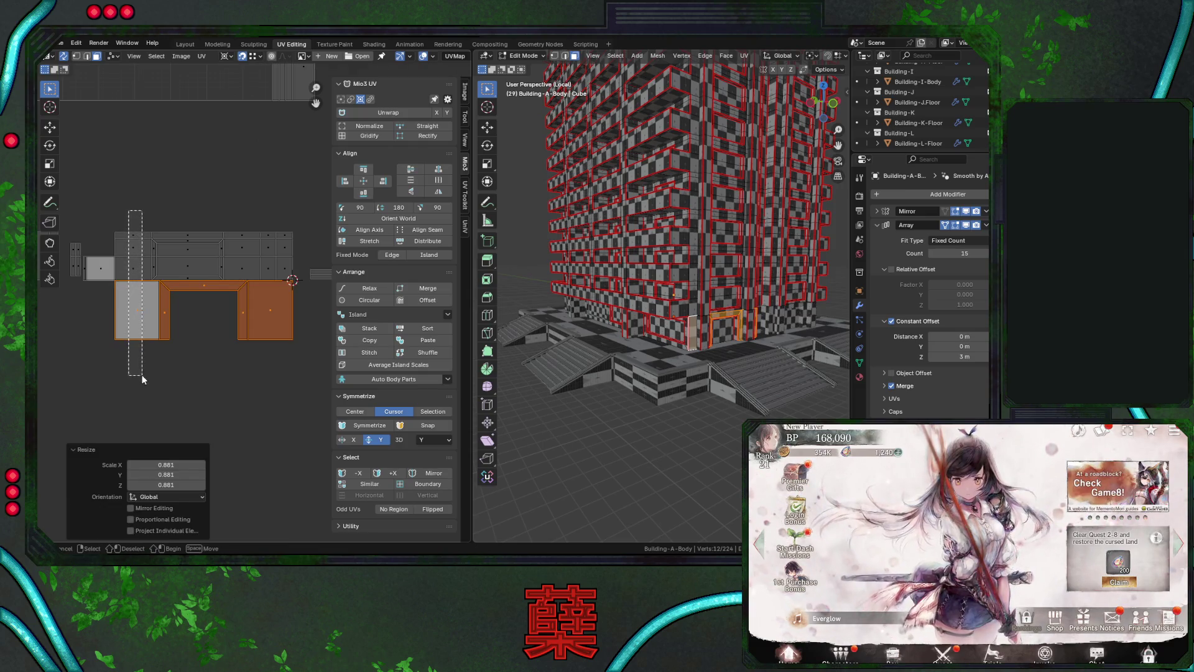
Nudge the U-shaped door island slightly left along the X axis.
{"action": "left_click", "coordinate": [133, 255]}
{"action": "mouse_move", "coordinate": [600, 409]}
{"action": "middle_mouse_down"}
{"action": "mouse_move", "coordinate": [666, 359]}
{"action": "mouse_move", "coordinate": [628, 358]}
{"action": "middle_mouse_up"}
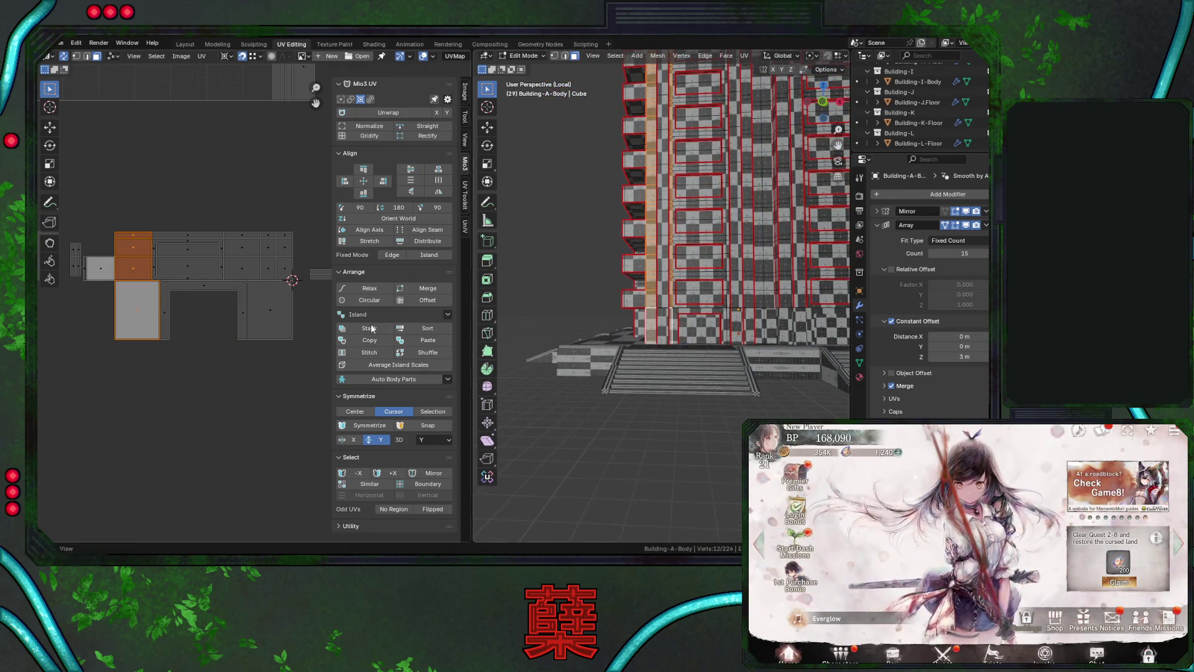
{"action": "left_click_drag", "start_coordinate": [278, 219], "coordinate": [297, 304]}
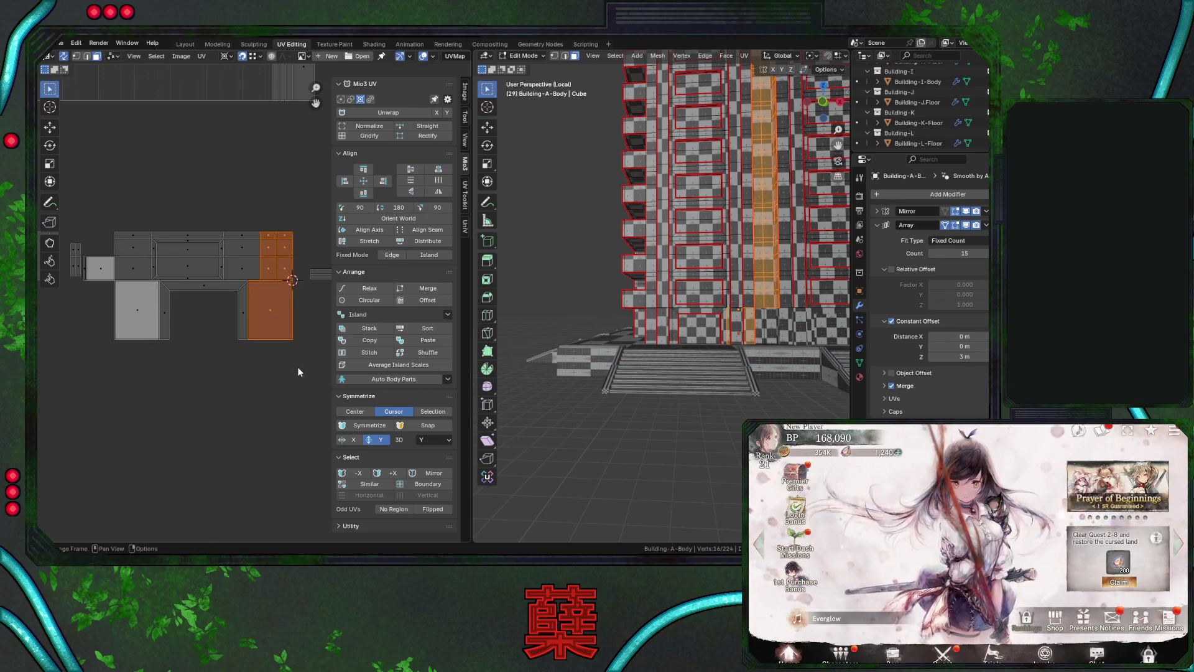
{"action": "left_click", "coordinate": [289, 342]}
{"action": "key", "text": "ctrl+z"}
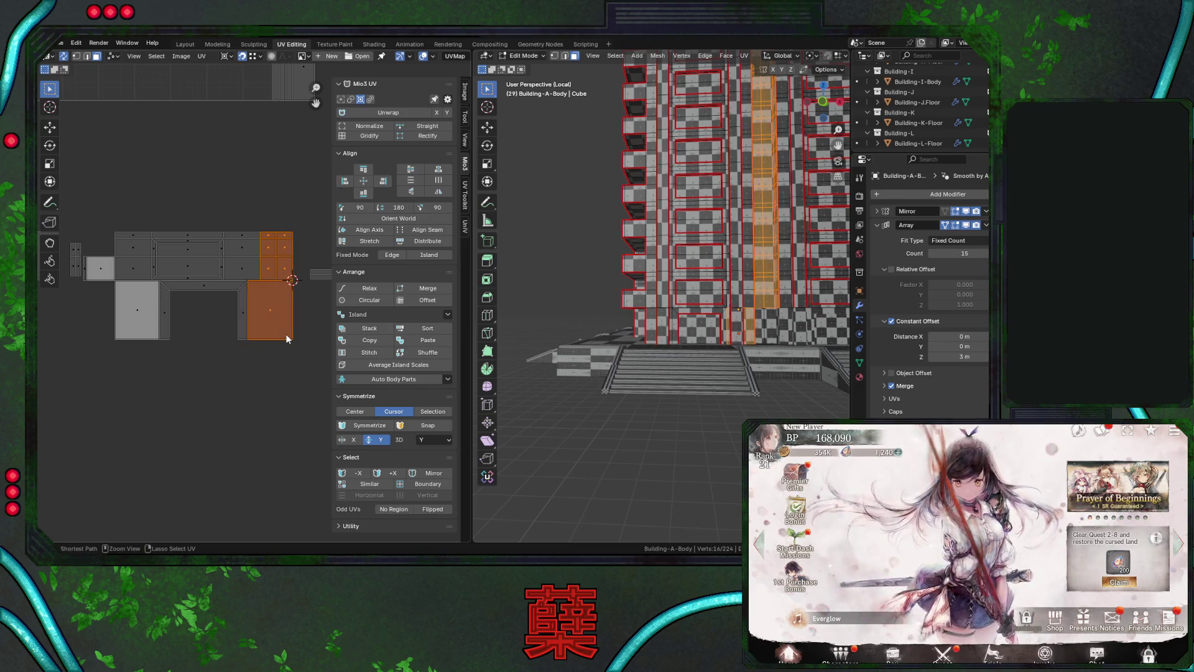
{"action": "key", "text": "ctrl+z"}
{"action": "key", "text": "ctrl+z"}
{"action": "key", "text": "ctrl+z"}
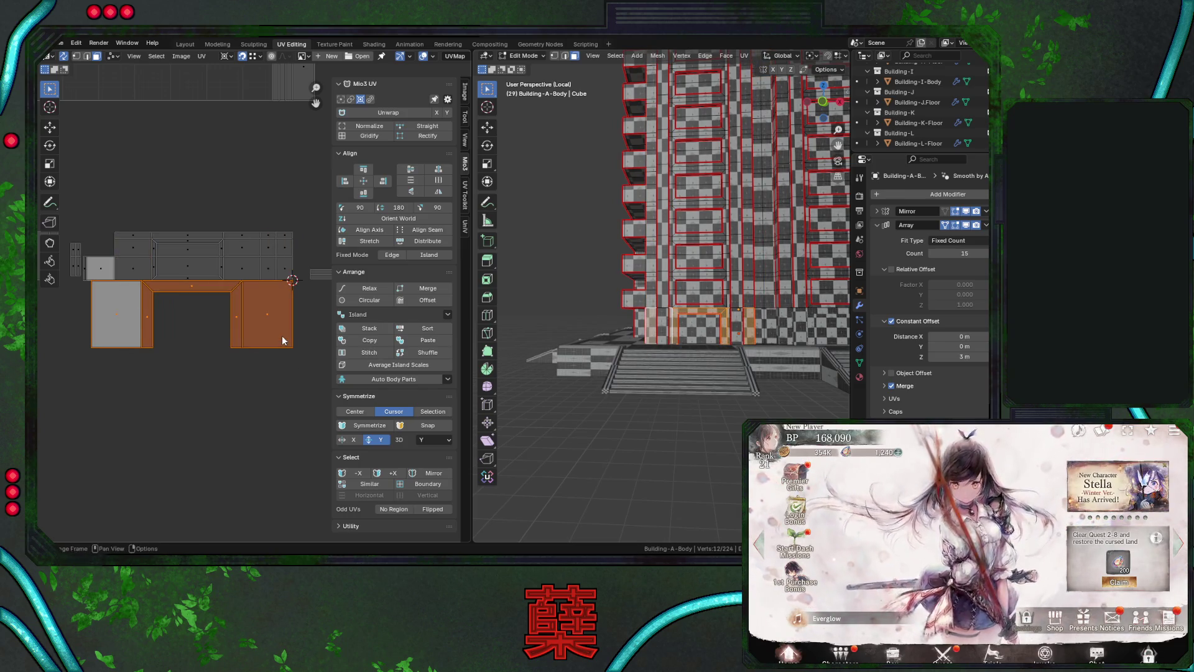
{"action": "key", "text": "g"}
{"action": "key", "text": "x"}
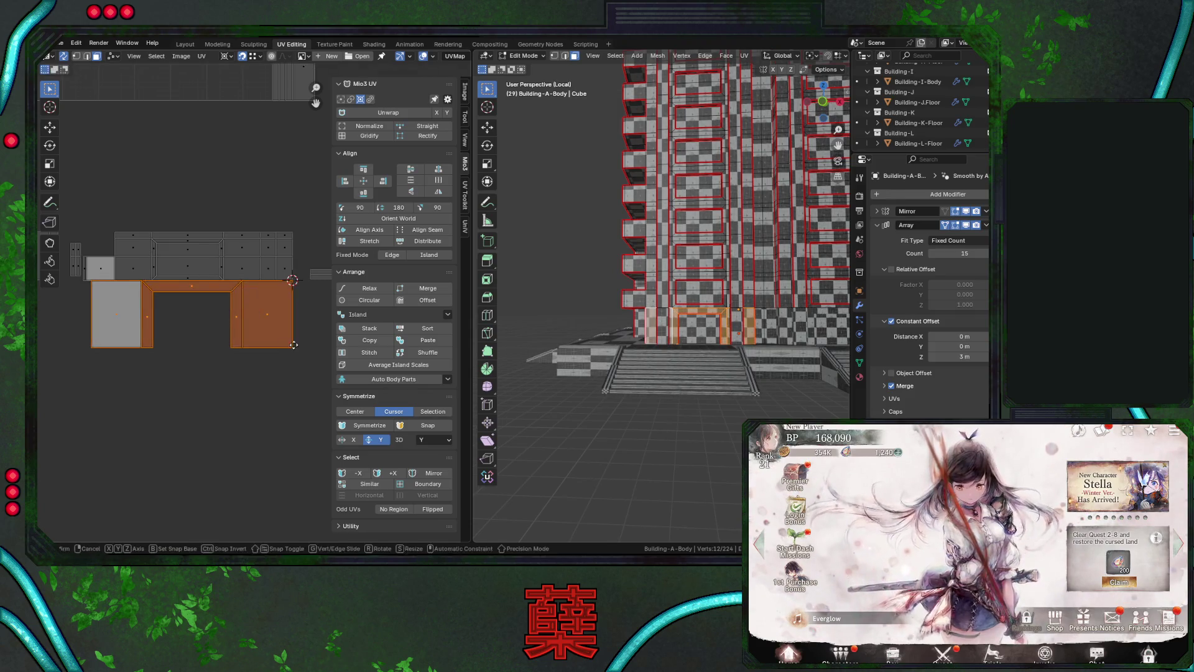
{"action": "left_click", "coordinate": [262, 344]}
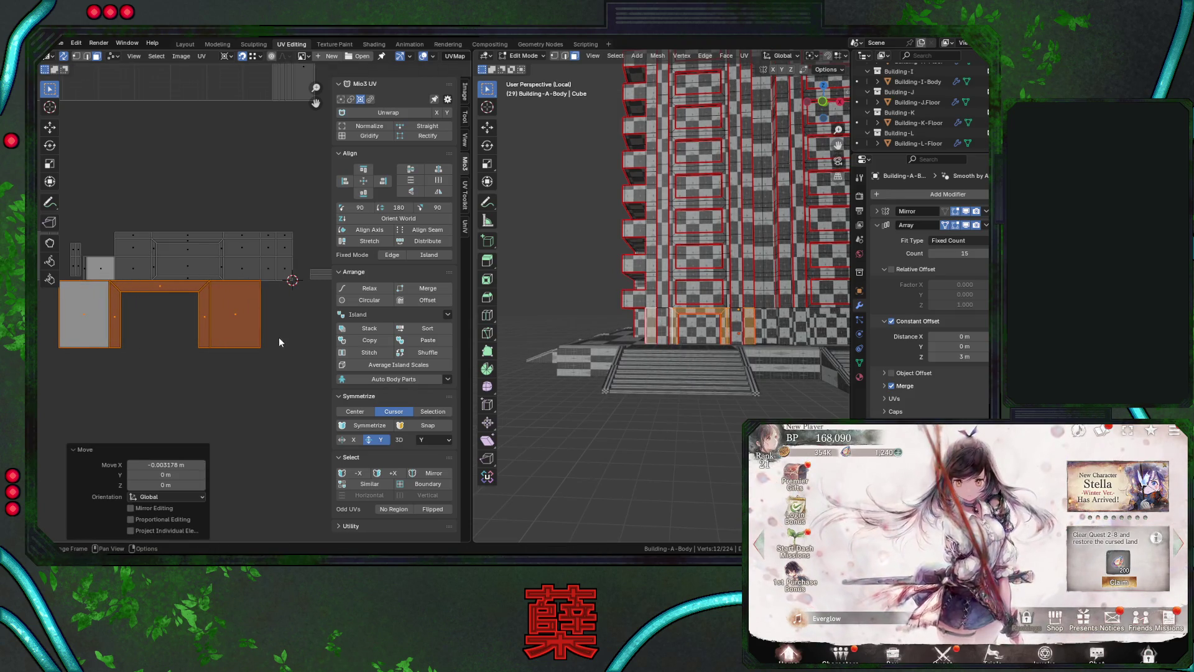
Box-select the two lower-left door islands.
{"action": "left_click_drag", "start_coordinate": [130, 222], "coordinate": [147, 286]}
{"action": "mouse_move", "coordinate": [55, 395]}
{"action": "left_mouse_down"}
{"action": "mouse_move", "coordinate": [169, 312]}
{"action": "mouse_move", "coordinate": [260, 288]}
{"action": "mouse_move", "coordinate": [269, 300]}
{"action": "left_mouse_up"}
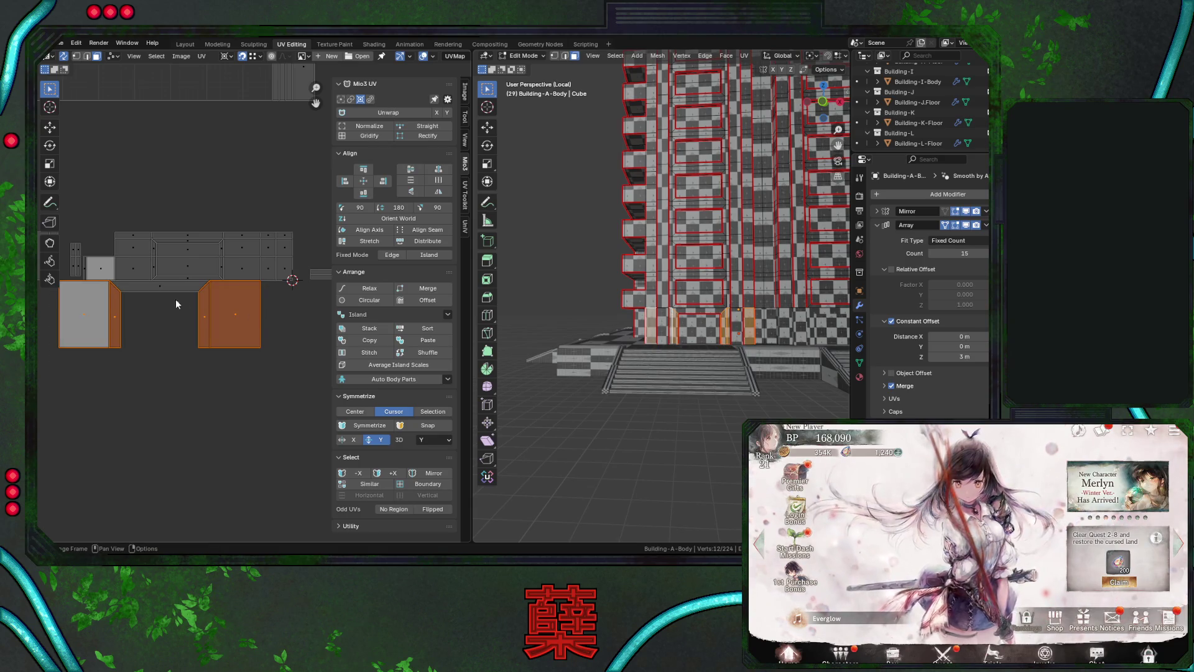
{"action": "scroll", "coordinate": [232, 337], "scroll_direction": "down", "scroll_amount": 5}
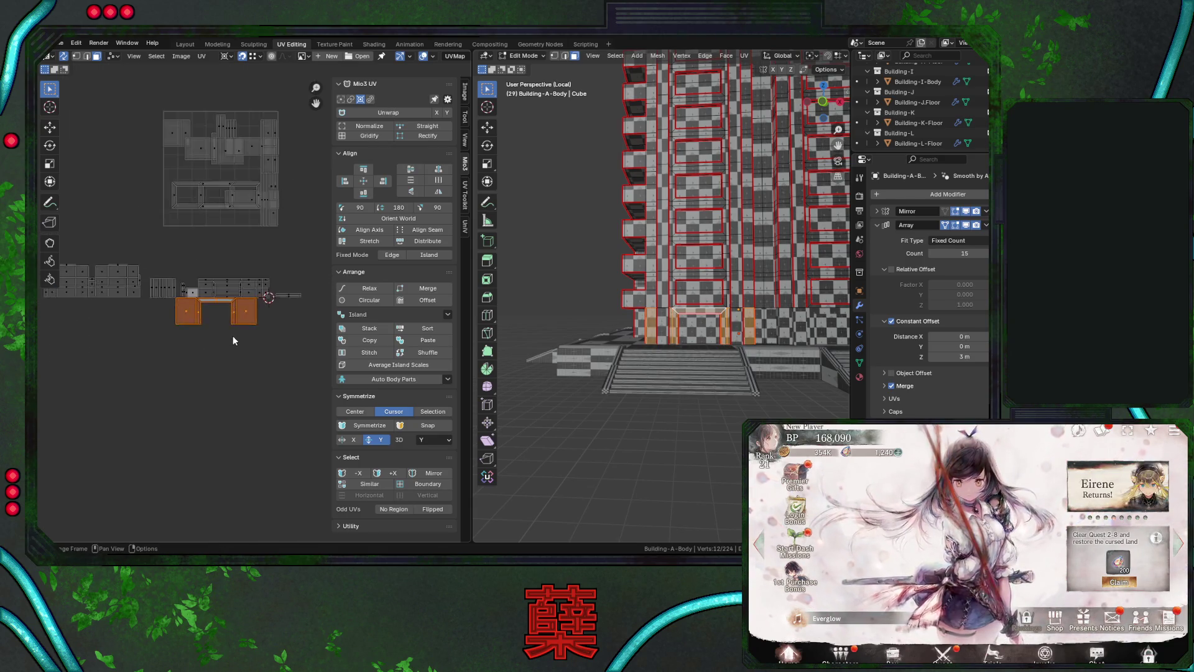
Try Average Island Scales on all islands, then undo it.
{"action": "key", "text": "a"}
{"action": "left_click", "coordinate": [370, 365]}
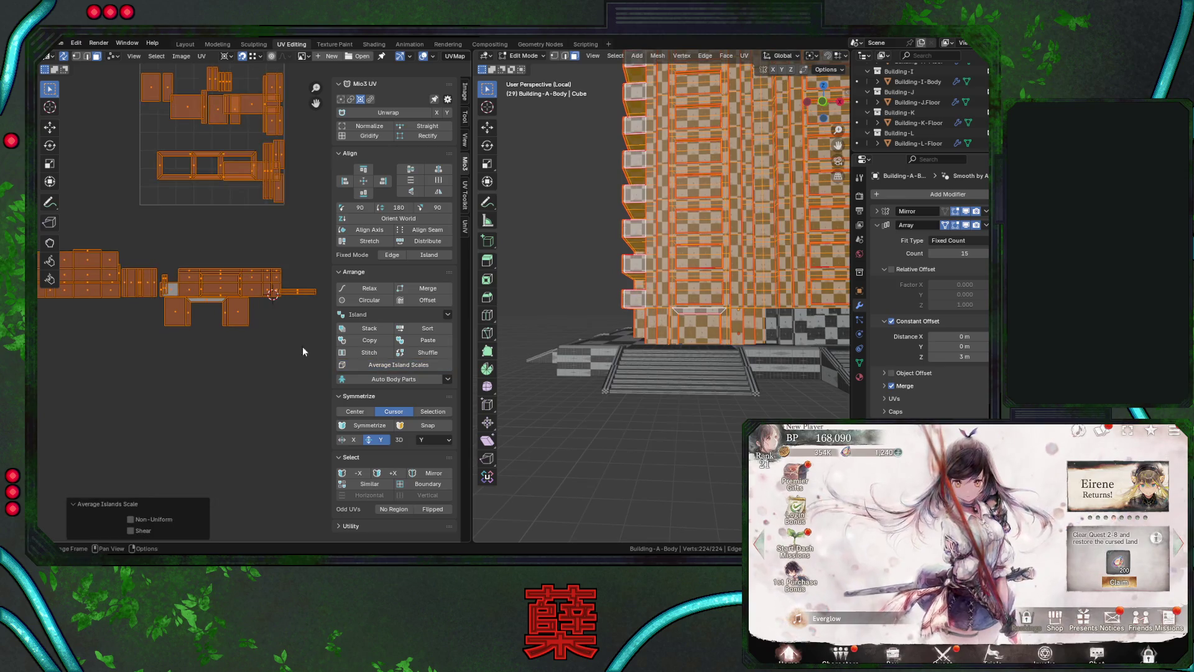
{"action": "key", "text": "ctrl+z"}
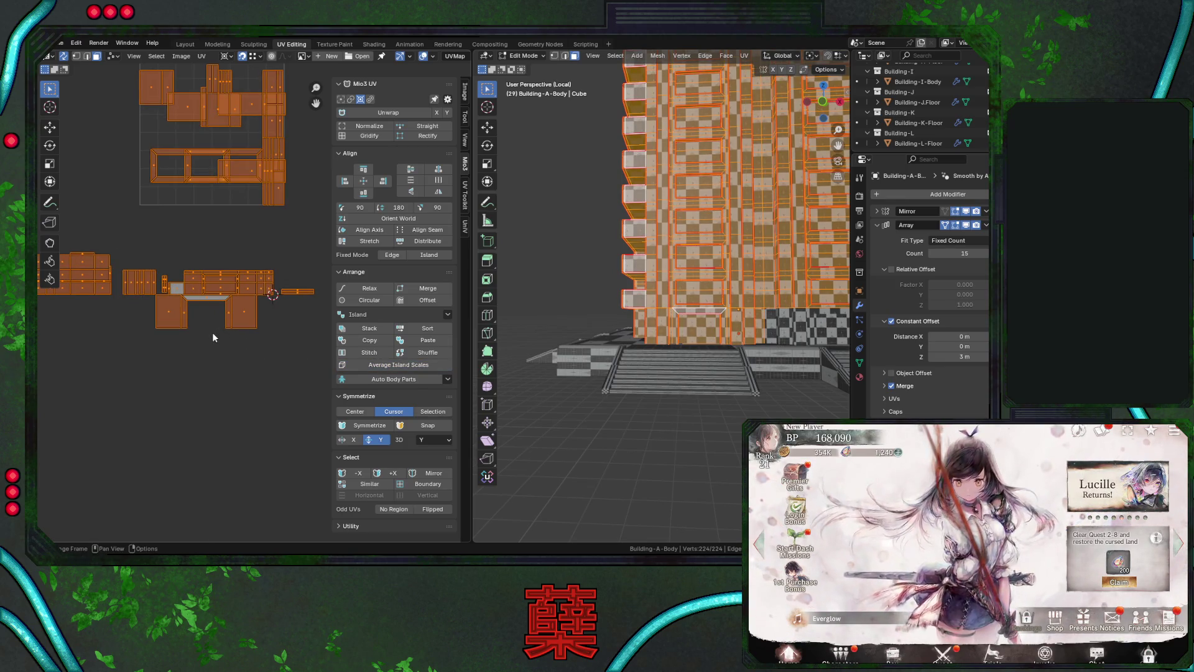
{"action": "key", "text": "ctrl+z"}
Select the door islands and snap the 2D cursor to a corner vertex.
{"action": "left_click", "coordinate": [151, 339]}
{"action": "left_click_drag", "start_coordinate": [149, 353], "coordinate": [254, 296]}
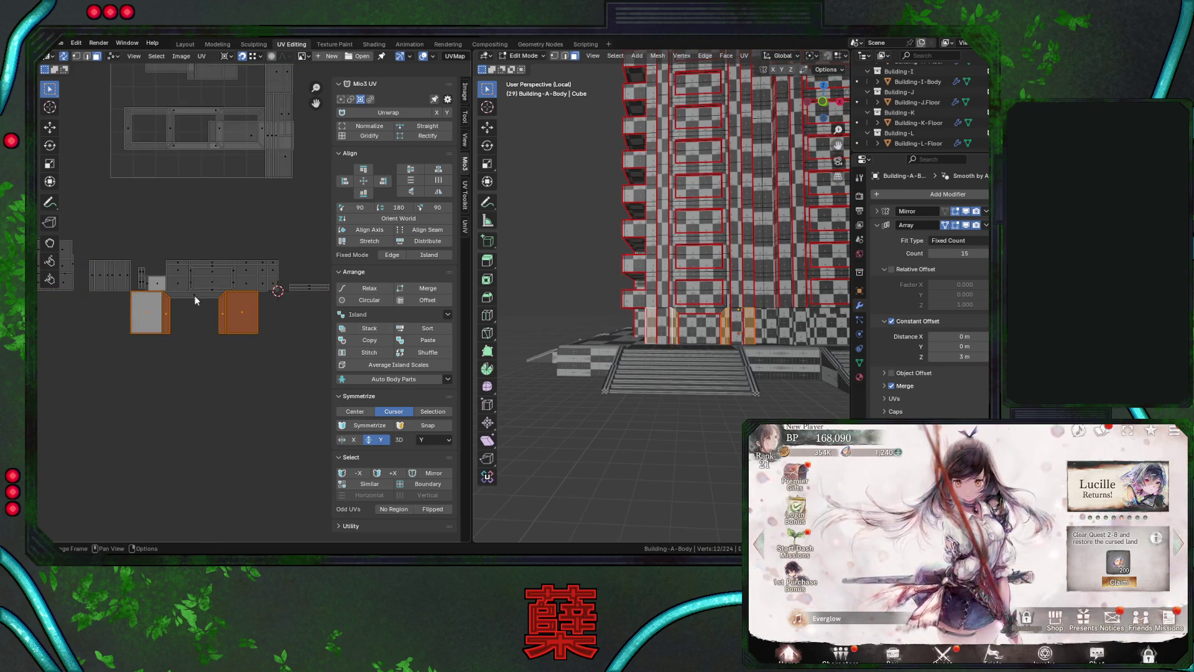
{"action": "left_click", "coordinate": [197, 296]}
{"action": "key", "text": "1"}
{"action": "left_click", "coordinate": [257, 299]}
{"action": "key", "text": "shift+s"}
{"action": "left_click", "coordinate": [261, 314]}
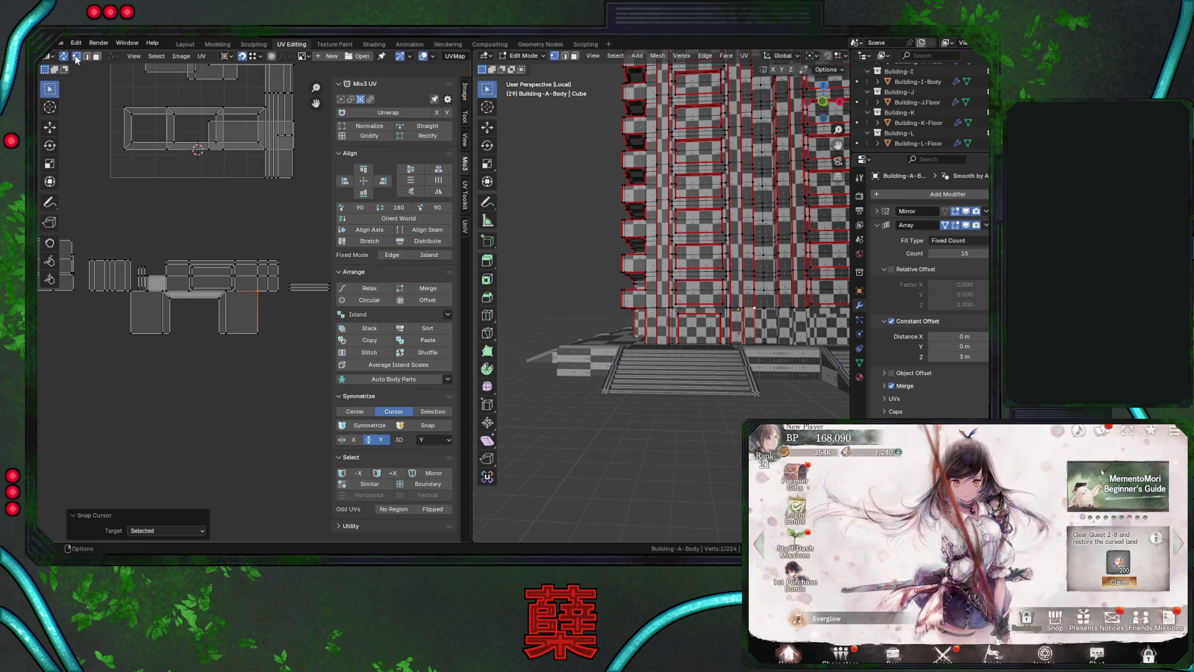
Switch to face selection and box-select the door islands.
{"action": "left_click", "coordinate": [64, 56]}
{"action": "left_click", "coordinate": [64, 56]}
{"action": "left_click", "coordinate": [96, 56]}
{"action": "left_click_drag", "start_coordinate": [123, 356], "coordinate": [265, 296]}
{"action": "scroll", "coordinate": [263, 311], "scroll_direction": "up", "scroll_amount": 3}
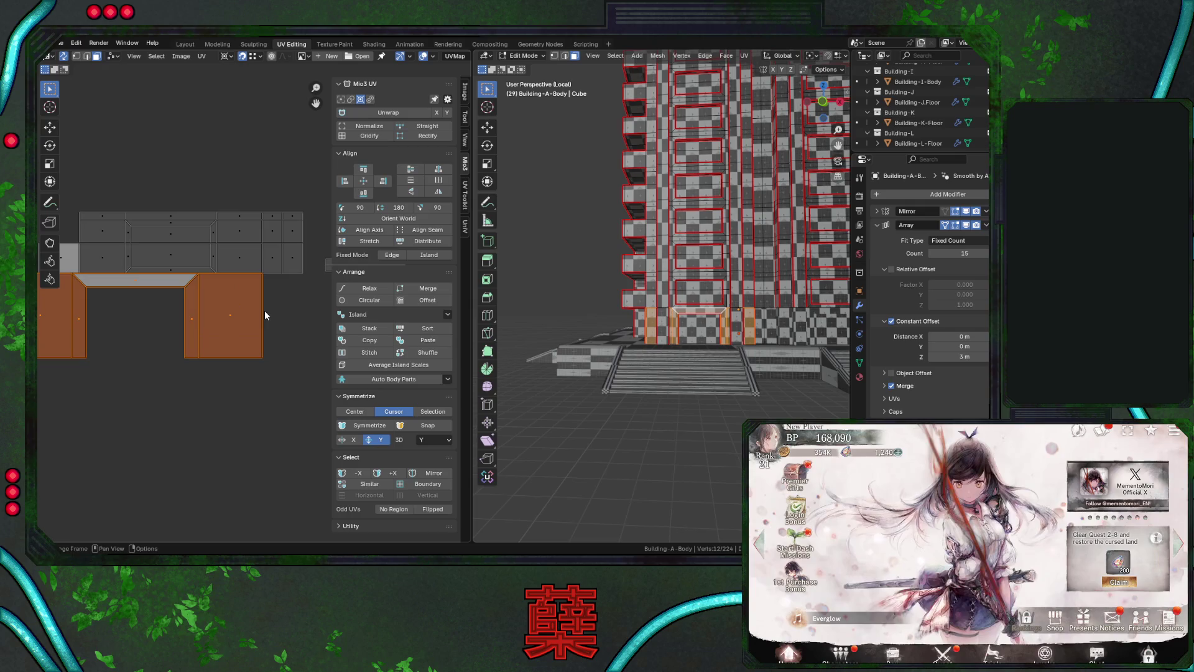
Re-snap the 2D cursor to the corner vertex and shrink the door islands to 0.721.
{"action": "left_click", "coordinate": [64, 56]}
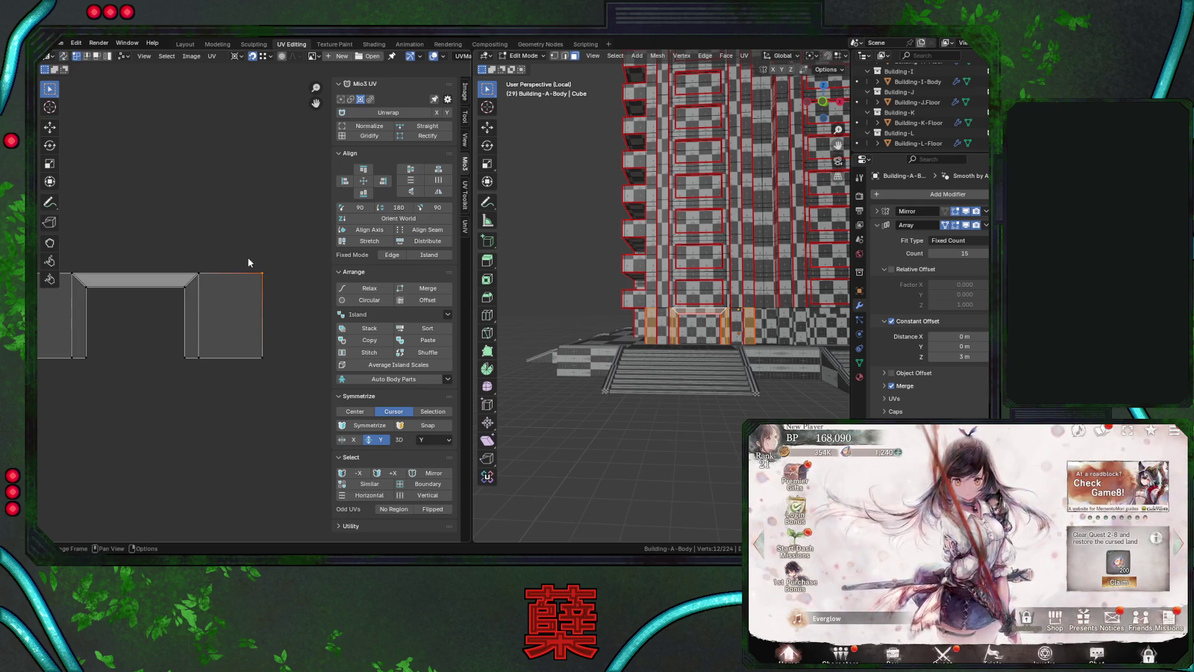
{"action": "key", "text": "shift+s"}
{"action": "left_click", "coordinate": [281, 365]}
{"action": "left_click", "coordinate": [64, 56]}
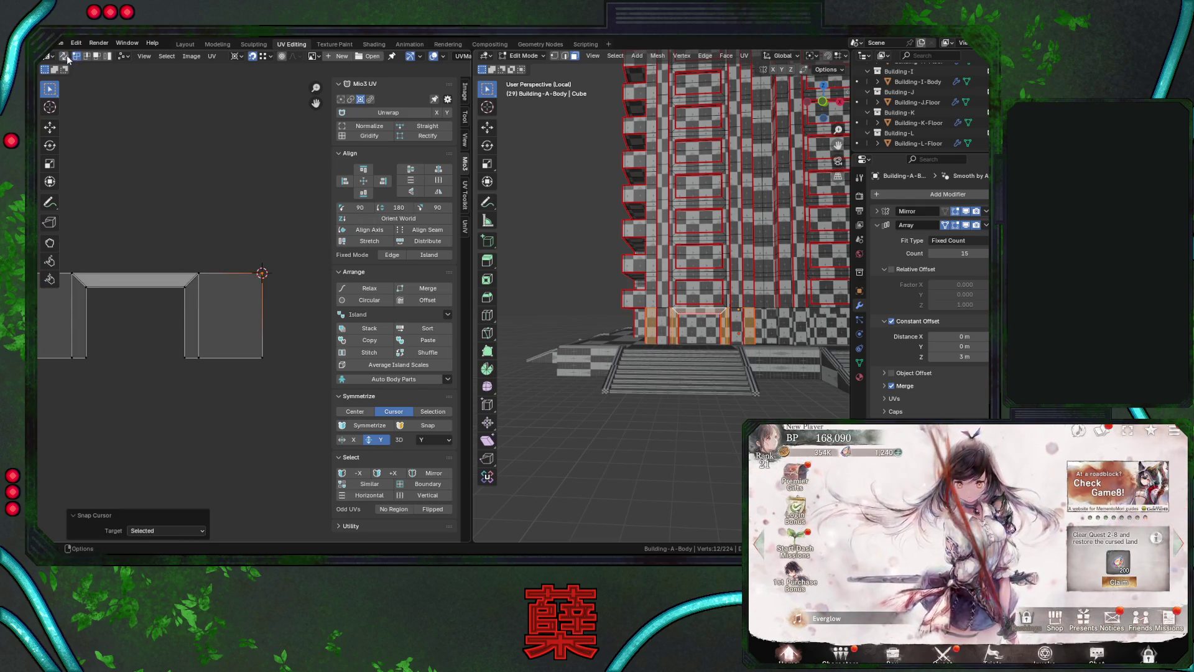
{"action": "key", "text": "s"}
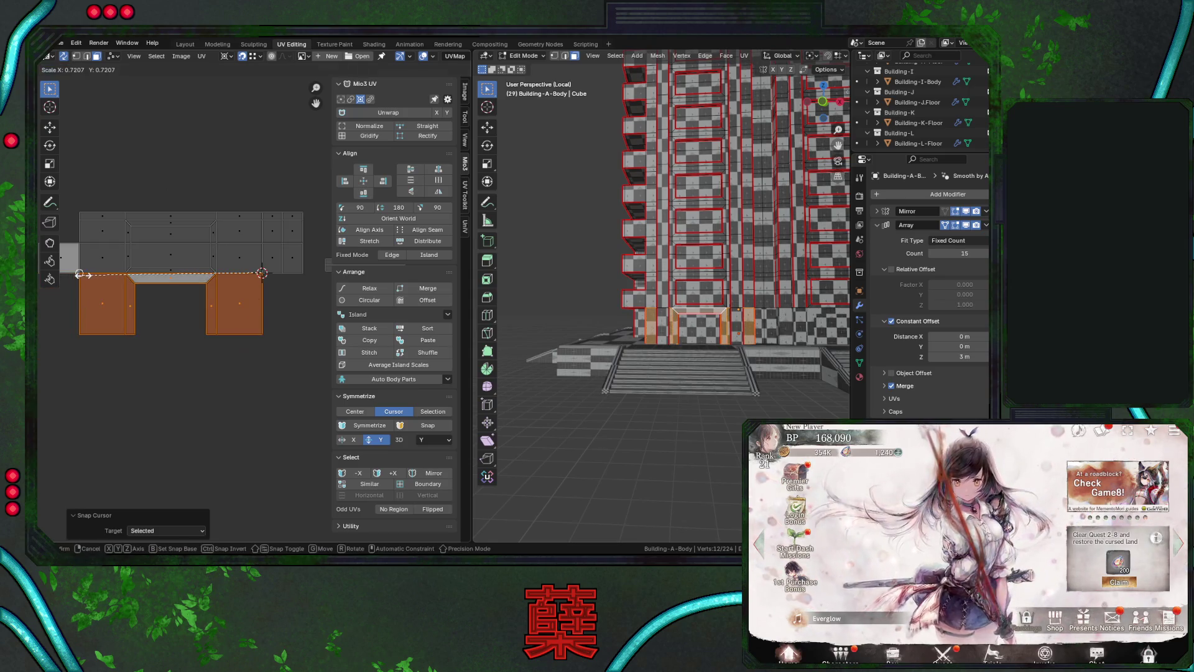
{"action": "key", "text": "Return"}
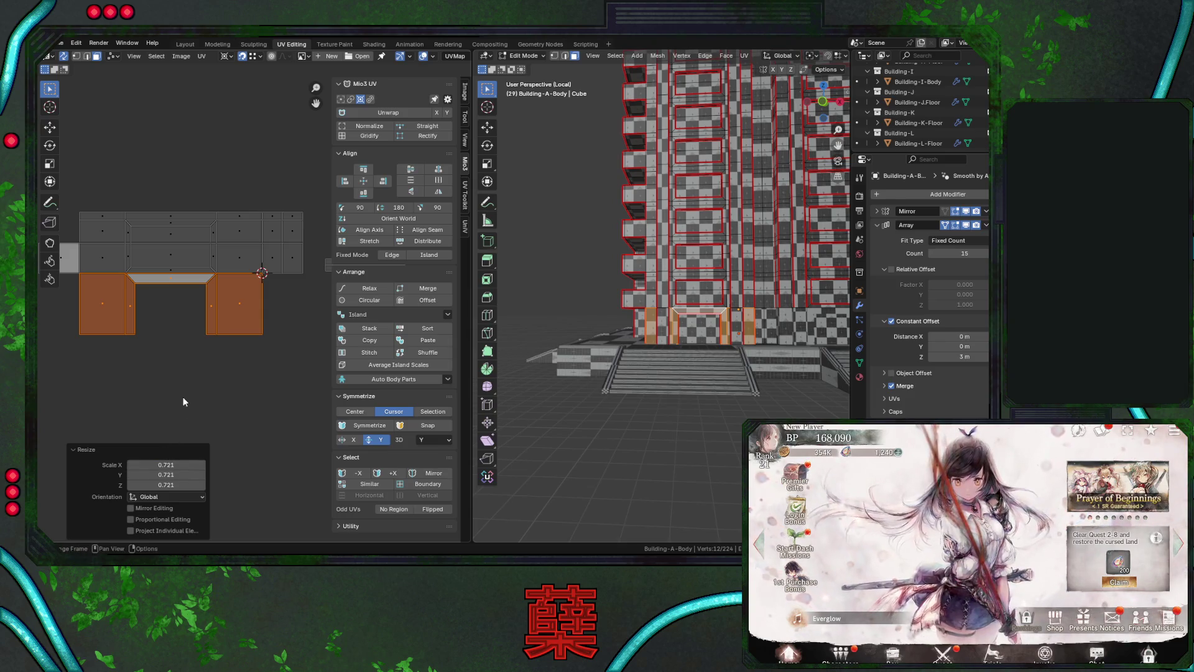
Scale the islands in the upper UV square to 0.721 around the 2D cursor.
{"action": "scroll", "coordinate": [183, 398], "scroll_direction": "down", "scroll_amount": 3}
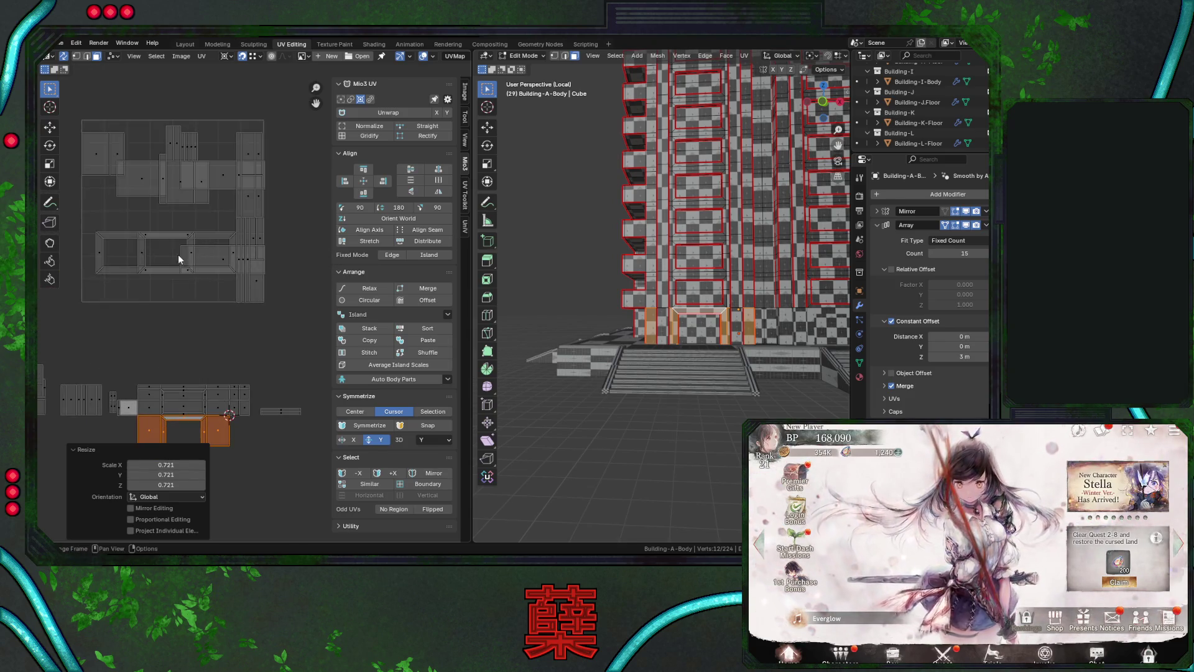
{"action": "scroll", "coordinate": [102, 152], "scroll_direction": "down", "scroll_amount": 2}
{"action": "left_click_drag", "start_coordinate": [102, 144], "coordinate": [278, 308]}
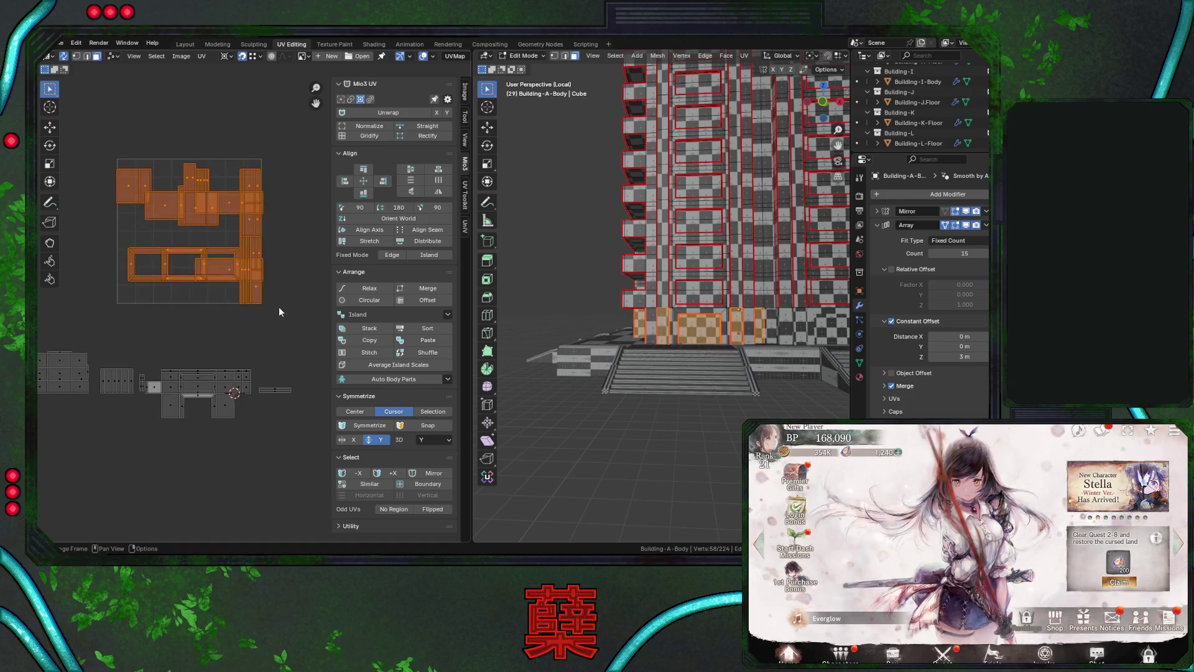
{"action": "left_click", "coordinate": [225, 56]}
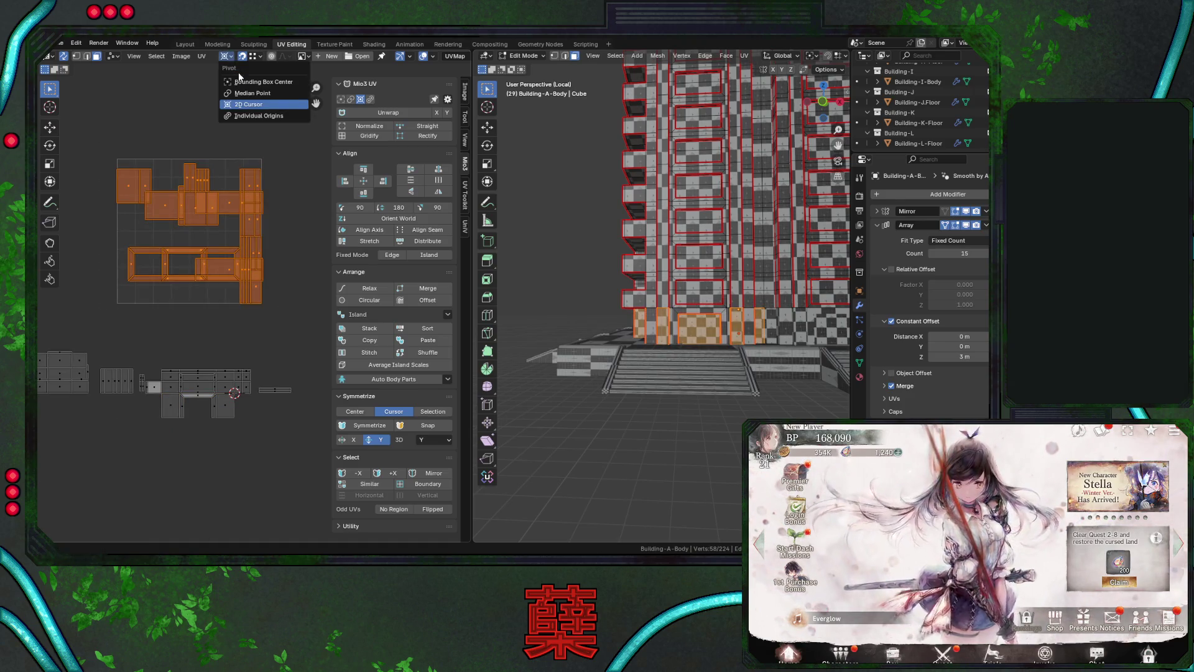
{"action": "left_click", "coordinate": [262, 103]}
{"action": "key", "text": "s"}
{"action": "key", "text": "Return"}
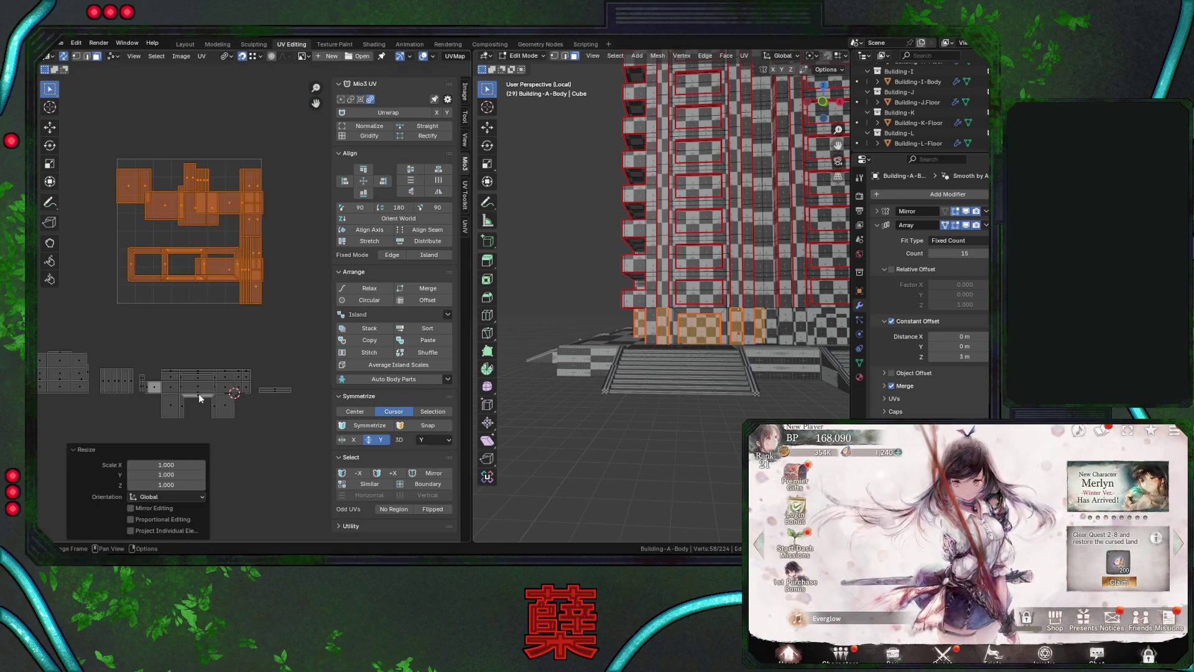
{"action": "mouse_move", "coordinate": [170, 465]}
{"action": "left_mouse_down"}
{"action": "mouse_move", "coordinate": [149, 465]}
{"action": "mouse_move", "coordinate": [170, 468]}
{"action": "left_mouse_up"}
Select the whole rectangular island and drag it down-left.
{"action": "left_click", "coordinate": [155, 273]}
{"action": "key", "text": "l"}
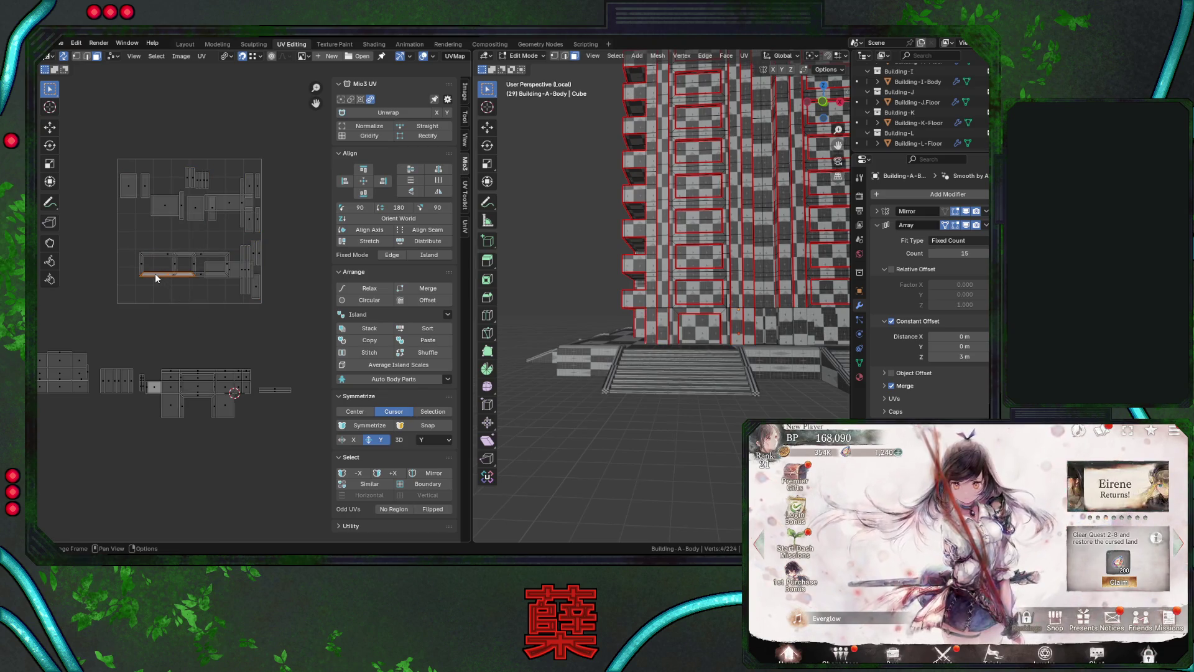
{"action": "middle_click_drag", "start_coordinate": [547, 335], "coordinate": [475, 330]}
{"action": "middle_click_drag", "start_coordinate": [296, 356], "coordinate": [378, 325]}
Move the window-frame island down-left into its new spot, changing the pivot setting.
{"action": "key", "text": "g"}
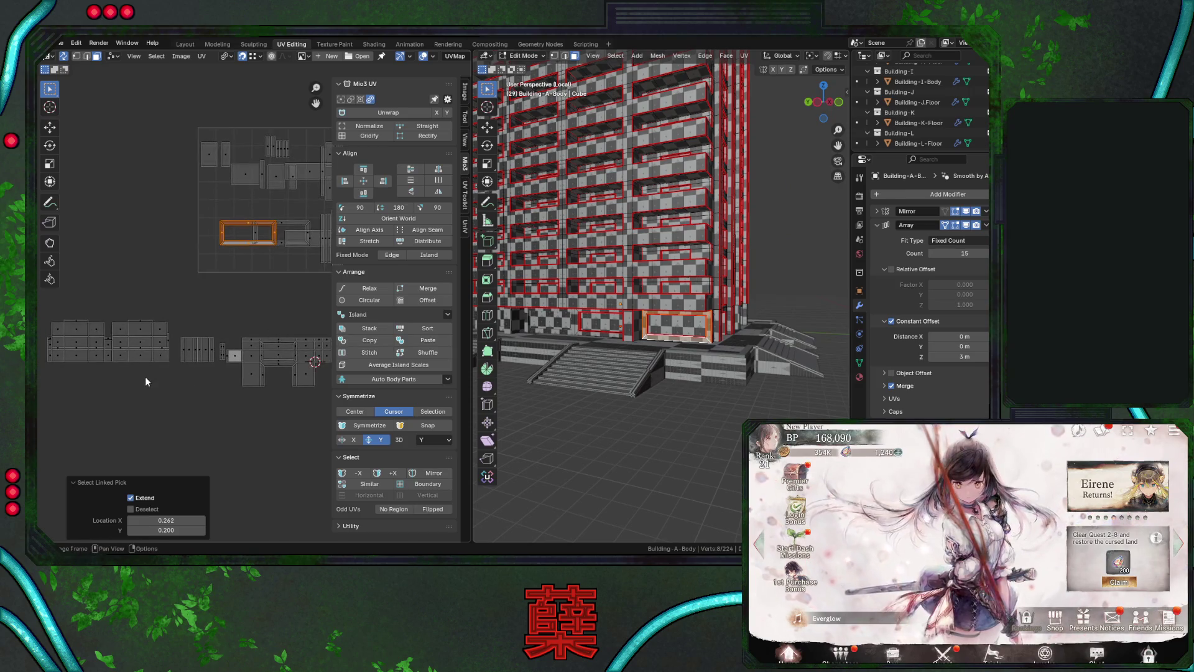
{"action": "left_click", "coordinate": [144, 384]}
{"action": "key", "text": "g"}
{"action": "left_click", "coordinate": [152, 428]}
{"action": "left_click", "coordinate": [227, 56]}
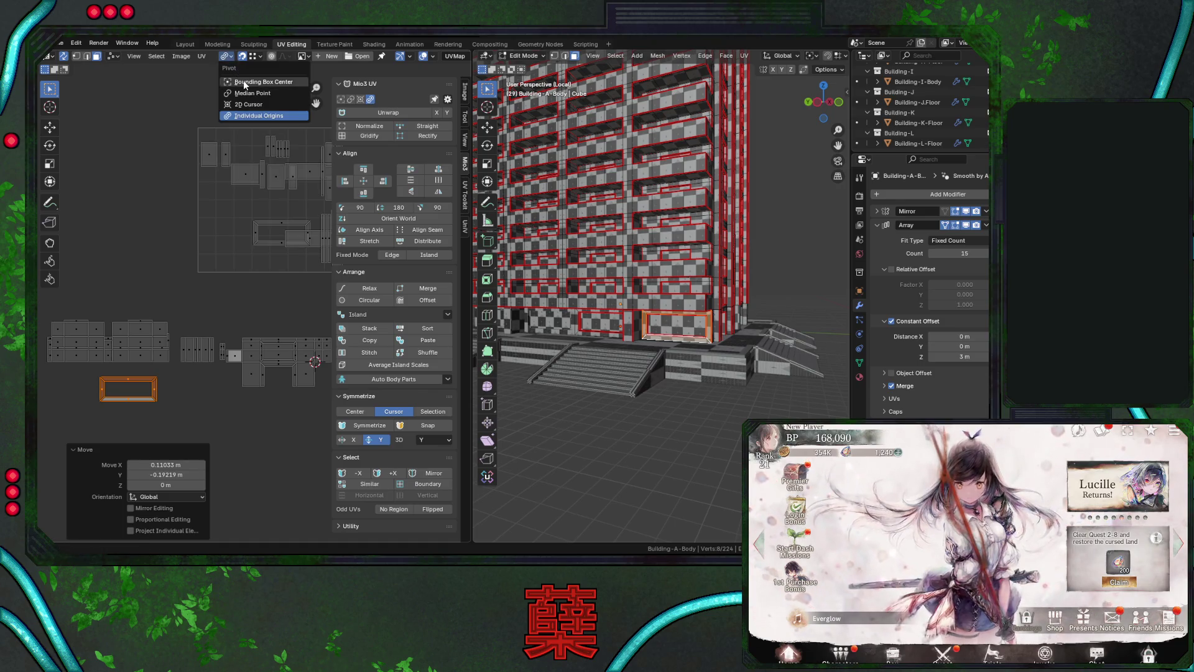
{"action": "left_click", "coordinate": [244, 73]}
{"action": "key", "text": "g"}
{"action": "left_click", "coordinate": [168, 360]}
{"action": "middle_click_drag", "start_coordinate": [177, 387], "coordinate": [208, 366]}
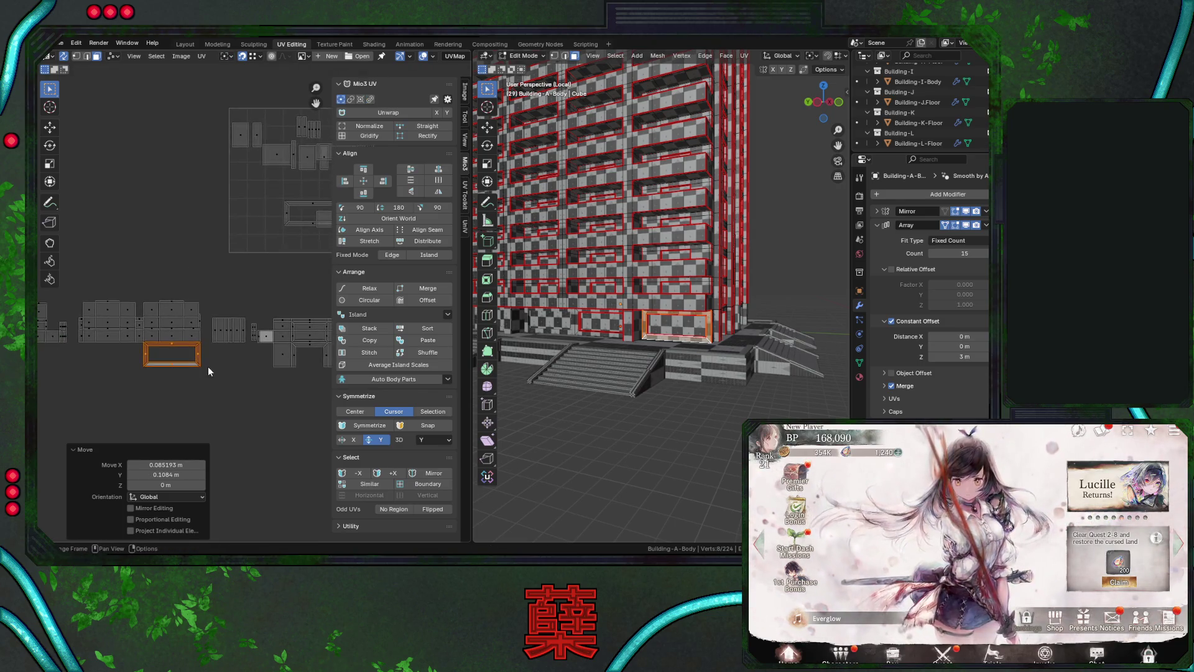
Move another UV island down-left, cancelling a further adjustment.
{"action": "left_click", "coordinate": [293, 224]}
{"action": "key", "text": "l"}
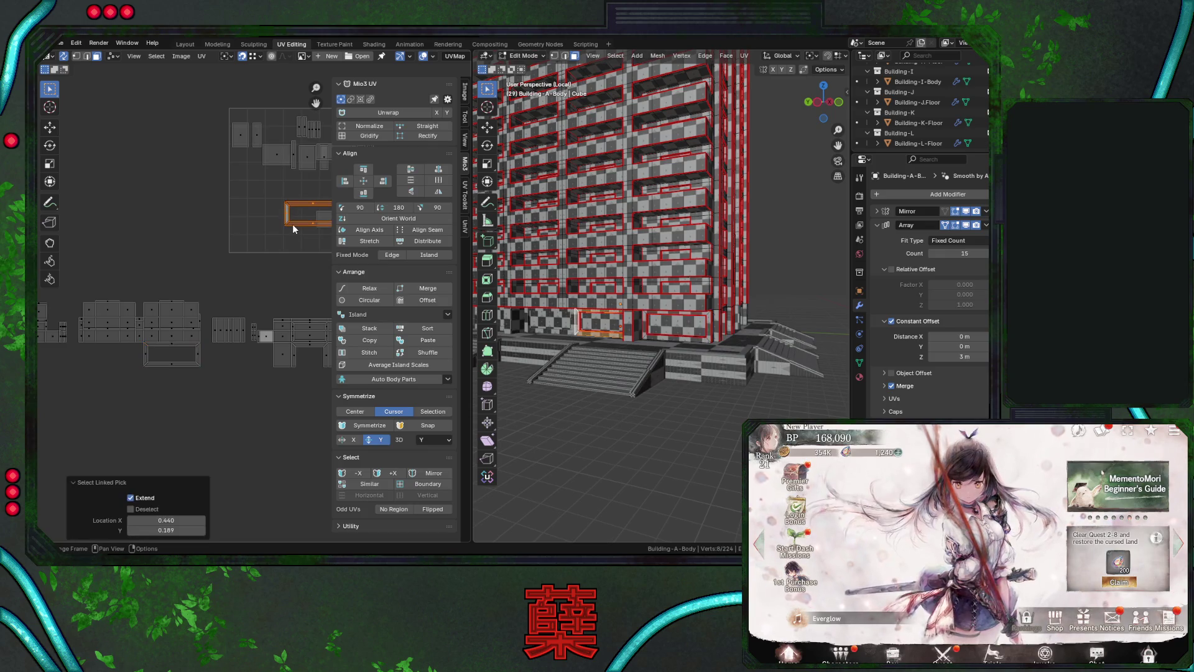
{"action": "key", "text": "g"}
{"action": "left_click", "coordinate": [94, 342]}
{"action": "middle_click_drag", "start_coordinate": [95, 341], "coordinate": [173, 312]}
{"action": "key", "text": "g"}
{"action": "right_click", "coordinate": [206, 318]}
Box-select the block of window islands and their rows.
{"action": "left_click_drag", "start_coordinate": [163, 244], "coordinate": [209, 363]}
{"action": "left_click", "coordinate": [233, 371]}
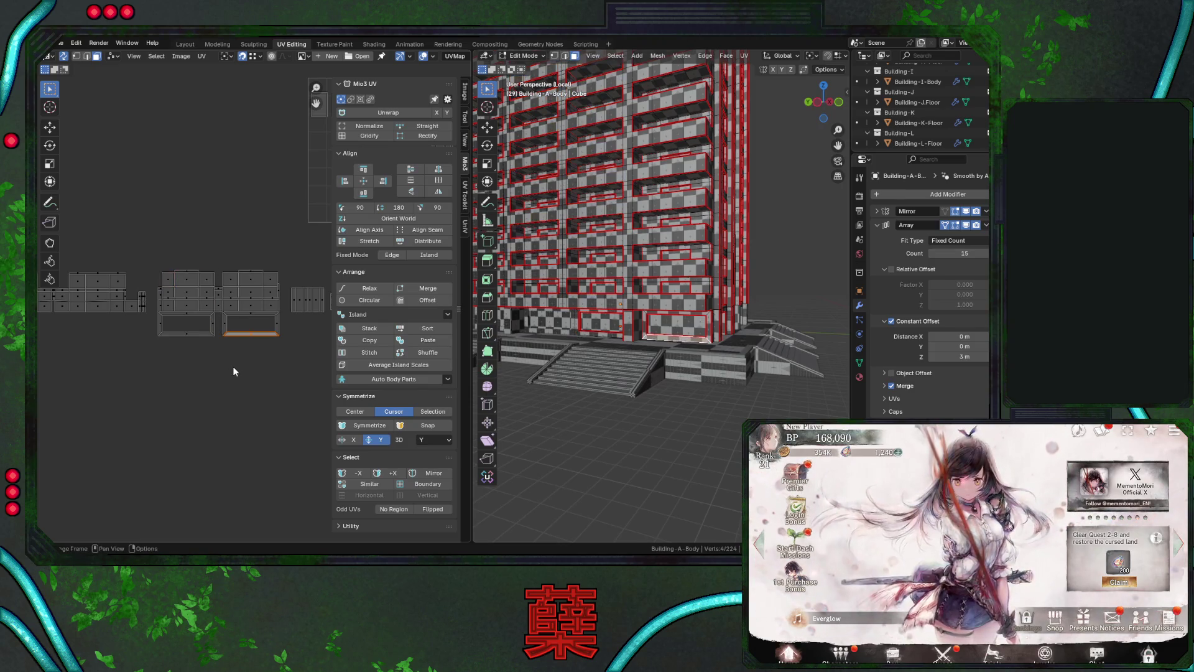
{"action": "left_click_drag", "start_coordinate": [153, 297], "coordinate": [214, 363]}
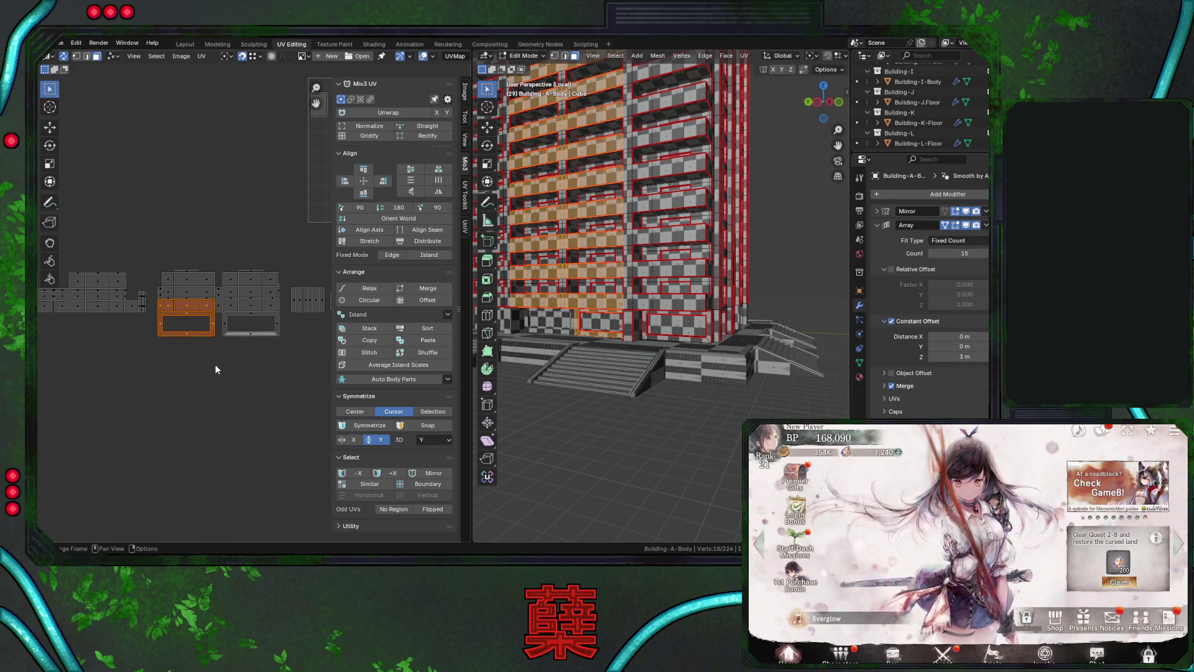
{"action": "left_click", "coordinate": [213, 365]}
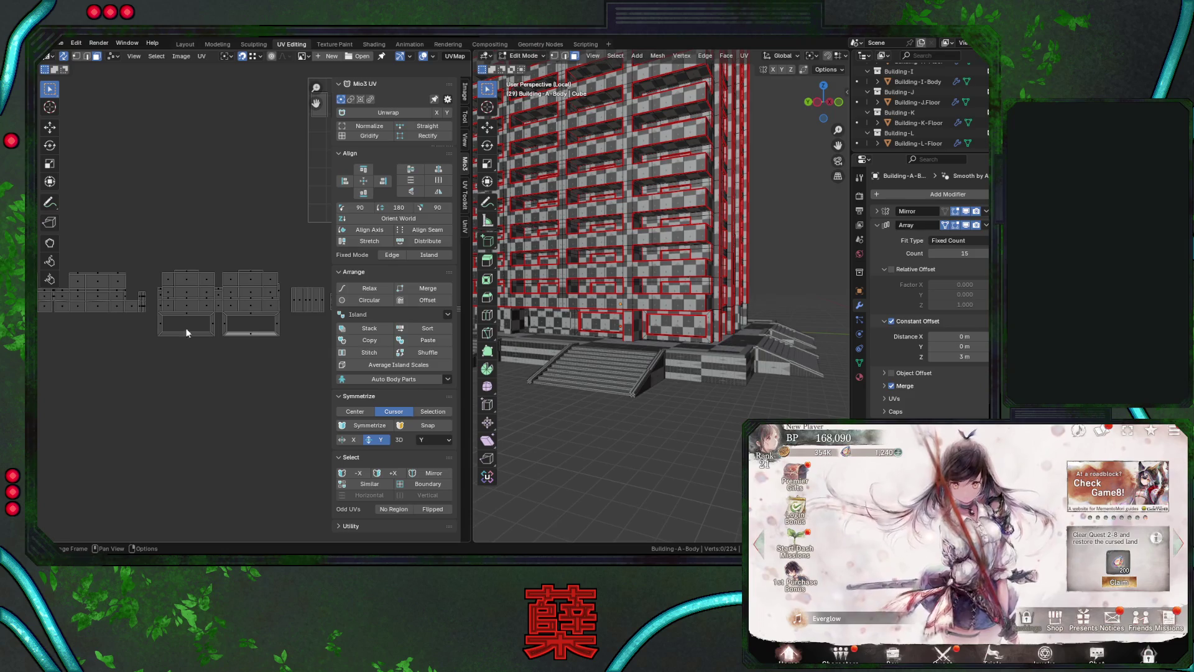
{"action": "left_click_drag", "start_coordinate": [162, 264], "coordinate": [217, 287]}
Deselect everything, save City.blend, then select an island in the atlas square.
{"action": "mouse_move", "coordinate": [610, 268]}
{"action": "middle_mouse_down"}
{"action": "mouse_move", "coordinate": [653, 317]}
{"action": "mouse_move", "coordinate": [646, 345]}
{"action": "middle_mouse_up"}
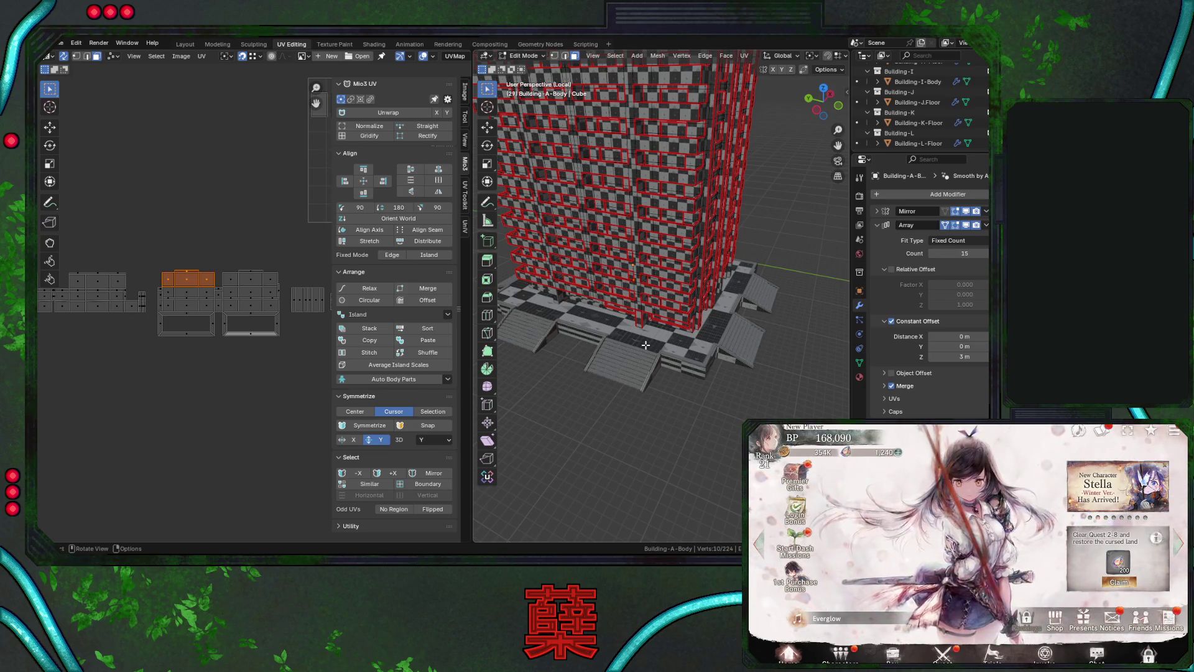
{"action": "middle_click_drag", "start_coordinate": [646, 345], "coordinate": [688, 318]}
{"action": "key", "text": "alt+a"}
{"action": "key", "text": "ctrl+s"}
{"action": "middle_click_drag", "start_coordinate": [192, 280], "coordinate": [135, 273]}
{"action": "left_click", "coordinate": [159, 103]}
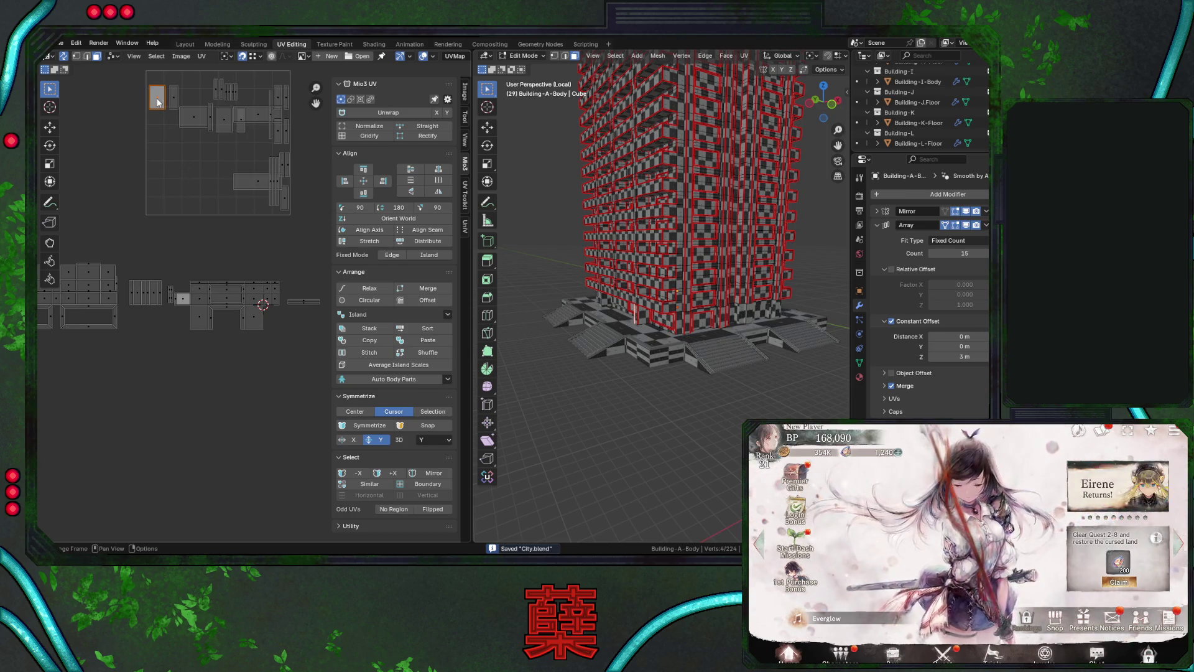
Move the narrow floor island to the lower left of the atlas.
{"action": "left_click", "coordinate": [174, 99]}
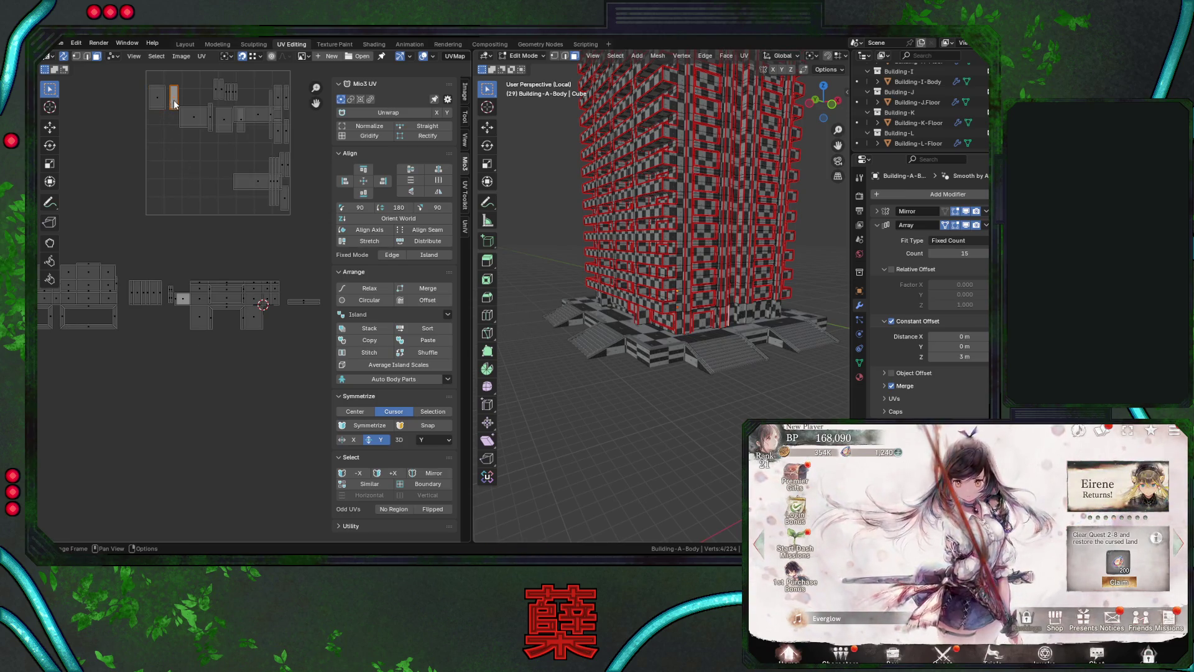
{"action": "left_click", "coordinate": [285, 198]}
{"action": "key", "text": "g"}
{"action": "left_click", "coordinate": [111, 222]}
Relocate the top-left island to a new spot inside the atlas.
{"action": "left_click", "coordinate": [154, 103]}
{"action": "key", "text": "g"}
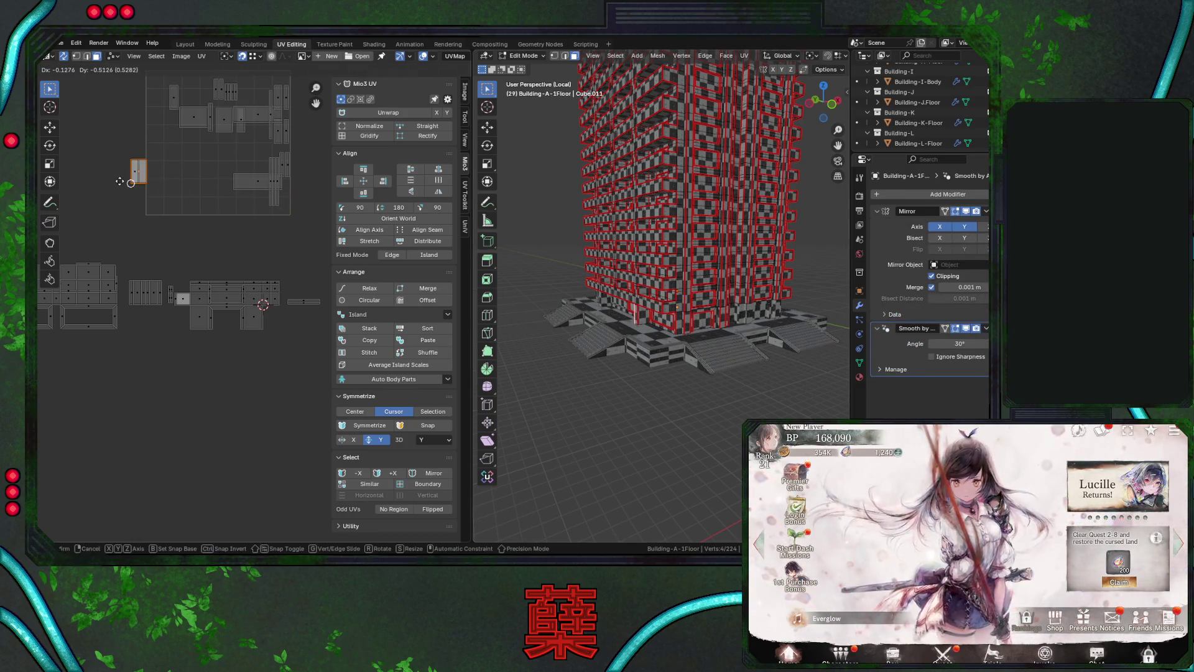
{"action": "left_click", "coordinate": [87, 253]}
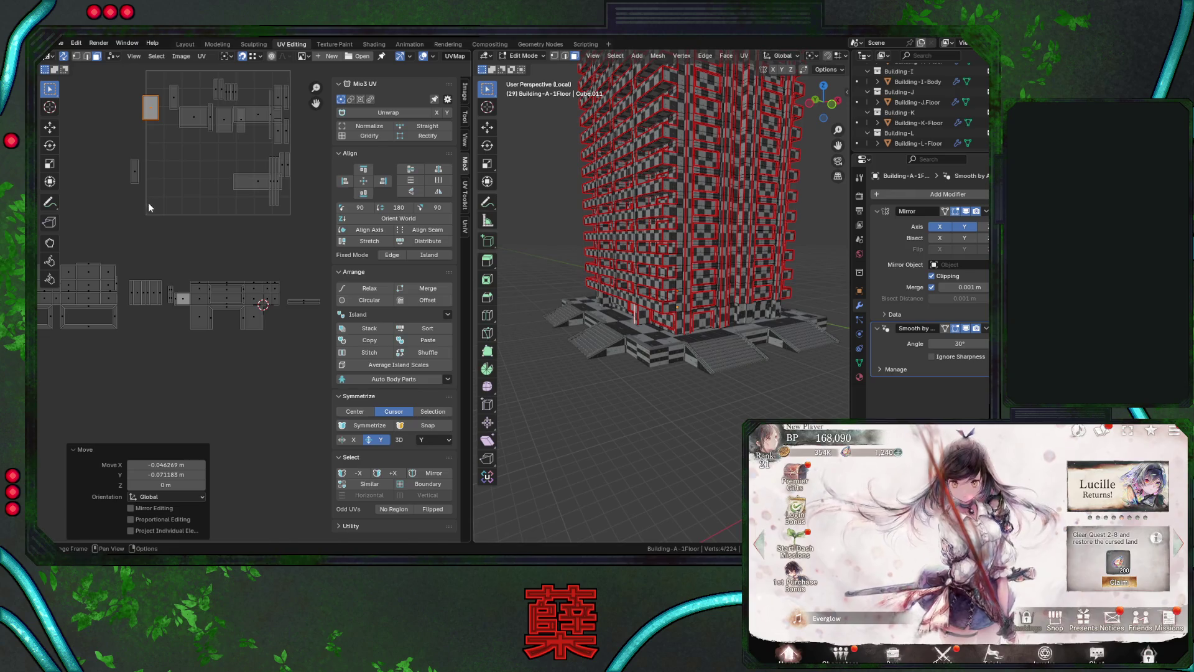
{"action": "key", "text": "g"}
{"action": "left_click", "coordinate": [131, 168]}
Place the right-side island beside the left one and lift the lower-right island higher.
{"action": "middle_click_drag", "start_coordinate": [631, 322], "coordinate": [597, 307]}
{"action": "left_click", "coordinate": [224, 119]}
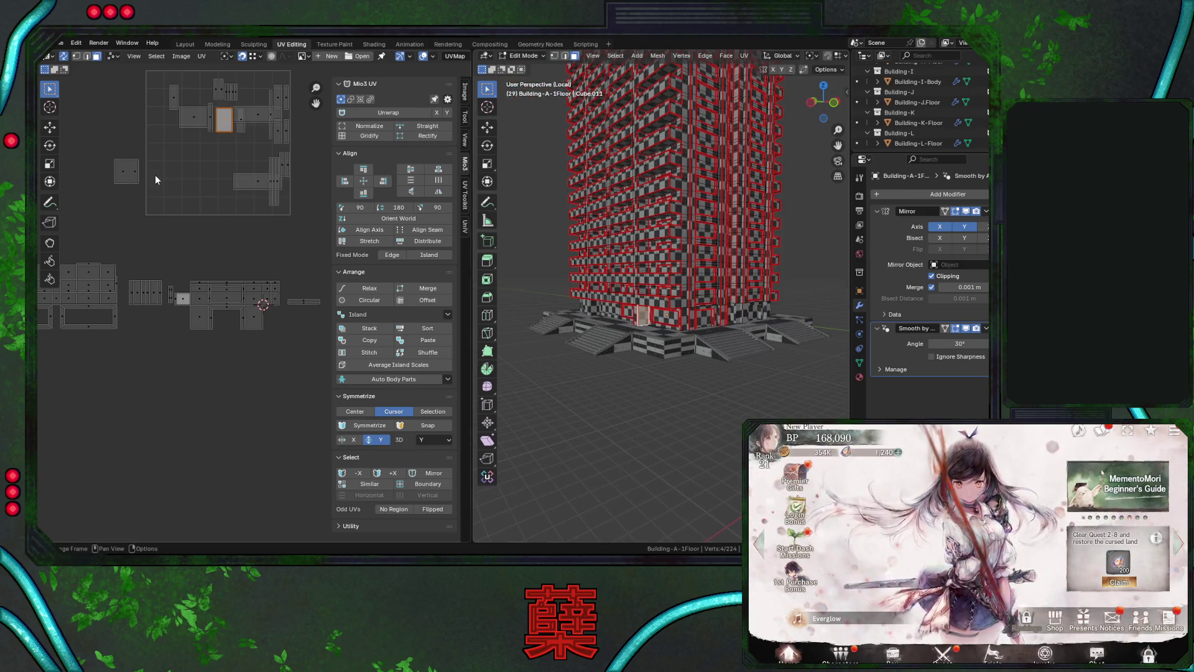
{"action": "key", "text": "g"}
{"action": "left_click", "coordinate": [113, 155]}
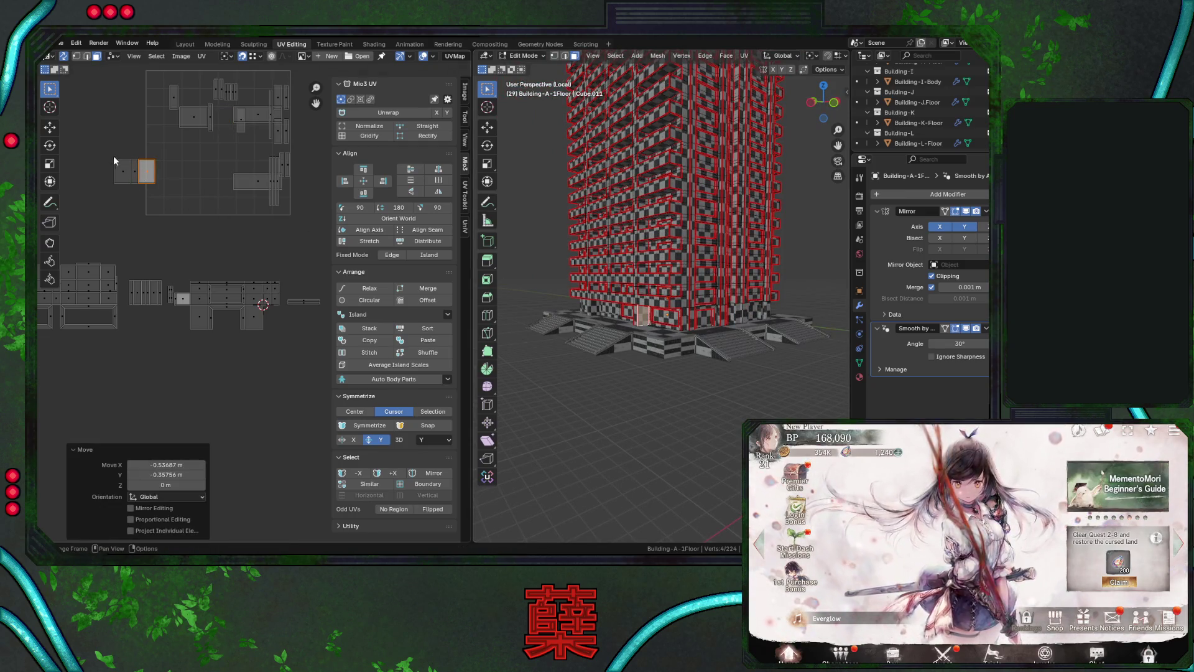
{"action": "left_click", "coordinate": [188, 118]}
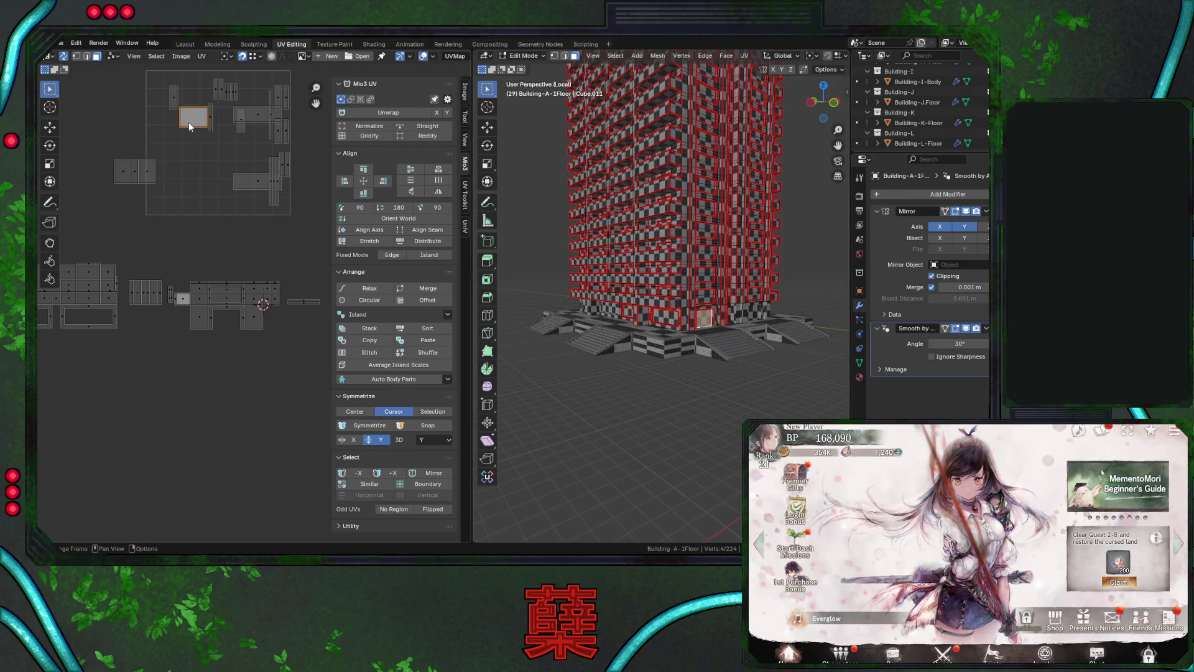
{"action": "left_click", "coordinate": [237, 183]}
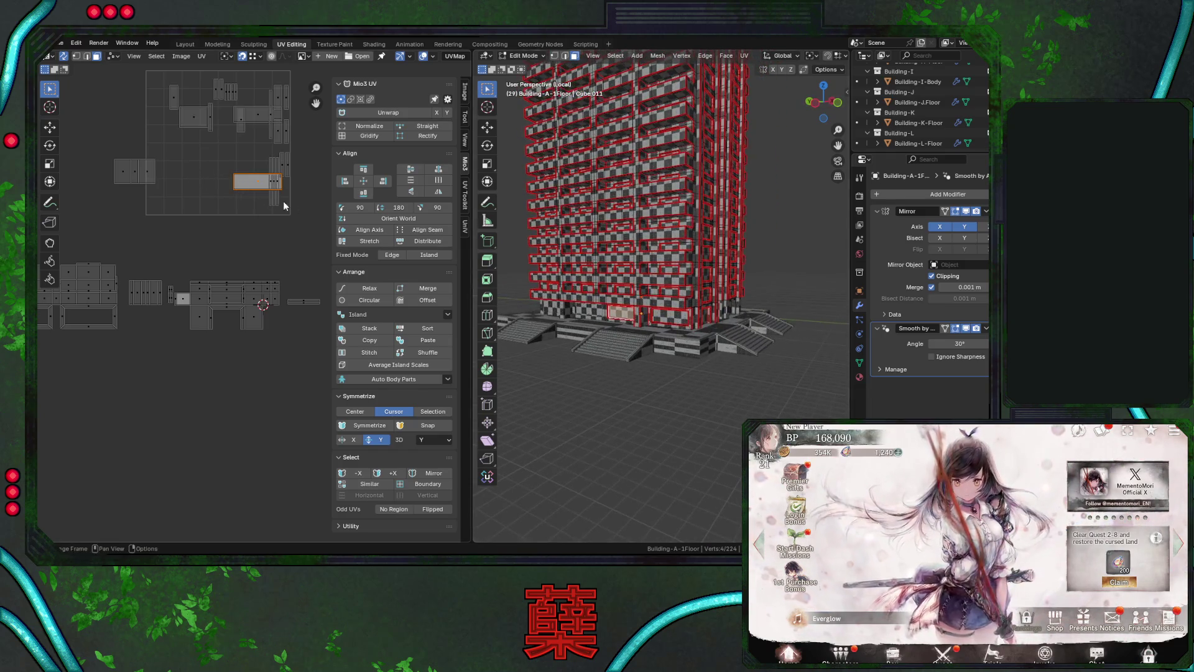
{"action": "key", "text": "g"}
{"action": "left_click", "coordinate": [255, 118]}
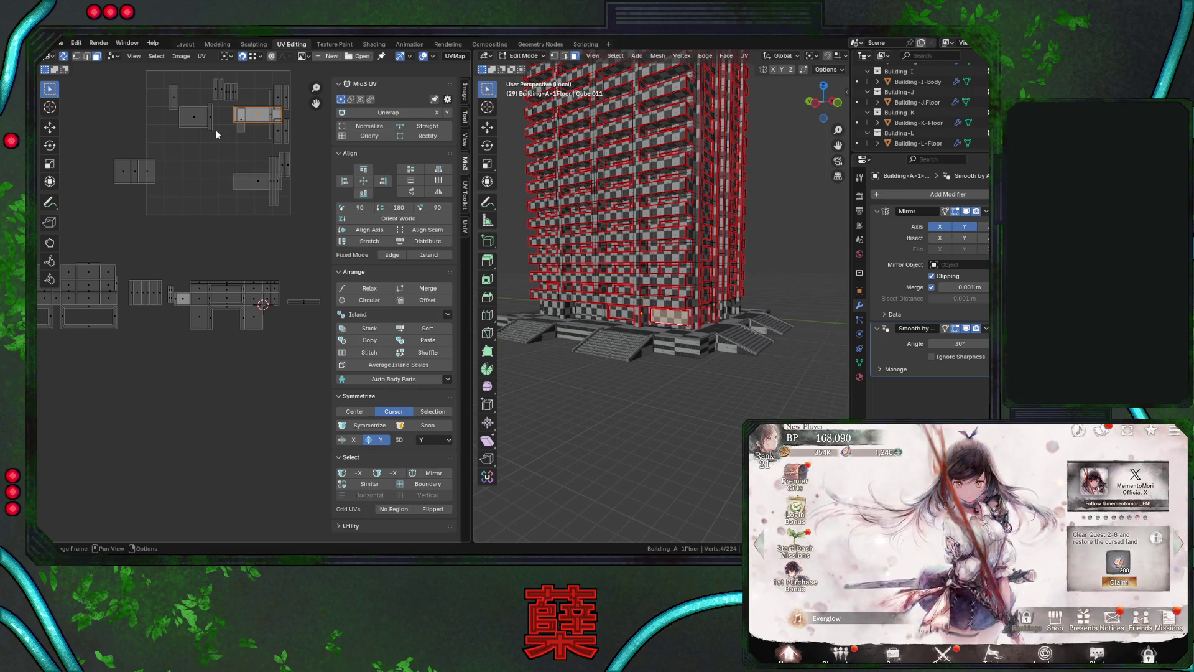
Select the base wall faces and the linked window faces on the building.
{"action": "left_click", "coordinate": [241, 124]}
{"action": "middle_click_drag", "start_coordinate": [607, 314], "coordinate": [658, 341]}
{"action": "scroll", "coordinate": [664, 344], "scroll_direction": "up", "scroll_amount": 5}
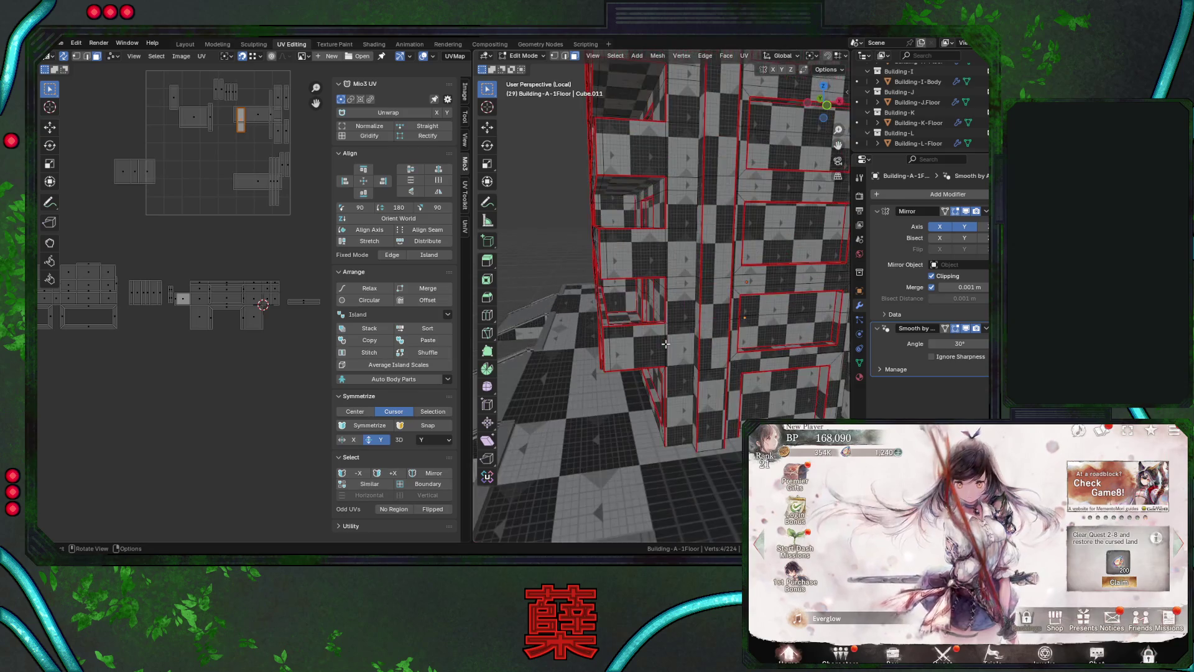
{"action": "left_click", "coordinate": [688, 386]}
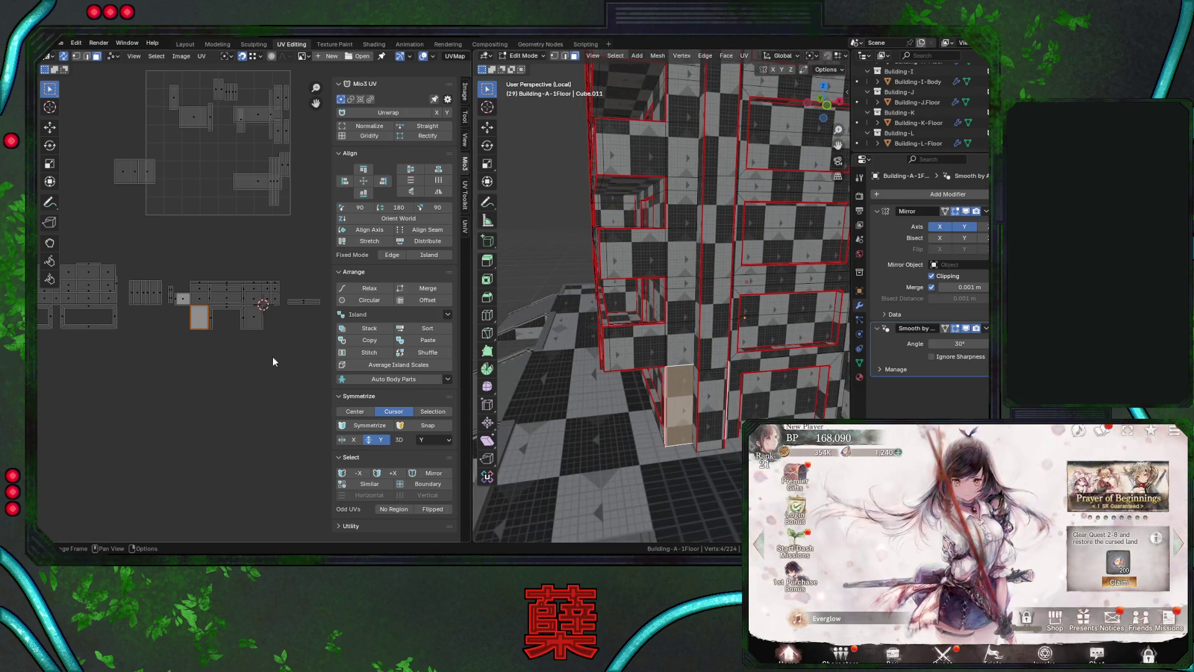
{"action": "mouse_move", "coordinate": [662, 425]}
{"action": "middle_mouse_down"}
{"action": "mouse_move", "coordinate": [692, 380]}
{"action": "mouse_move", "coordinate": [668, 381]}
{"action": "middle_mouse_up"}
{"action": "key", "text": "l"}
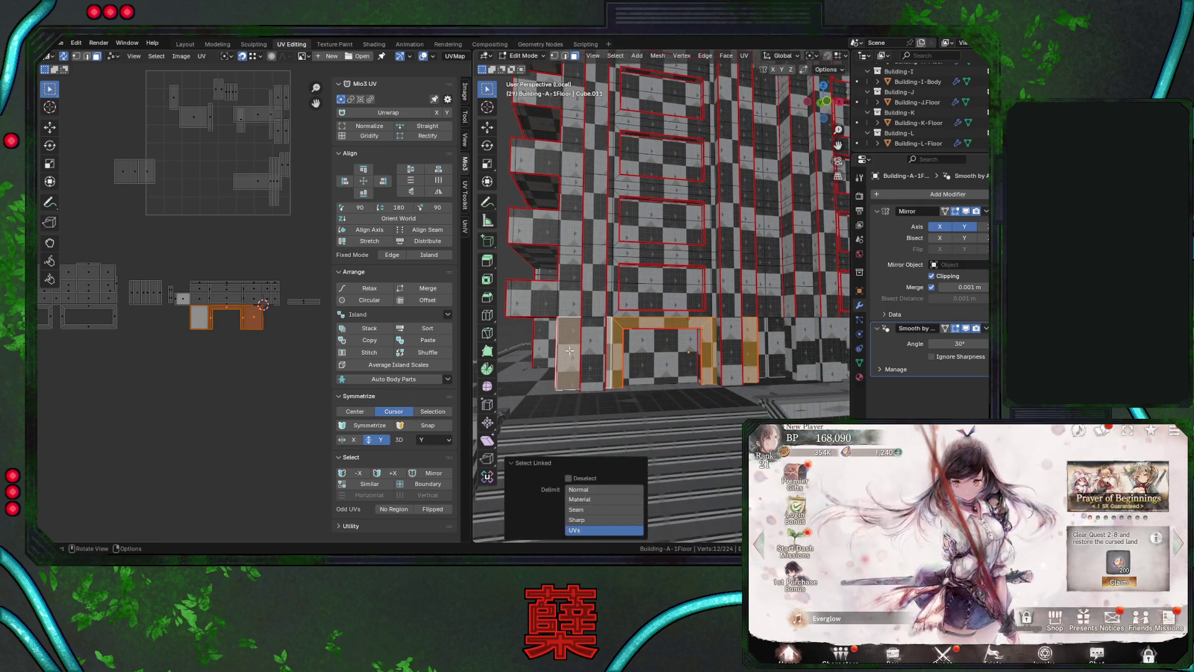
{"action": "middle_click_drag", "start_coordinate": [564, 368], "coordinate": [597, 382]}
{"action": "left_click", "coordinate": [622, 393]}
{"action": "key", "text": "l"}
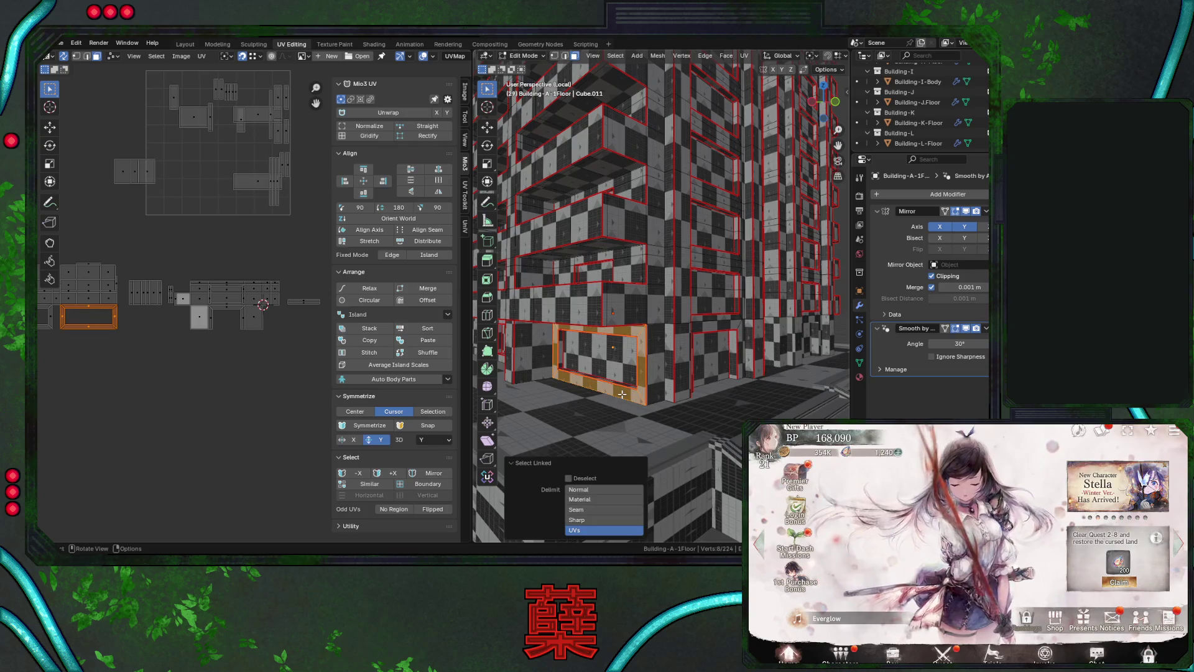
Move the ground-floor face's island beside the wide island and re-place the facade face's island.
{"action": "left_click", "coordinate": [298, 349]}
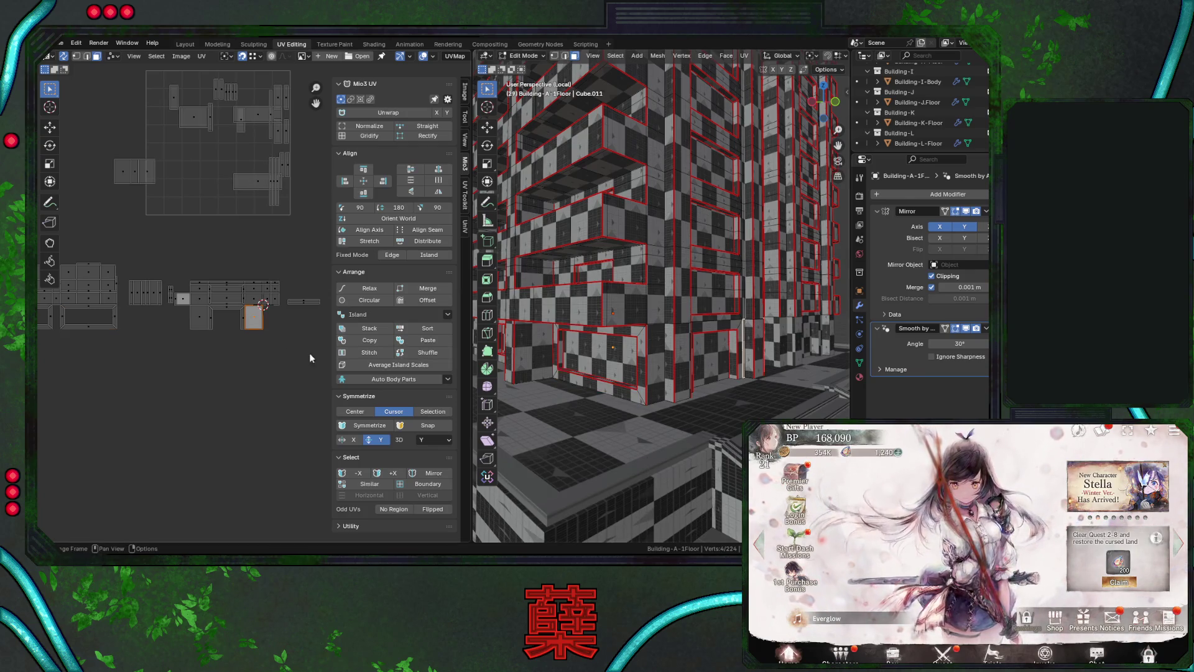
{"action": "left_click", "coordinate": [584, 353]}
{"action": "key", "text": "g"}
{"action": "left_click", "coordinate": [152, 246]}
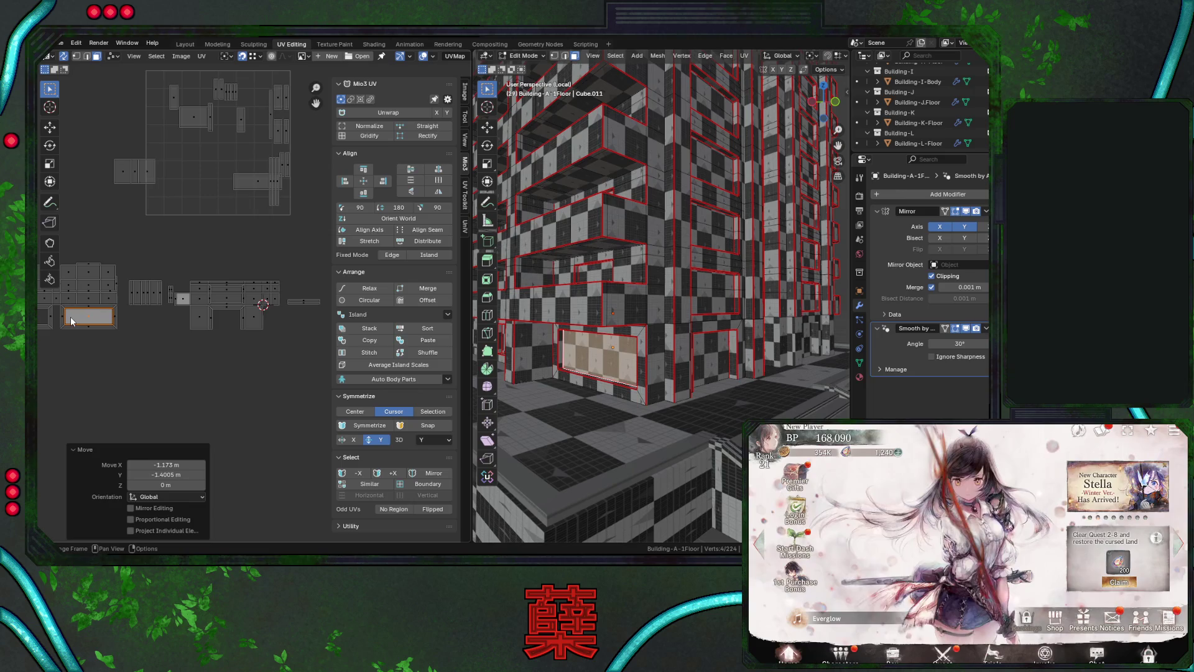
{"action": "middle_click_drag", "start_coordinate": [597, 348], "coordinate": [626, 343]}
{"action": "left_click", "coordinate": [627, 343]}
{"action": "mouse_move", "coordinate": [91, 382]}
{"action": "middle_mouse_down"}
{"action": "mouse_move", "coordinate": [162, 373]}
{"action": "mouse_move", "coordinate": [178, 327]}
{"action": "middle_mouse_up"}
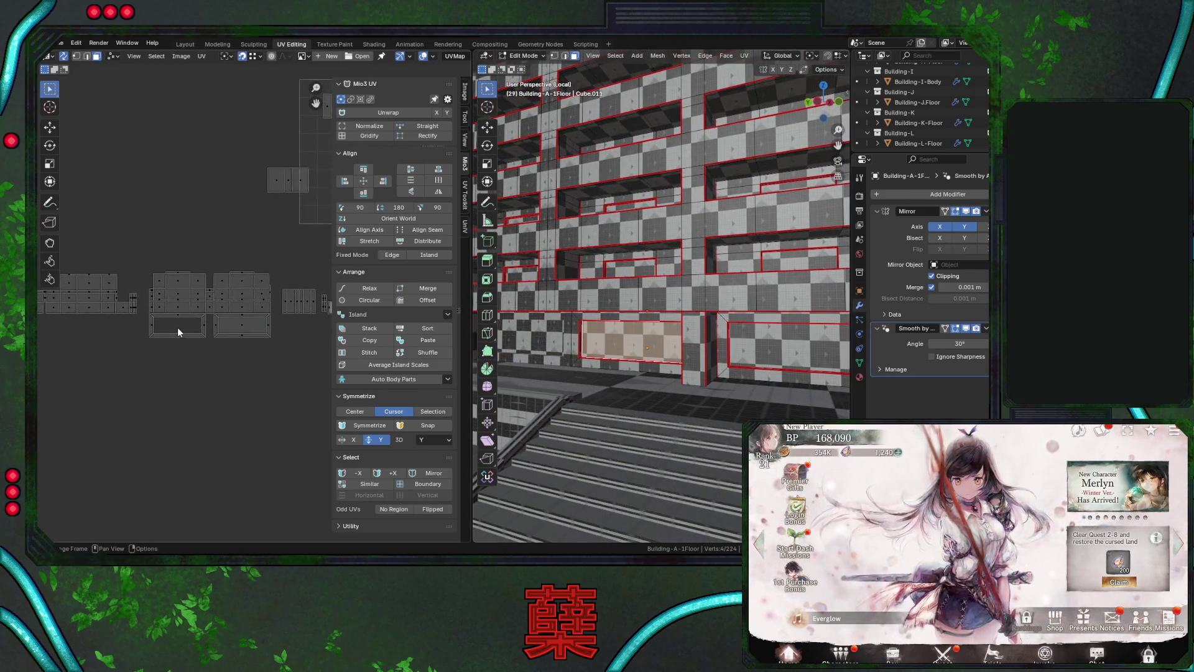
{"action": "key", "text": "g"}
{"action": "left_click", "coordinate": [162, 327]}
Box-select the vertical face's island and move it down-left.
{"action": "scroll", "coordinate": [208, 358], "scroll_direction": "down", "scroll_amount": 5}
{"action": "scroll", "coordinate": [214, 355], "scroll_direction": "up", "scroll_amount": 5}
{"action": "left_click_drag", "start_coordinate": [209, 229], "coordinate": [250, 255]}
{"action": "middle_click_drag", "start_coordinate": [250, 255], "coordinate": [222, 248]}
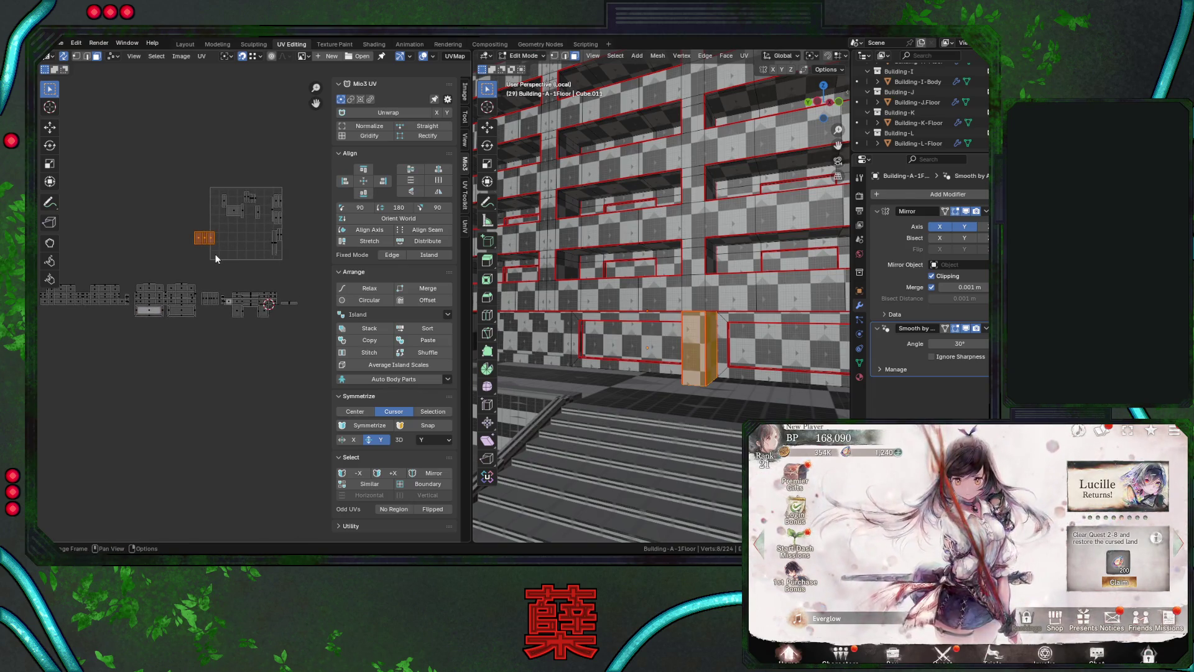
{"action": "key", "text": "g"}
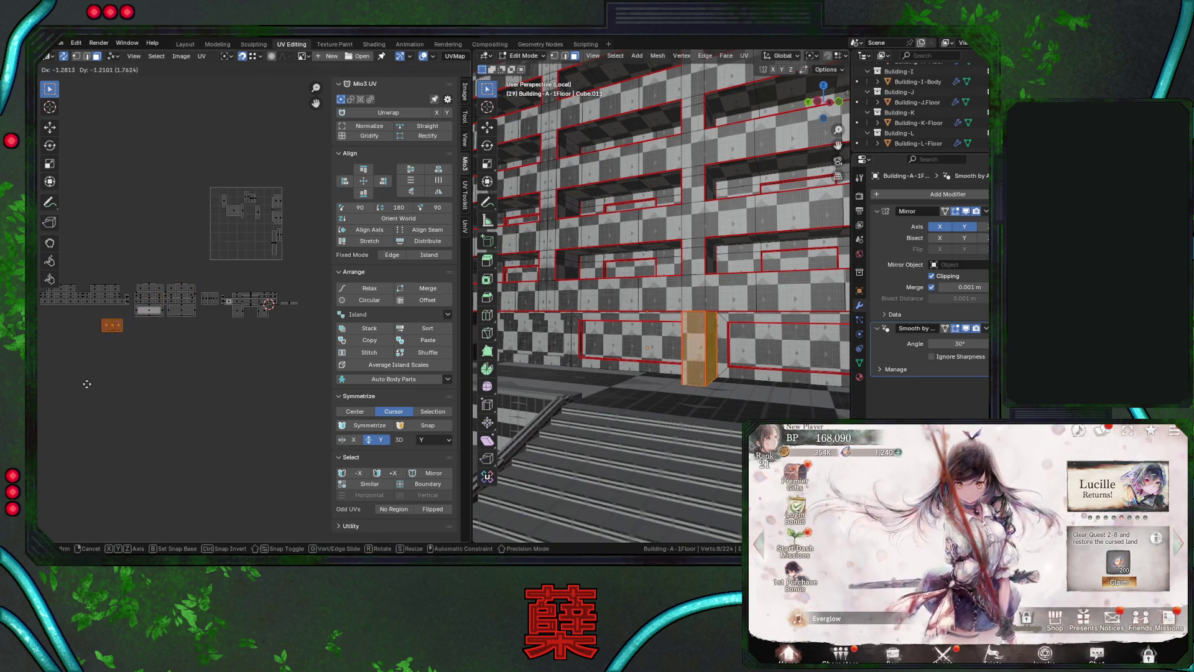
{"action": "left_click", "coordinate": [122, 345]}
Select the U-shaped balcony island, the door face, and a Building-A-Body column face.
{"action": "middle_click_drag", "start_coordinate": [99, 290], "coordinate": [188, 288]}
{"action": "left_click", "coordinate": [189, 300]}
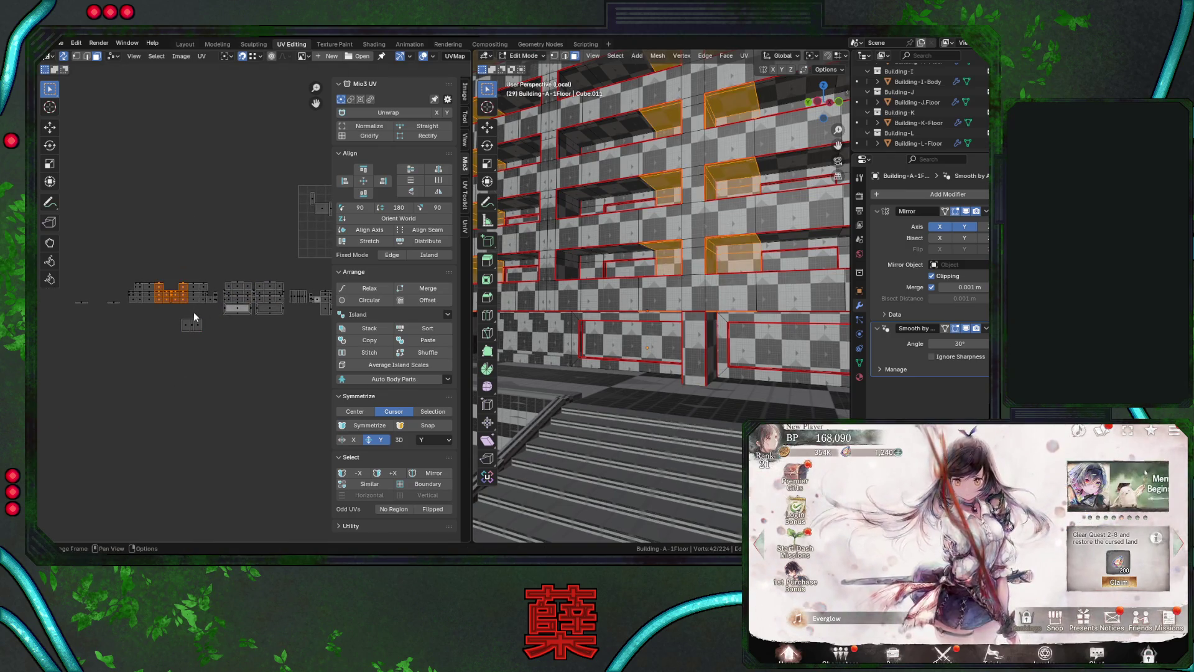
{"action": "scroll", "coordinate": [165, 313], "scroll_direction": "up", "scroll_amount": 3}
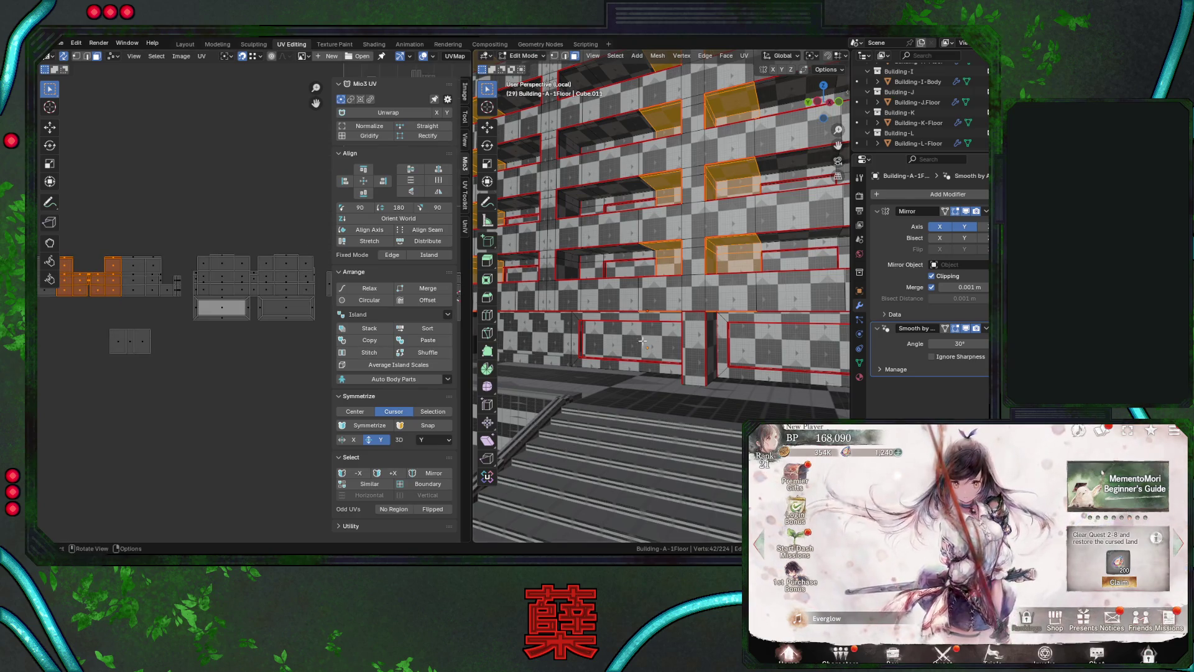
{"action": "left_click", "coordinate": [692, 337]}
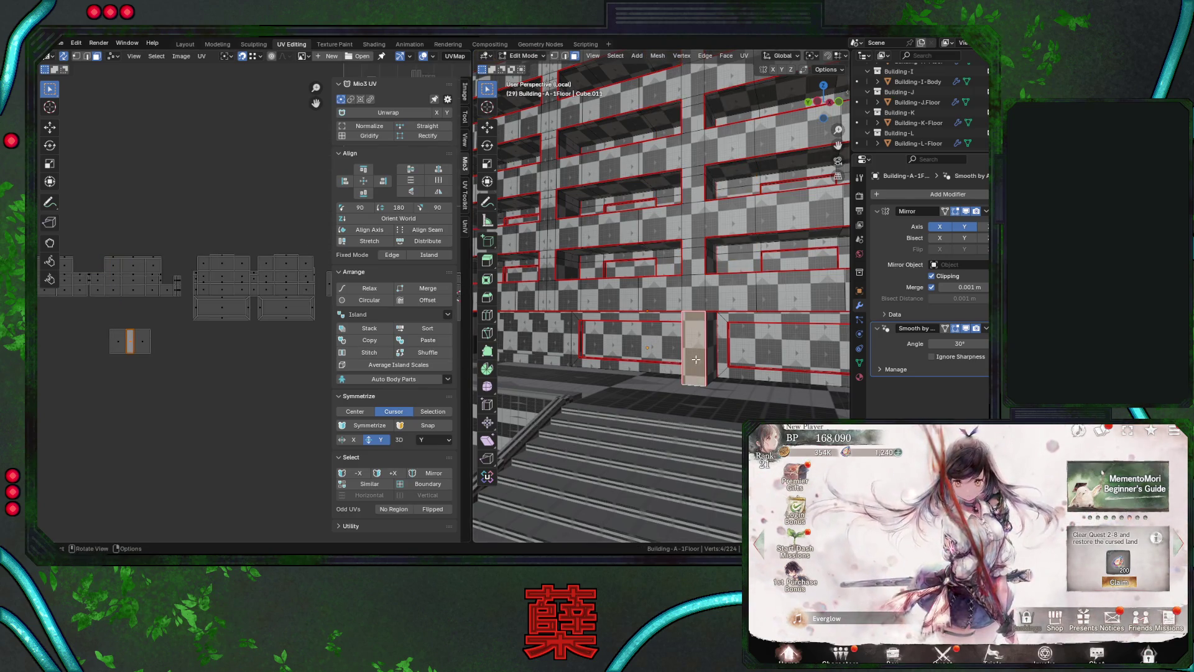
{"action": "left_click", "coordinate": [693, 298]}
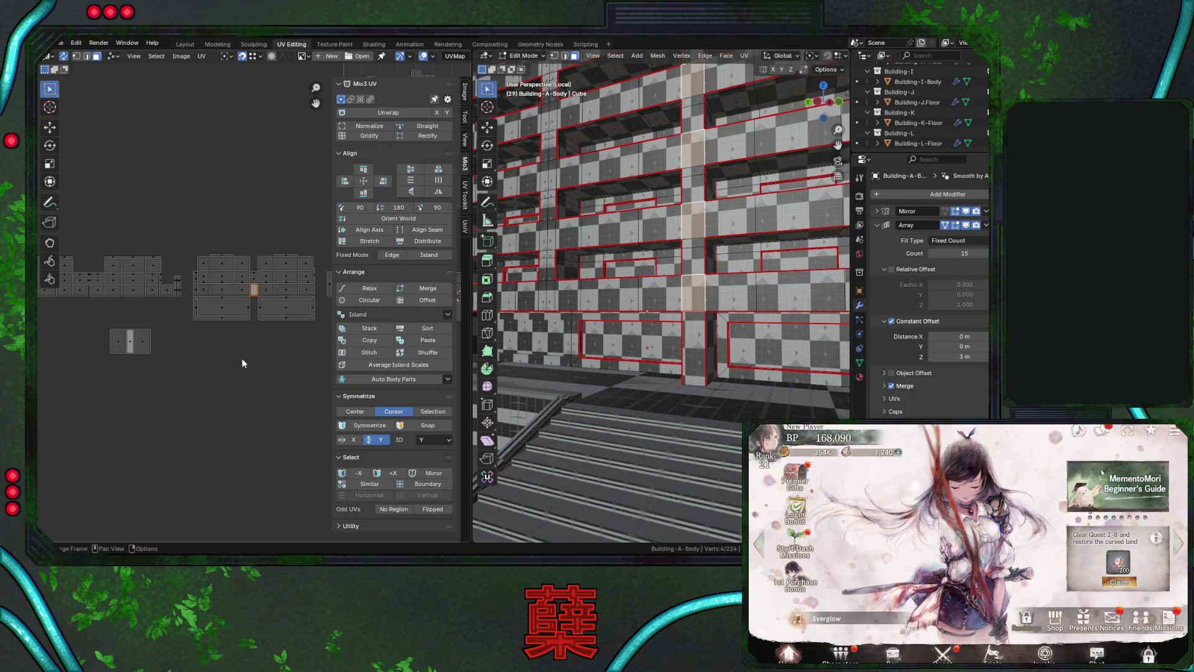
Box-select the small door UV island and try moving it toward the grey column, then cancel the move.
{"action": "left_click", "coordinate": [130, 344]}
{"action": "middle_click_drag", "start_coordinate": [235, 352], "coordinate": [223, 345]}
{"action": "key", "text": "b"}
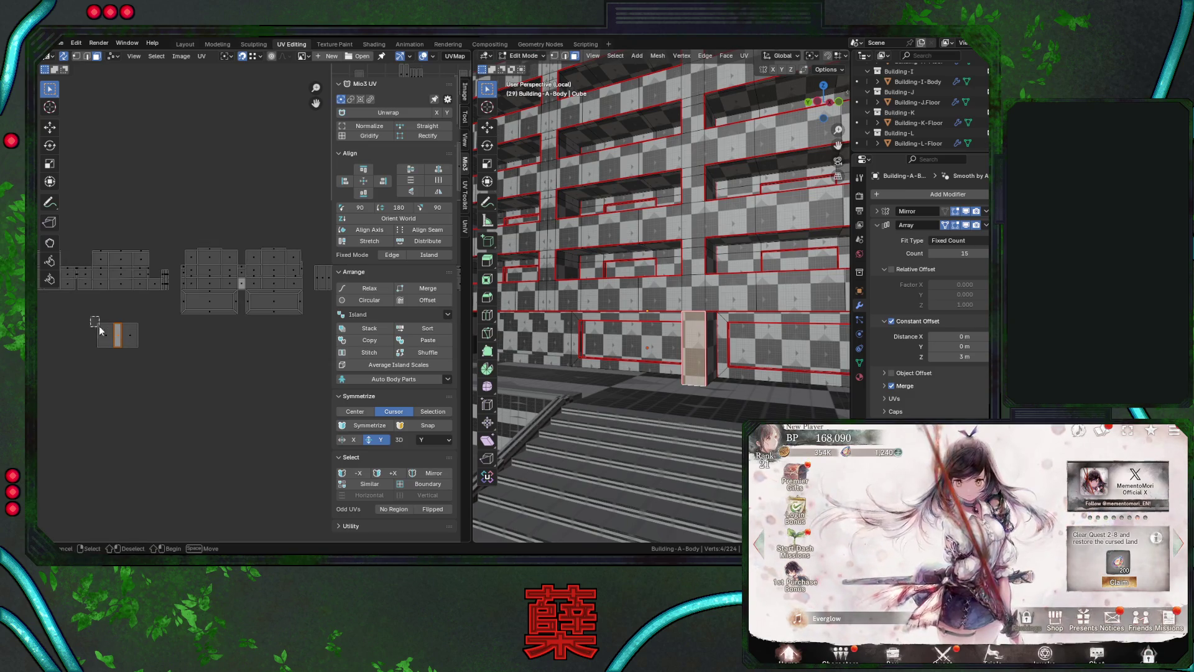
{"action": "left_click_drag", "start_coordinate": [93, 320], "coordinate": [156, 370]}
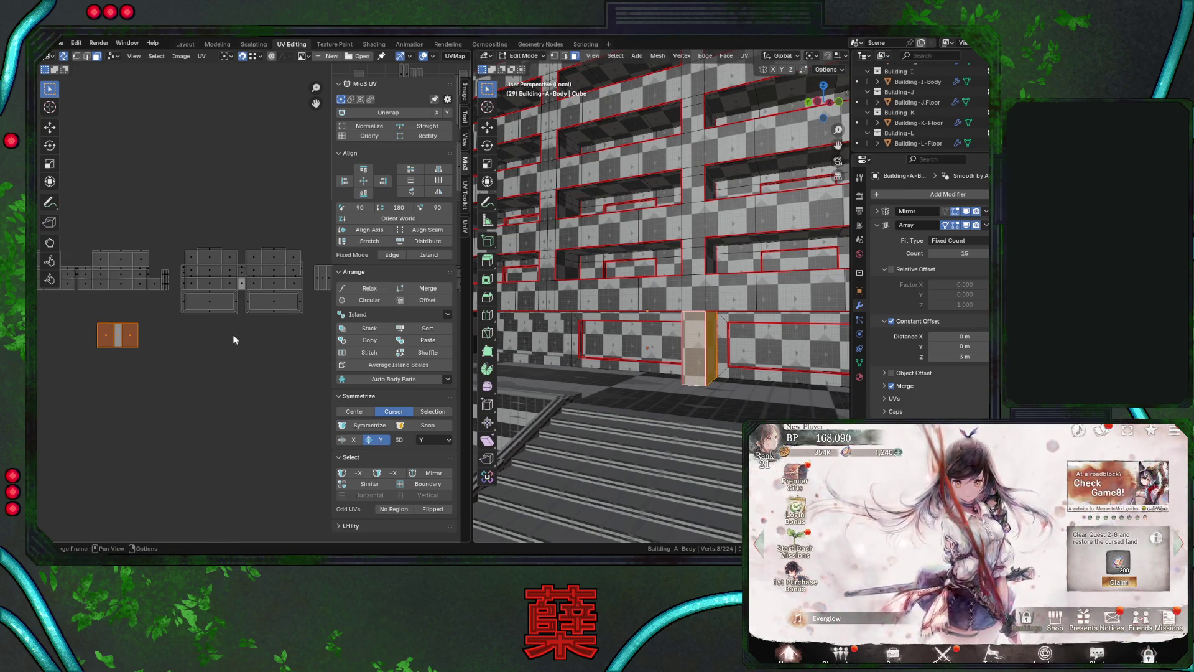
{"action": "mouse_move", "coordinate": [122, 330]}
{"action": "left_mouse_down"}
{"action": "mouse_move", "coordinate": [242, 325]}
{"action": "mouse_move", "coordinate": [245, 314]}
{"action": "mouse_move", "coordinate": [255, 329]}
{"action": "left_mouse_up"}
{"action": "scroll", "coordinate": [246, 344], "scroll_direction": "up", "scroll_amount": 3}
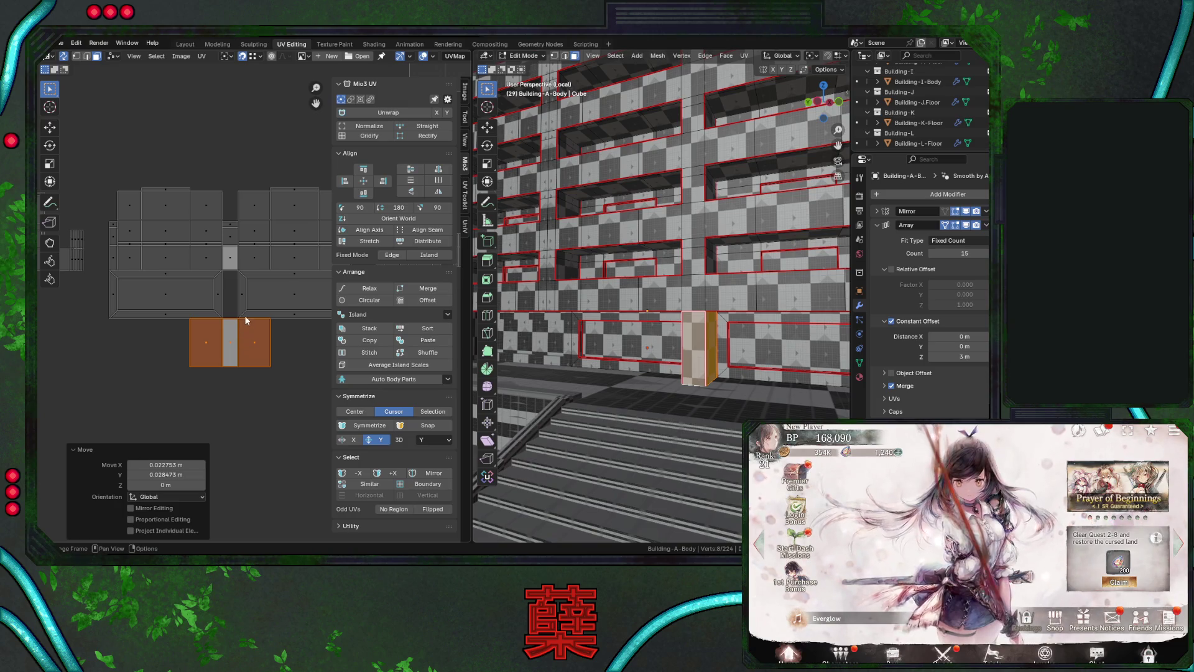
{"action": "key", "text": "g"}
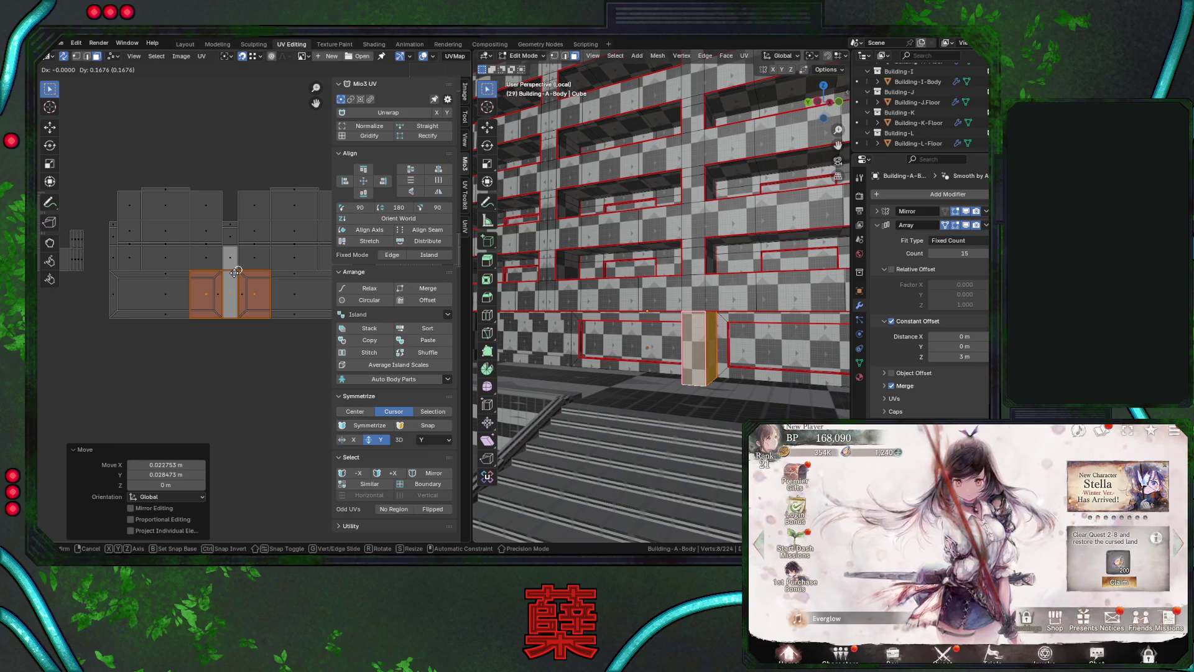
{"action": "right_click", "coordinate": [236, 272]}
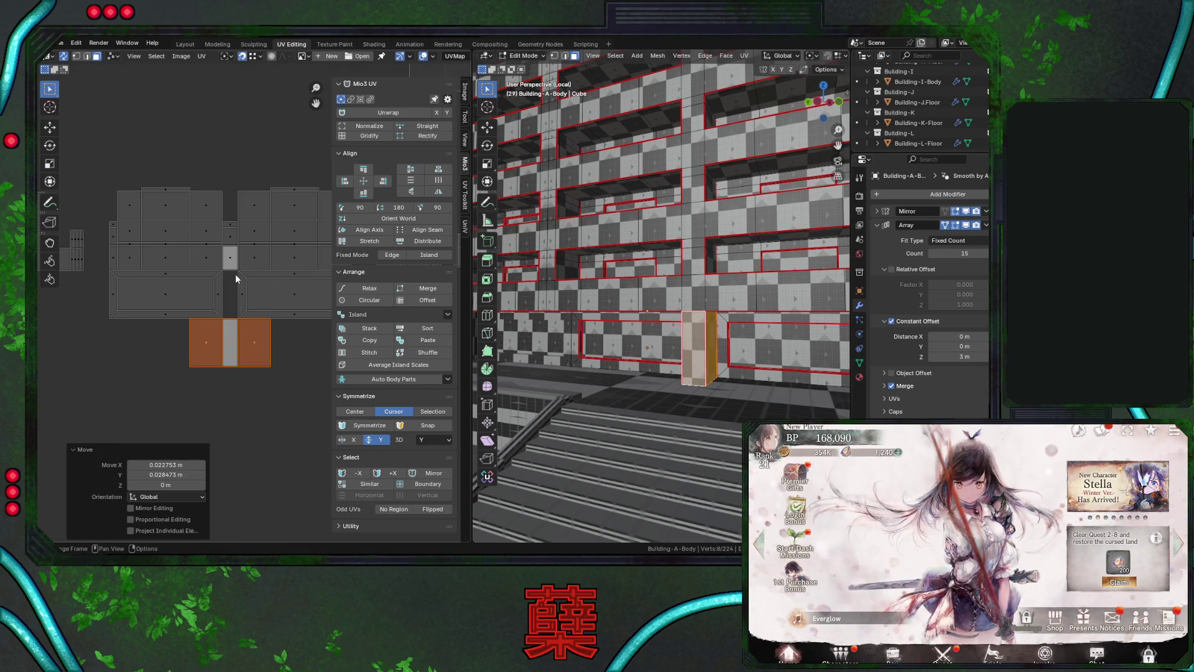
Move the lone square UV island up beside the other islands, then select the grouped islands.
{"action": "left_click", "coordinate": [248, 323]}
{"action": "middle_click_drag", "start_coordinate": [248, 324], "coordinate": [229, 305]}
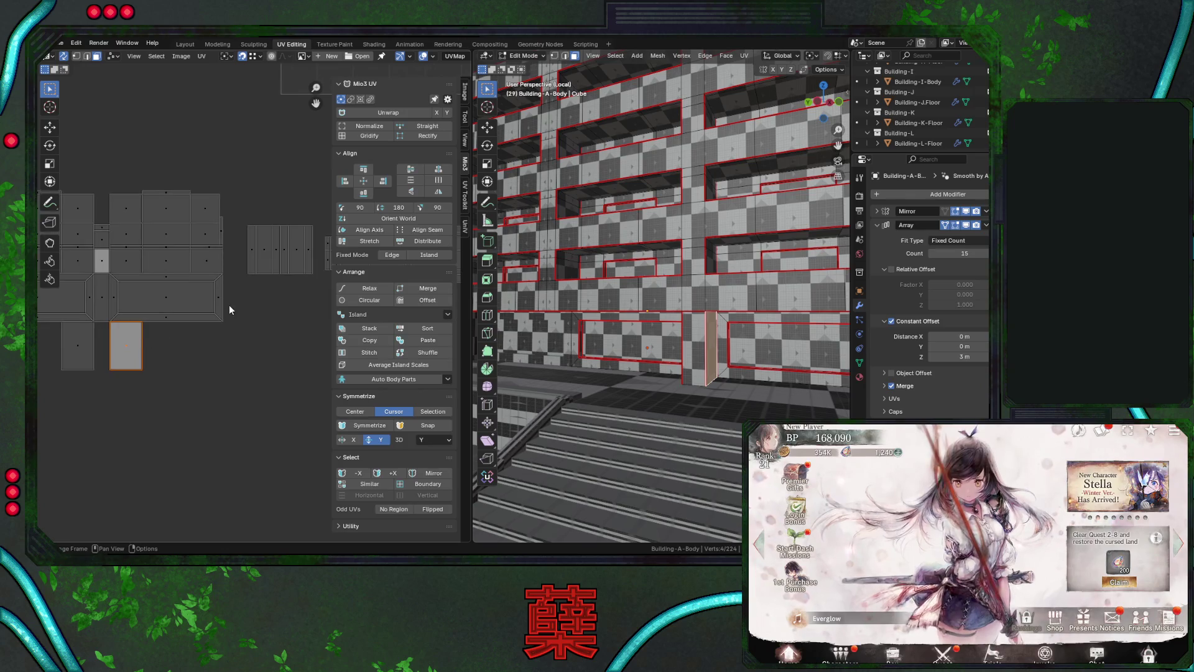
{"action": "mouse_move", "coordinate": [224, 292]}
{"action": "left_mouse_down"}
{"action": "mouse_move", "coordinate": [257, 283]}
{"action": "mouse_move", "coordinate": [228, 286]}
{"action": "left_mouse_up"}
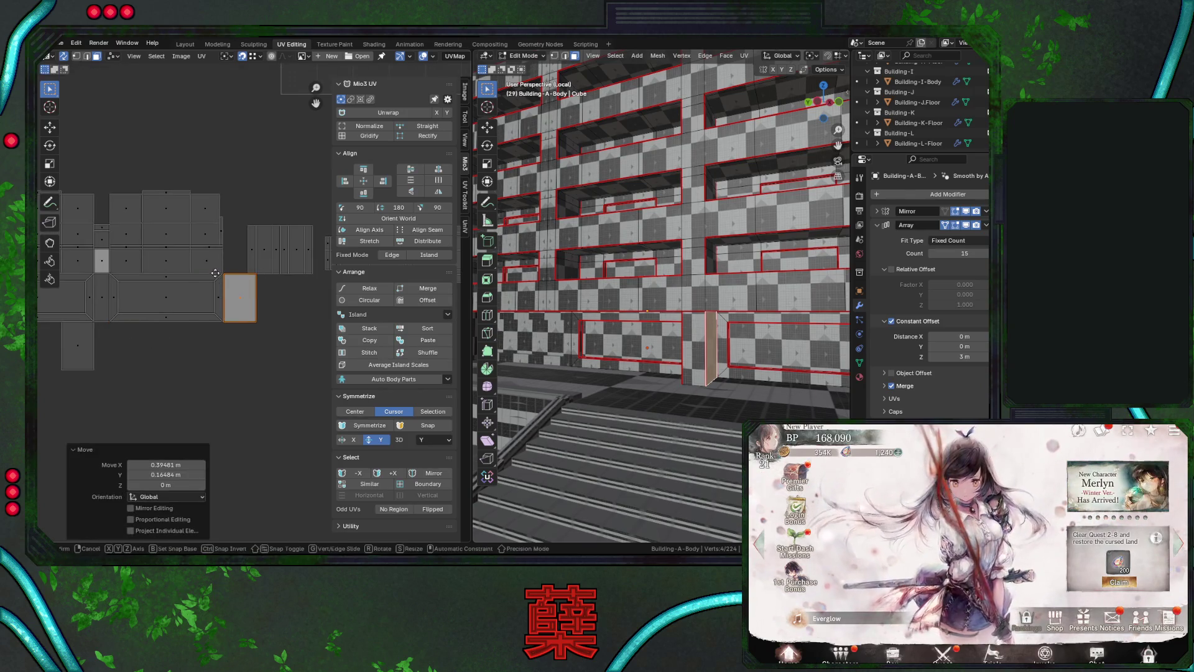
{"action": "scroll", "coordinate": [221, 276], "scroll_direction": "up", "scroll_amount": 5, "text": "ctrl"}
{"action": "left_click", "coordinate": [182, 339]}
{"action": "left_click_drag", "start_coordinate": [182, 339], "coordinate": [95, 369]}
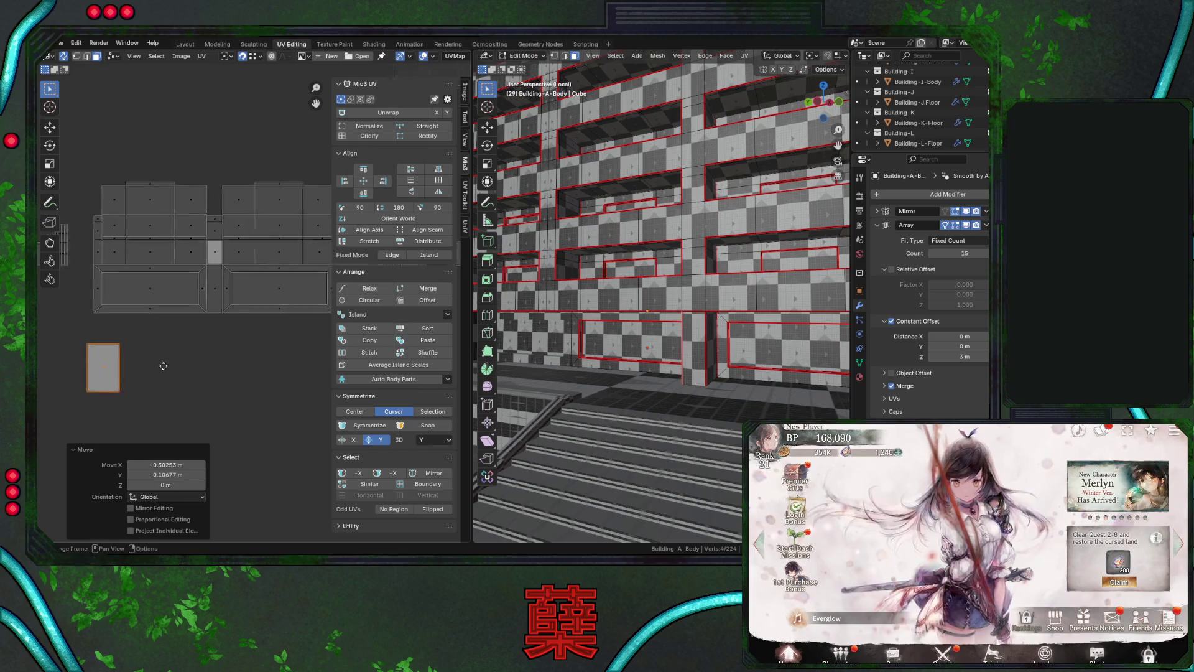
{"action": "middle_click_drag", "start_coordinate": [65, 280], "coordinate": [171, 267]}
{"action": "left_click_drag", "start_coordinate": [167, 351], "coordinate": [172, 278]}
{"action": "scroll", "coordinate": [256, 331], "scroll_direction": "down", "scroll_amount": 2}
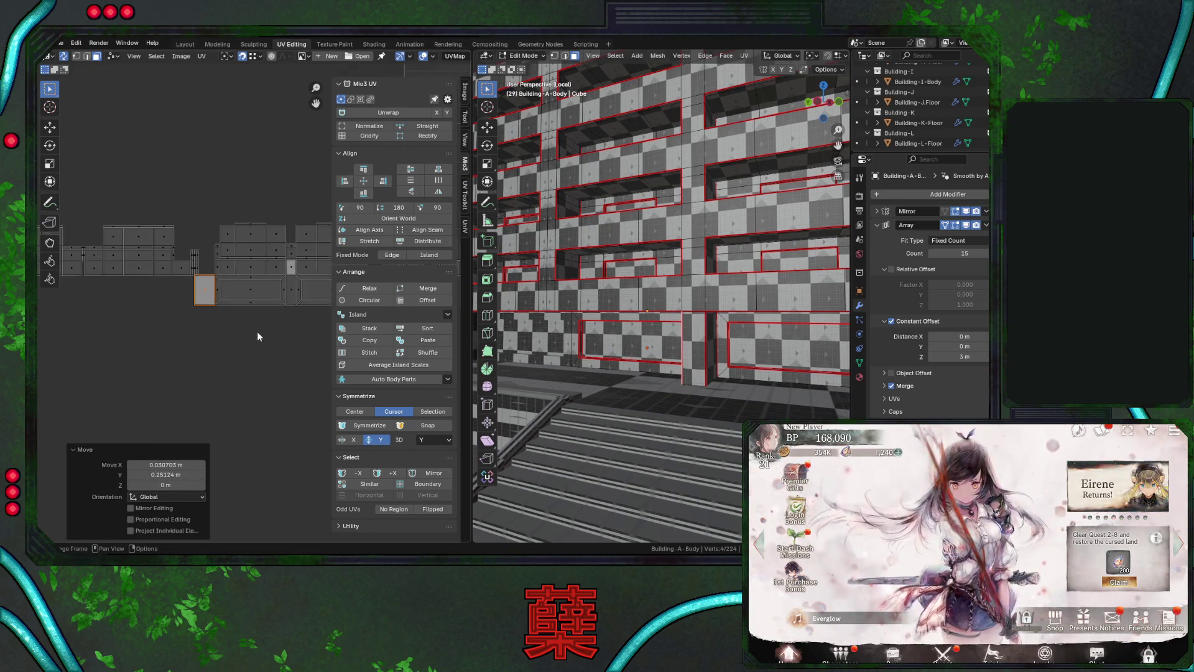
{"action": "left_click_drag", "start_coordinate": [142, 332], "coordinate": [288, 209]}
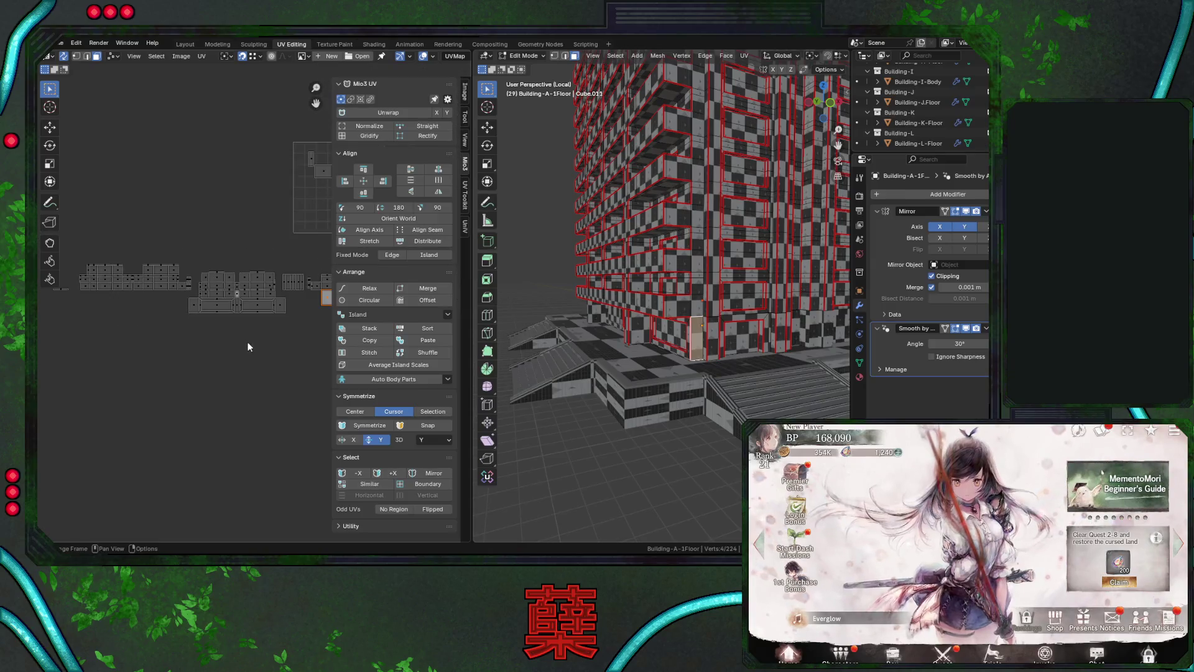
{"action": "scroll", "coordinate": [282, 326], "scroll_direction": "up", "scroll_amount": 3}
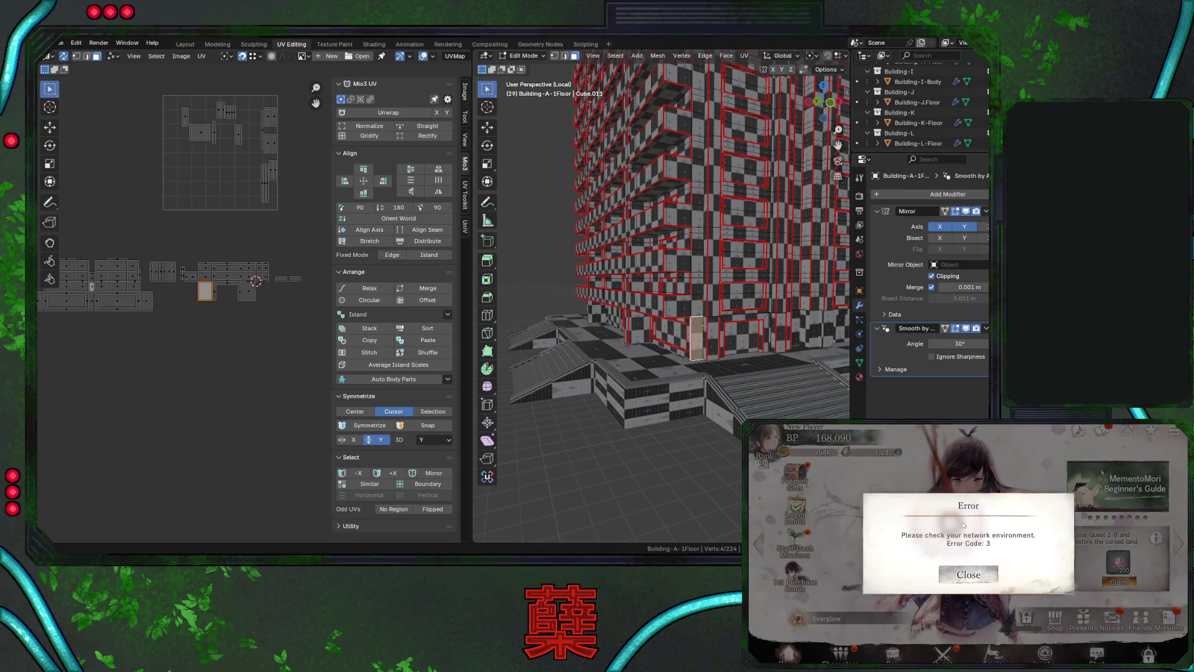
{"action": "left_click", "coordinate": [969, 574]}
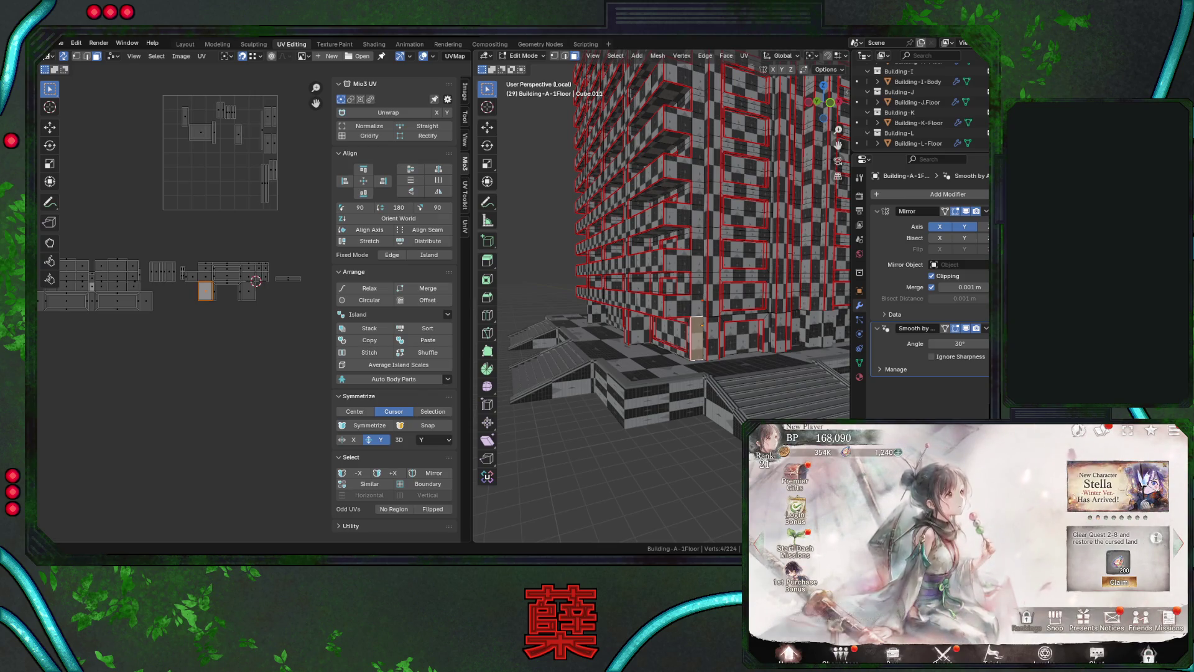
{"action": "left_click", "coordinate": [1179, 544]}
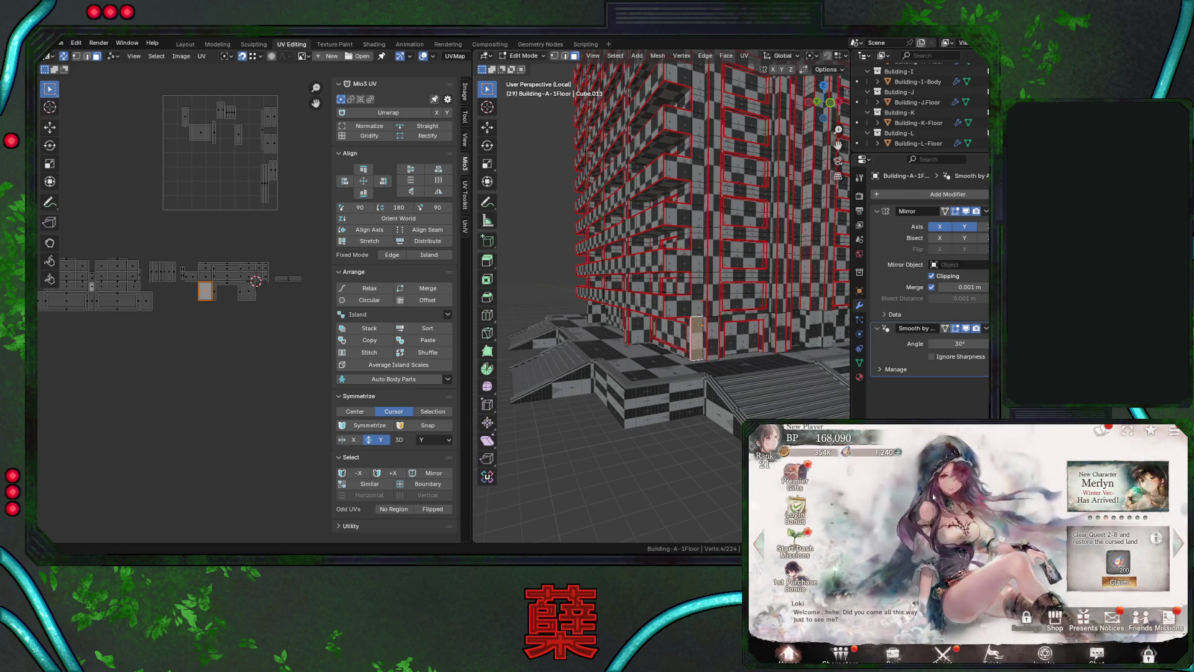
{"action": "middle_click_drag", "start_coordinate": [208, 346], "coordinate": [237, 357]}
{"action": "left_click_drag", "start_coordinate": [209, 262], "coordinate": [299, 327]}
{"action": "left_click", "coordinate": [278, 339]}
{"action": "middle_click_drag", "start_coordinate": [628, 349], "coordinate": [616, 343]}
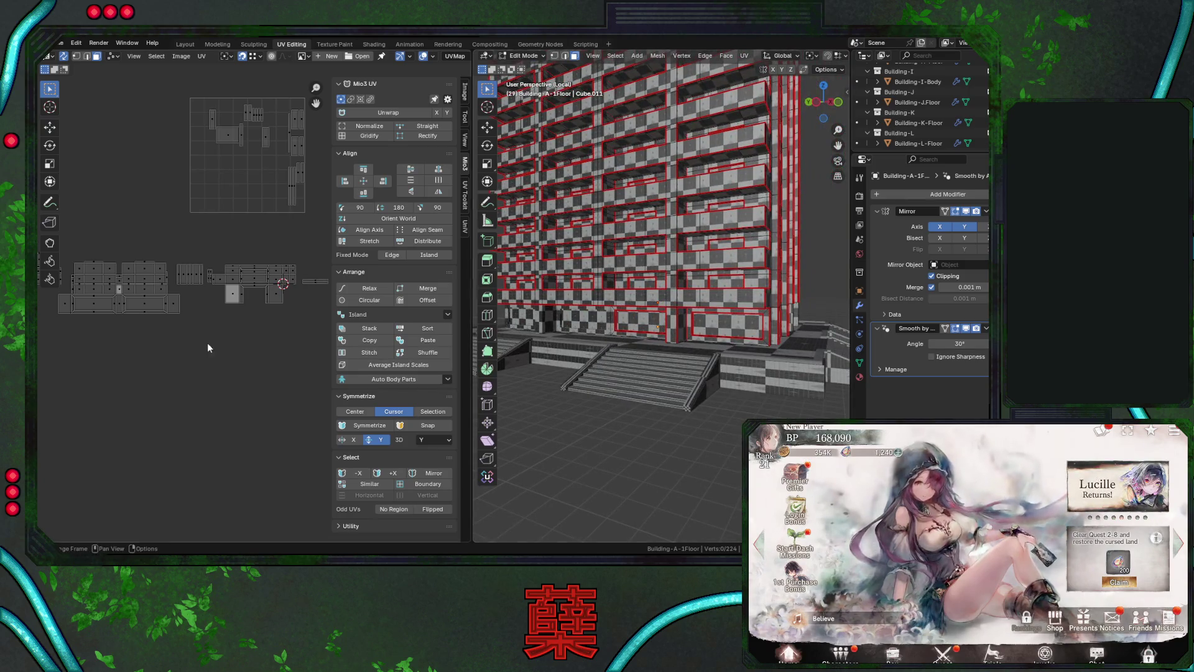
Select the left-hand floor UV islands and save the file as City.blend.
{"action": "scroll", "coordinate": [186, 335], "scroll_direction": "up", "scroll_amount": 2}
{"action": "mouse_move", "coordinate": [91, 256]}
{"action": "left_mouse_down"}
{"action": "mouse_move", "coordinate": [185, 281]}
{"action": "mouse_move", "coordinate": [213, 307]}
{"action": "left_mouse_up"}
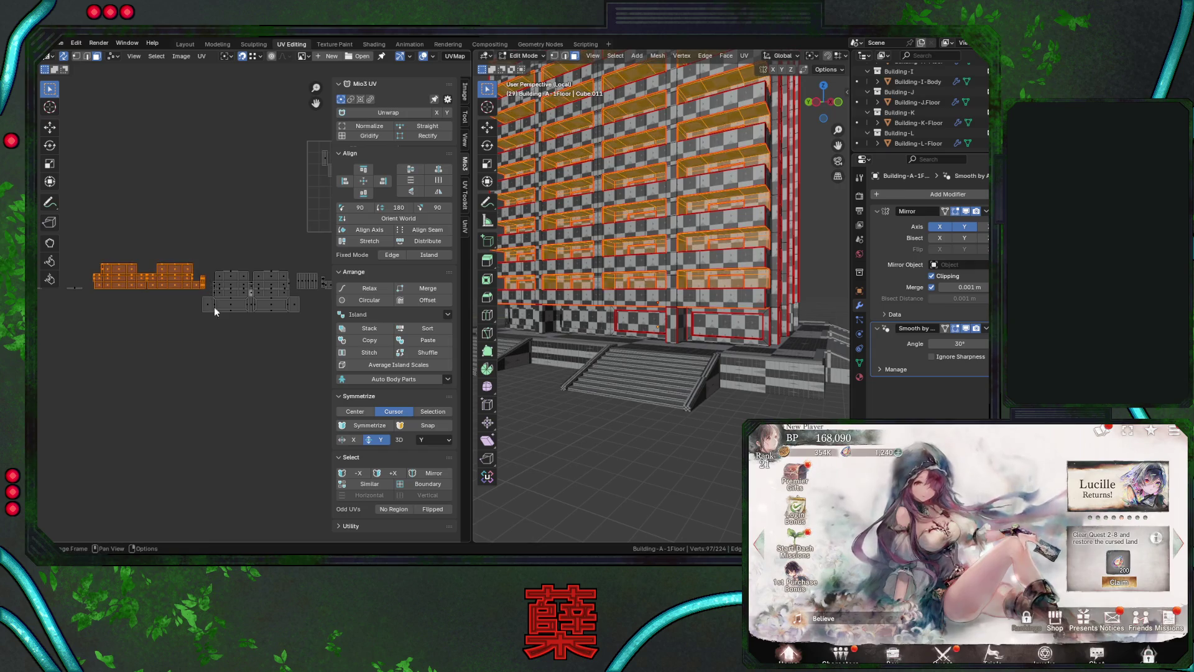
{"action": "left_click", "coordinate": [241, 338]}
{"action": "scroll", "coordinate": [243, 330], "scroll_direction": "right", "scroll_amount": 2}
{"action": "key", "text": "ctrl+s"}
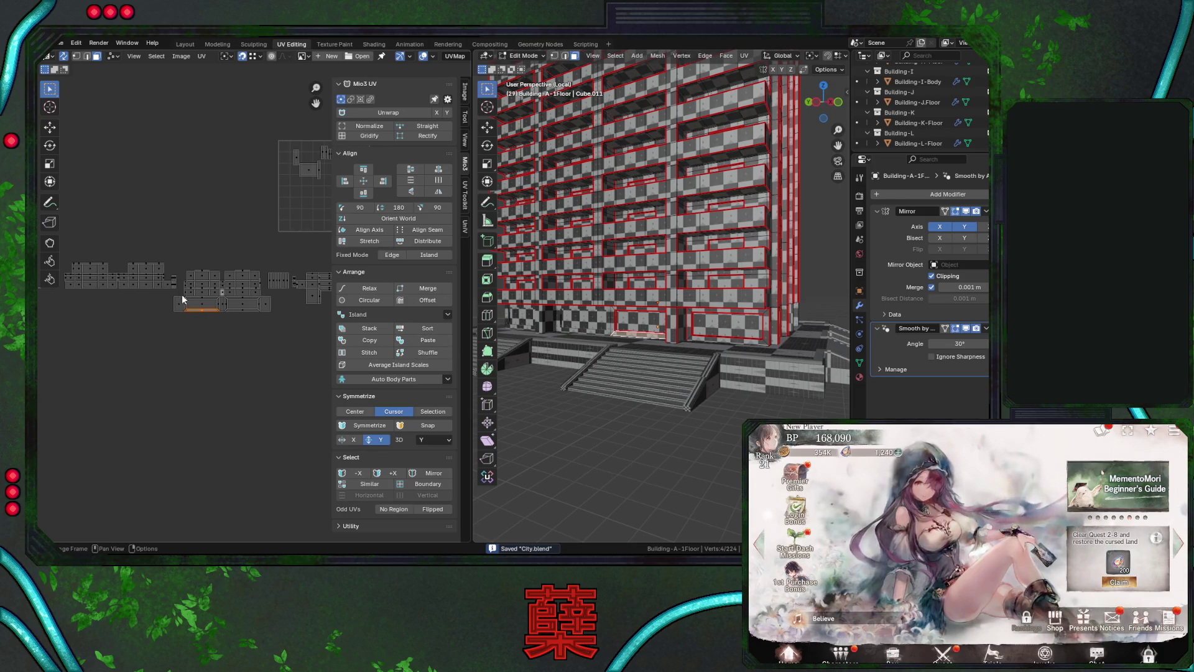
Box-select the orange island with its neighbouring islands and move them to a new spot.
{"action": "scroll", "coordinate": [191, 286], "scroll_direction": "right", "scroll_amount": 5}
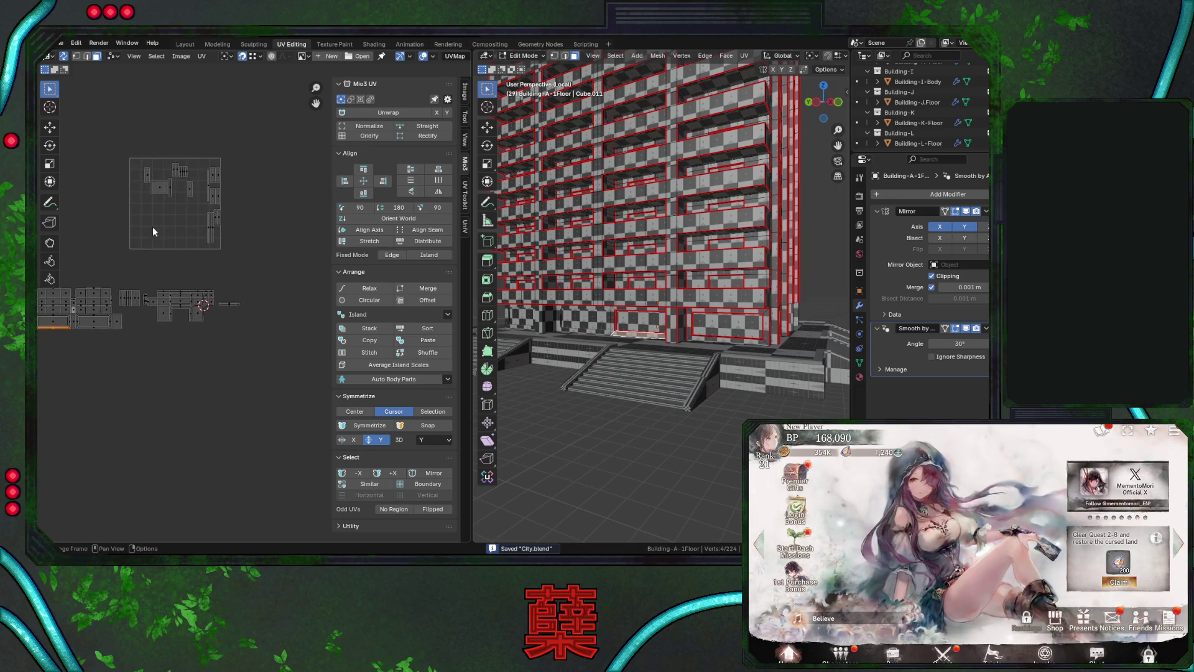
{"action": "left_click_drag", "start_coordinate": [147, 150], "coordinate": [249, 256]}
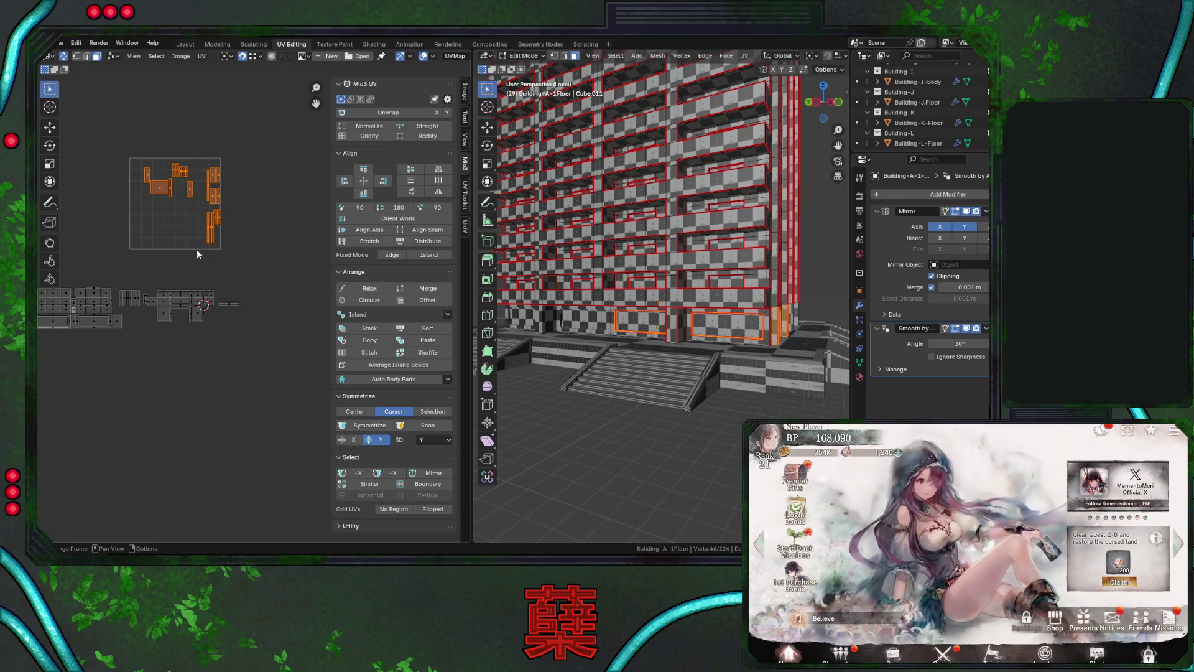
{"action": "scroll", "coordinate": [622, 311], "scroll_direction": "up", "scroll_amount": 3}
{"action": "middle_click_drag", "start_coordinate": [622, 311], "coordinate": [653, 334]}
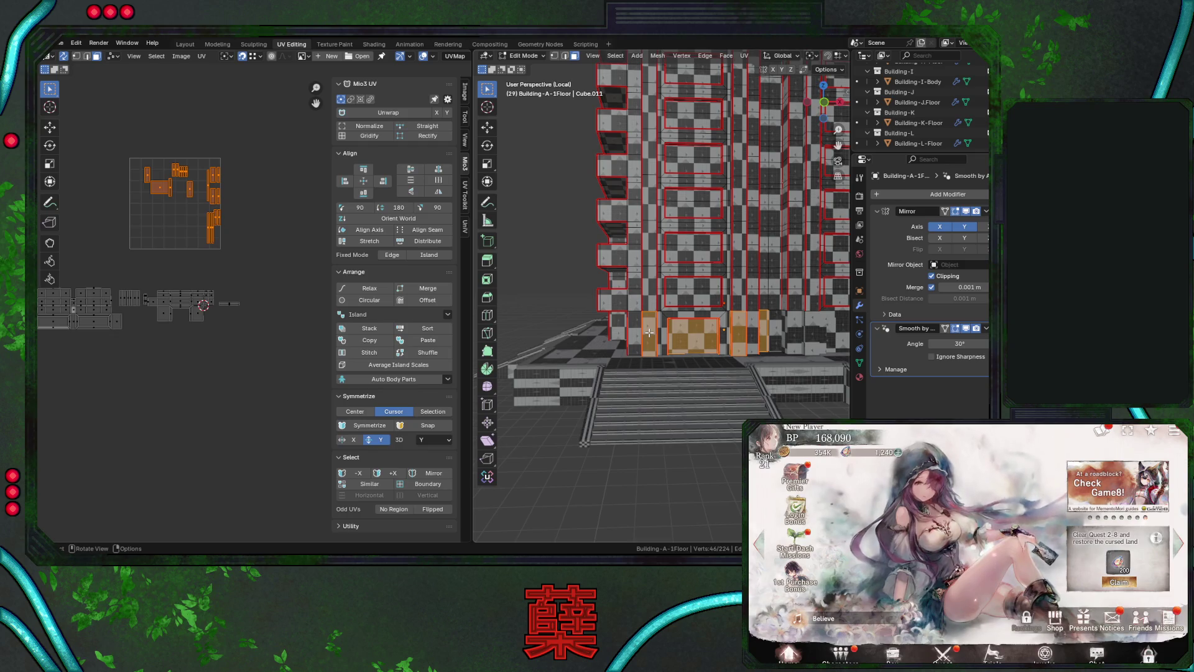
{"action": "left_click", "coordinate": [646, 297], "text": "alt"}
{"action": "scroll", "coordinate": [206, 320], "scroll_direction": "down", "scroll_amount": 1}
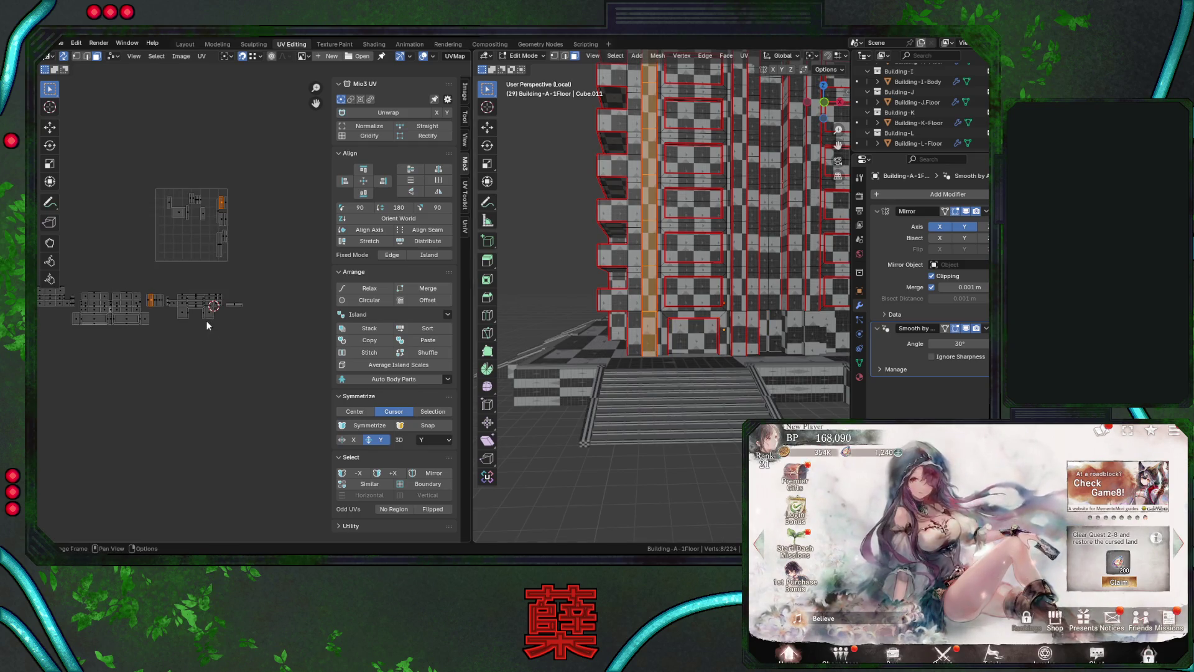
{"action": "middle_click_drag", "start_coordinate": [206, 319], "coordinate": [259, 331]}
{"action": "scroll", "coordinate": [259, 331], "scroll_direction": "up", "scroll_amount": 1}
{"action": "key", "text": "b"}
{"action": "left_click_drag", "start_coordinate": [169, 288], "coordinate": [200, 308]}
{"action": "middle_click_drag", "start_coordinate": [208, 316], "coordinate": [180, 313]}
{"action": "key", "text": "g"}
{"action": "left_click", "coordinate": [324, 350]}
Move a single facade face's UV island out of the atlas beside the floor islands, nudged up into line.
{"action": "left_click", "coordinate": [649, 332]}
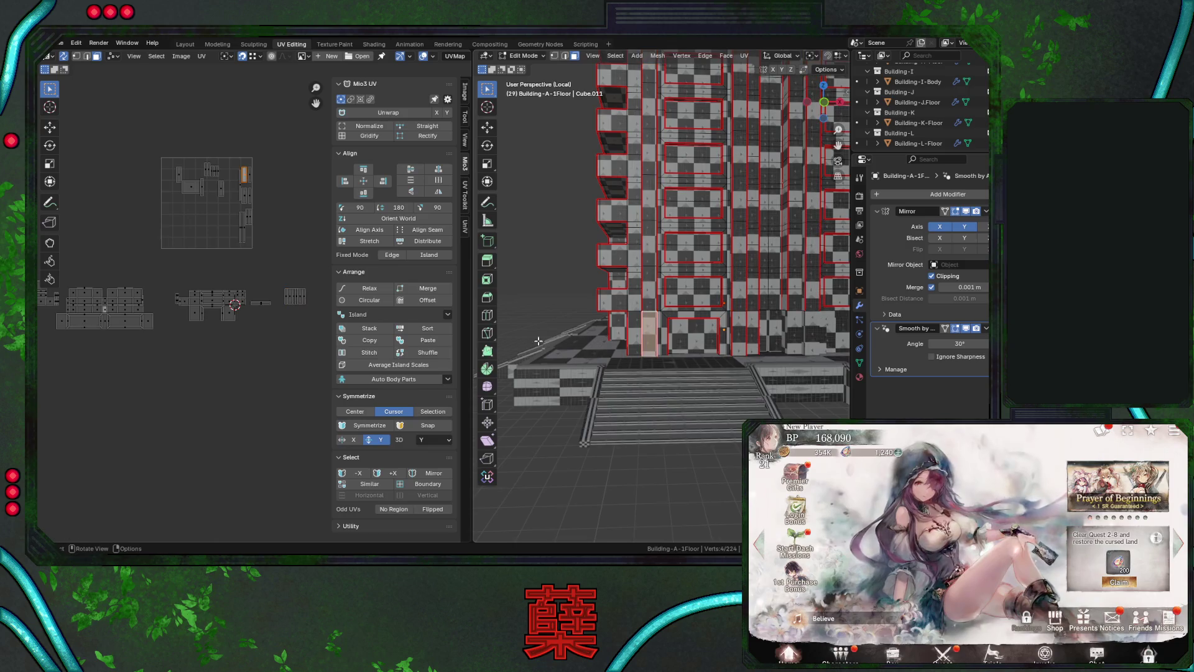
{"action": "key", "text": "g"}
{"action": "left_click", "coordinate": [293, 311]}
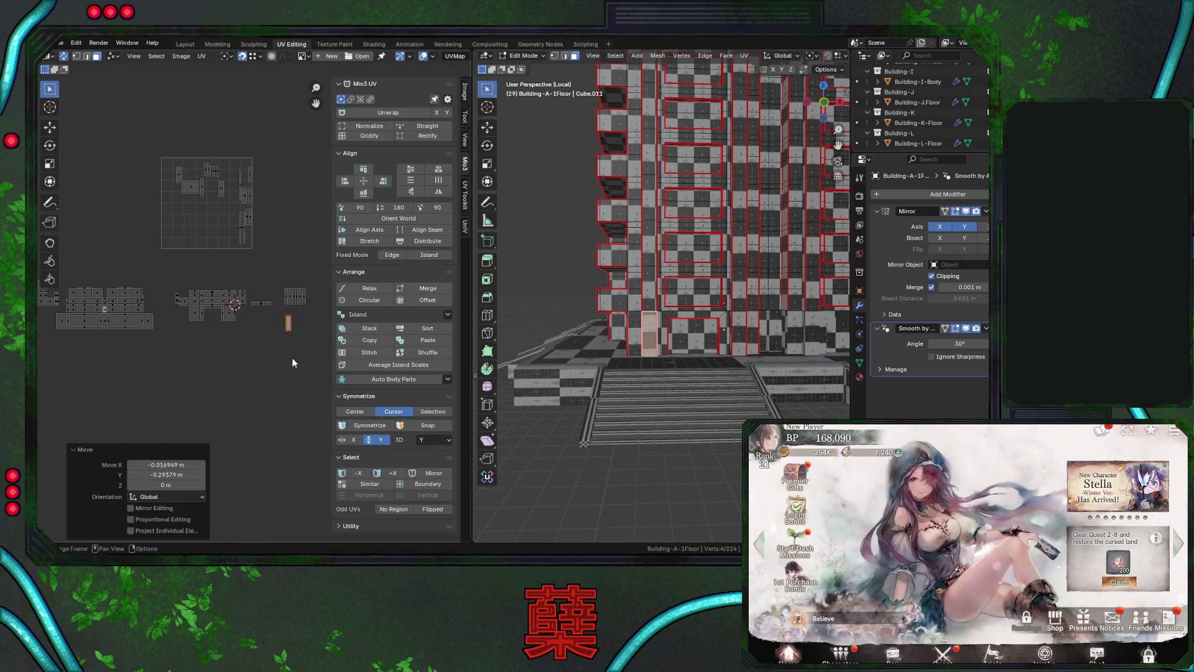
{"action": "key", "text": "g"}
{"action": "left_click", "coordinate": [293, 293]}
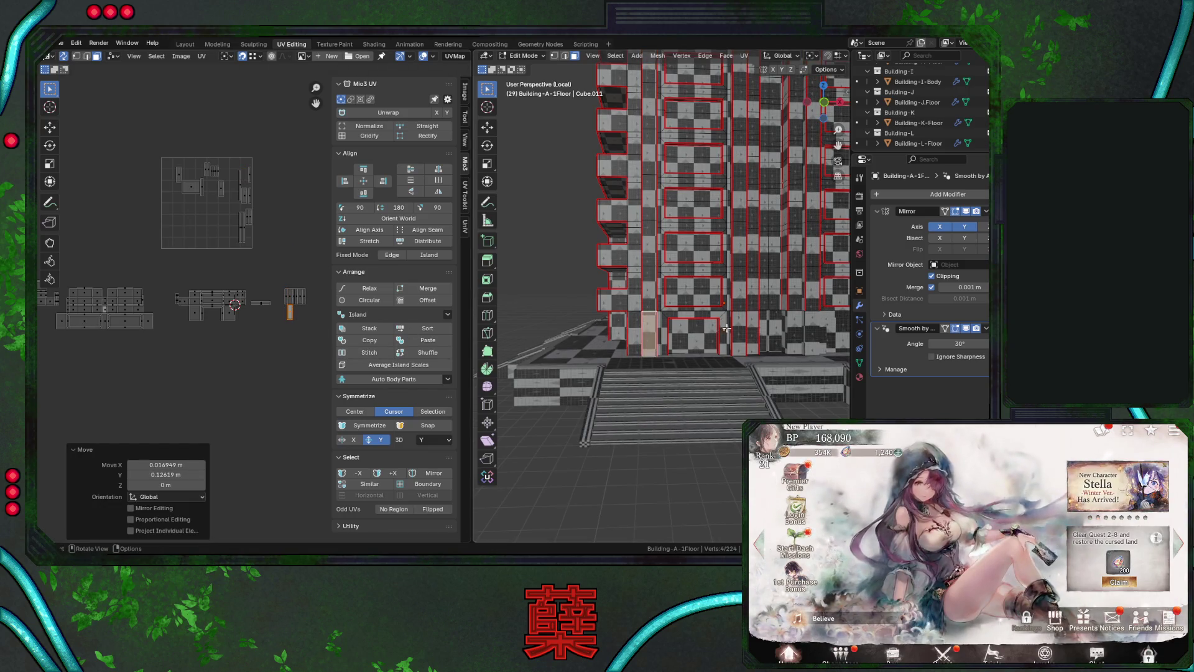
{"action": "left_click", "coordinate": [754, 331]}
{"action": "middle_click_drag", "start_coordinate": [754, 331], "coordinate": [687, 342]}
Move another facade face's UV island beside the others, redoing the placement after an undo.
{"action": "left_click", "coordinate": [686, 342]}
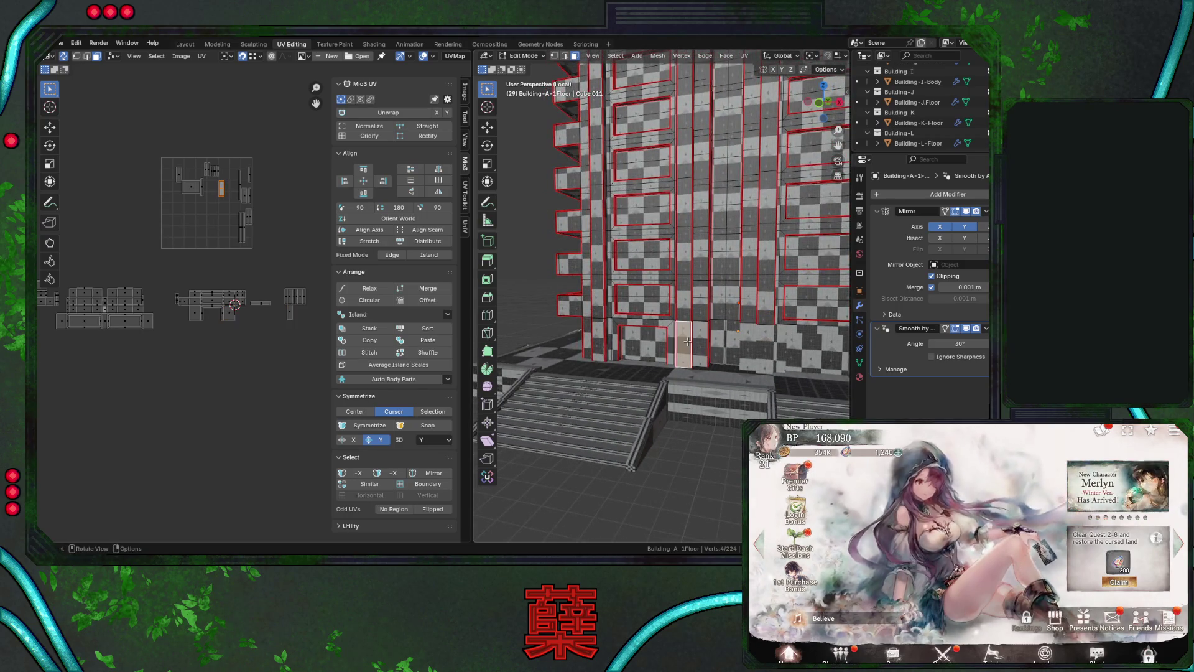
{"action": "key", "text": "g"}
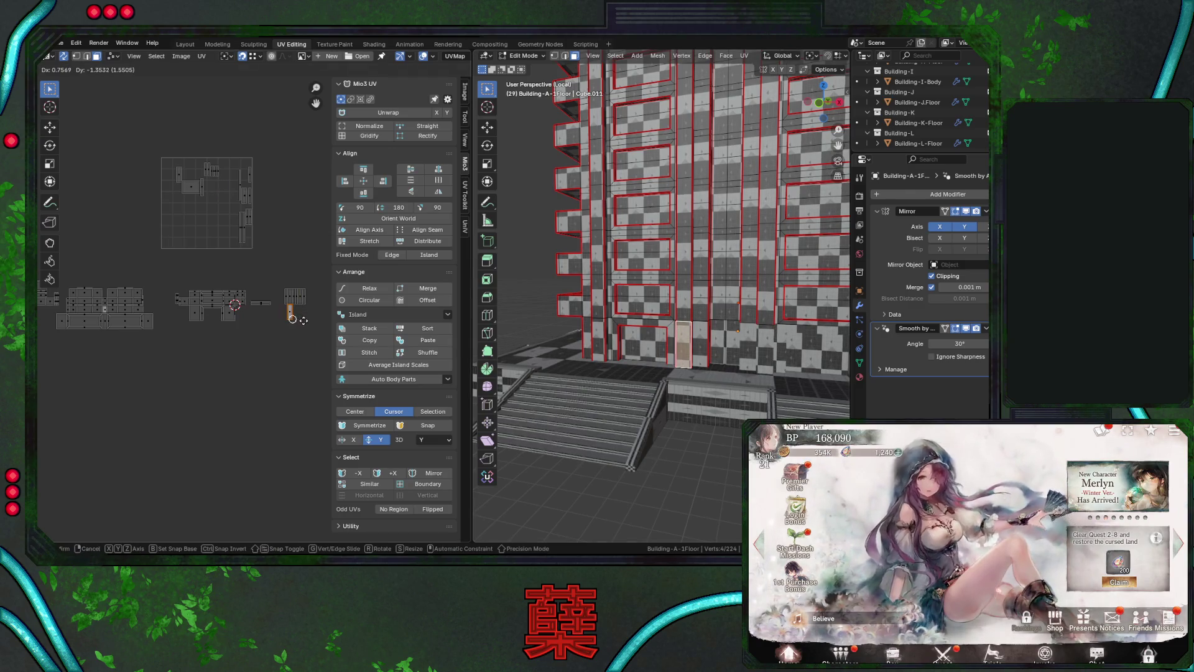
{"action": "left_click", "coordinate": [303, 320]}
{"action": "mouse_move", "coordinate": [690, 348]}
{"action": "middle_mouse_down"}
{"action": "mouse_move", "coordinate": [741, 347]}
{"action": "mouse_move", "coordinate": [659, 342]}
{"action": "middle_mouse_up"}
{"action": "key", "text": "ctrl+z"}
{"action": "key", "text": "g"}
{"action": "left_click", "coordinate": [275, 310]}
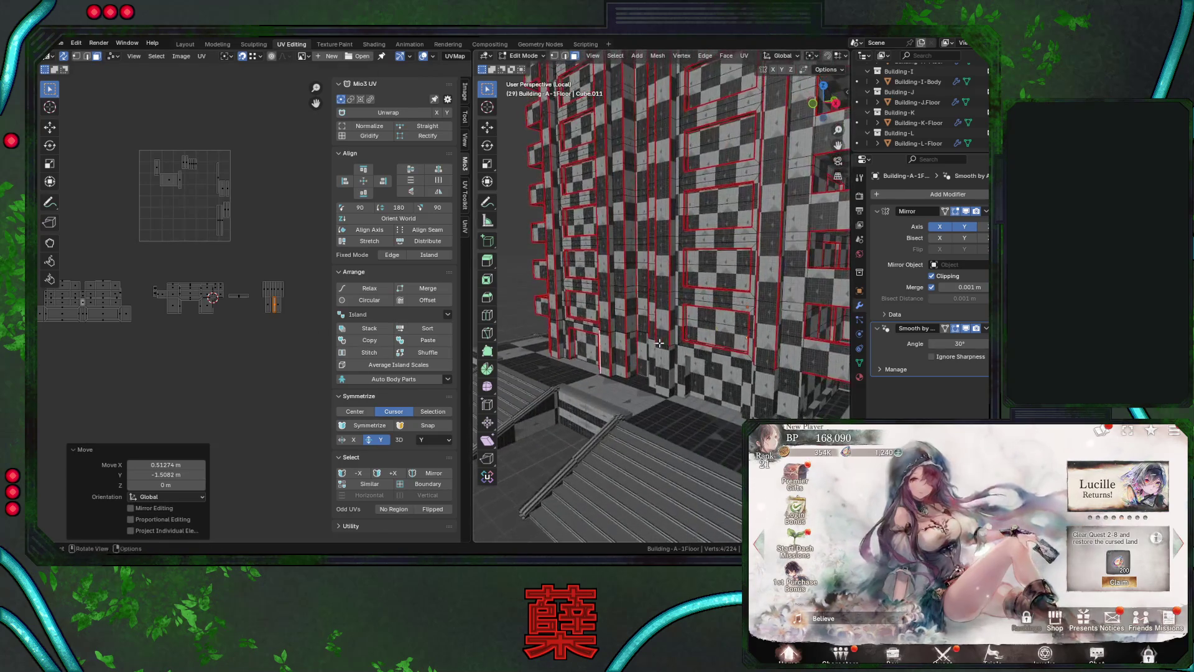
Move two more facade faces' islands into place, shifting the narrow one along X only.
{"action": "left_click", "coordinate": [566, 339]}
{"action": "key", "text": "g"}
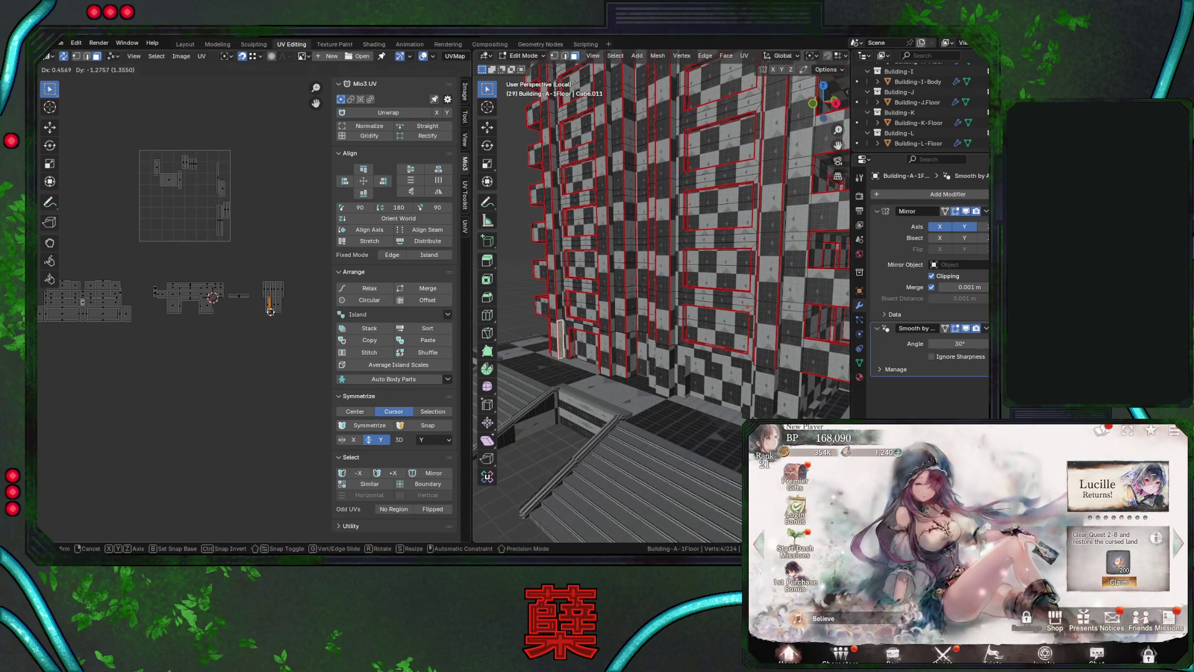
{"action": "left_click", "coordinate": [273, 310]}
{"action": "middle_click_drag", "start_coordinate": [690, 342], "coordinate": [707, 342]}
{"action": "left_click", "coordinate": [736, 349]}
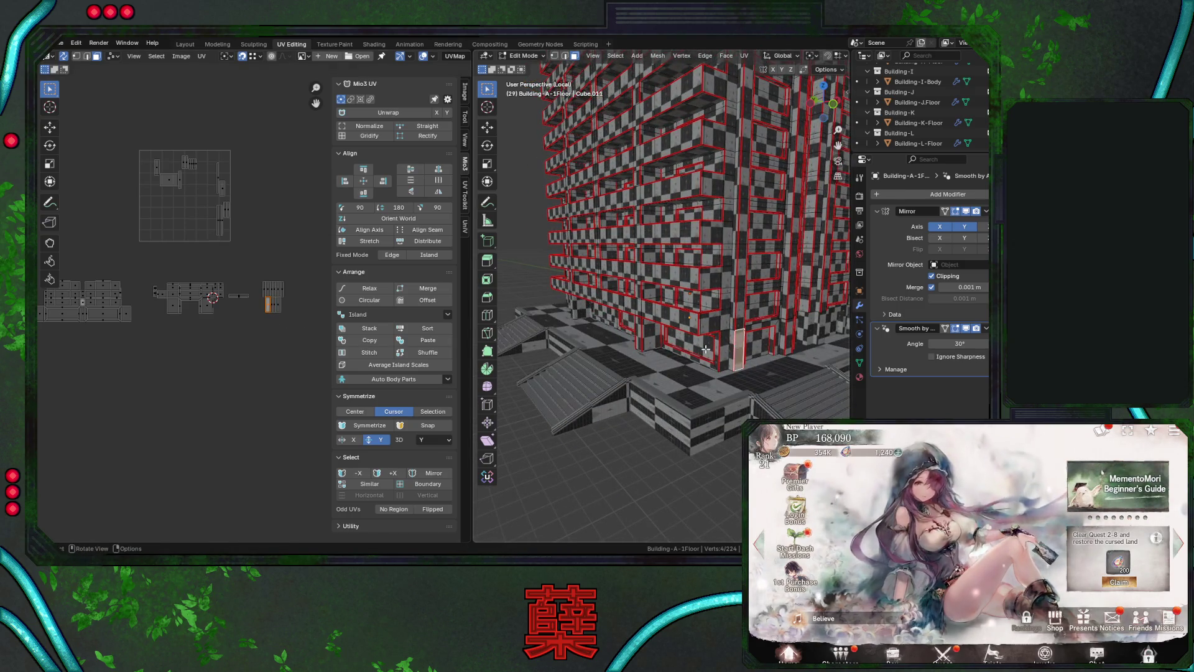
{"action": "key", "text": "g"}
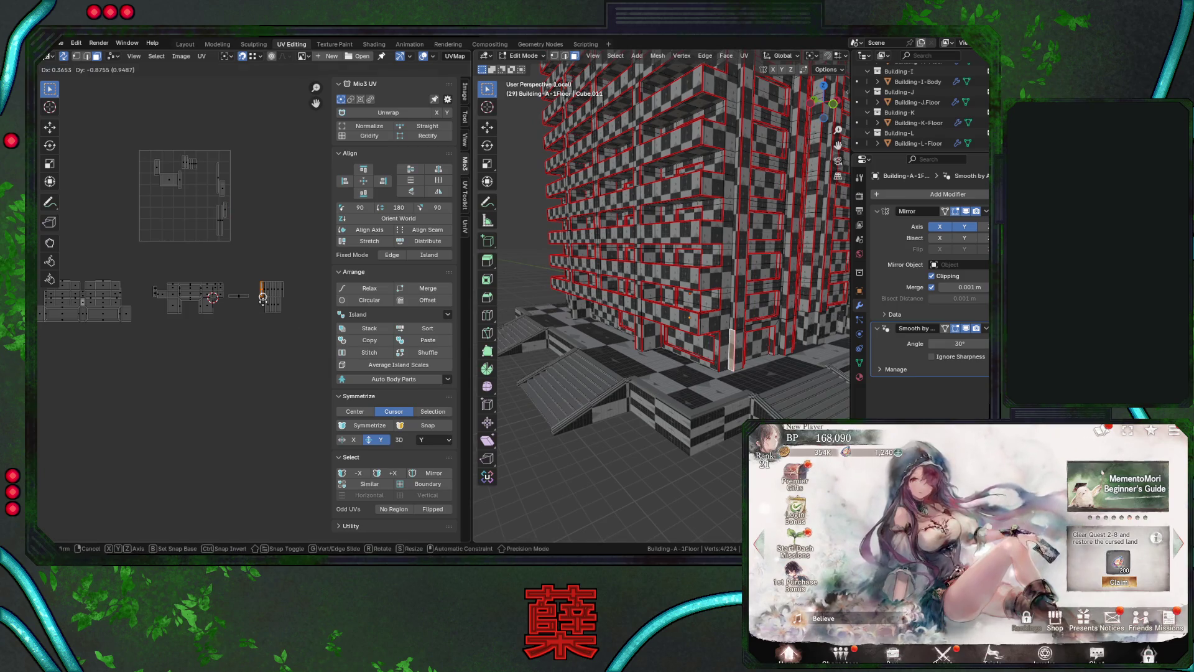
{"action": "left_click", "coordinate": [263, 311]}
{"action": "key", "text": "g"}
{"action": "key", "text": "x"}
{"action": "left_click", "coordinate": [265, 305]}
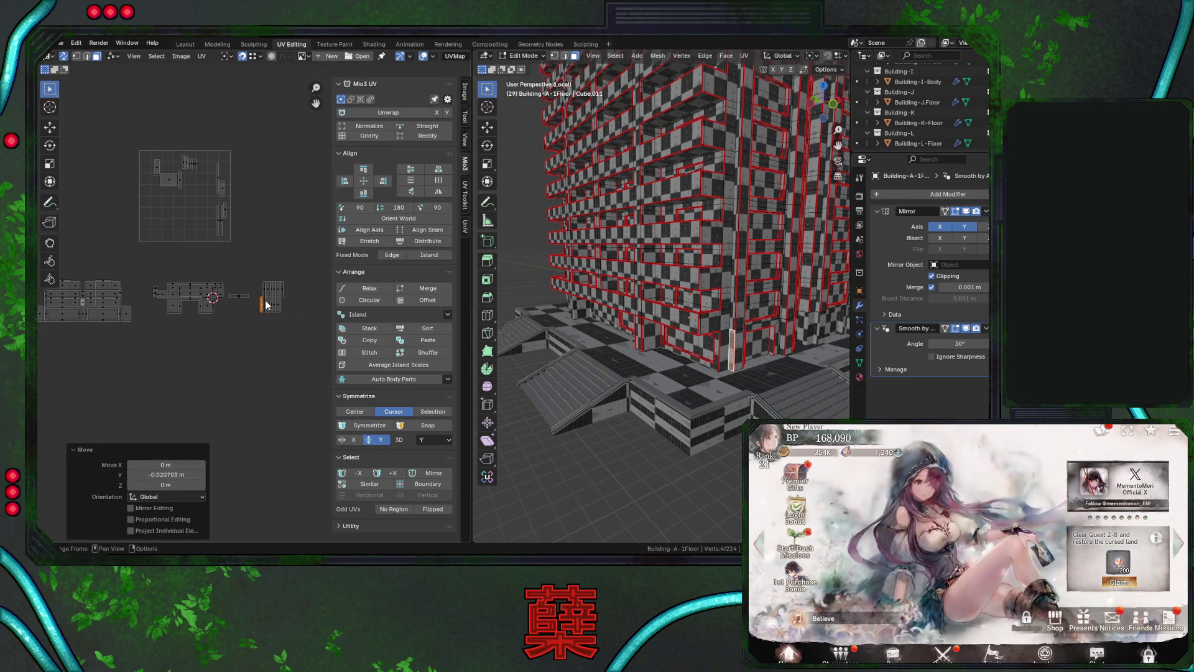
Place one more facade face's island with a small nudge, then save City.blend.
{"action": "middle_click_drag", "start_coordinate": [622, 299], "coordinate": [615, 341]}
{"action": "left_click", "coordinate": [618, 328]}
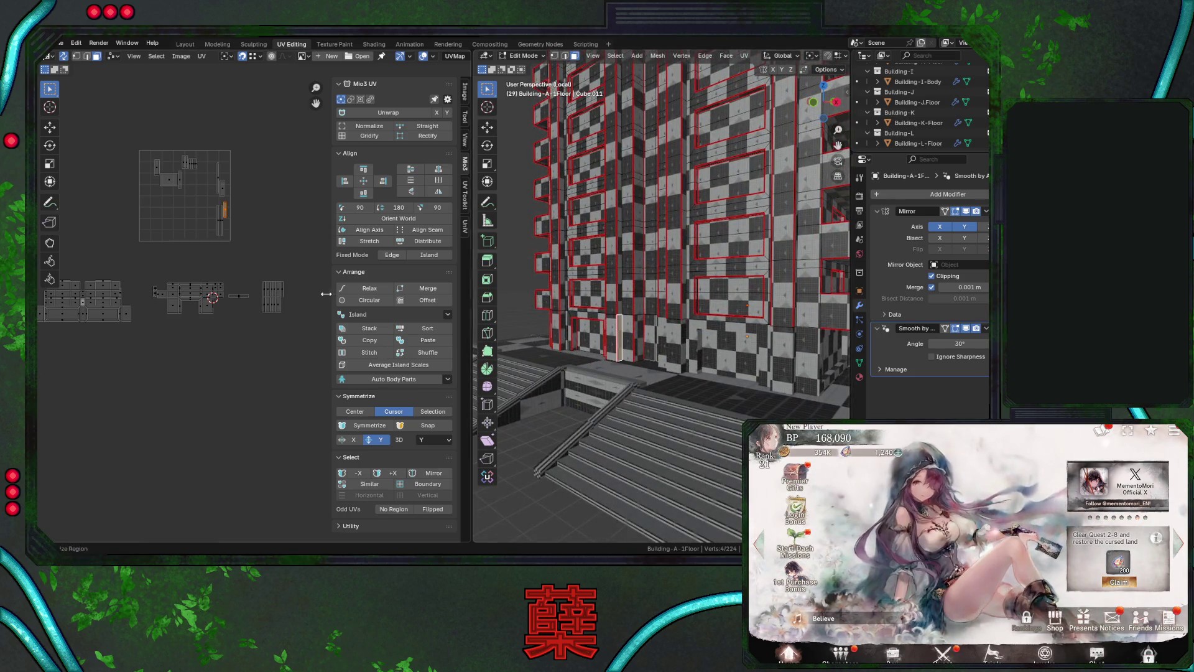
{"action": "key", "text": "g"}
{"action": "left_click", "coordinate": [281, 300]}
{"action": "key", "text": "g"}
{"action": "left_click", "coordinate": [282, 300]}
{"action": "key", "text": "ctrl+s"}
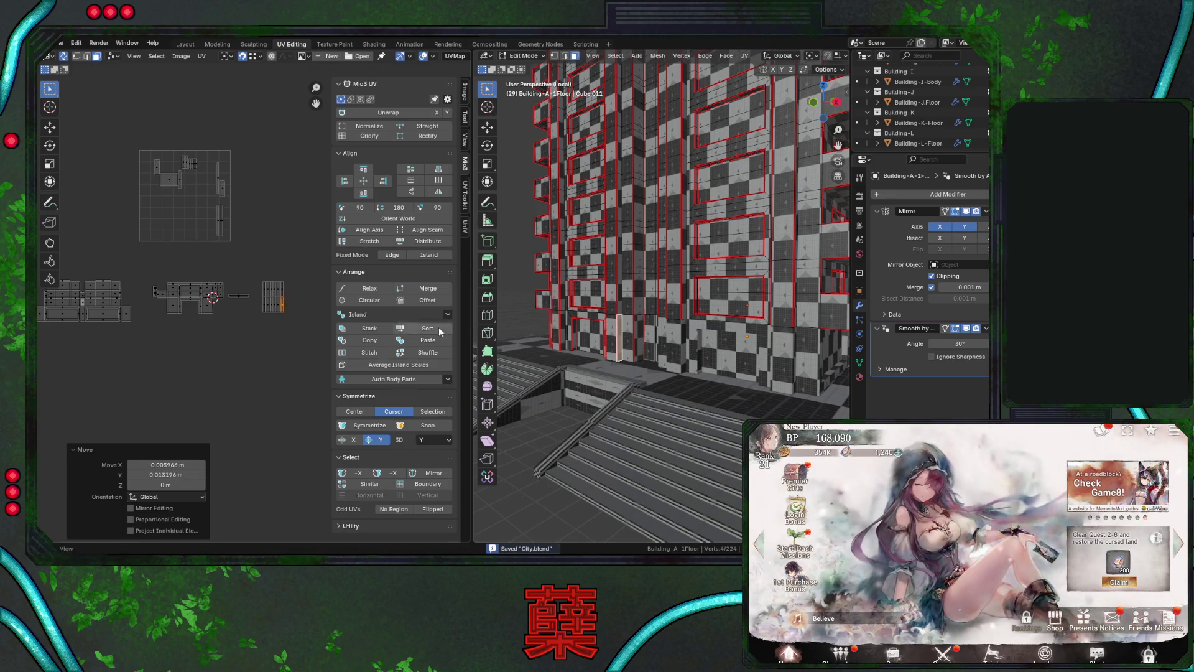
Try dropping an entrance face's island below the UV square, then undo back to the earlier selection.
{"action": "left_click_drag", "start_coordinate": [257, 270], "coordinate": [314, 348]}
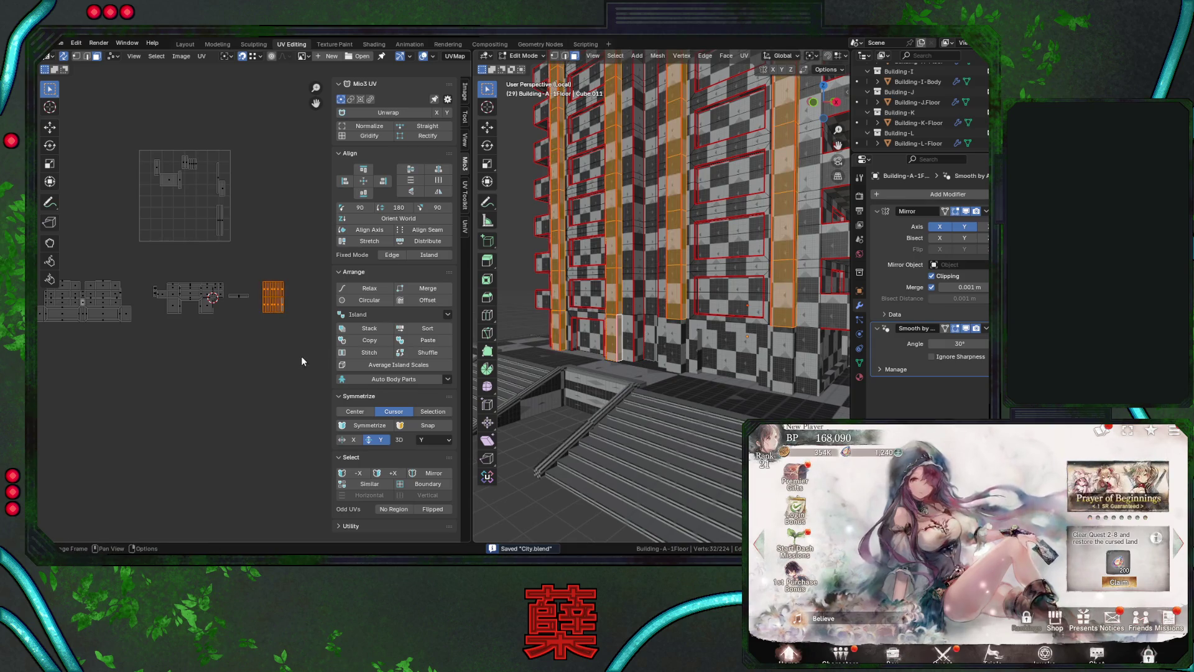
{"action": "key", "text": "a"}
{"action": "key", "text": "alt+a"}
{"action": "left_click_drag", "start_coordinate": [145, 142], "coordinate": [241, 252]}
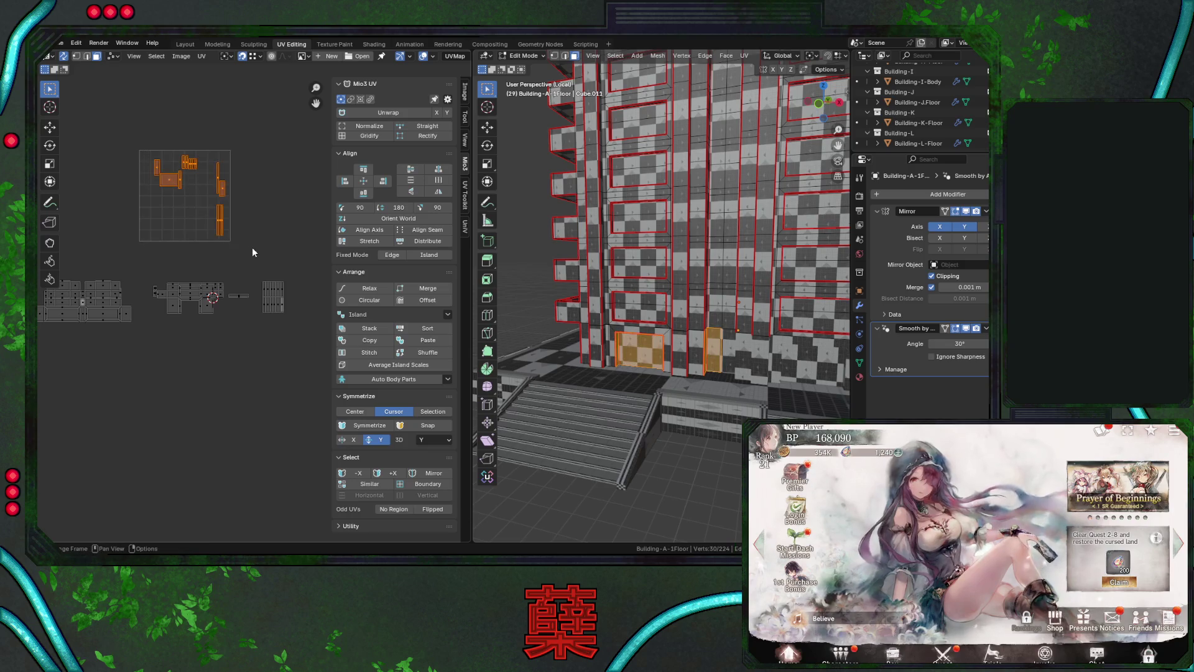
{"action": "left_click", "coordinate": [648, 348]}
{"action": "key", "text": "g"}
{"action": "left_click", "coordinate": [213, 430]}
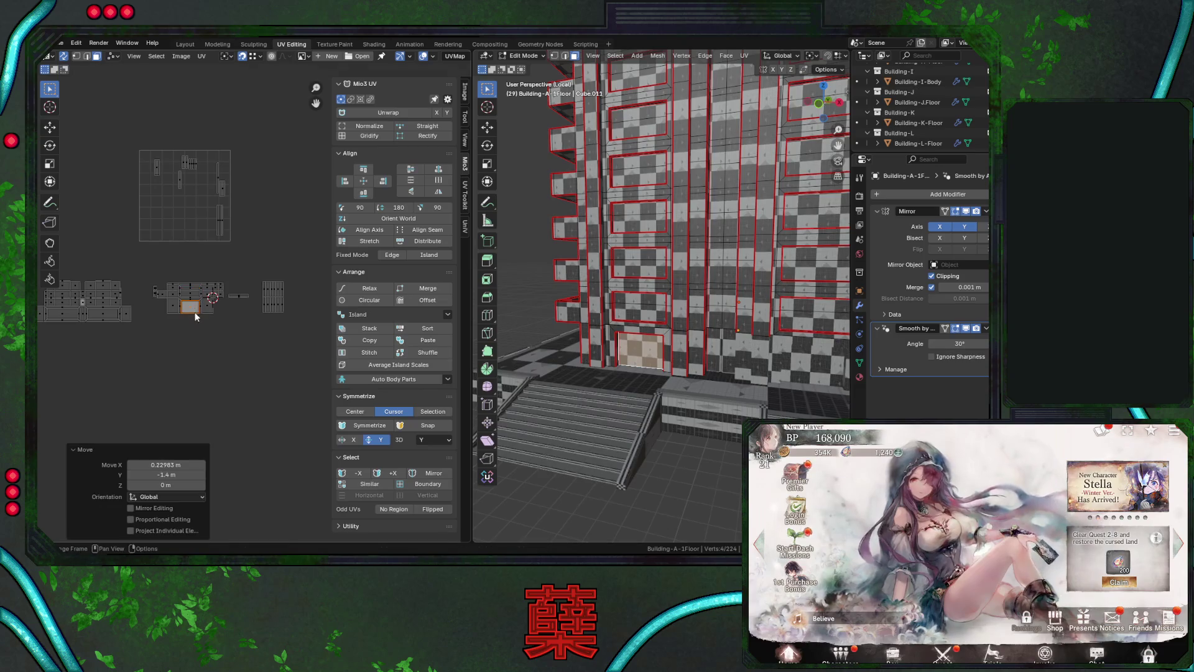
{"action": "middle_click_drag", "start_coordinate": [647, 349], "coordinate": [665, 343]}
{"action": "key", "text": "ctrl+z"}
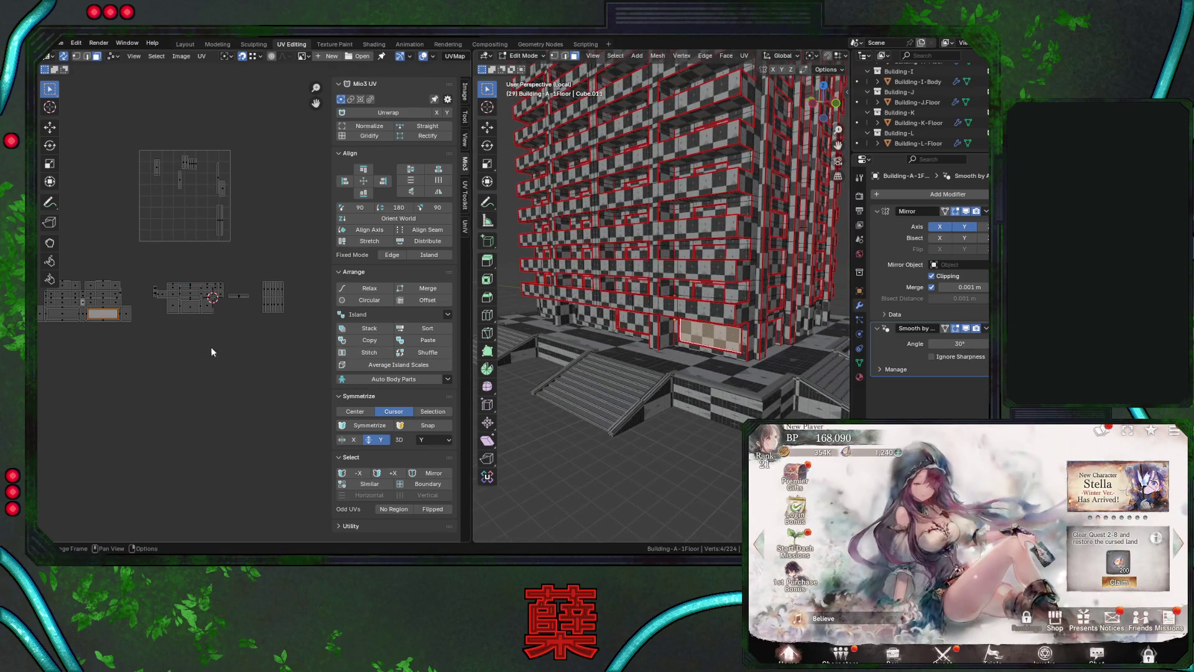
{"action": "key", "text": "ctrl+z"}
Move an entrance face's island level along X into the middle cluster, then save the file.
{"action": "middle_click_drag", "start_coordinate": [615, 345], "coordinate": [579, 353]}
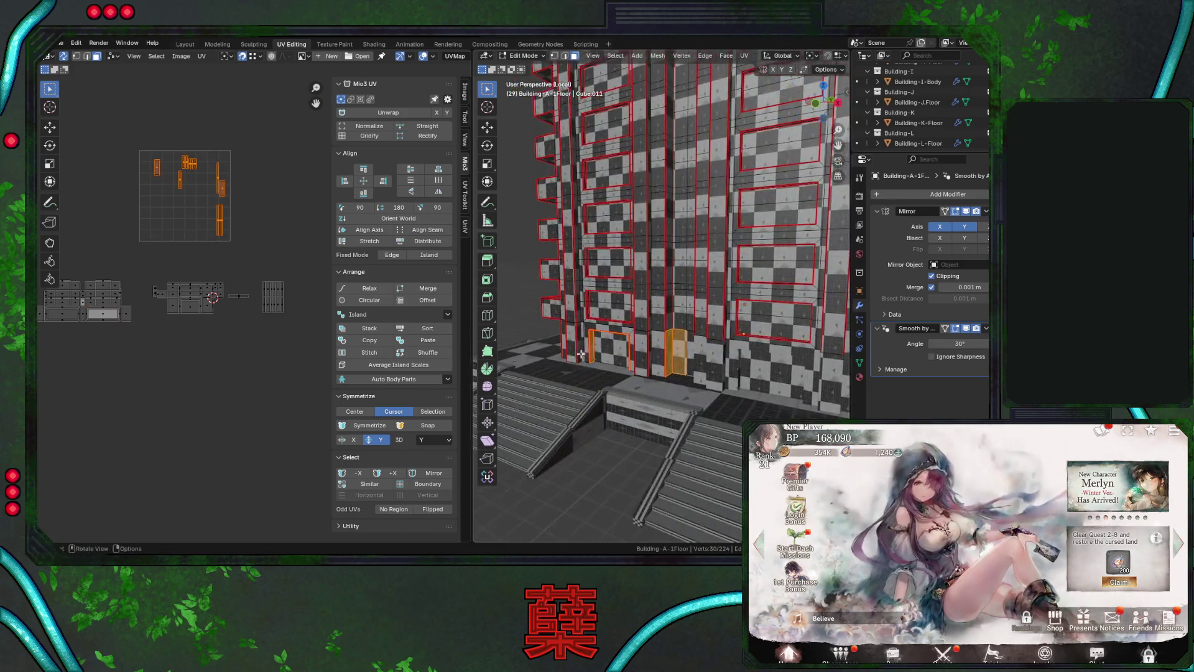
{"action": "left_click", "coordinate": [674, 346]}
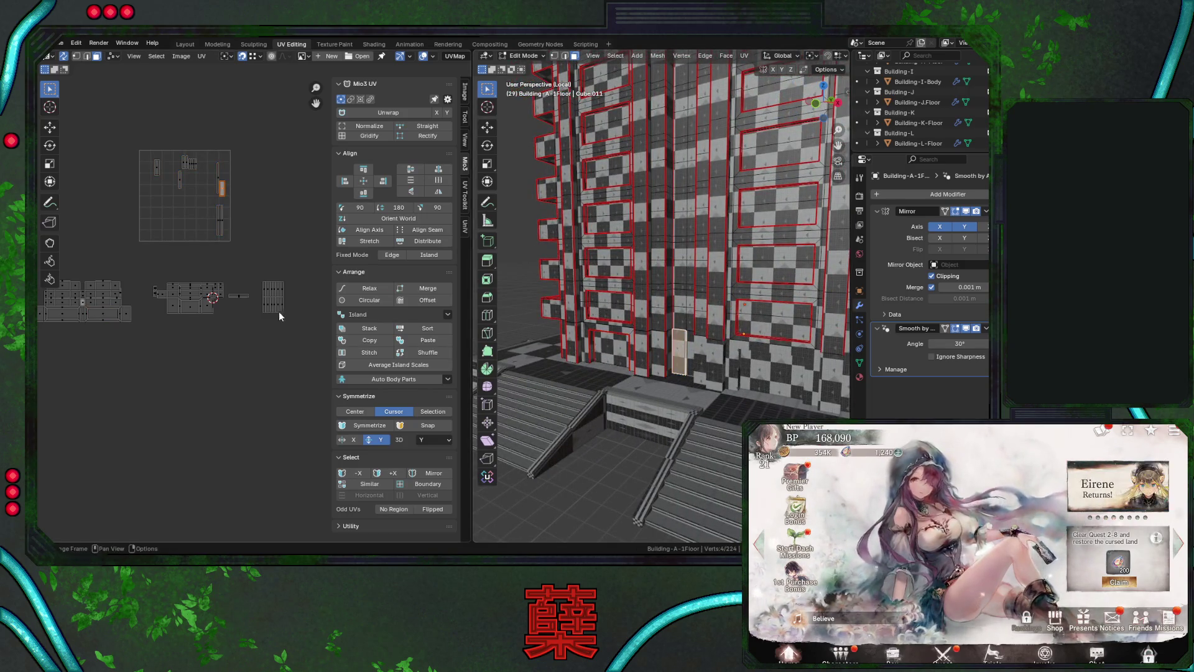
{"action": "key", "text": "g"}
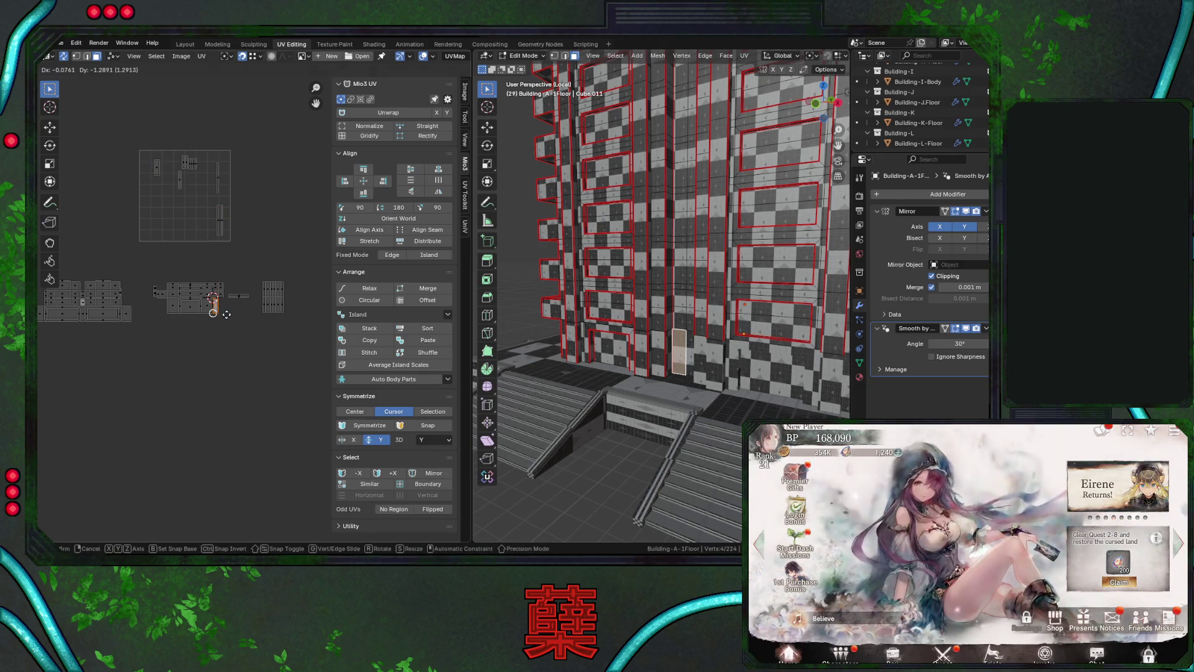
{"action": "key", "text": "x"}
{"action": "left_click", "coordinate": [230, 315]}
{"action": "key", "text": "g"}
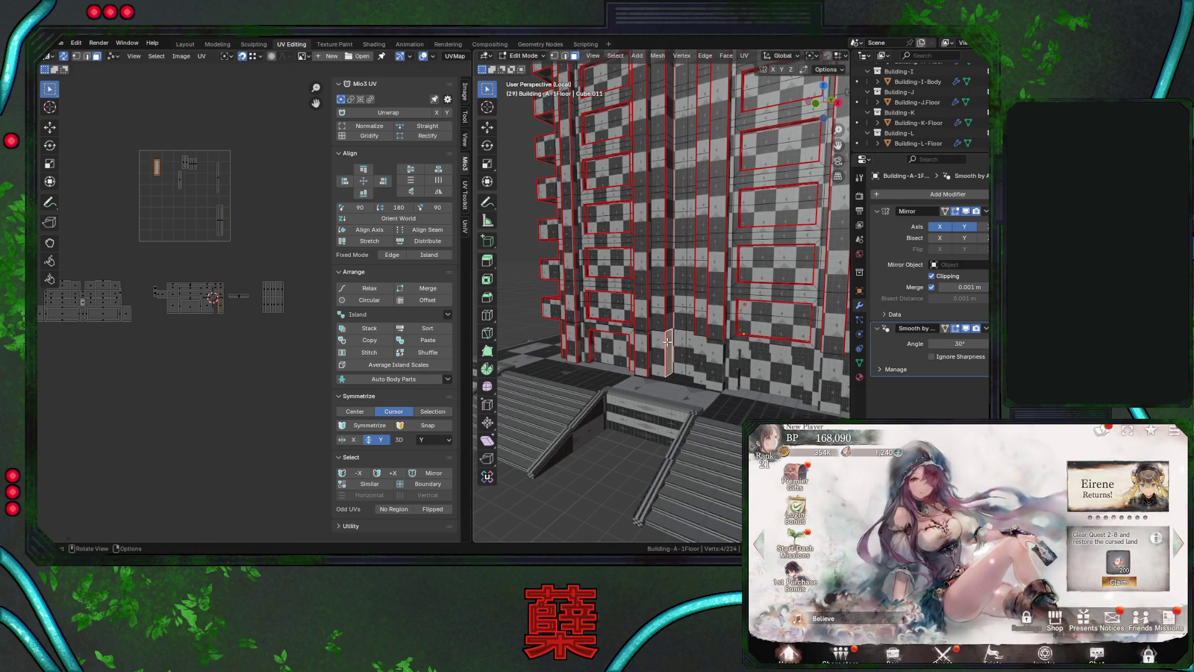
{"action": "left_click", "coordinate": [217, 317]}
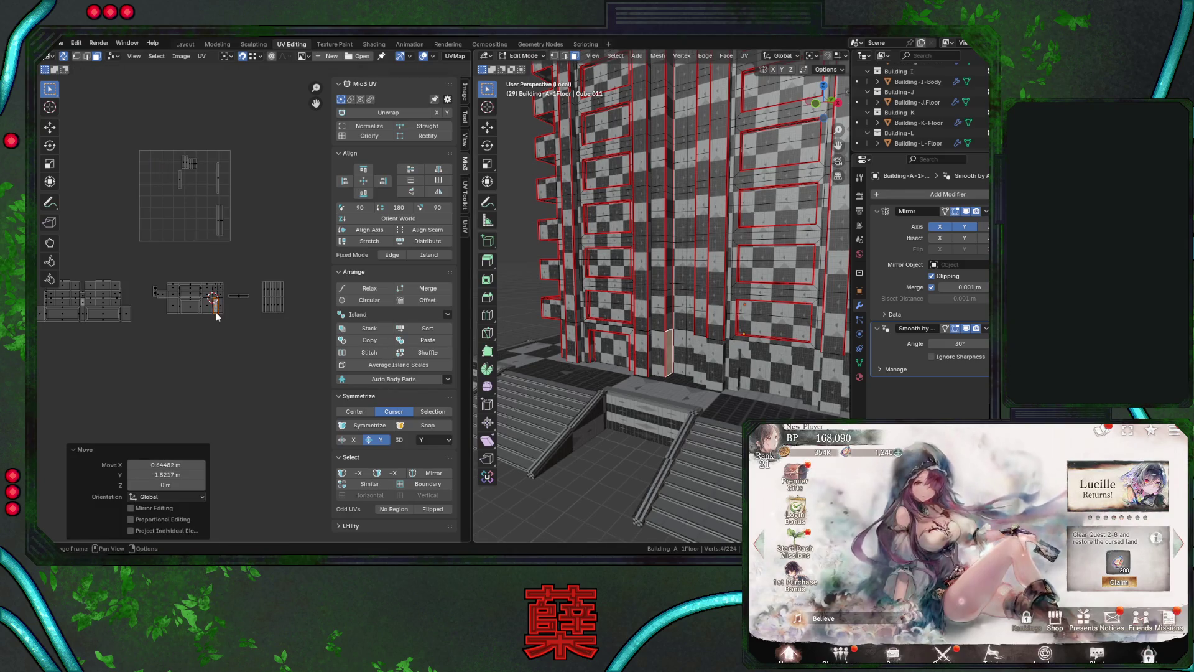
{"action": "left_click_drag", "start_coordinate": [151, 280], "coordinate": [226, 323]}
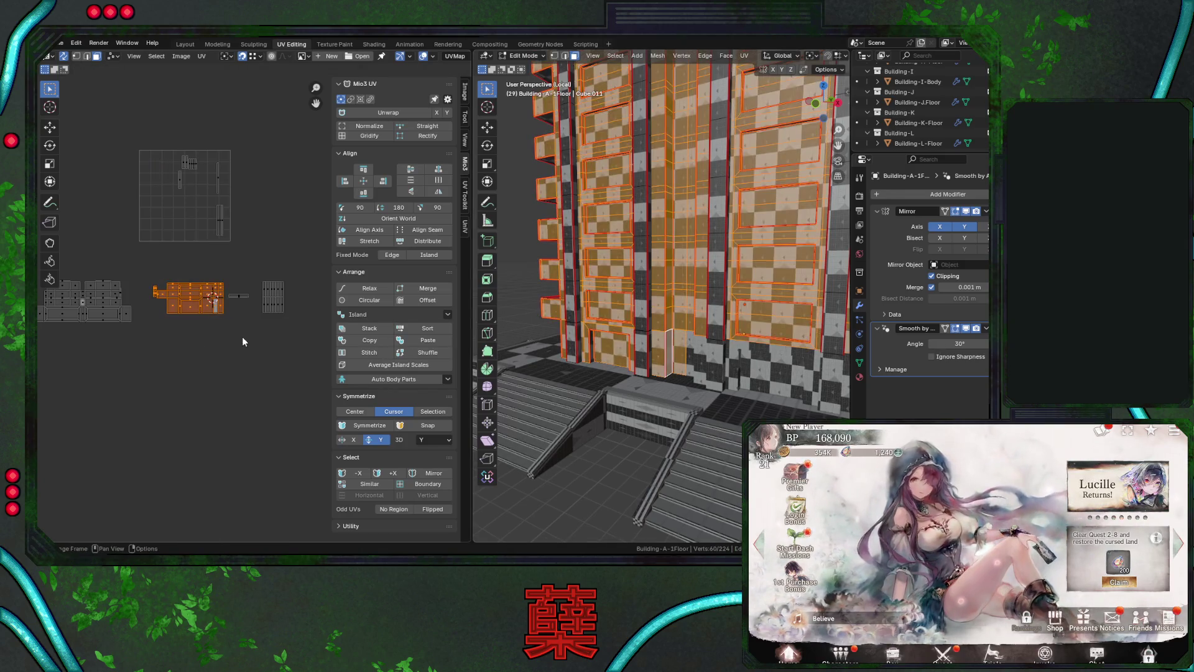
{"action": "left_click", "coordinate": [242, 336]}
{"action": "key", "text": "ctrl+s"}
{"action": "scroll", "coordinate": [238, 338], "scroll_direction": "down", "scroll_amount": 1}
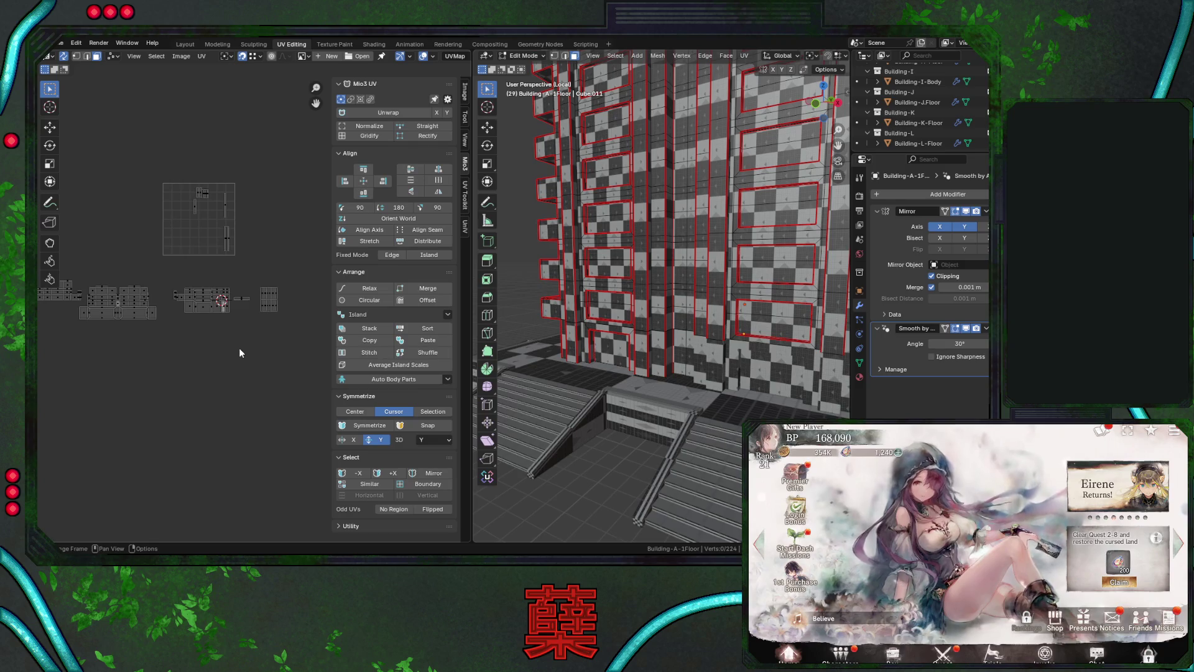
Frame all UV islands and save City.blend.
{"action": "middle_click_drag", "start_coordinate": [208, 323], "coordinate": [281, 324]}
{"action": "scroll", "coordinate": [268, 331], "scroll_direction": "down", "scroll_amount": 1}
{"action": "scroll", "coordinate": [266, 331], "scroll_direction": "down", "scroll_amount": 1}
{"action": "key", "text": "ctrl+s"}
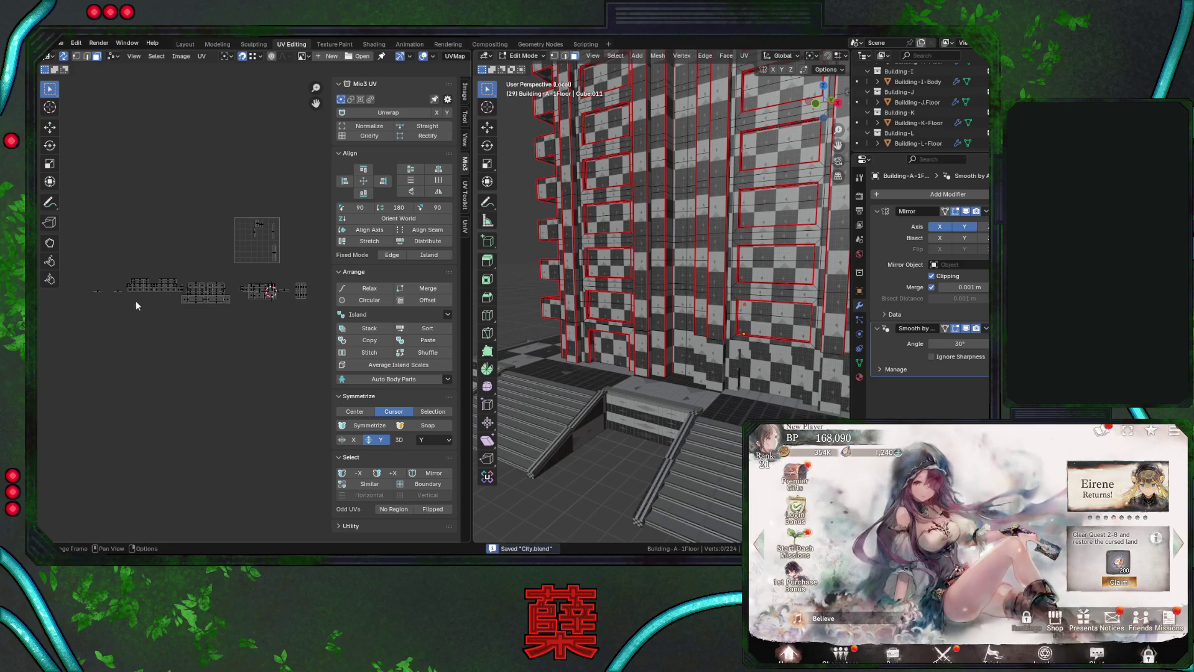
Select the upper and lower vertical strips inside the UV square.
{"action": "left_click_drag", "start_coordinate": [115, 287], "coordinate": [123, 304]}
{"action": "scroll", "coordinate": [266, 325], "scroll_direction": "up", "scroll_amount": 2}
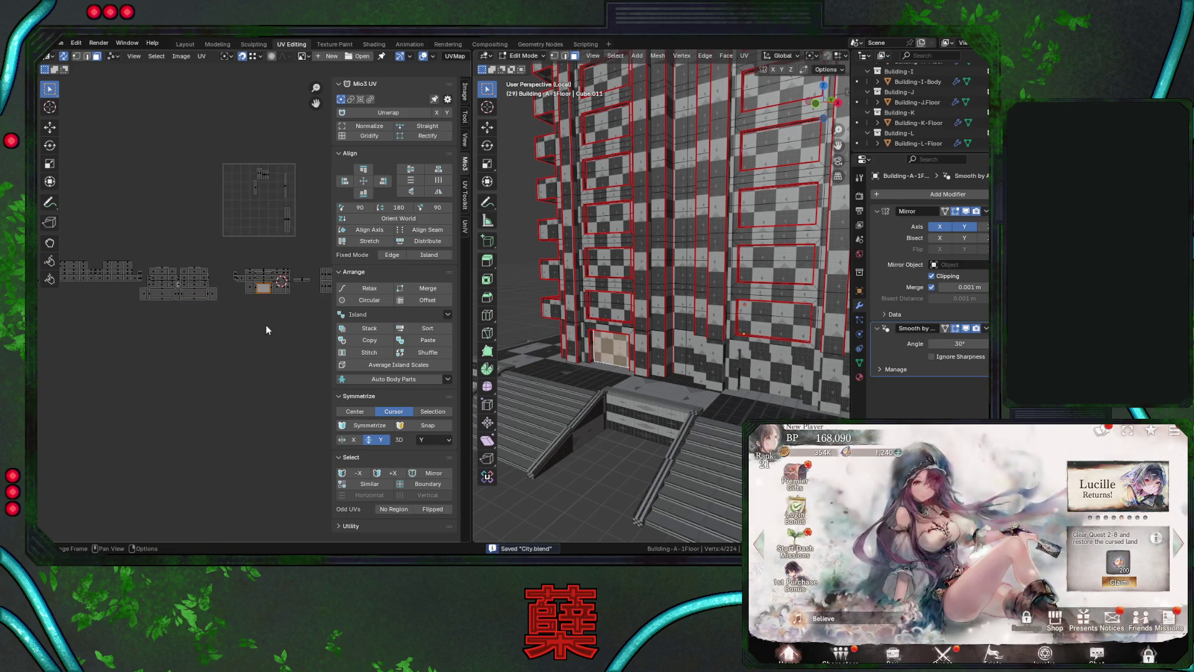
{"action": "middle_click_drag", "start_coordinate": [266, 326], "coordinate": [230, 321]}
{"action": "left_click", "coordinate": [238, 184]}
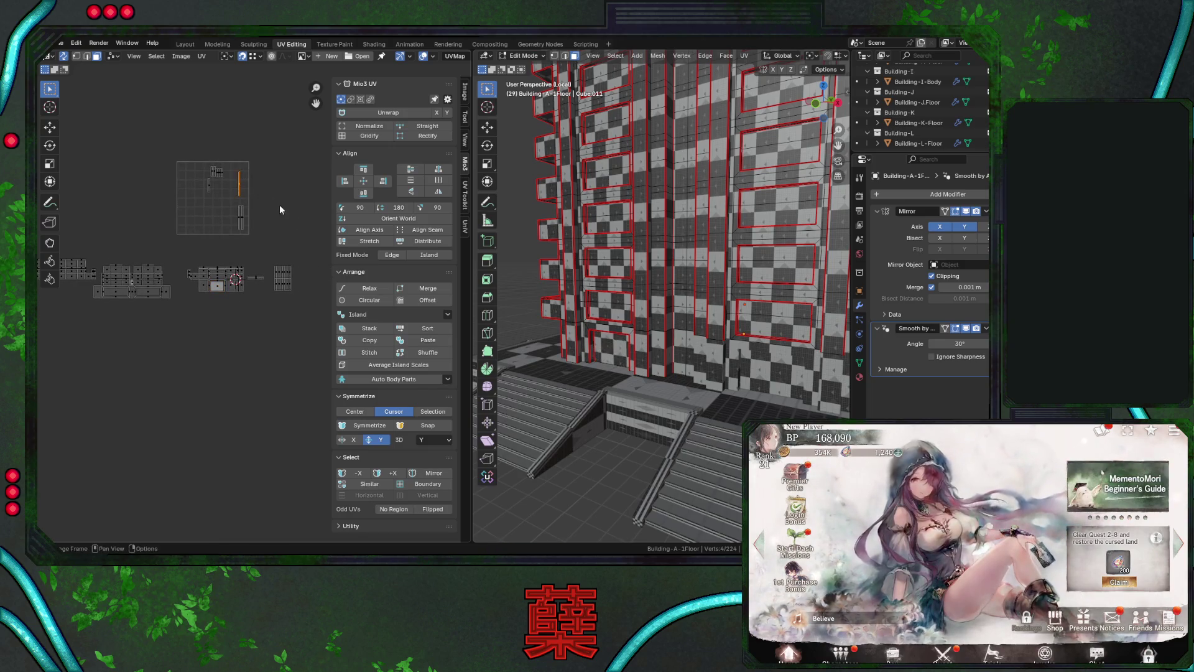
{"action": "middle_click_drag", "start_coordinate": [715, 292], "coordinate": [770, 300]}
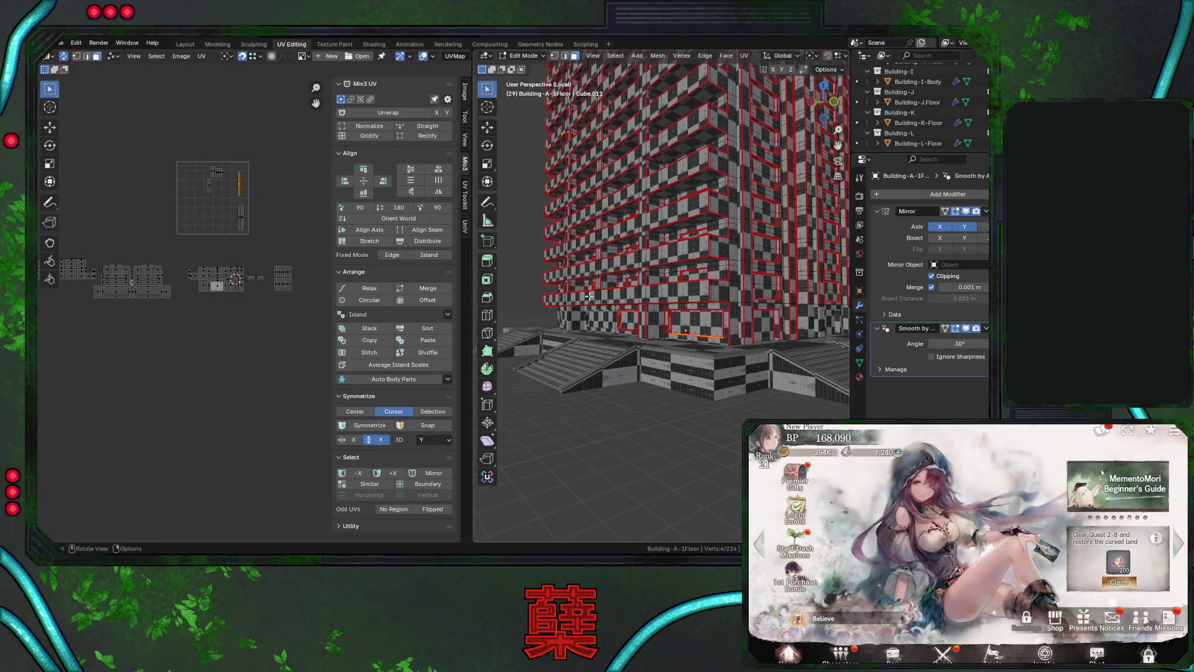
{"action": "scroll", "coordinate": [270, 208], "scroll_direction": "up", "scroll_amount": 3}
{"action": "left_click", "coordinate": [255, 243], "text": "shift"}
Rotate both strips 90° with r90, then drop the left strip from the selection.
{"action": "type", "text": "r"}
{"action": "type", "text": "90"}
{"action": "key", "text": "Return"}
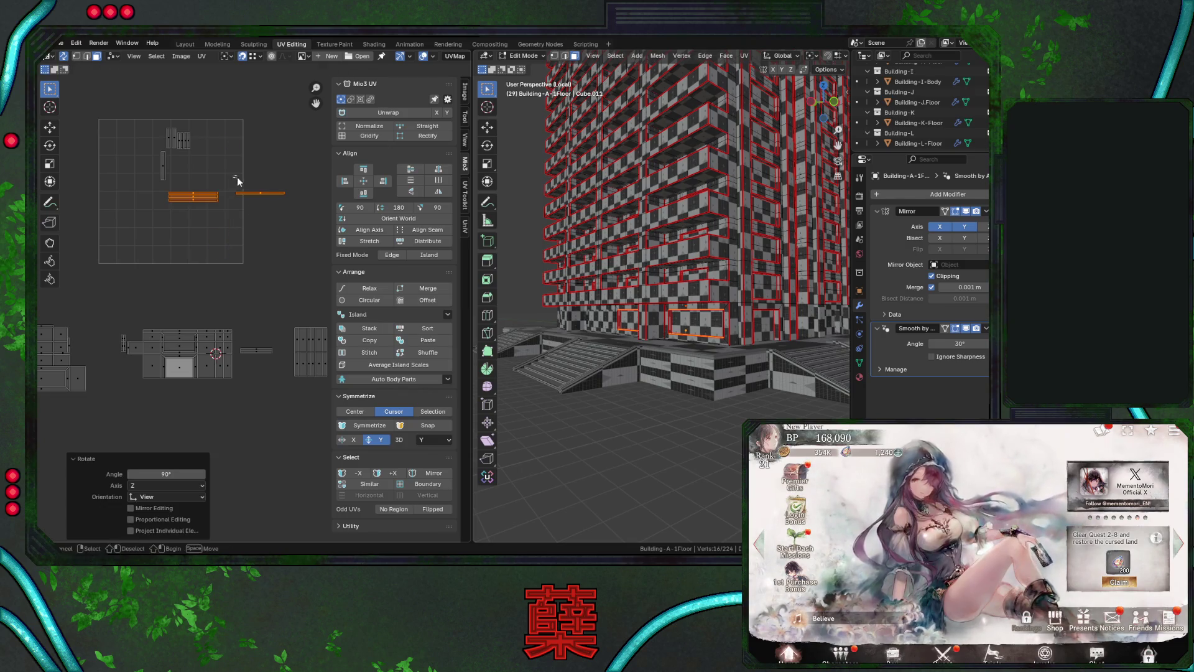
{"action": "left_click", "coordinate": [260, 199]}
{"action": "middle_click_drag", "start_coordinate": [274, 214], "coordinate": [253, 216]}
Move the lower-band strip out to the right of the UV square.
{"action": "mouse_move", "coordinate": [715, 308]}
{"action": "middle_mouse_down"}
{"action": "mouse_move", "coordinate": [737, 313]}
{"action": "mouse_move", "coordinate": [694, 297]}
{"action": "middle_mouse_up"}
{"action": "left_click", "coordinate": [694, 296]}
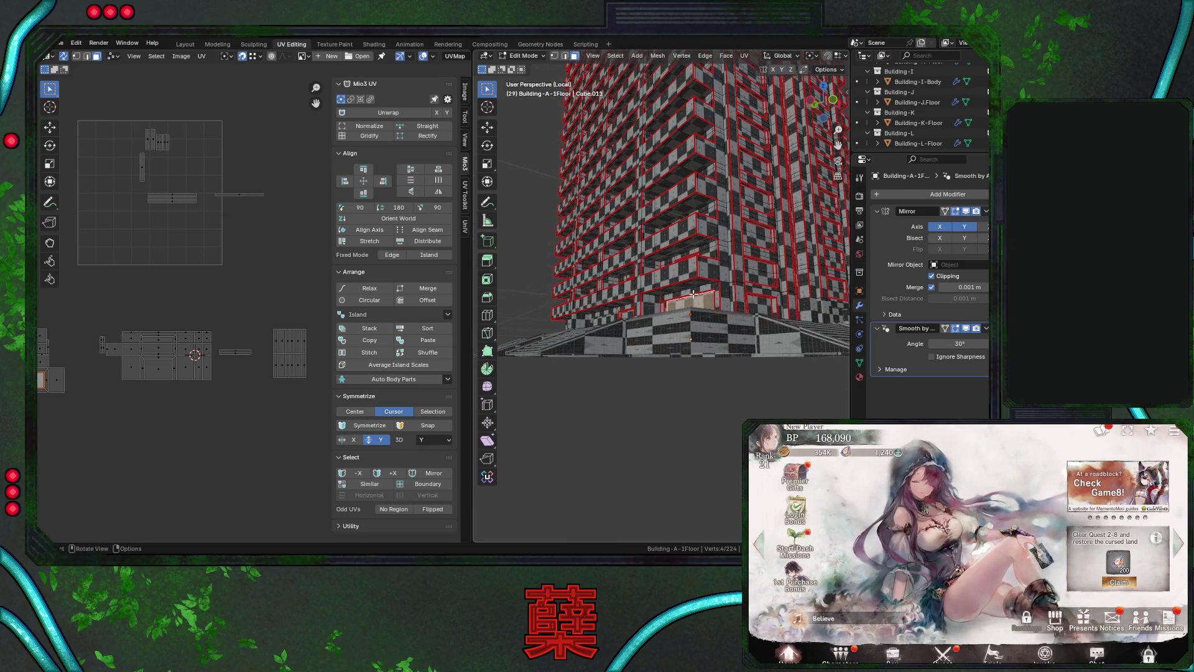
{"action": "key", "text": "g"}
{"action": "left_click", "coordinate": [265, 196]}
{"action": "key", "text": "g"}
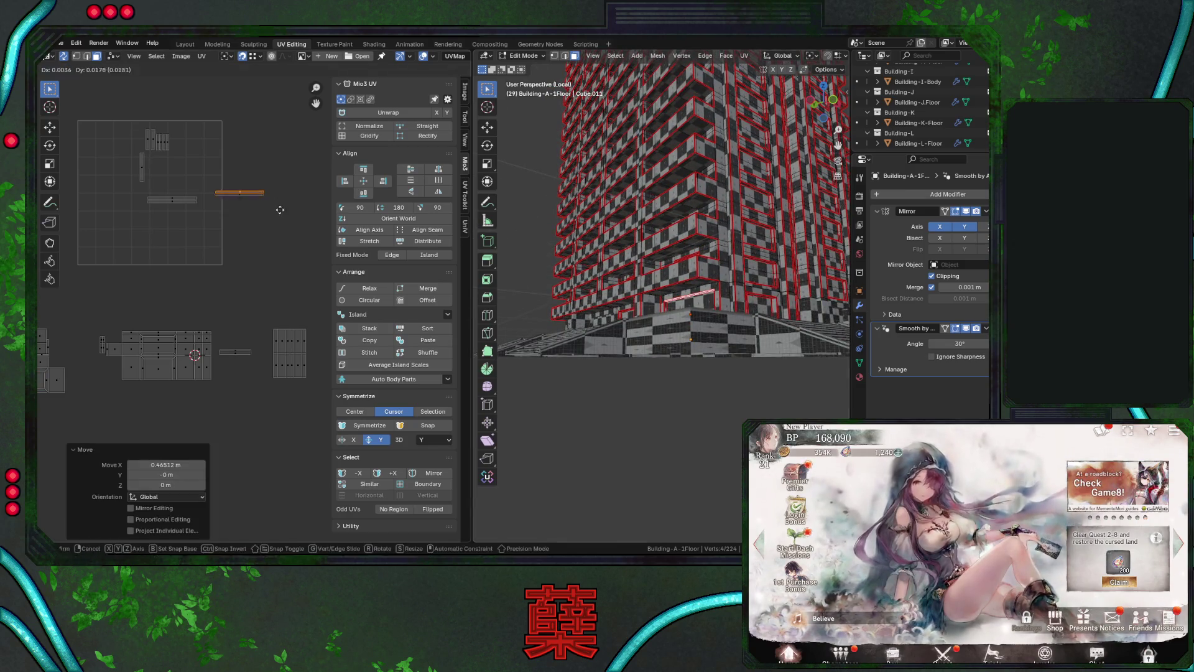
{"action": "left_click", "coordinate": [265, 196]}
{"action": "mouse_move", "coordinate": [494, 260]}
{"action": "middle_mouse_down"}
{"action": "mouse_move", "coordinate": [504, 271]}
{"action": "mouse_move", "coordinate": [560, 274]}
{"action": "middle_mouse_up"}
{"action": "scroll", "coordinate": [261, 255], "scroll_direction": "up", "scroll_amount": 2}
{"action": "key", "text": "g"}
{"action": "left_click", "coordinate": [270, 264]}
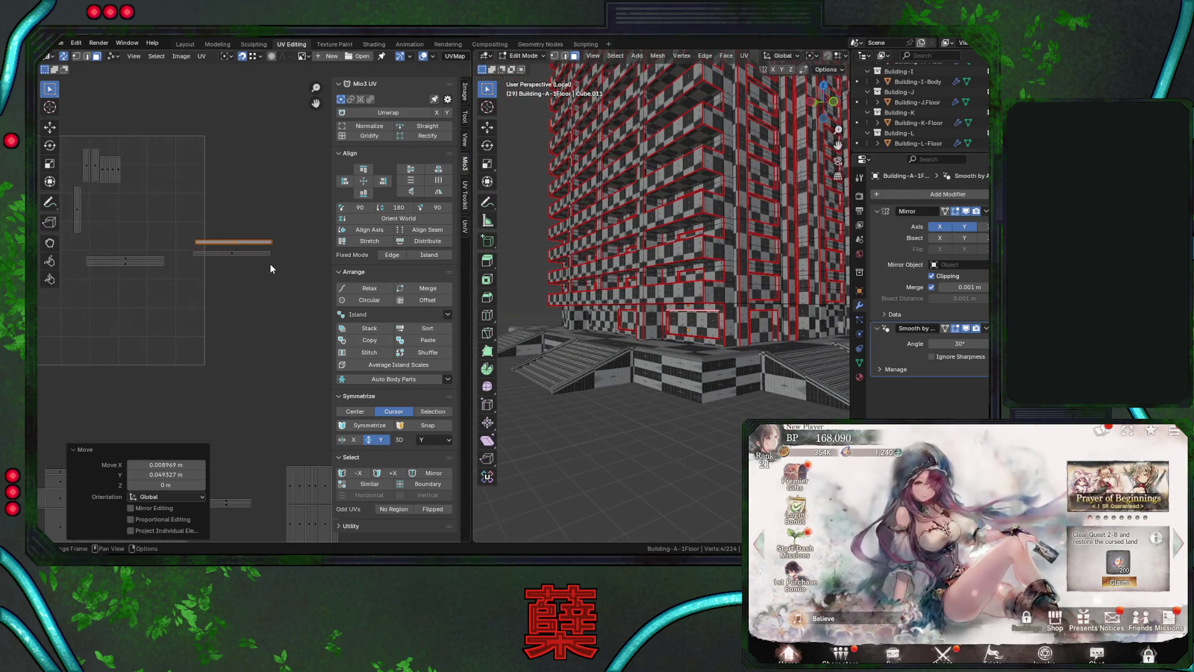
Box-select both horizontal strips and move them together beside the atlas island clusters.
{"action": "left_click", "coordinate": [125, 261]}
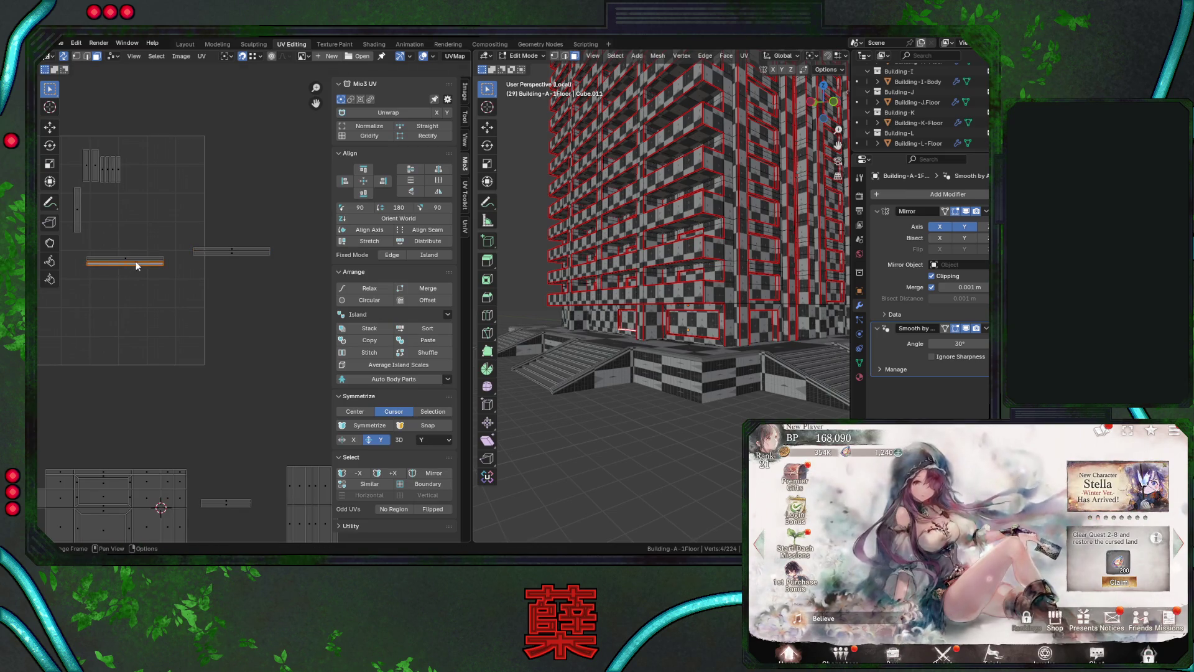
{"action": "scroll", "coordinate": [184, 289], "scroll_direction": "down", "scroll_amount": 2}
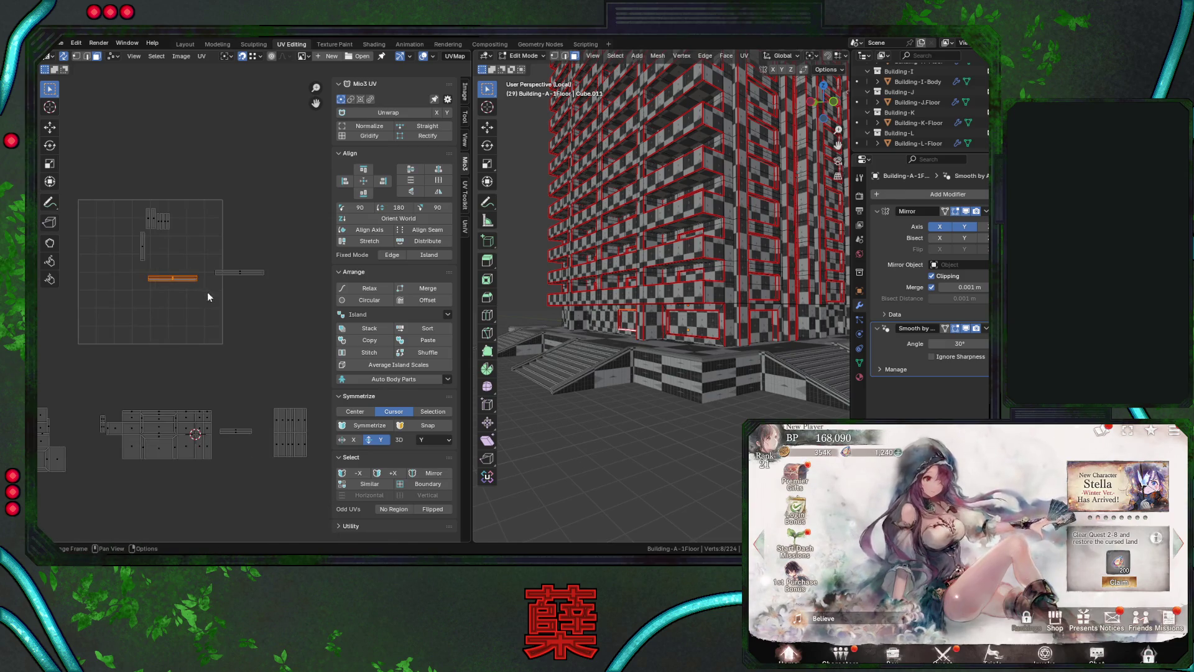
{"action": "key", "text": "g"}
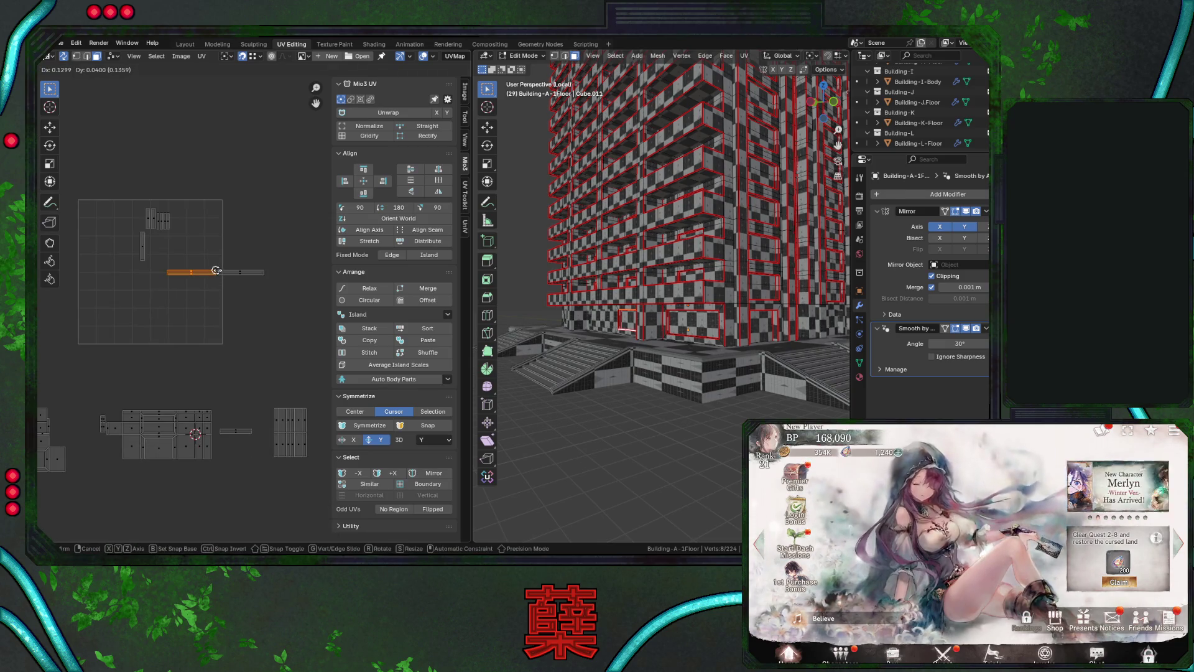
{"action": "key", "text": "Escape"}
{"action": "left_click", "coordinate": [240, 273]}
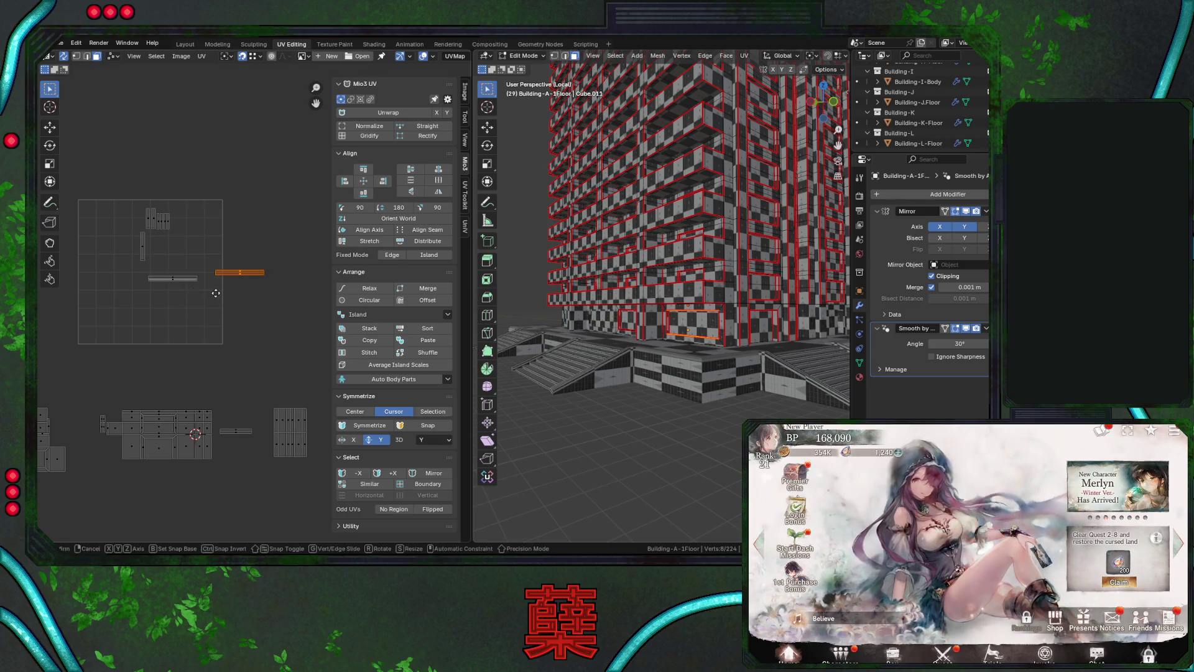
{"action": "left_click_drag", "start_coordinate": [240, 272], "coordinate": [239, 277]}
{"action": "left_click_drag", "start_coordinate": [163, 269], "coordinate": [246, 292]}
{"action": "scroll", "coordinate": [255, 325], "scroll_direction": "down", "scroll_amount": 1}
{"action": "key", "text": "g"}
{"action": "mouse_move", "coordinate": [256, 324]}
{"action": "middle_mouse_down"}
{"action": "mouse_move", "coordinate": [148, 277]}
{"action": "mouse_move", "coordinate": [270, 303]}
{"action": "middle_mouse_up"}
{"action": "left_click", "coordinate": [342, 490]}
{"action": "scroll", "coordinate": [182, 288], "scroll_direction": "down", "scroll_amount": 1}
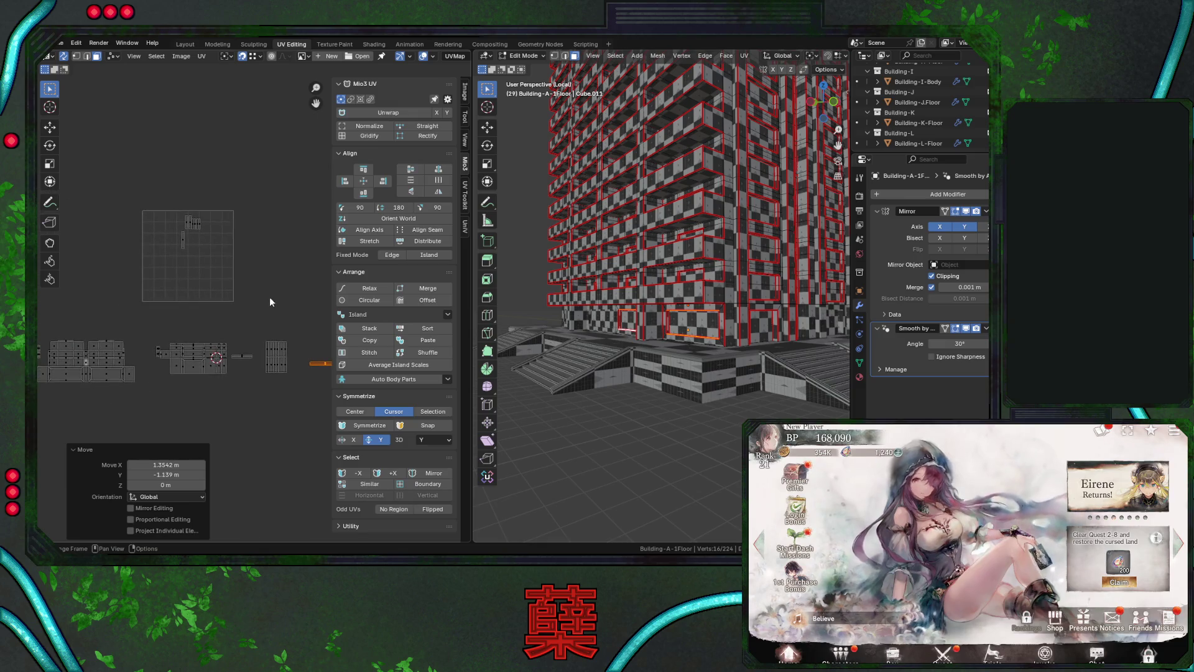
Select one small floor UV strip and try dropping it below the UV square, undoing the attempts.
{"action": "left_click_drag", "start_coordinate": [176, 216], "coordinate": [226, 275]}
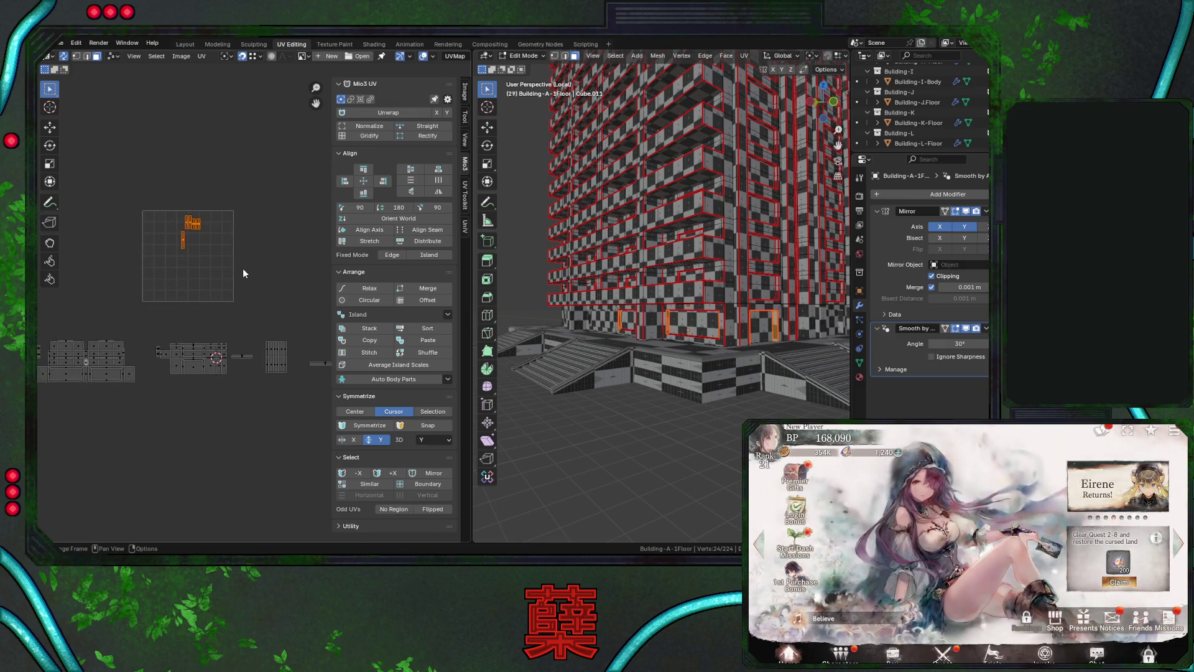
{"action": "left_click", "coordinate": [189, 226]}
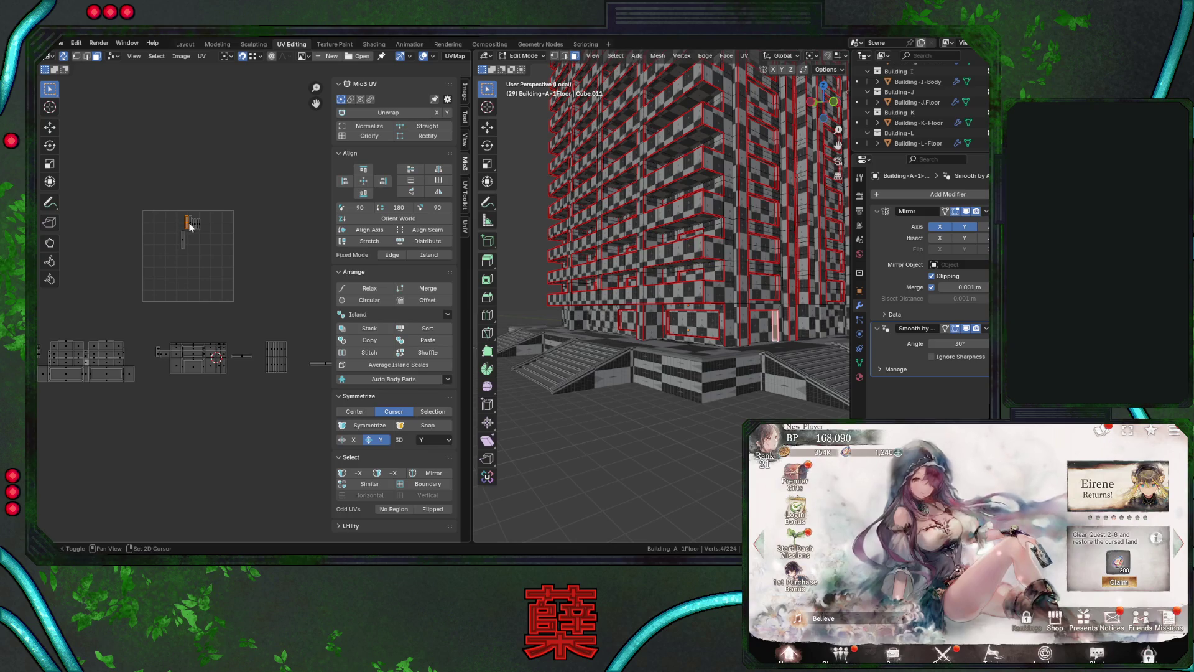
{"action": "mouse_move", "coordinate": [190, 227]}
{"action": "left_mouse_down"}
{"action": "mouse_move", "coordinate": [226, 372]}
{"action": "mouse_move", "coordinate": [168, 371]}
{"action": "left_mouse_up"}
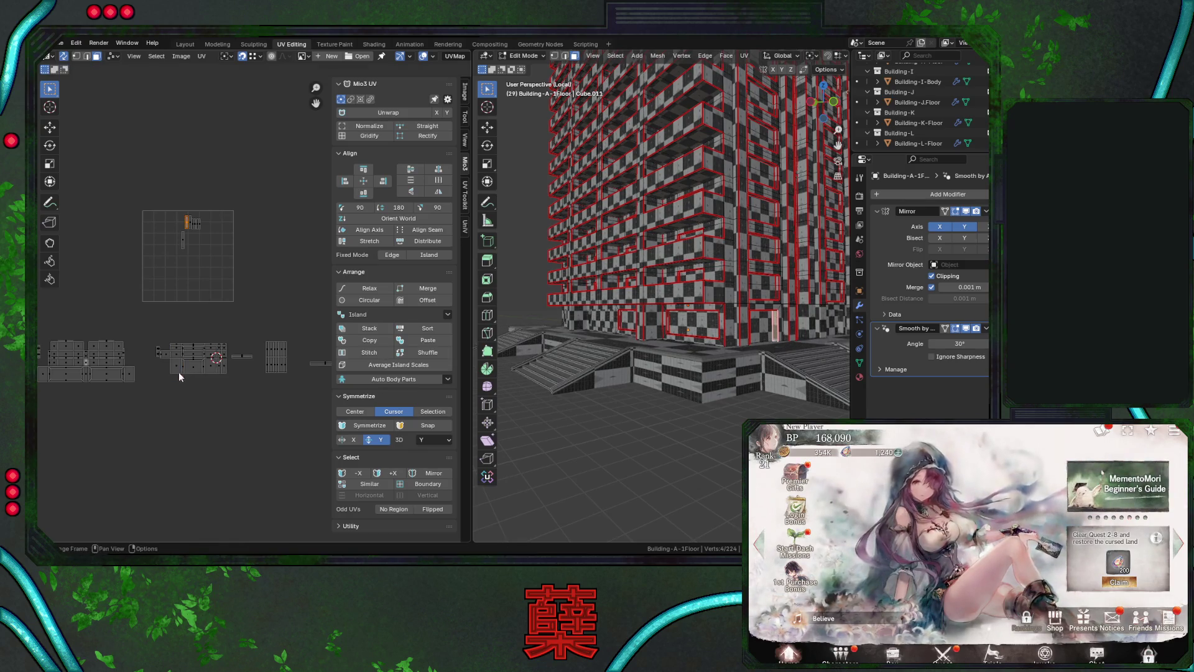
{"action": "left_click_drag", "start_coordinate": [171, 373], "coordinate": [171, 374]}
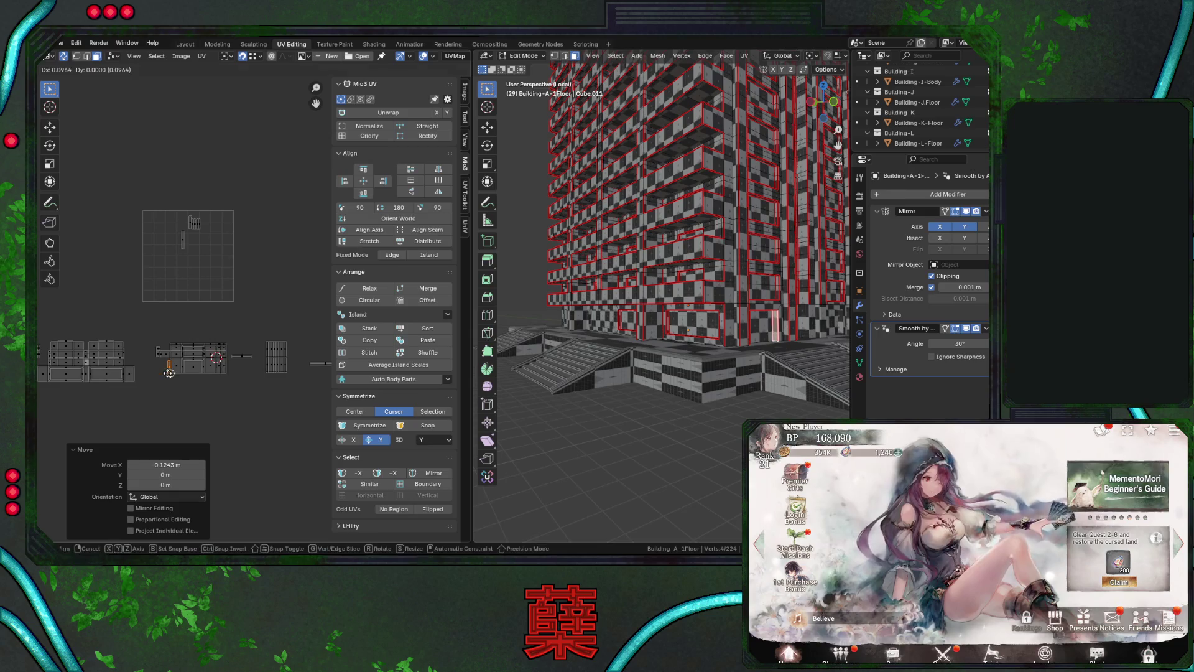
{"action": "key", "text": "ctrl+z"}
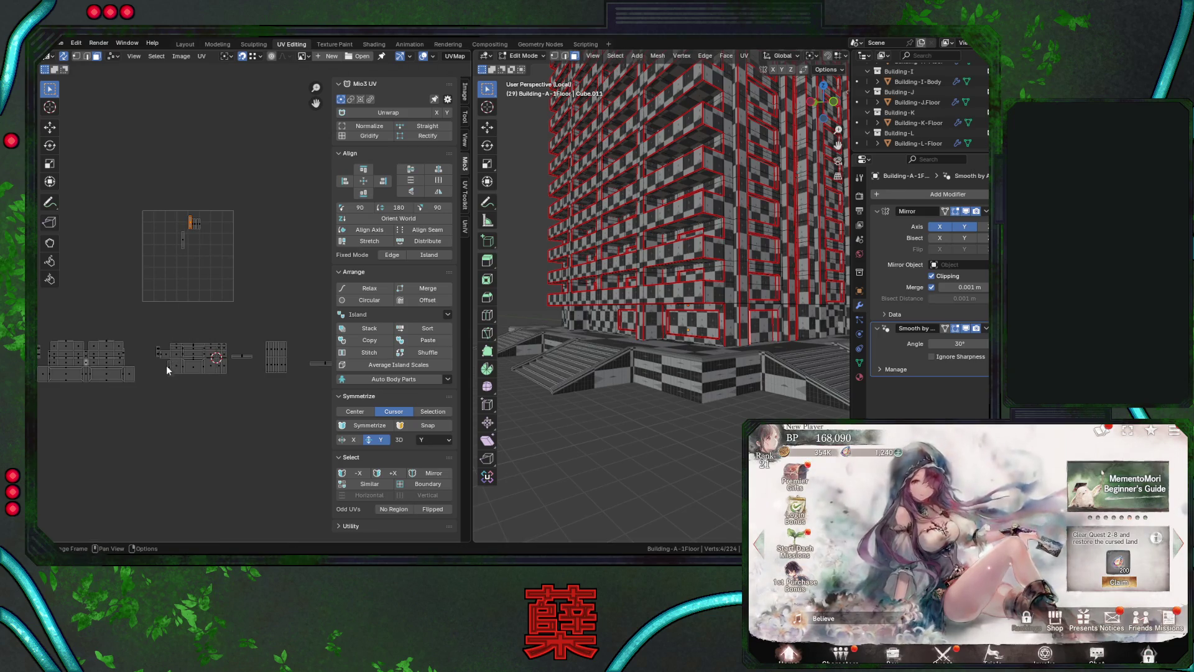
{"action": "key", "text": "g"}
{"action": "left_click", "coordinate": [164, 385]}
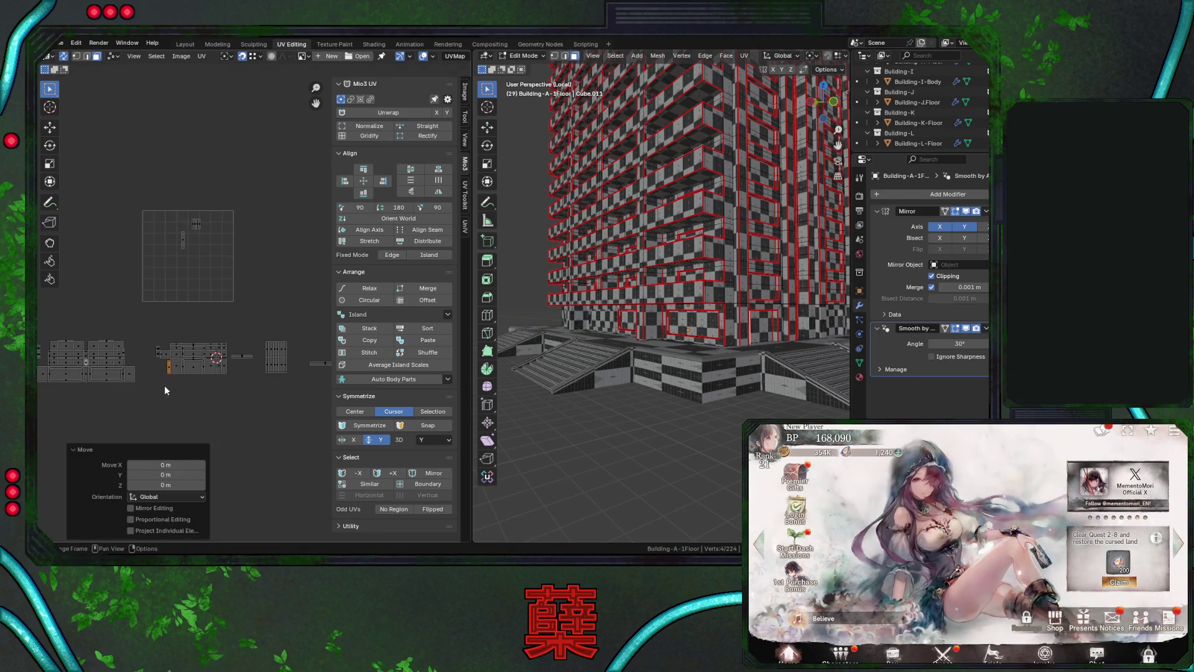
{"action": "key", "text": "g"}
{"action": "left_click", "coordinate": [158, 391]}
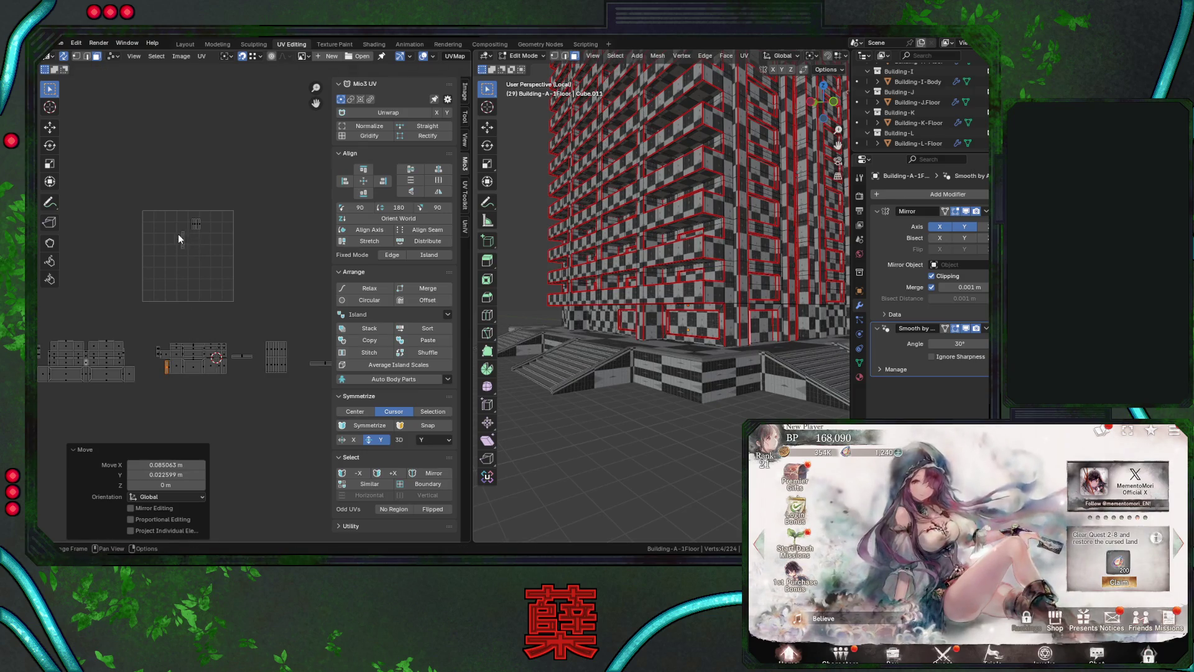
{"action": "key", "text": "ctrl+z"}
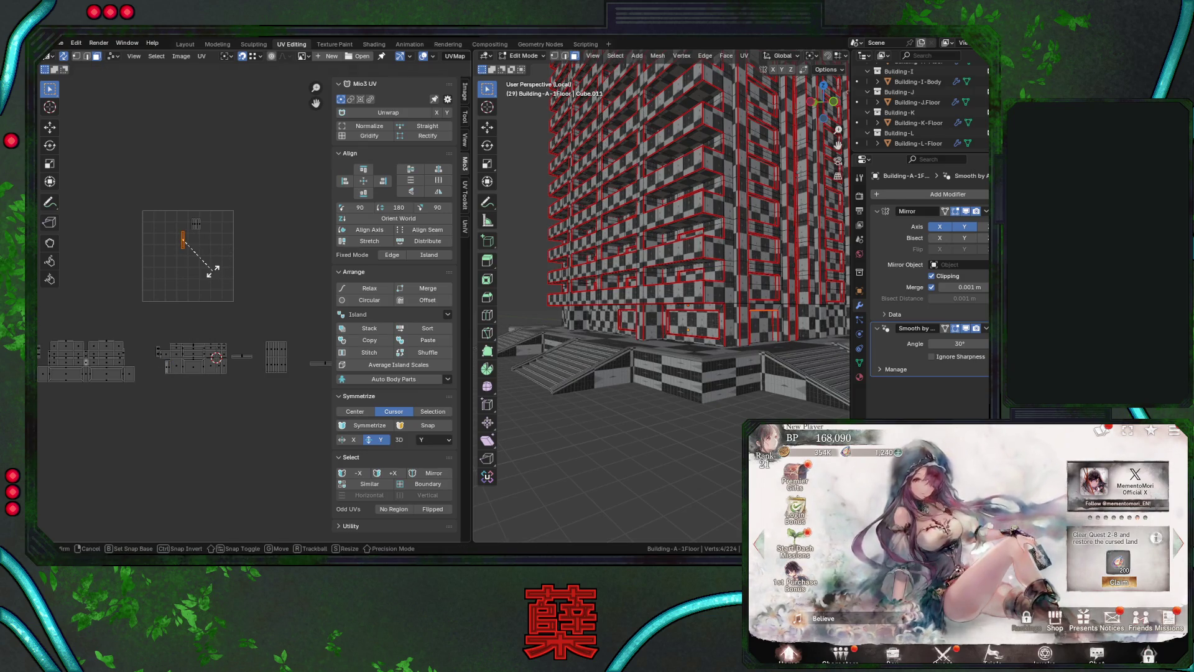
Rotate the strip 90° and place it among the lower islands, then select the right-hand loose strip.
{"action": "type", "text": "r90"}
{"action": "key", "text": "Return"}
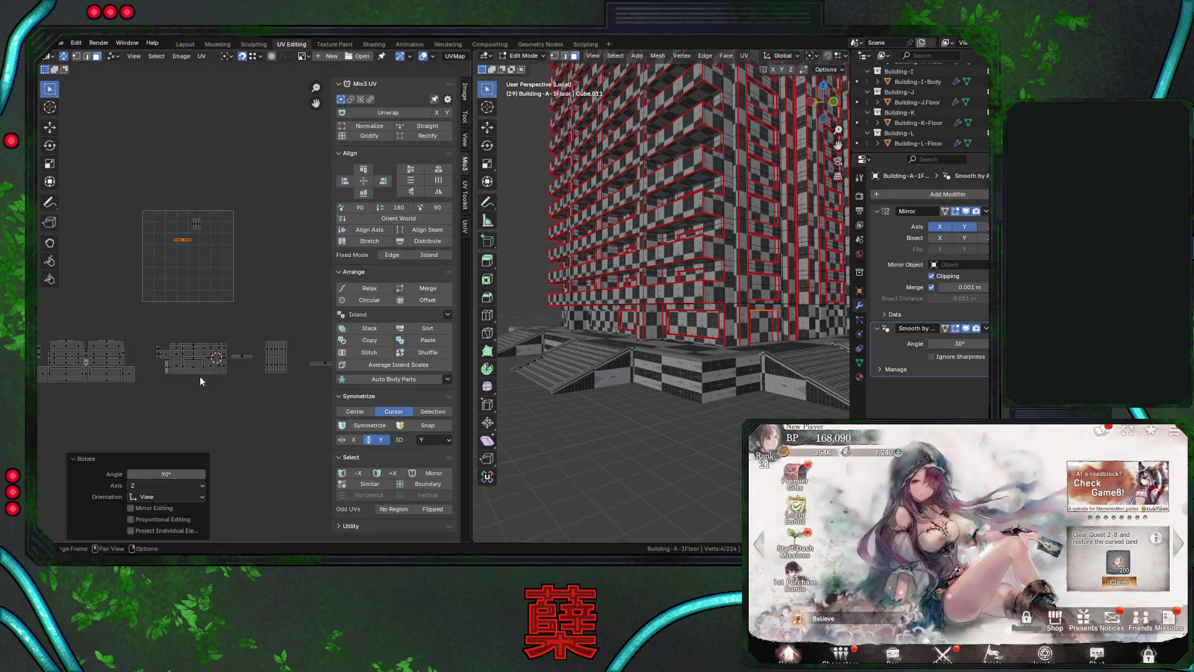
{"action": "key", "text": "g"}
{"action": "left_click", "coordinate": [200, 375]}
{"action": "key", "text": "g"}
{"action": "left_click", "coordinate": [201, 374]}
{"action": "middle_click_drag", "start_coordinate": [219, 349], "coordinate": [156, 314]}
{"action": "left_click", "coordinate": [263, 330]}
{"action": "scroll", "coordinate": [152, 392], "scroll_direction": "left", "scroll_amount": 5, "text": "ctrl"}
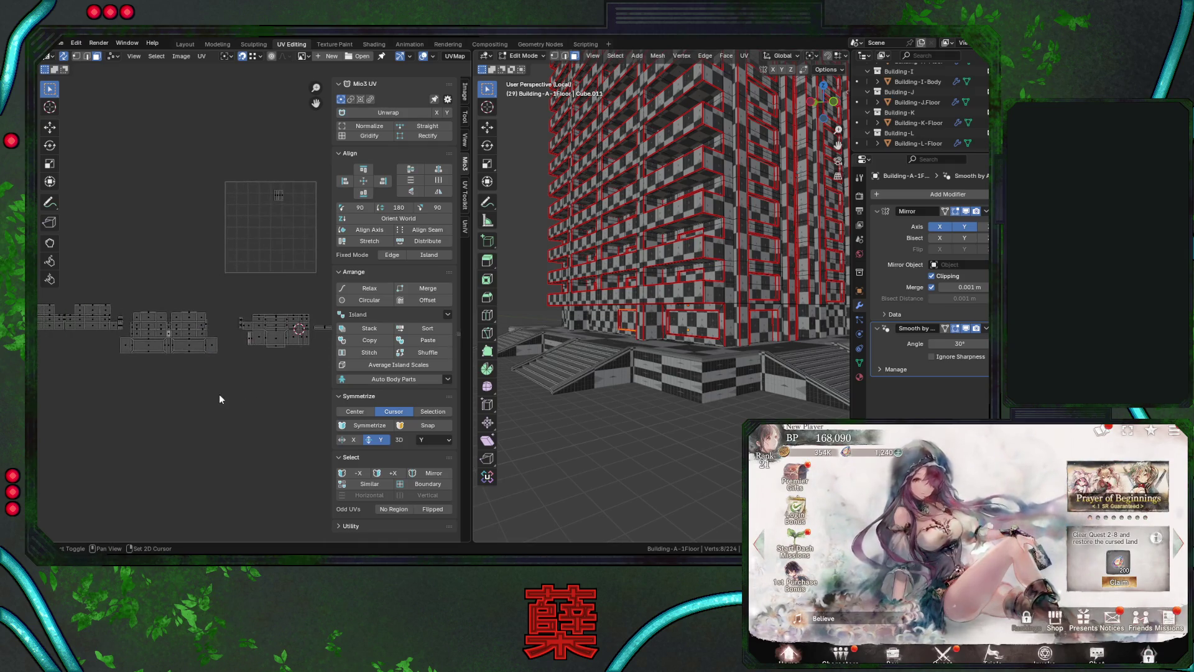
Move the selected strip left, then lower it along Y beneath the island clusters.
{"action": "key", "text": "g"}
{"action": "left_click", "coordinate": [193, 342]}
{"action": "scroll", "coordinate": [210, 355], "scroll_direction": "up", "scroll_amount": 2}
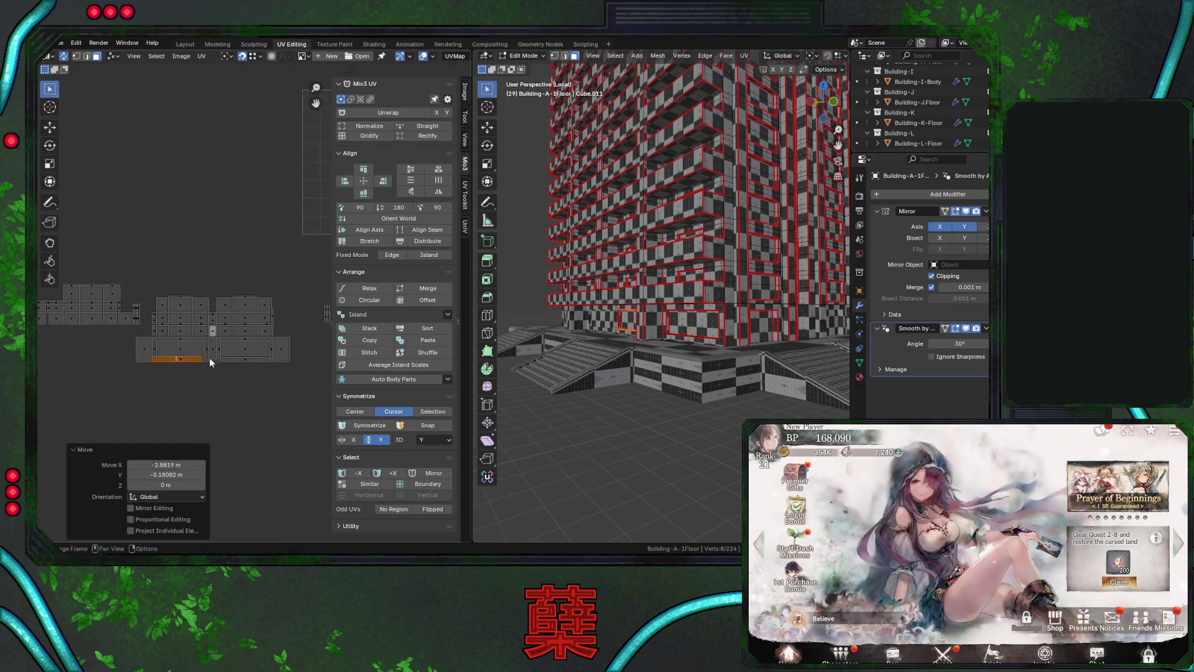
{"action": "key", "text": "g"}
{"action": "key", "text": "y"}
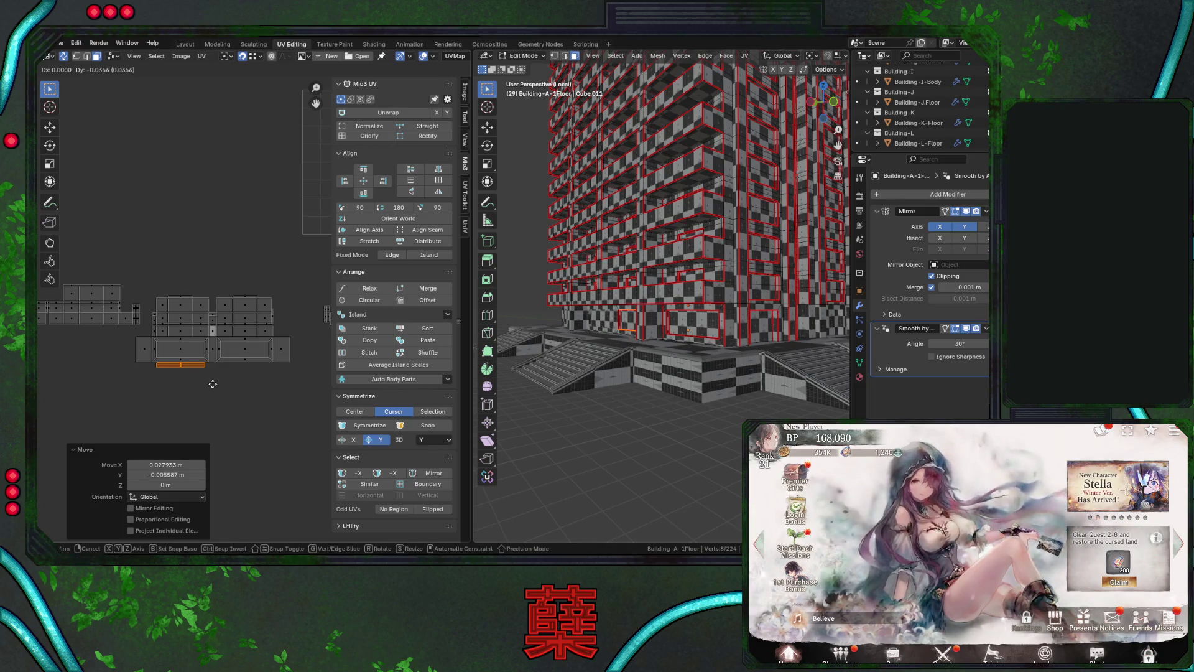
{"action": "left_click", "coordinate": [219, 383]}
{"action": "scroll", "coordinate": [149, 360], "scroll_direction": "down", "scroll_amount": 2}
{"action": "scroll", "coordinate": [150, 361], "scroll_direction": "down", "scroll_amount": 2}
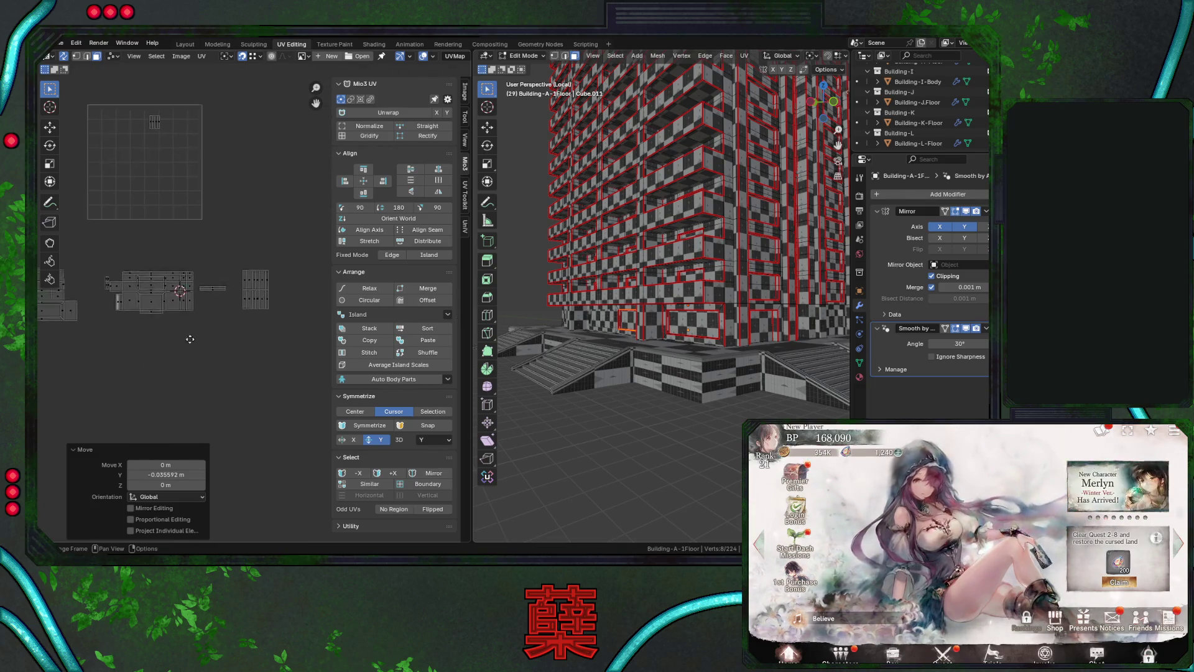
{"action": "scroll", "coordinate": [203, 271], "scroll_direction": "right", "scroll_amount": 3, "text": "ctrl"}
Move the lone UV strip left and lower it along Y under the left-hand islands.
{"action": "left_click", "coordinate": [253, 287]}
{"action": "scroll", "coordinate": [186, 299], "scroll_direction": "up", "scroll_amount": 1}
{"action": "scroll", "coordinate": [162, 310], "scroll_direction": "left", "scroll_amount": 1, "text": "ctrl"}
{"action": "key", "text": "g"}
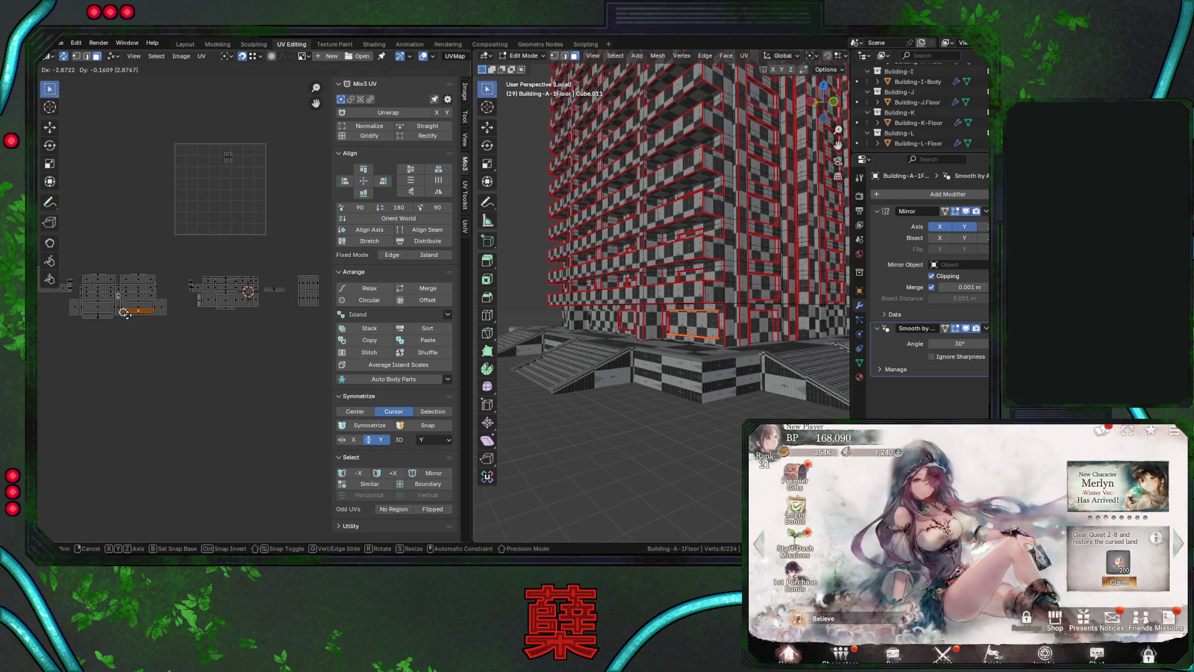
{"action": "left_click", "coordinate": [125, 313]}
{"action": "scroll", "coordinate": [264, 323], "scroll_direction": "up", "scroll_amount": 3}
{"action": "key", "text": "g"}
{"action": "key", "text": "y"}
{"action": "left_click", "coordinate": [201, 306]}
{"action": "scroll", "coordinate": [203, 312], "scroll_direction": "down", "scroll_amount": 2}
{"action": "scroll", "coordinate": [259, 341], "scroll_direction": "right", "scroll_amount": 3, "text": "ctrl"}
Save City.blend and box-select the island still left in the UV square.
{"action": "key", "text": "ctrl+s"}
{"action": "scroll", "coordinate": [228, 326], "scroll_direction": "down", "scroll_amount": 4}
{"action": "left_click_drag", "start_coordinate": [209, 194], "coordinate": [268, 244]}
{"action": "scroll", "coordinate": [261, 248], "scroll_direction": "down", "scroll_amount": 1, "text": "shift"}
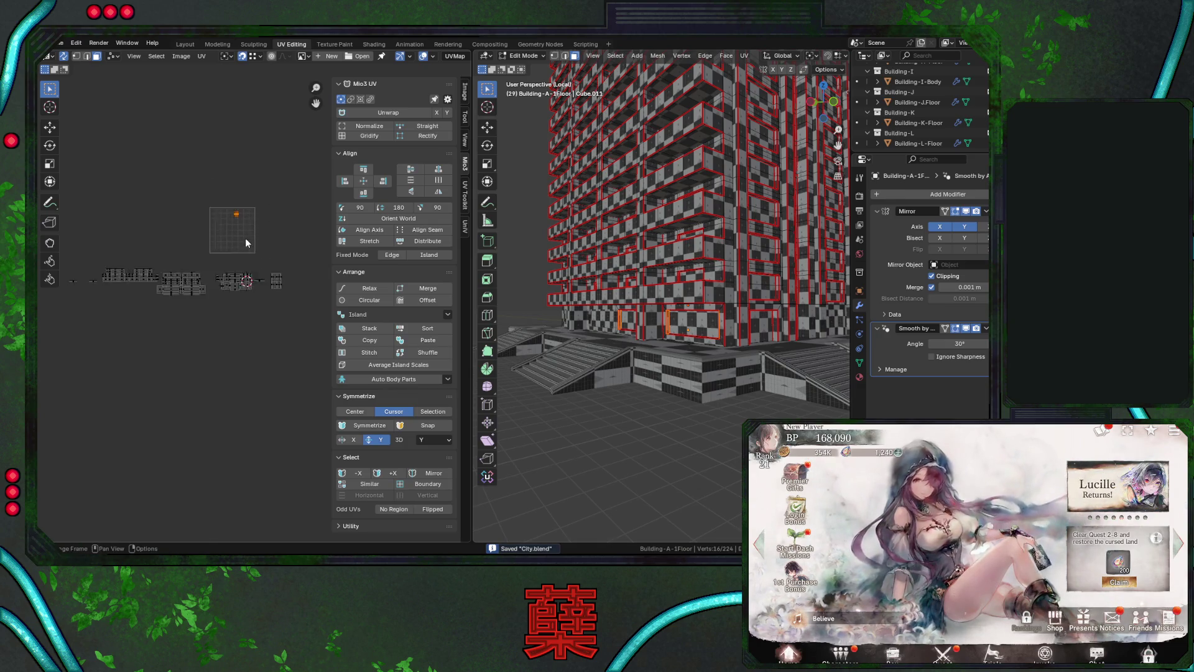
Drop the small floor island beside the clusters and slide it along X to the cluster's right end.
{"action": "scroll", "coordinate": [245, 237], "scroll_direction": "up", "scroll_amount": 3}
{"action": "scroll", "coordinate": [205, 271], "scroll_direction": "up", "scroll_amount": 2}
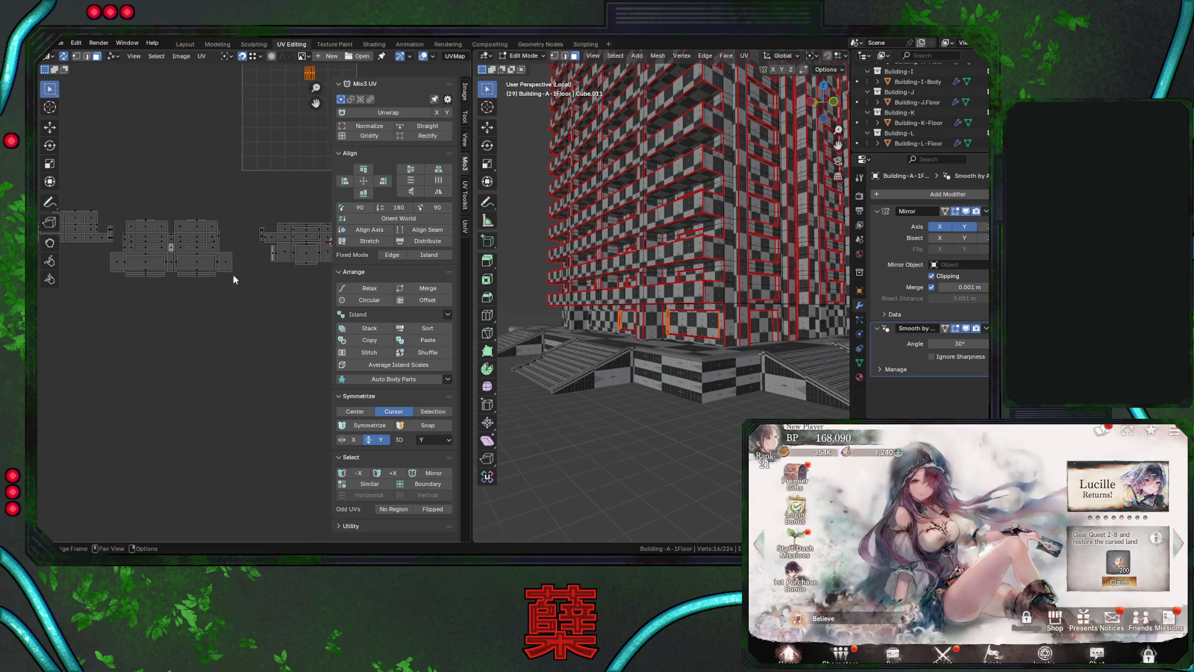
{"action": "key", "text": "g"}
{"action": "left_click", "coordinate": [247, 293]}
{"action": "scroll", "coordinate": [247, 293], "scroll_direction": "up", "scroll_amount": 3}
{"action": "scroll", "coordinate": [217, 286], "scroll_direction": "down", "scroll_amount": 3}
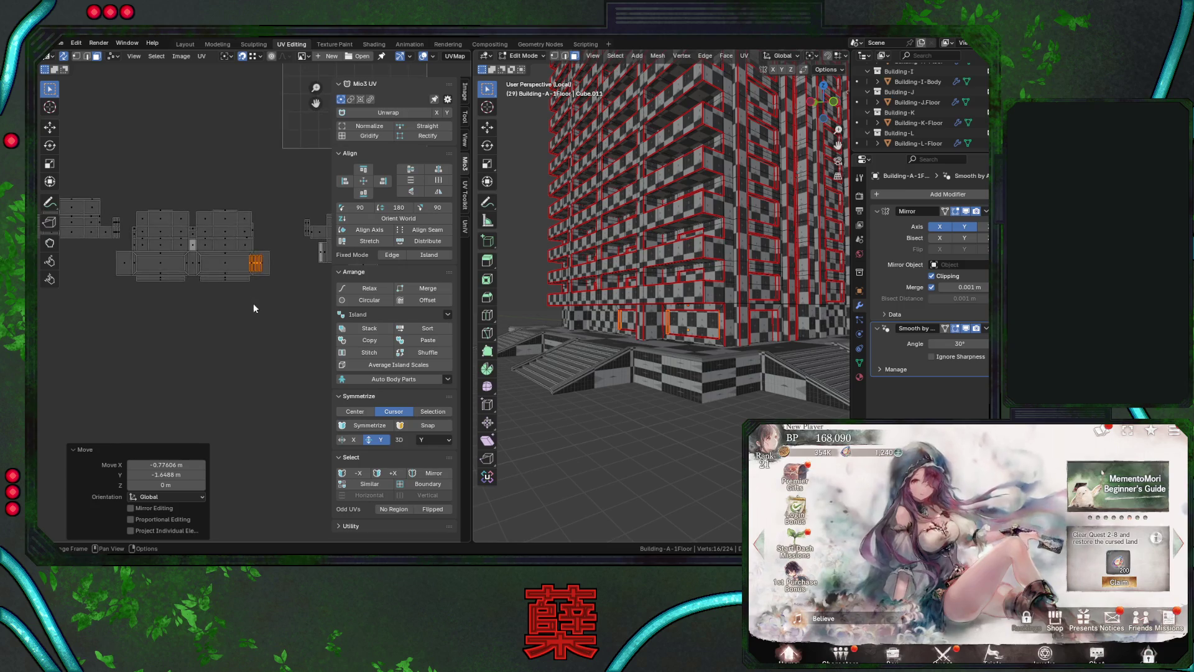
{"action": "key", "text": "g"}
{"action": "key", "text": "x"}
{"action": "left_click", "coordinate": [274, 307]}
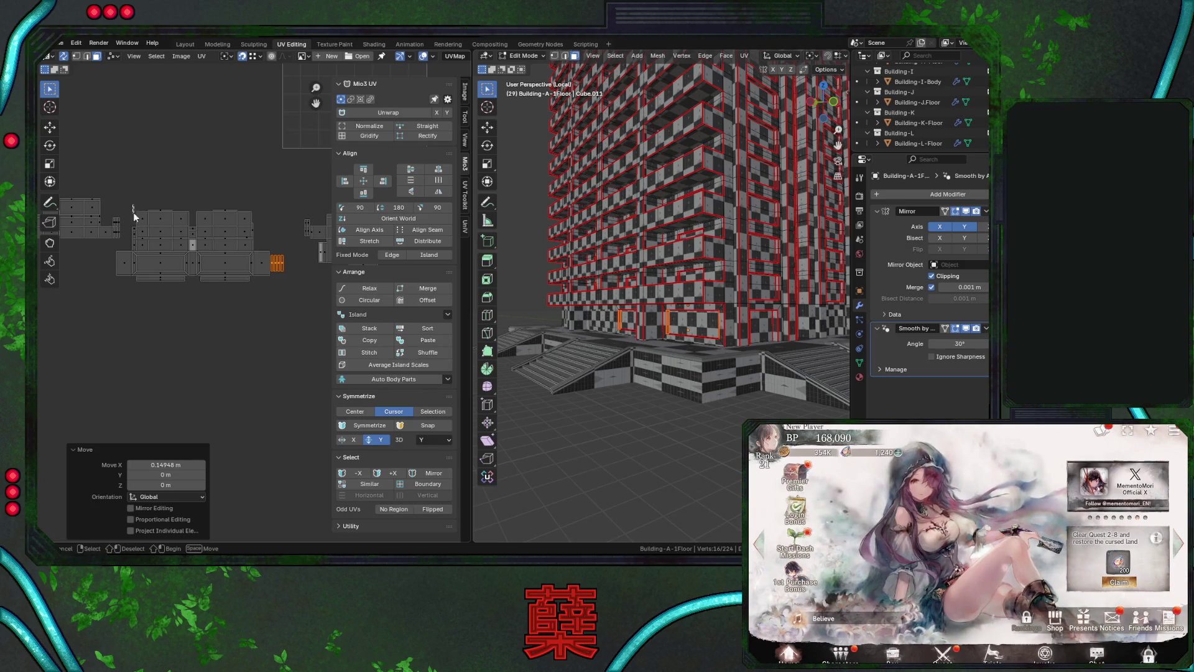
{"action": "left_click_drag", "start_coordinate": [132, 209], "coordinate": [180, 327]}
{"action": "middle_click_drag", "start_coordinate": [559, 336], "coordinate": [668, 332]}
Lower a small island from the square and slide it along X to the cluster's right end.
{"action": "left_click", "coordinate": [138, 275]}
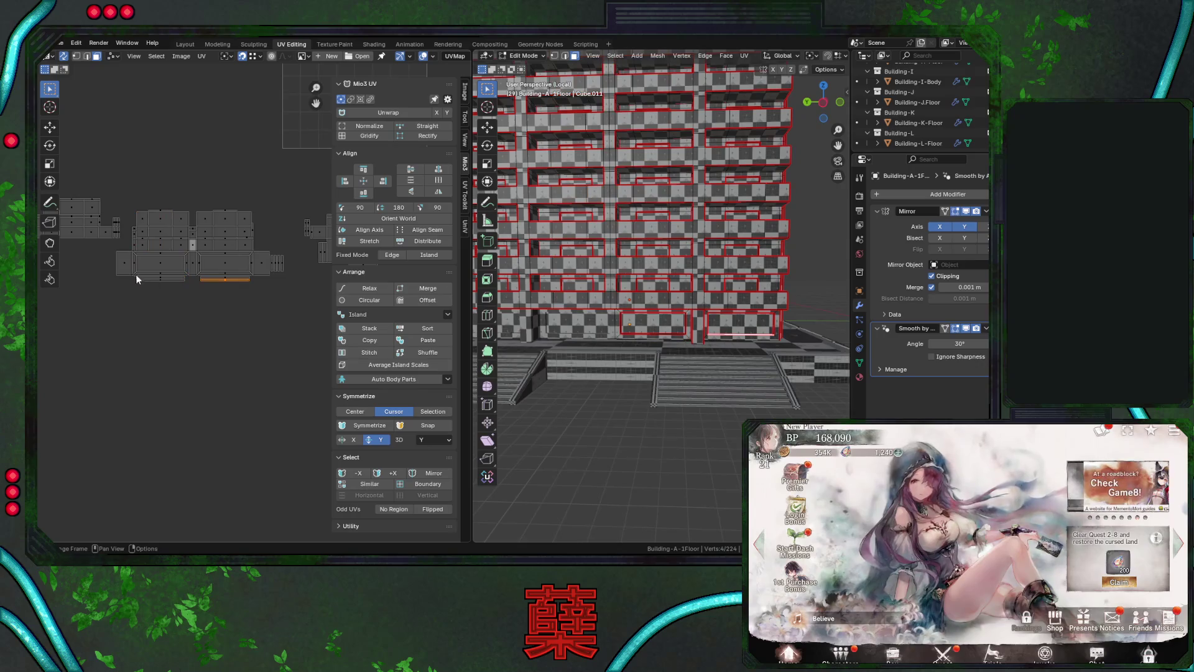
{"action": "left_click", "coordinate": [133, 262]}
{"action": "left_click", "coordinate": [122, 266]}
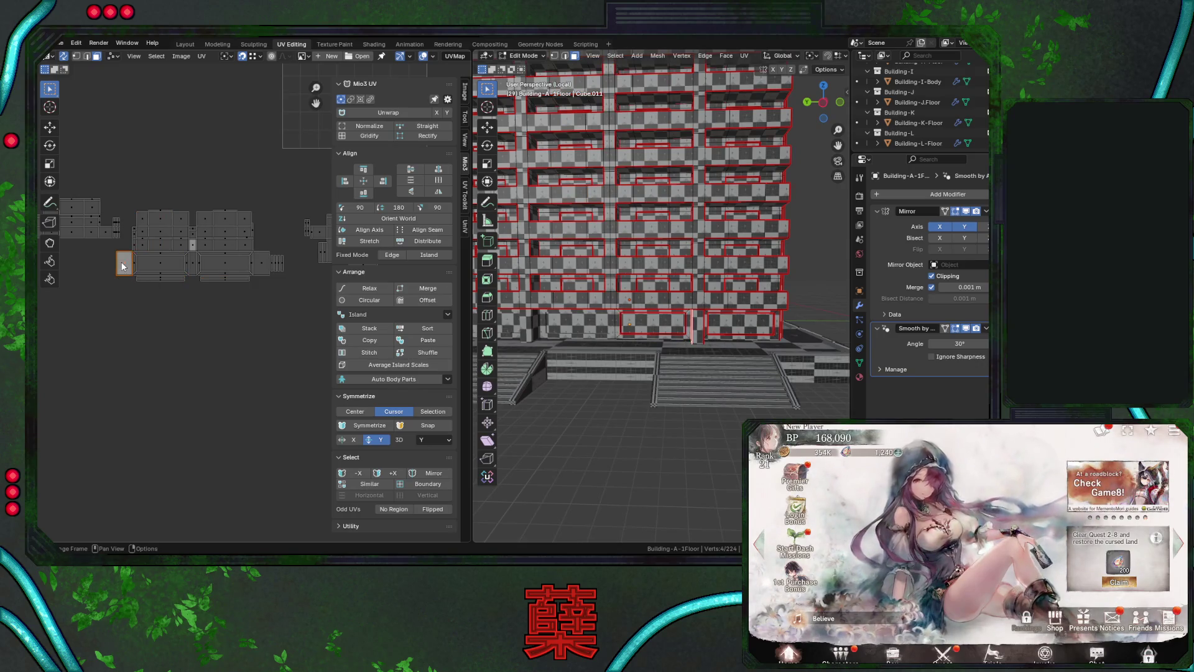
{"action": "scroll", "coordinate": [240, 308], "scroll_direction": "right", "scroll_amount": 3, "text": "ctrl"}
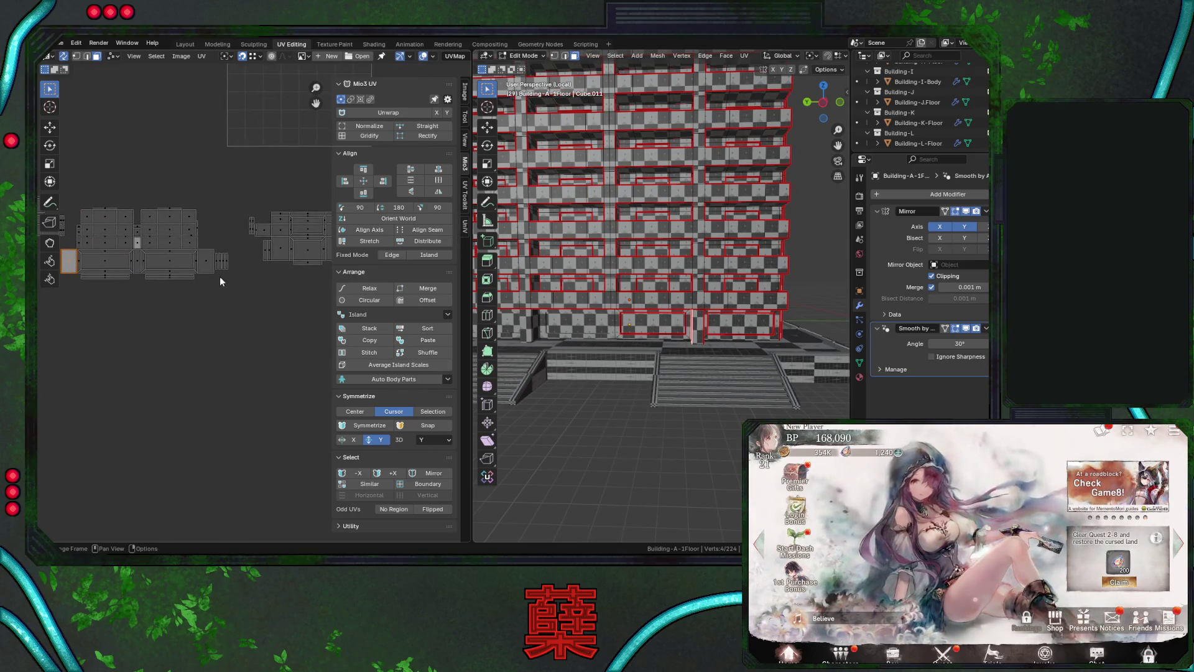
{"action": "left_click", "coordinate": [217, 254]}
{"action": "left_click_drag", "start_coordinate": [222, 260], "coordinate": [222, 358]}
{"action": "left_click", "coordinate": [71, 266]}
{"action": "key", "text": "g"}
{"action": "key", "text": "x"}
{"action": "left_click", "coordinate": [275, 325]}
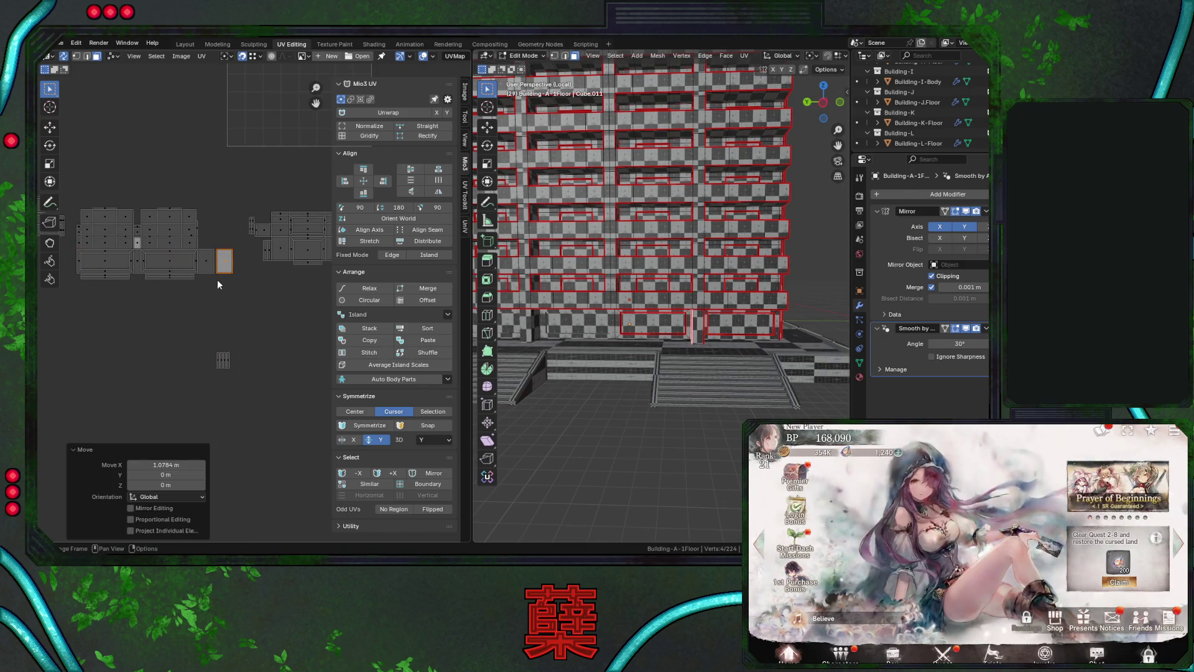
Move the thin vertical island up beside the cluster and shift it horizontally into the row.
{"action": "middle_click_drag", "start_coordinate": [77, 268], "coordinate": [101, 264]}
{"action": "left_click", "coordinate": [101, 263]}
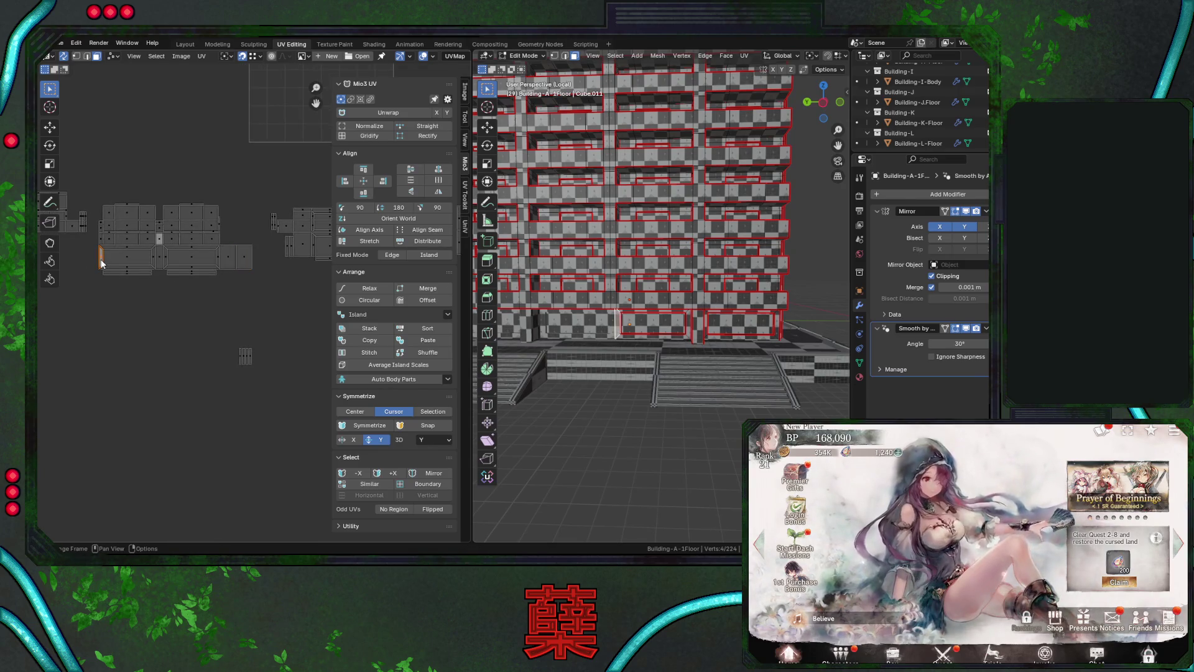
{"action": "left_click", "coordinate": [126, 273]}
{"action": "left_click", "coordinate": [245, 355]}
{"action": "left_click_drag", "start_coordinate": [245, 356], "coordinate": [222, 257]}
{"action": "key", "text": "g"}
{"action": "key", "text": "x"}
{"action": "left_click", "coordinate": [264, 306]}
{"action": "scroll", "coordinate": [266, 308], "scroll_direction": "down", "scroll_amount": 4}
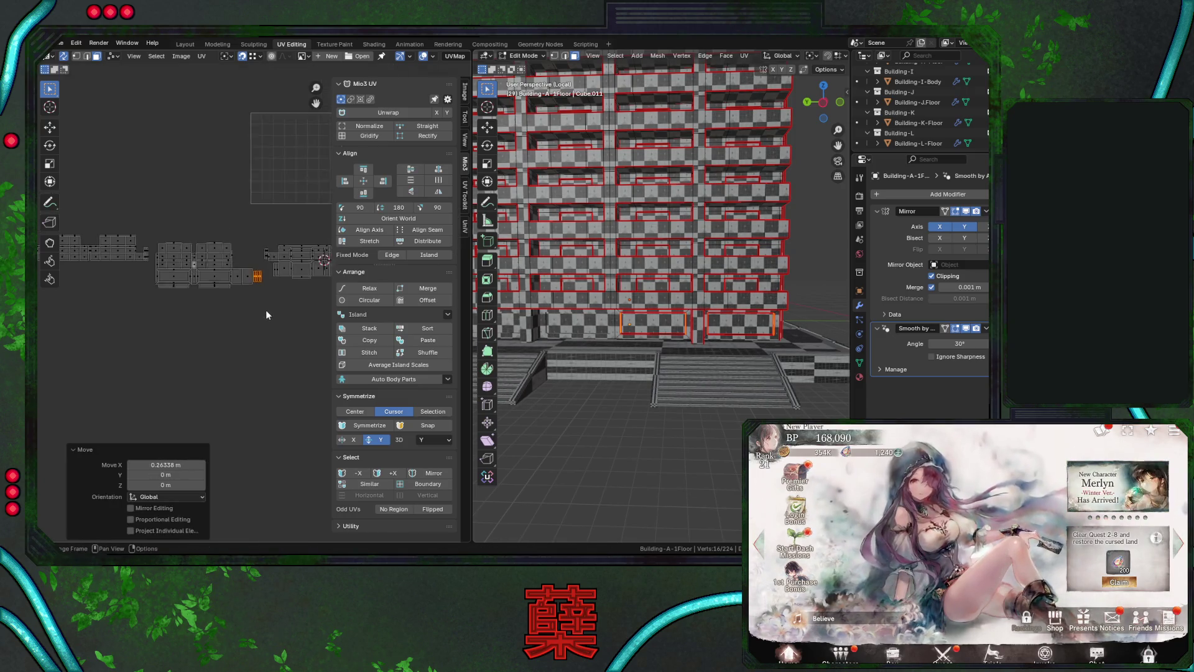
Box-select the right-hand islands and nudge them along X.
{"action": "left_click_drag", "start_coordinate": [186, 255], "coordinate": [292, 287]}
{"action": "key", "text": "g"}
{"action": "key", "text": "x"}
{"action": "left_click", "coordinate": [241, 294]}
{"action": "left_click", "coordinate": [258, 312]}
Slide another small island along X to the far left of the row.
{"action": "left_click", "coordinate": [249, 268]}
{"action": "mouse_move", "coordinate": [597, 324]}
{"action": "middle_mouse_down"}
{"action": "mouse_move", "coordinate": [541, 331]}
{"action": "mouse_move", "coordinate": [549, 319]}
{"action": "middle_mouse_up"}
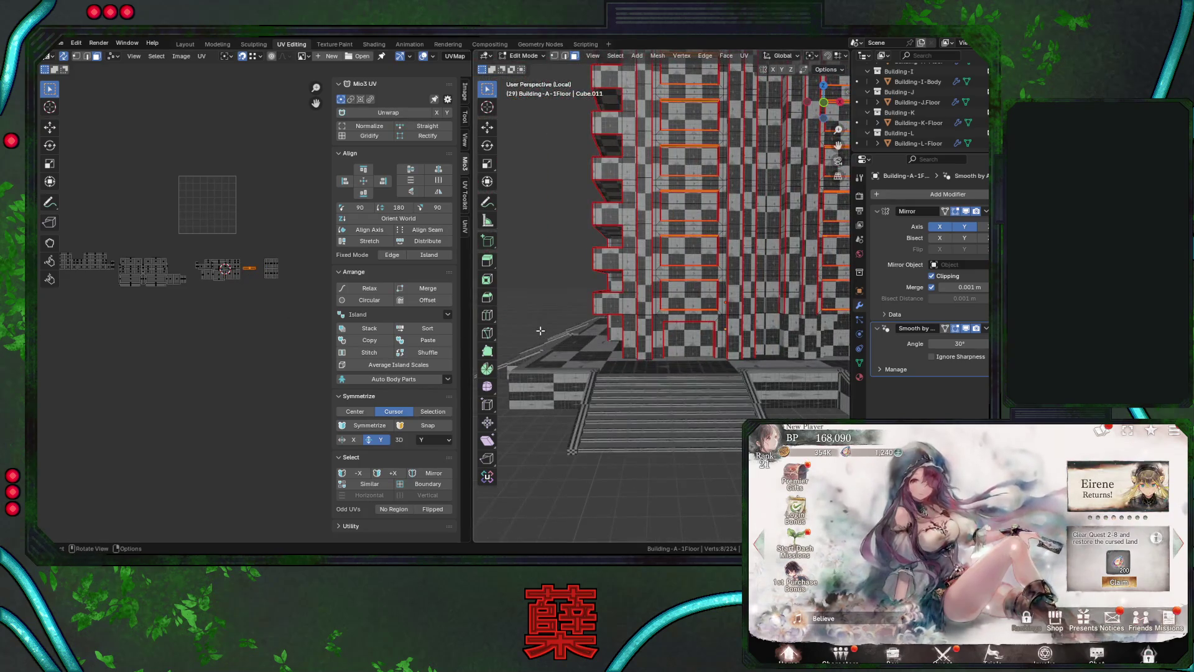
{"action": "middle_click_drag", "start_coordinate": [241, 327], "coordinate": [313, 345]}
{"action": "scroll", "coordinate": [313, 345], "scroll_direction": "down", "scroll_amount": 2}
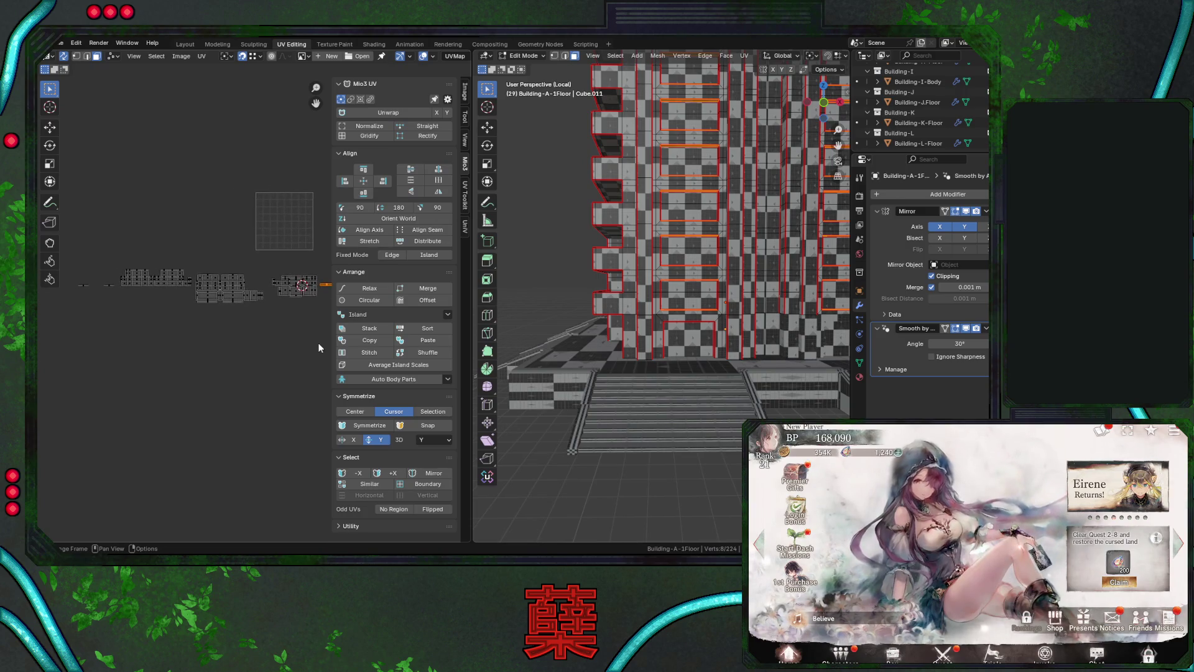
{"action": "key", "text": "g"}
{"action": "key", "text": "x"}
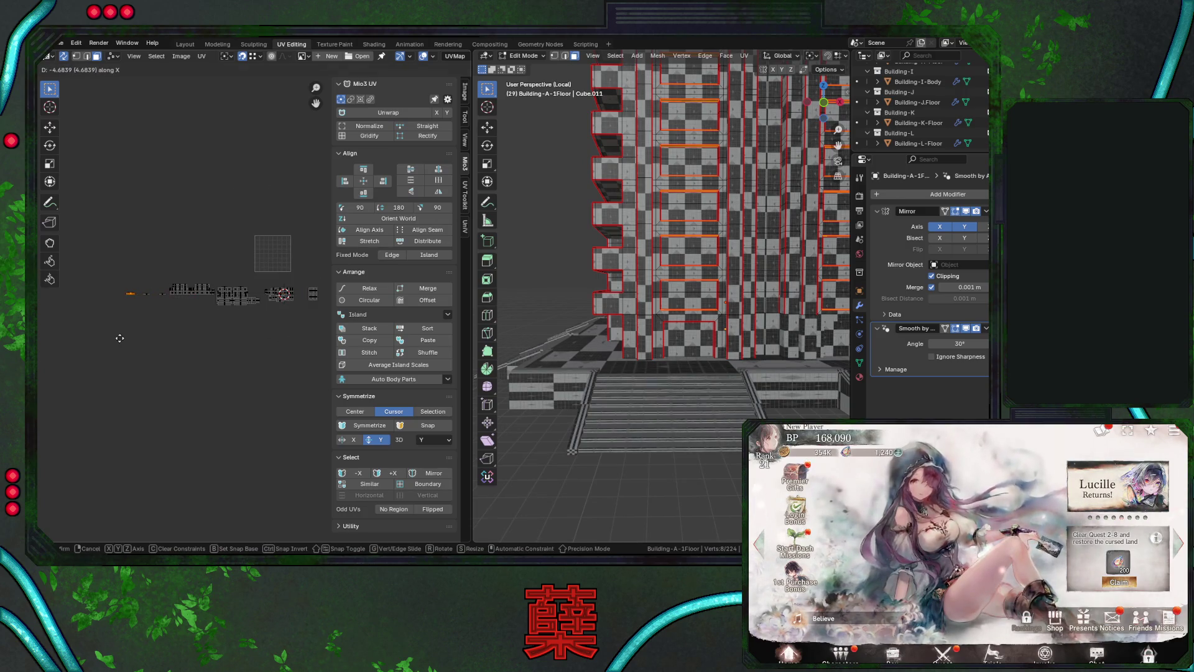
{"action": "left_click", "coordinate": [137, 337]}
{"action": "middle_click_drag", "start_coordinate": [316, 292], "coordinate": [277, 280]}
Nudge the left-hand islands into line with the middle cluster, deselect, and save City.blend.
{"action": "left_click", "coordinate": [274, 280]}
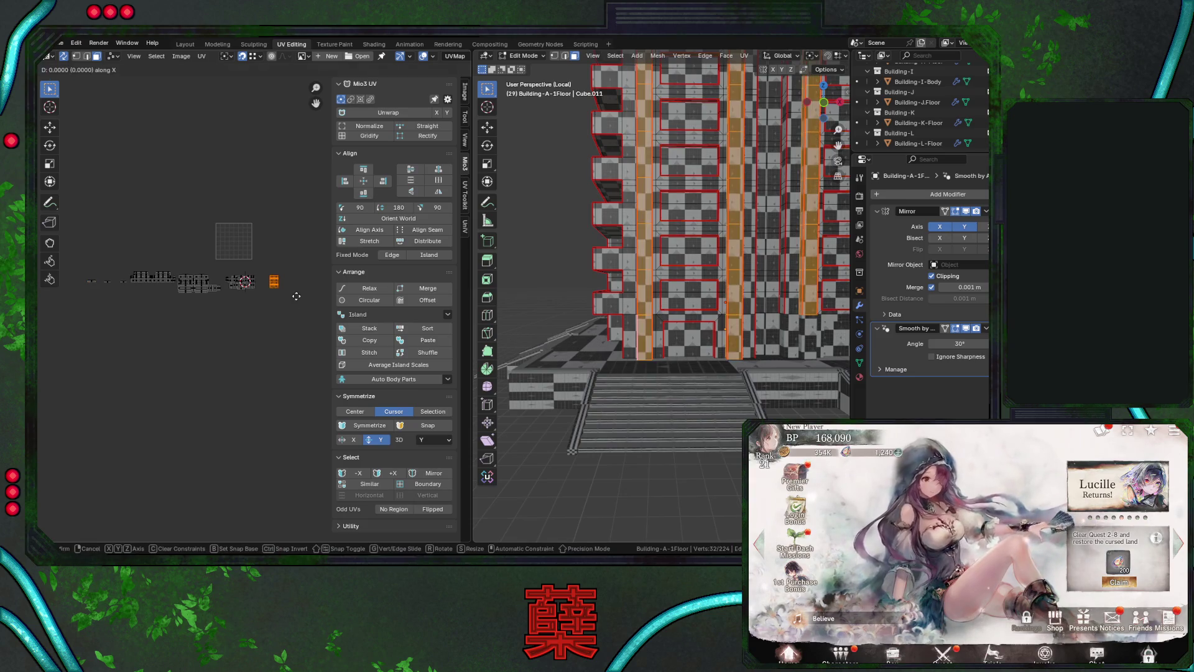
{"action": "left_click_drag", "start_coordinate": [177, 270], "coordinate": [225, 304]}
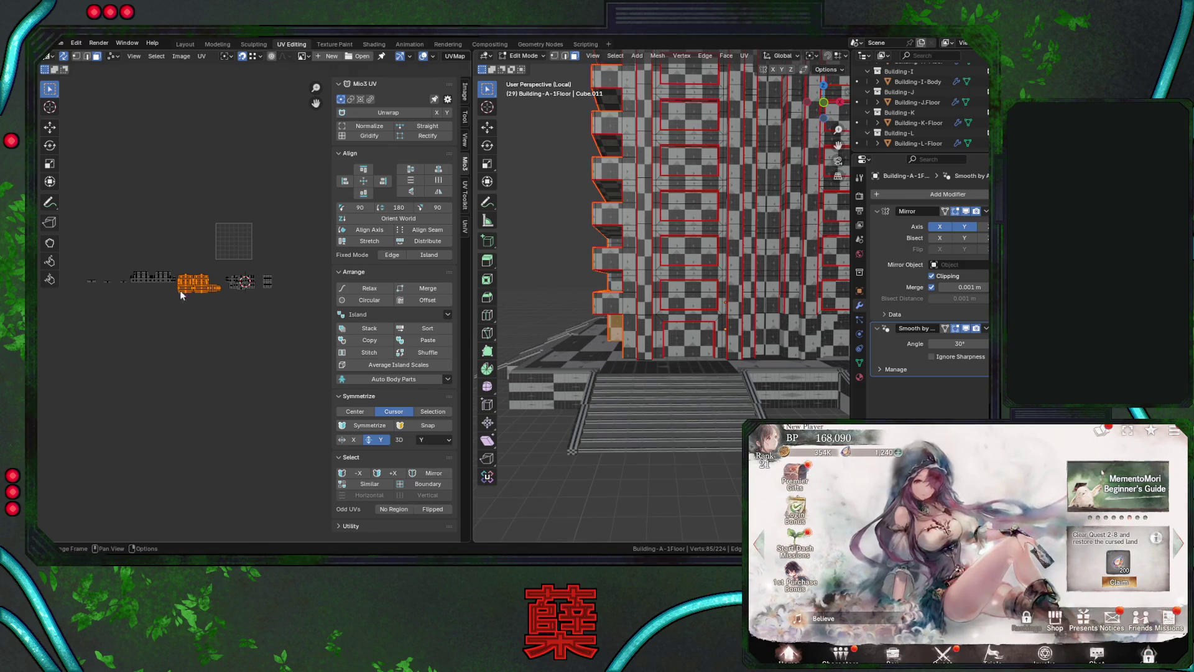
{"action": "left_click_drag", "start_coordinate": [88, 263], "coordinate": [174, 289]}
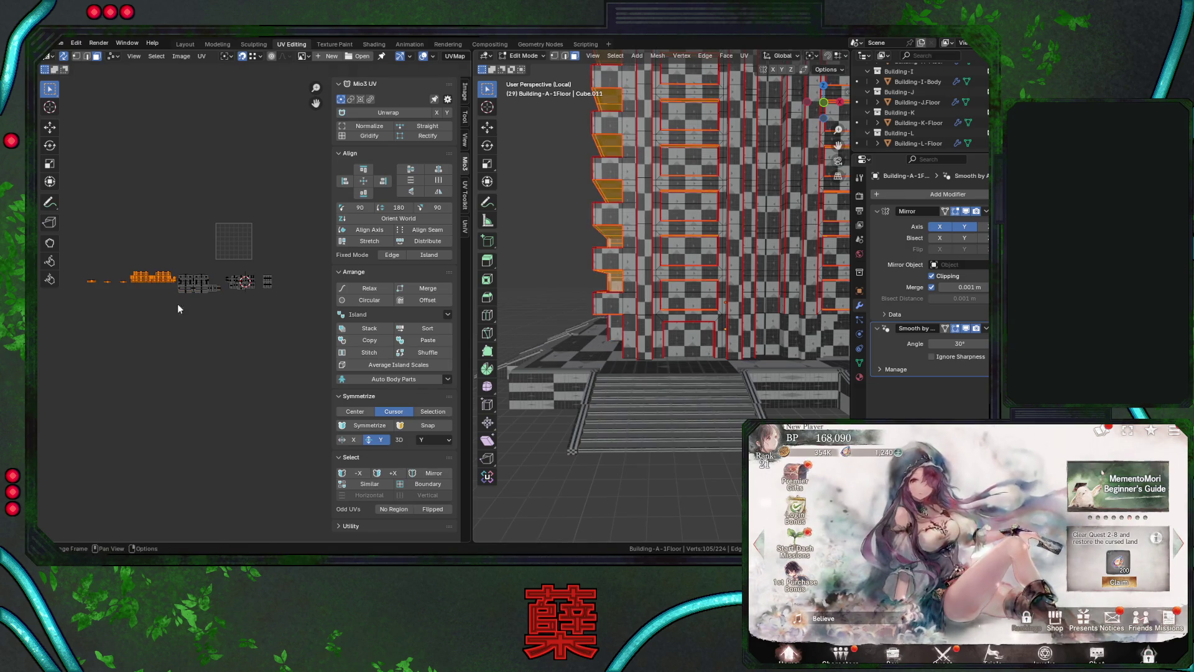
{"action": "key", "text": "g"}
{"action": "left_click", "coordinate": [173, 296]}
{"action": "left_click", "coordinate": [156, 319]}
{"action": "key", "text": "ctrl+s"}
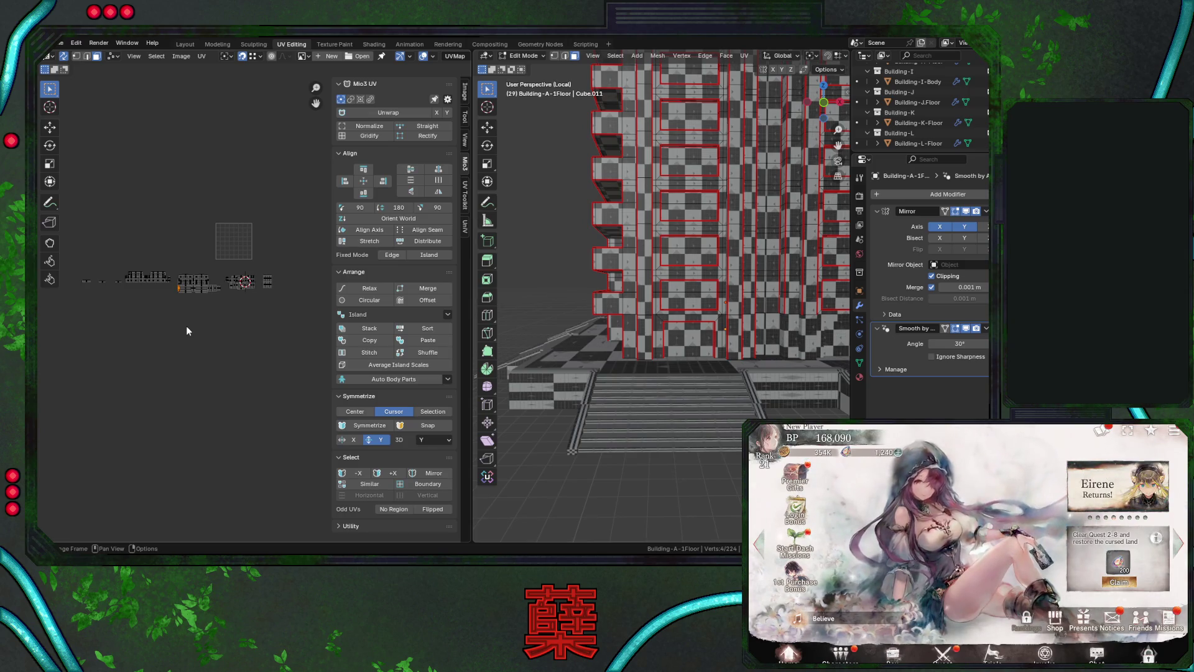
Orbit the building, save City.blend, zoom out to the whole tower, and exit floor Edit Mode.
{"action": "mouse_move", "coordinate": [620, 300]}
{"action": "middle_mouse_down"}
{"action": "mouse_move", "coordinate": [661, 324]}
{"action": "mouse_move", "coordinate": [715, 308]}
{"action": "mouse_move", "coordinate": [734, 372]}
{"action": "middle_mouse_up"}
{"action": "key", "text": "ctrl+s"}
{"action": "scroll", "coordinate": [157, 277], "scroll_direction": "down", "scroll_amount": 1}
{"action": "scroll", "coordinate": [684, 323], "scroll_direction": "down", "scroll_amount": 2}
{"action": "mouse_move", "coordinate": [684, 323]}
{"action": "middle_mouse_down"}
{"action": "mouse_move", "coordinate": [702, 329]}
{"action": "mouse_move", "coordinate": [681, 244]}
{"action": "middle_mouse_up"}
{"action": "key", "text": "Tab"}
Enter Edit Mode on Building-A-Cell and select all its sharp edges via Select Sharp Edges.
{"action": "left_click", "coordinate": [681, 242]}
{"action": "key", "text": "Tab"}
{"action": "key", "text": "a"}
{"action": "key", "text": "alt+a"}
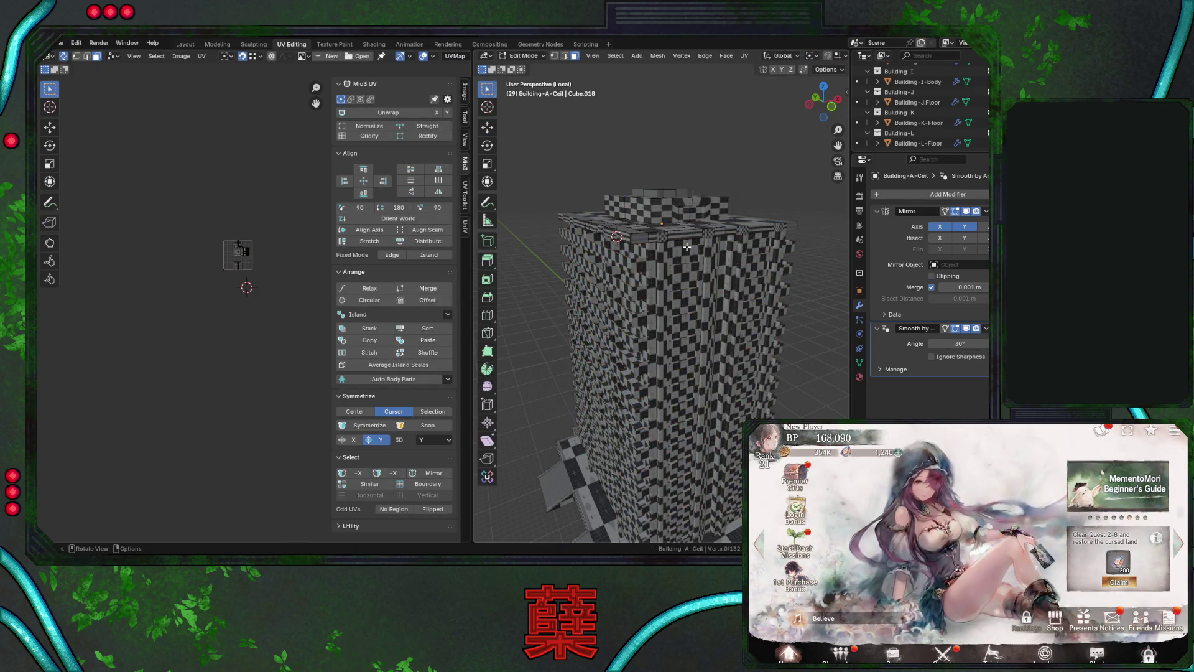
{"action": "left_click", "coordinate": [615, 55]}
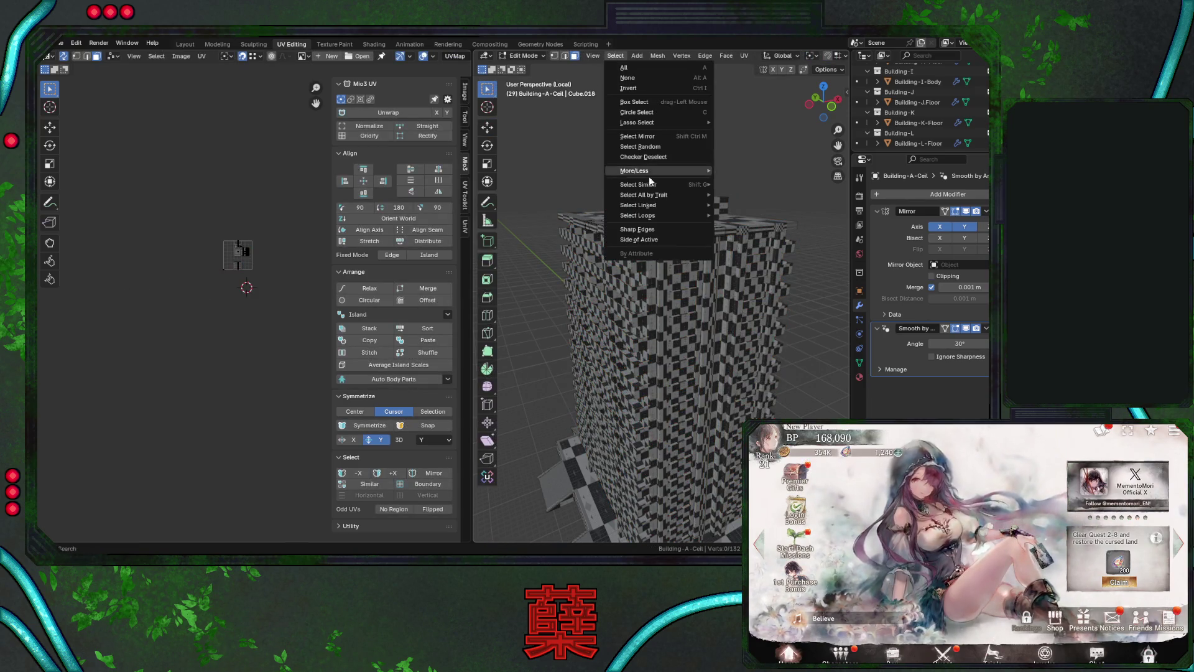
{"action": "left_click", "coordinate": [663, 226]}
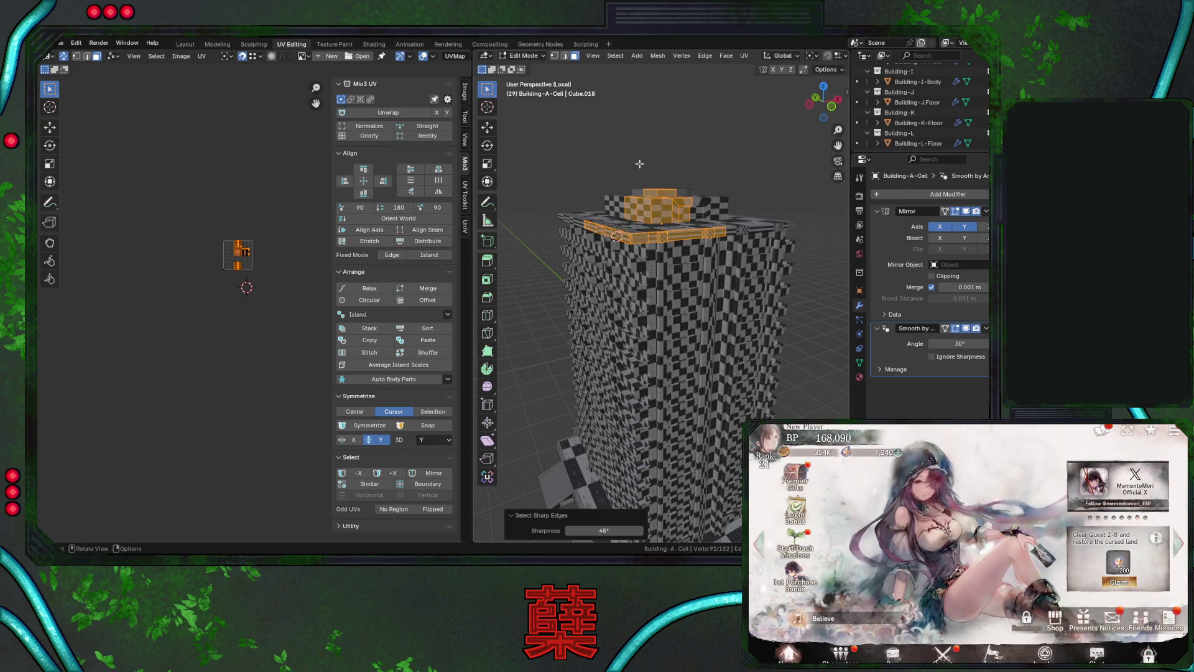
{"action": "key", "text": "alt+a"}
{"action": "left_click", "coordinate": [620, 59]}
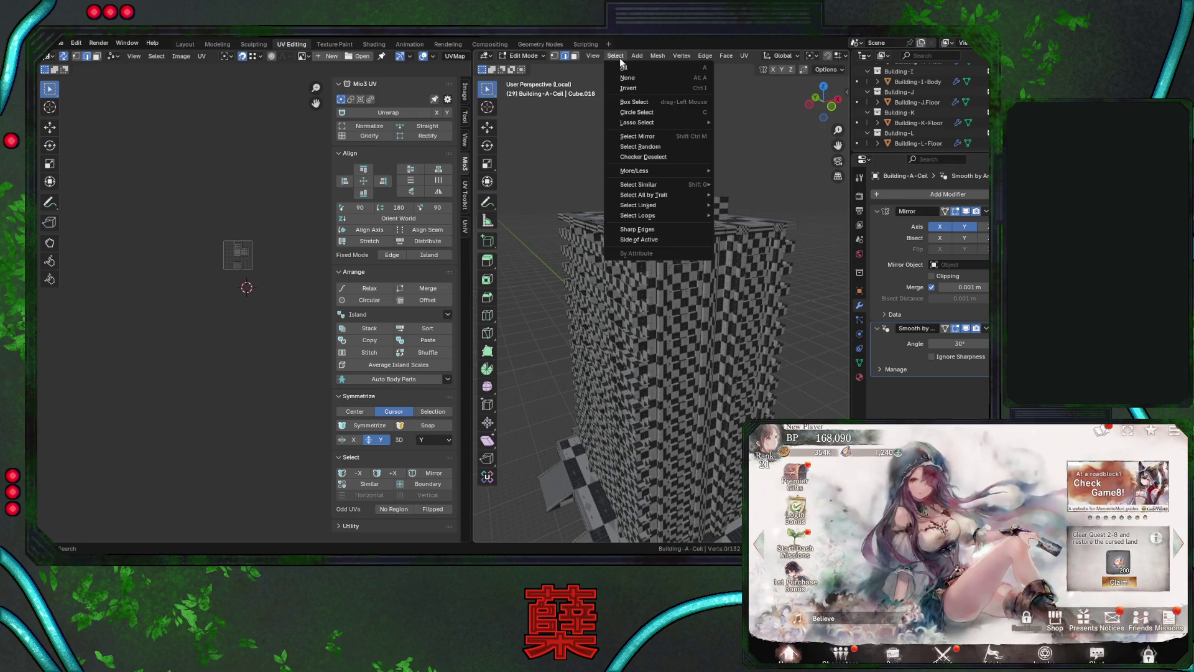
{"action": "left_click", "coordinate": [651, 228]}
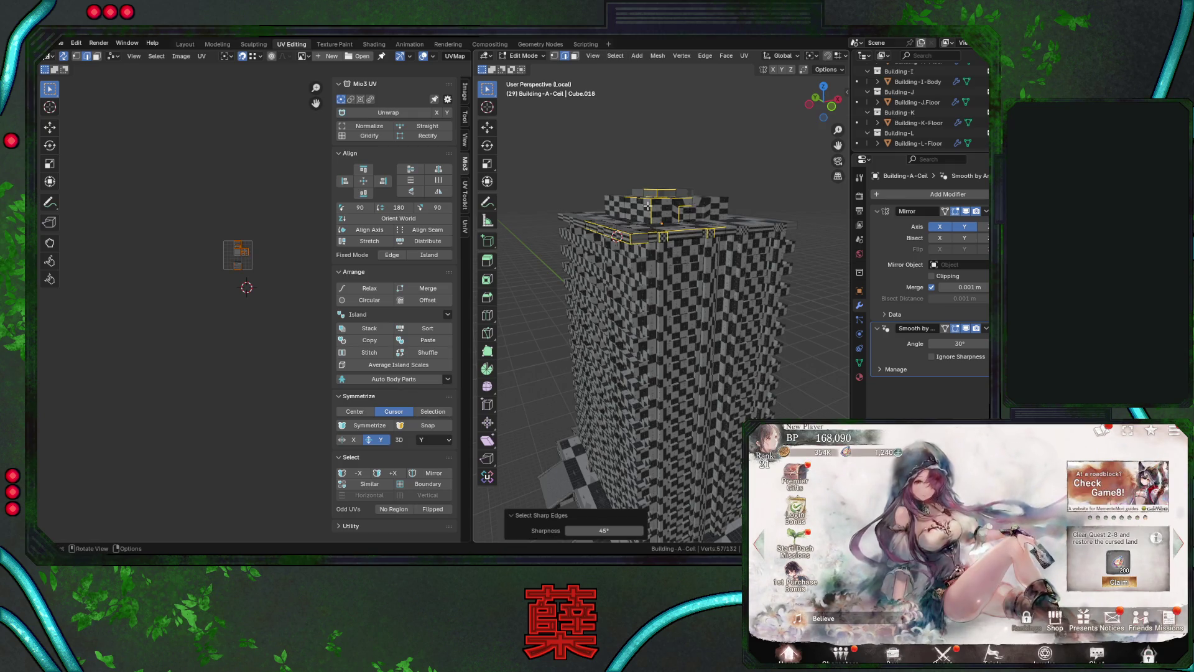
View the building top and mark the selected sharp edges as seams.
{"action": "middle_click_drag", "start_coordinate": [658, 231], "coordinate": [636, 230]}
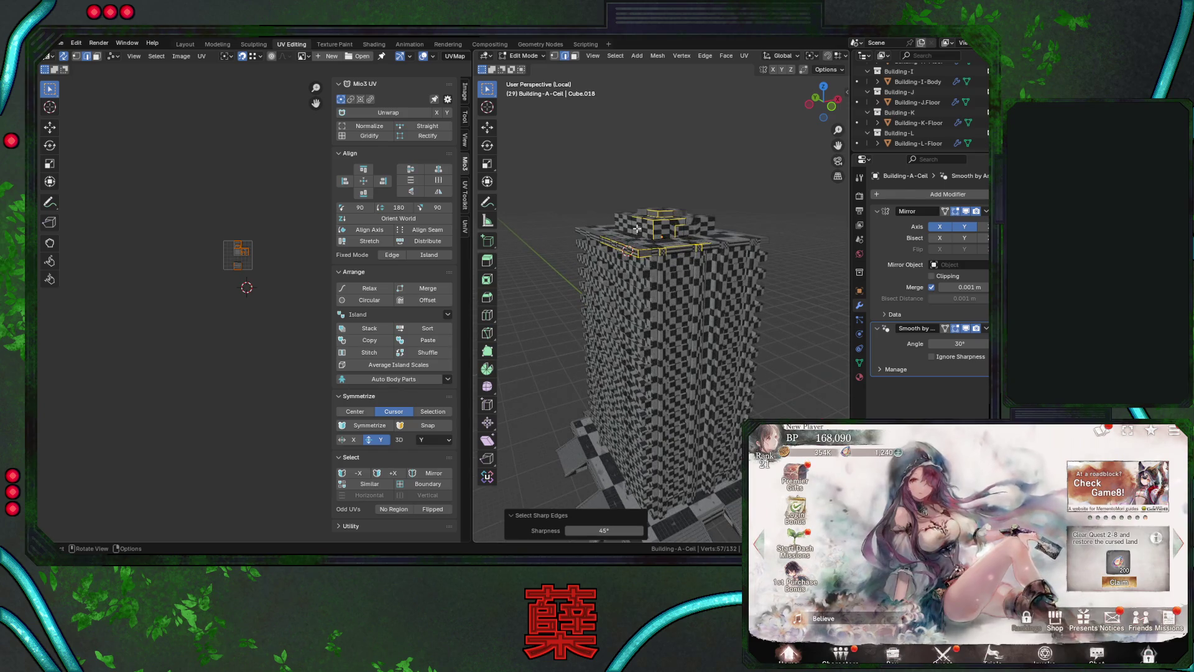
{"action": "scroll", "coordinate": [637, 229], "scroll_direction": "up", "scroll_amount": 8}
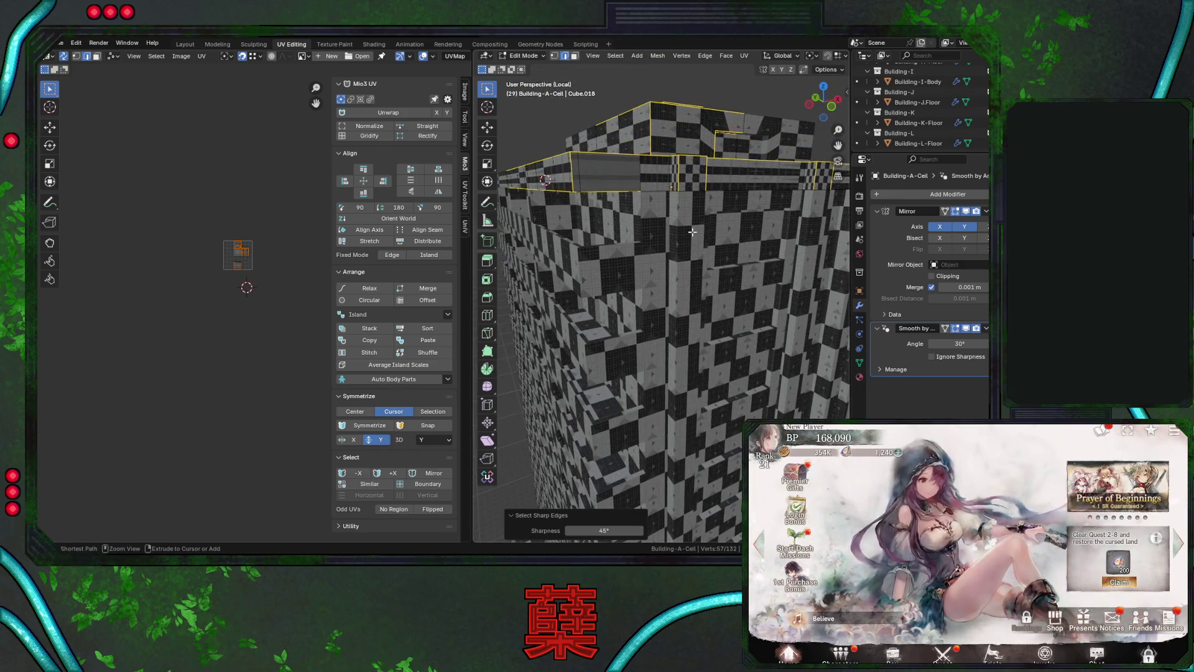
{"action": "middle_click_drag", "start_coordinate": [692, 232], "coordinate": [692, 251]}
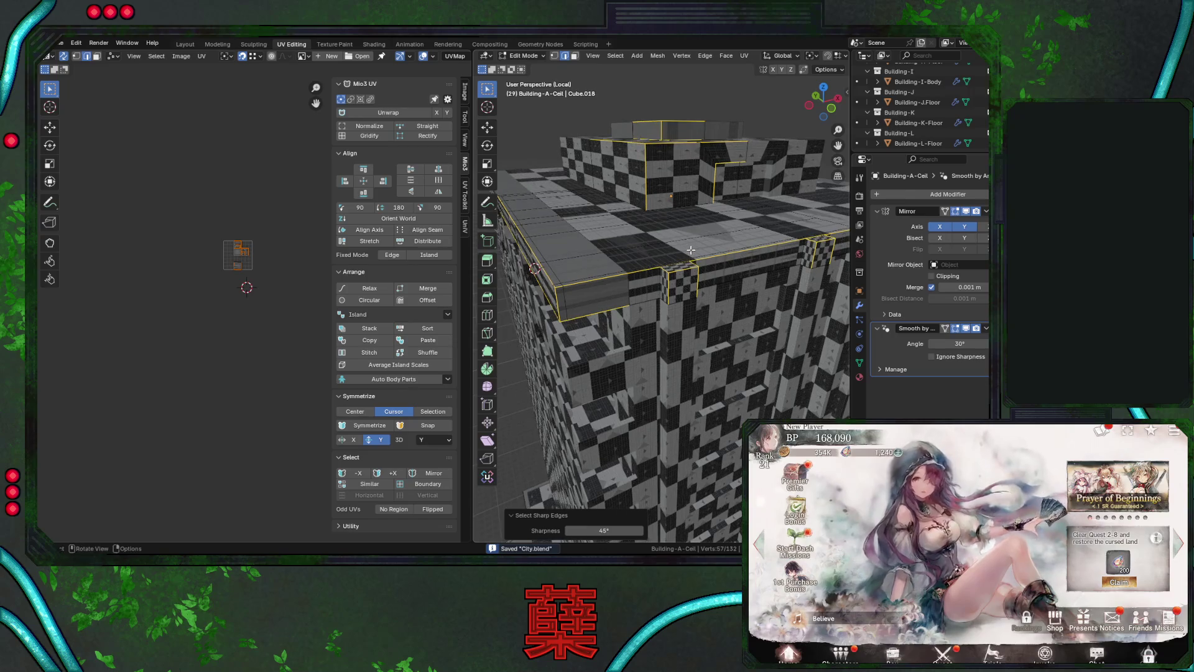
{"action": "key", "text": "u"}
{"action": "left_click", "coordinate": [670, 378]}
Unwrap the whole Building-A-Cell mesh with the Angle Based method.
{"action": "key", "text": "a"}
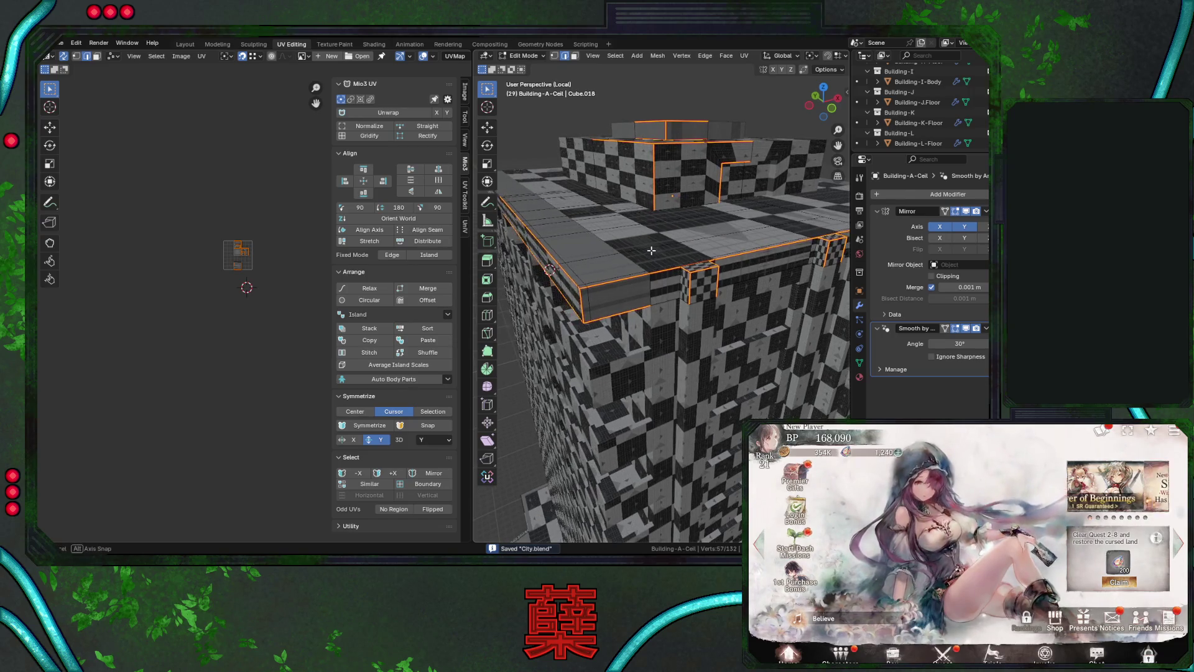
{"action": "key", "text": "u"}
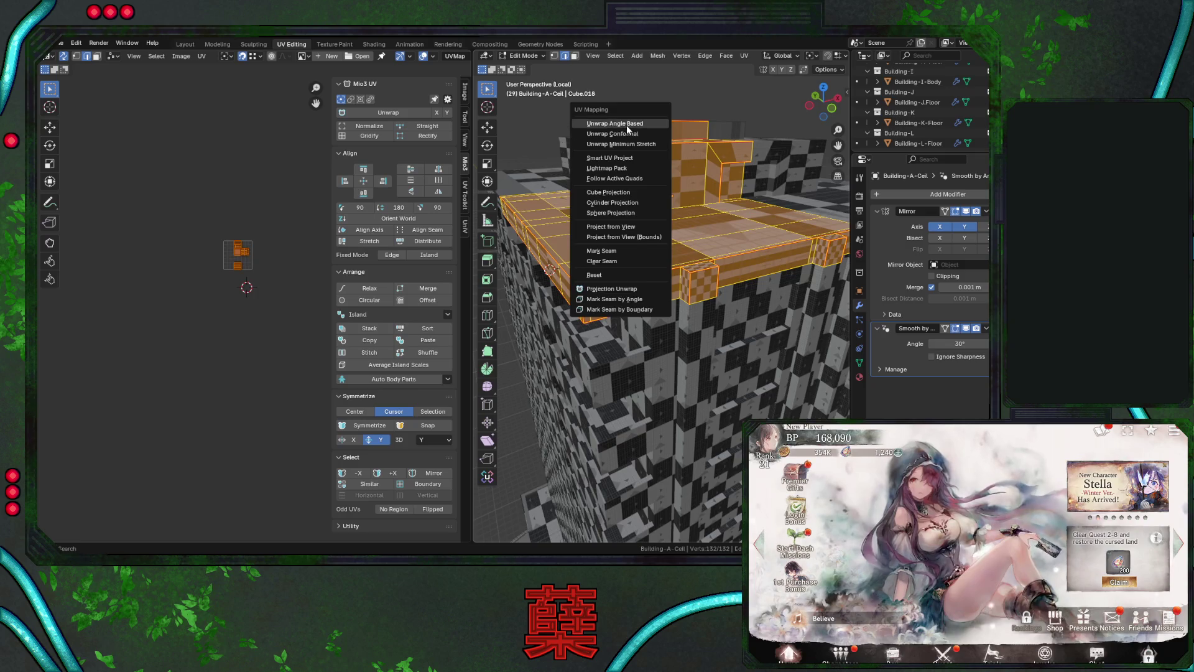
{"action": "left_click", "coordinate": [625, 125]}
{"action": "scroll", "coordinate": [244, 275], "scroll_direction": "up", "scroll_amount": 3}
{"action": "middle_click_drag", "start_coordinate": [238, 249], "coordinate": [269, 318]}
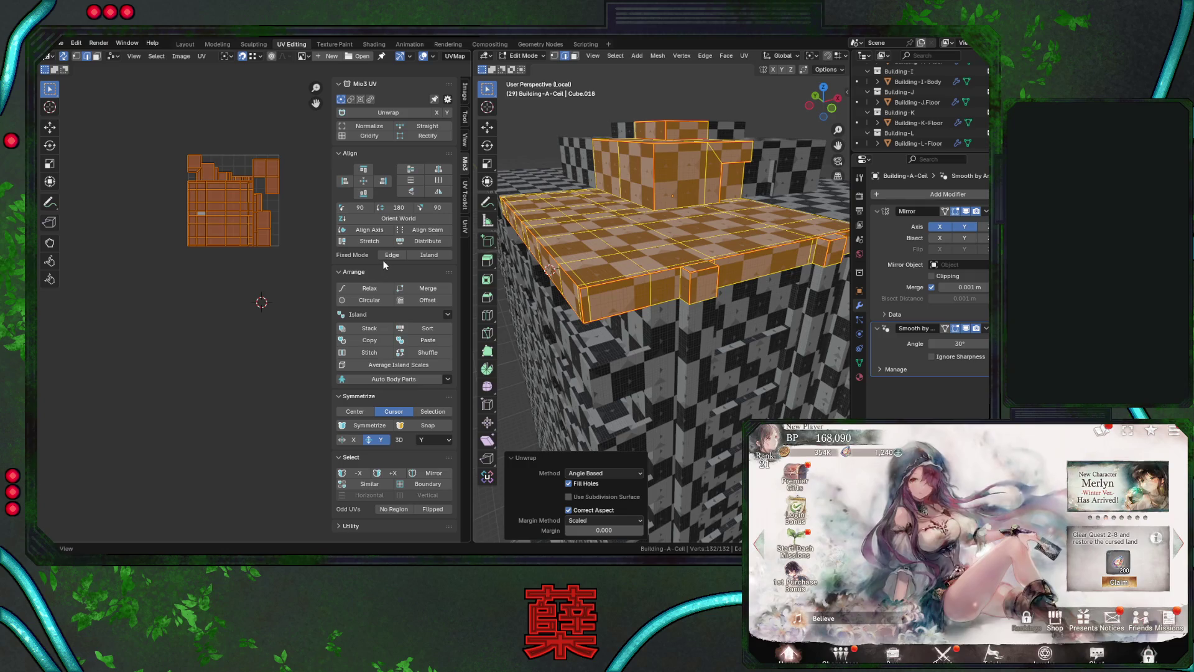
Average the UV island scales, orient the islands to world axes, deselect, and save City.blend.
{"action": "left_click", "coordinate": [387, 365]}
{"action": "left_click", "coordinate": [234, 270]}
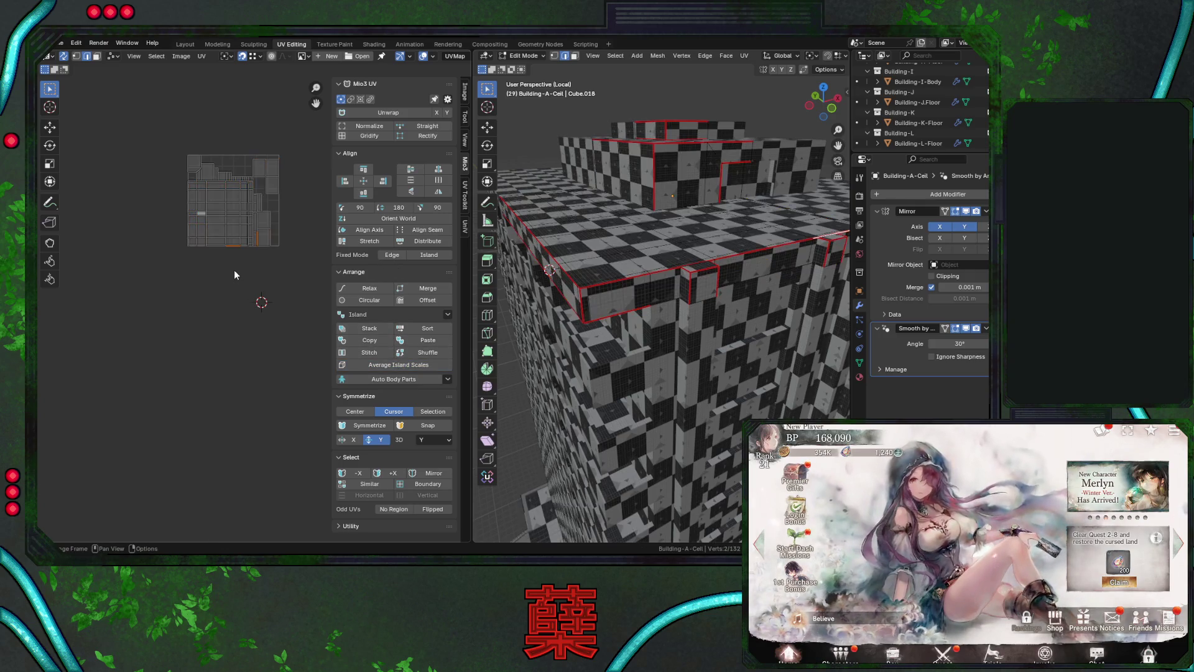
{"action": "key", "text": "a"}
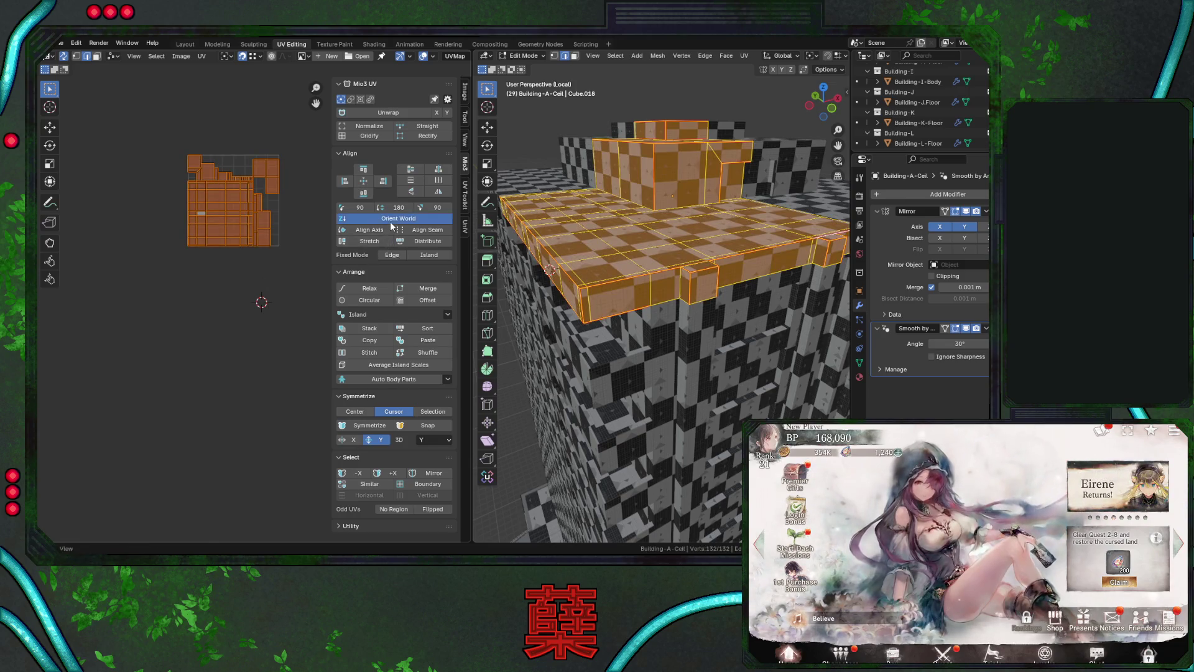
{"action": "left_click", "coordinate": [370, 229]}
{"action": "left_click", "coordinate": [260, 272]}
{"action": "key", "text": "a"}
{"action": "left_click", "coordinate": [260, 272]}
{"action": "key", "text": "ctrl+s"}
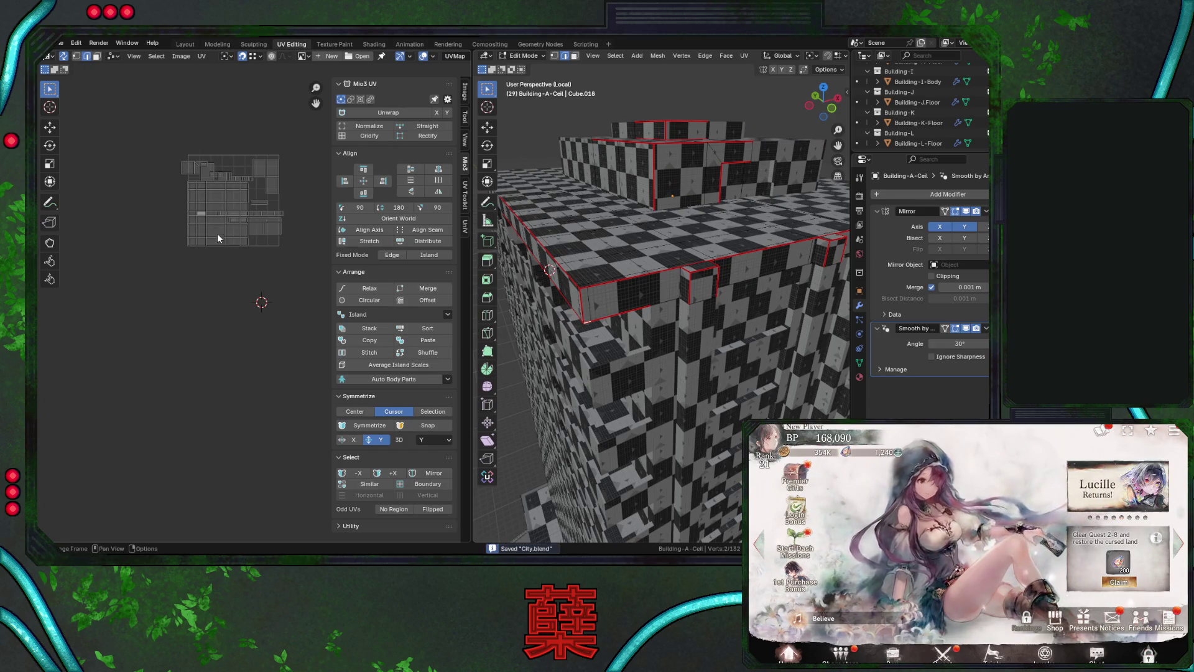
Select the rooftop floor's UV island and move it above the grid.
{"action": "key", "text": "3"}
{"action": "key", "text": "l"}
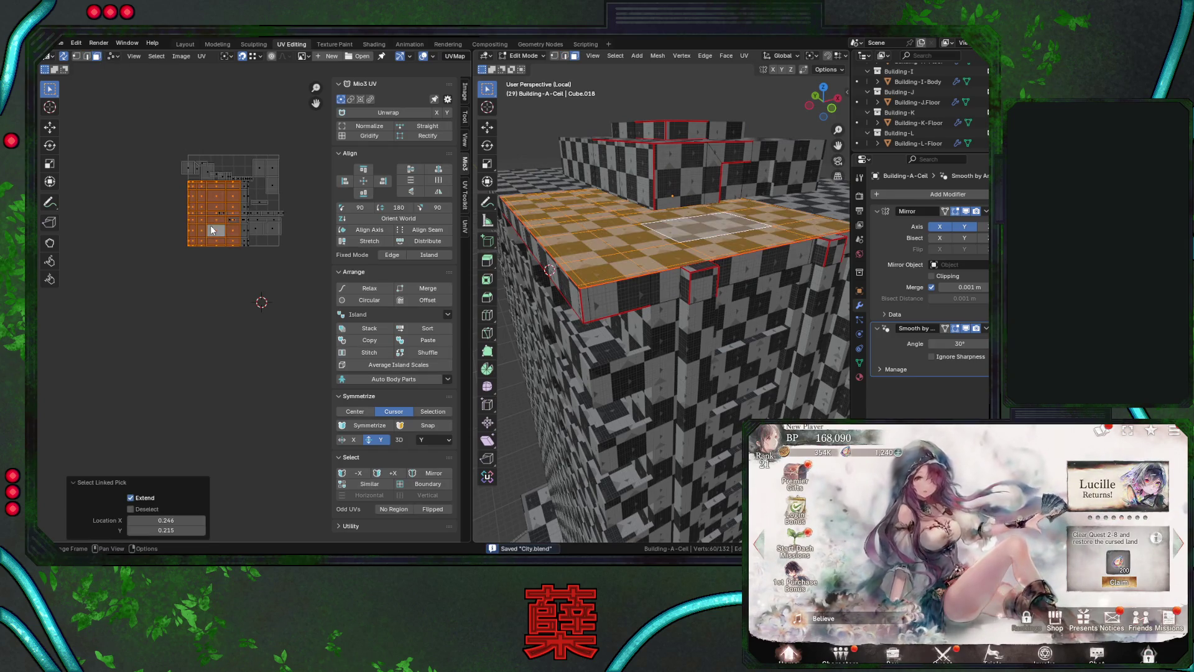
{"action": "key", "text": "g"}
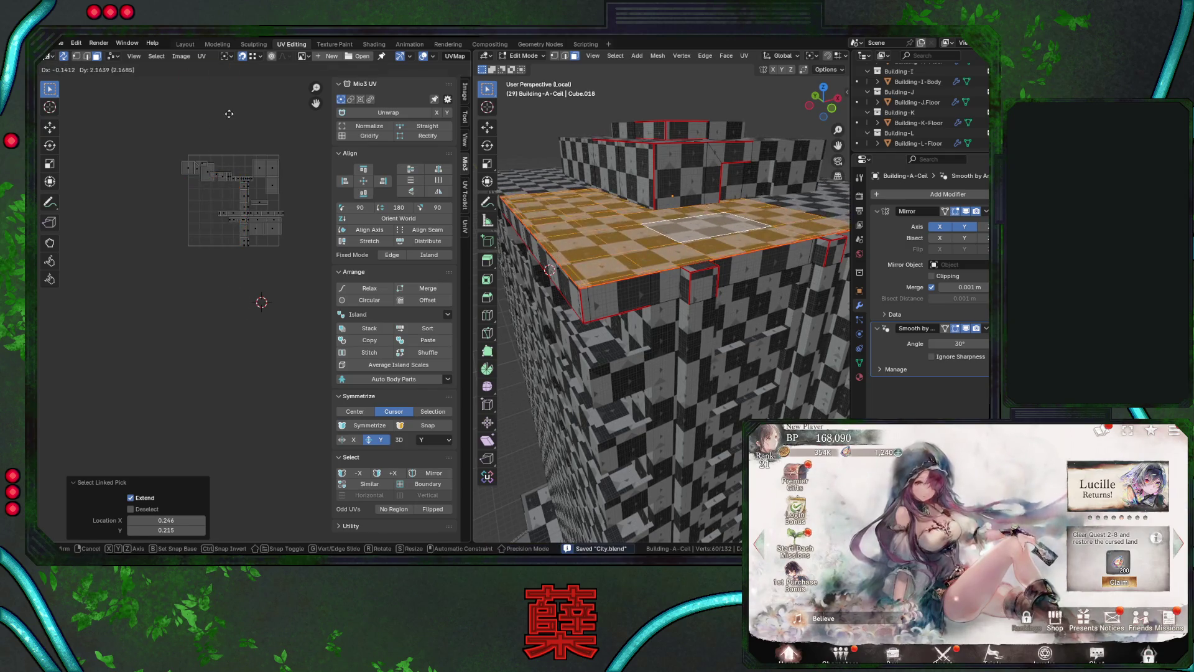
{"action": "left_click", "coordinate": [240, 145]}
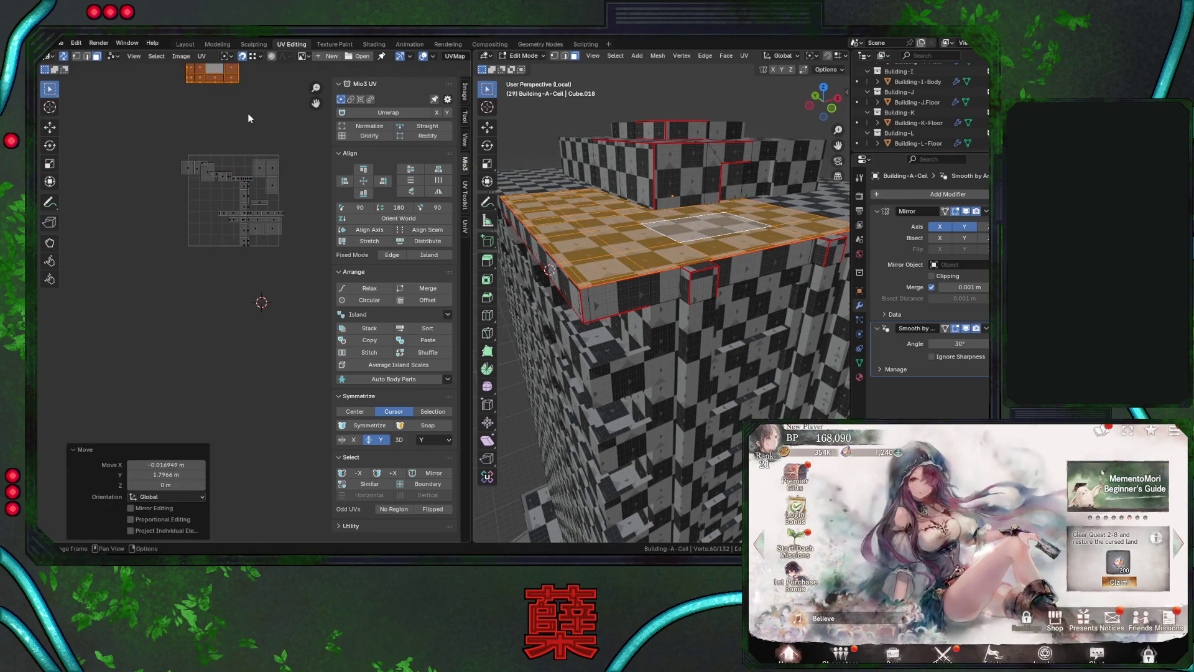
{"action": "key", "text": "g"}
{"action": "left_click", "coordinate": [248, 148]}
{"action": "middle_click_drag", "start_coordinate": [272, 136], "coordinate": [286, 196]}
{"action": "key", "text": "g"}
{"action": "left_click", "coordinate": [268, 163]}
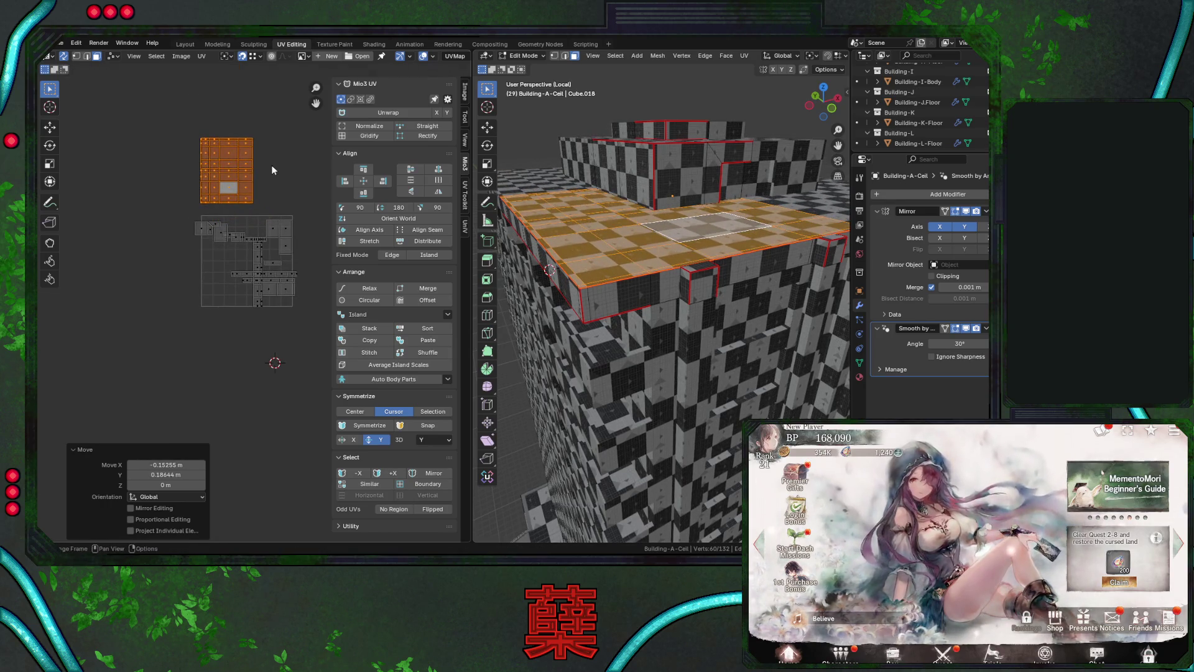
Move the raised rooftop box's islands up and right, then box-select the cross-shaped islands.
{"action": "key", "text": "1"}
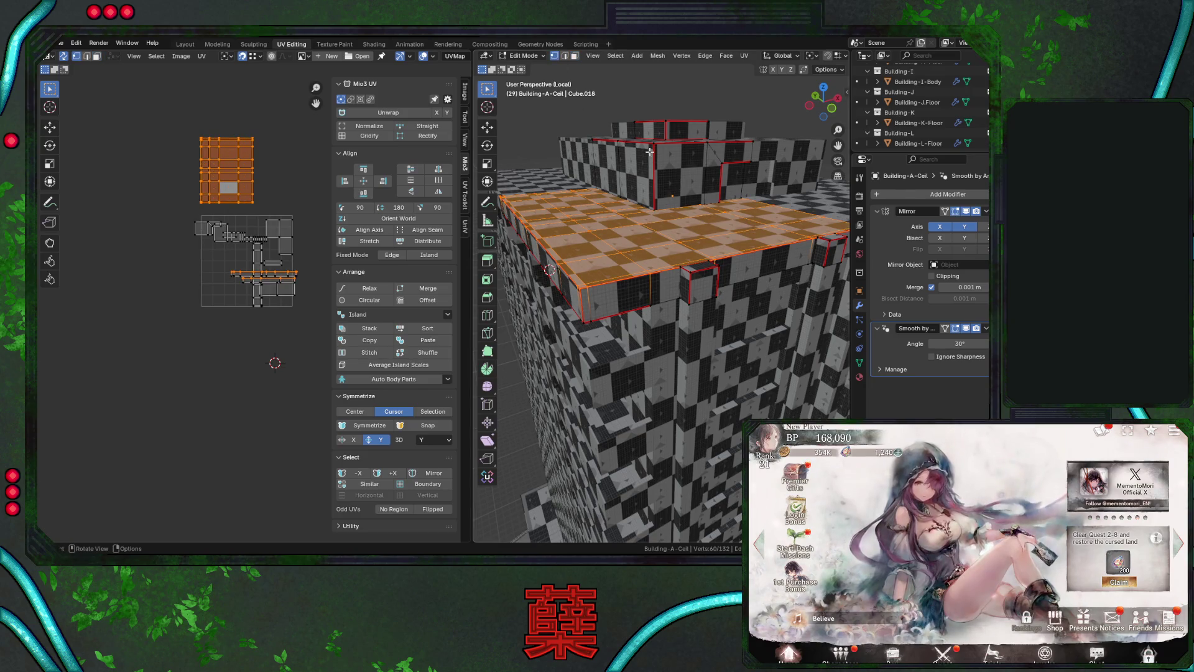
{"action": "double_click", "coordinate": [682, 174]}
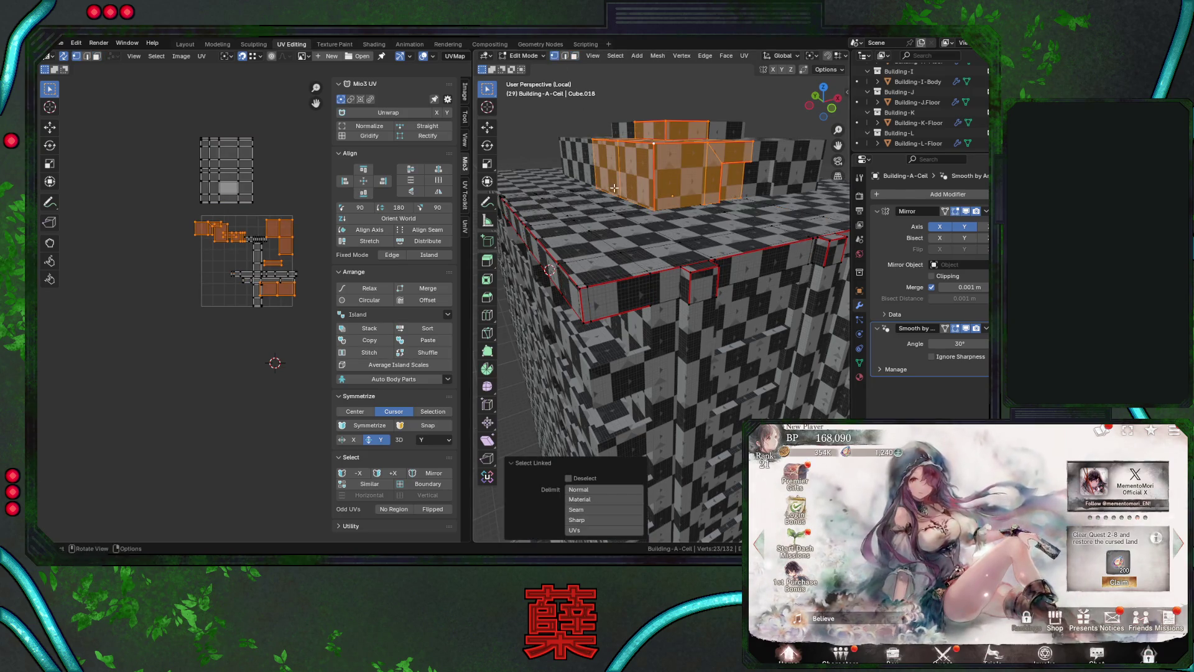
{"action": "key", "text": "g"}
{"action": "left_click", "coordinate": [320, 171]}
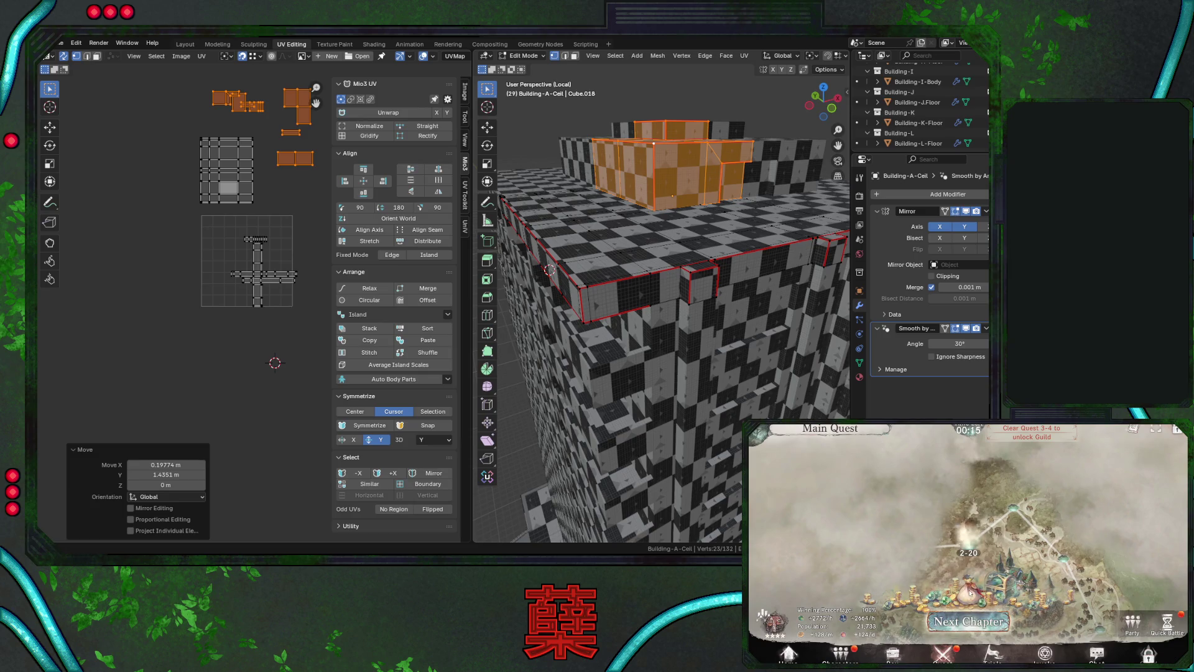
{"action": "left_click", "coordinate": [968, 638]}
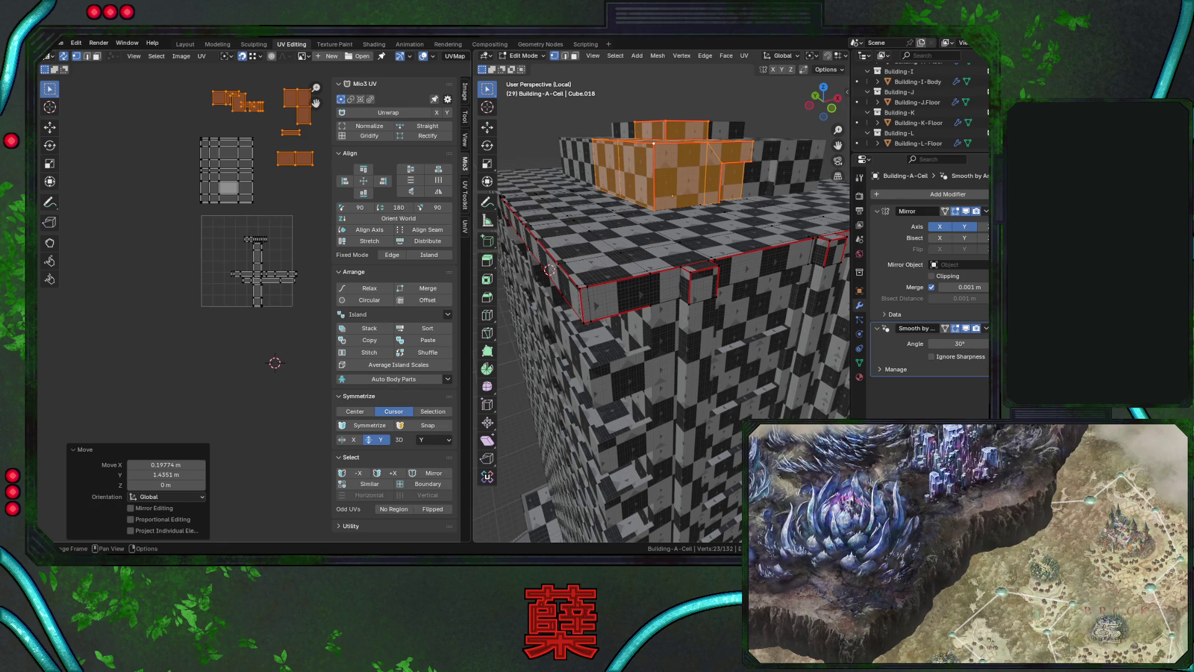
{"action": "left_click_drag", "start_coordinate": [225, 231], "coordinate": [313, 322]}
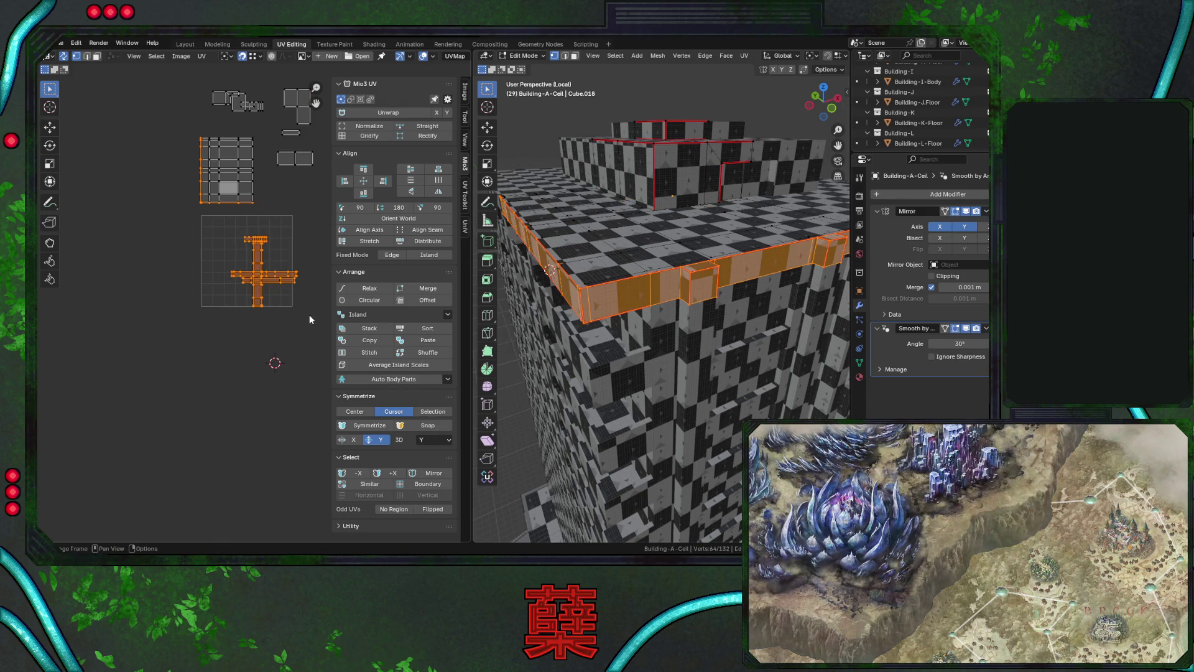
Select a connected parapet face strip and move its UV island to the right.
{"action": "left_click", "coordinate": [308, 315]}
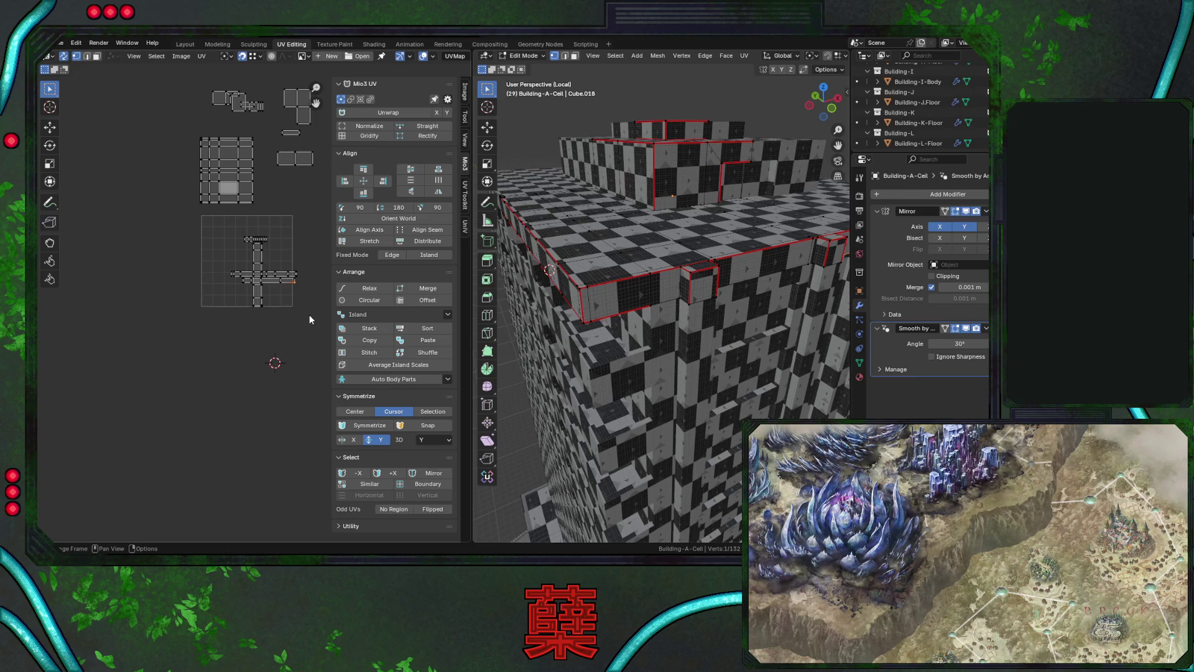
{"action": "mouse_move", "coordinate": [622, 373]}
{"action": "middle_mouse_down"}
{"action": "mouse_move", "coordinate": [624, 305]}
{"action": "mouse_move", "coordinate": [600, 186]}
{"action": "middle_mouse_up"}
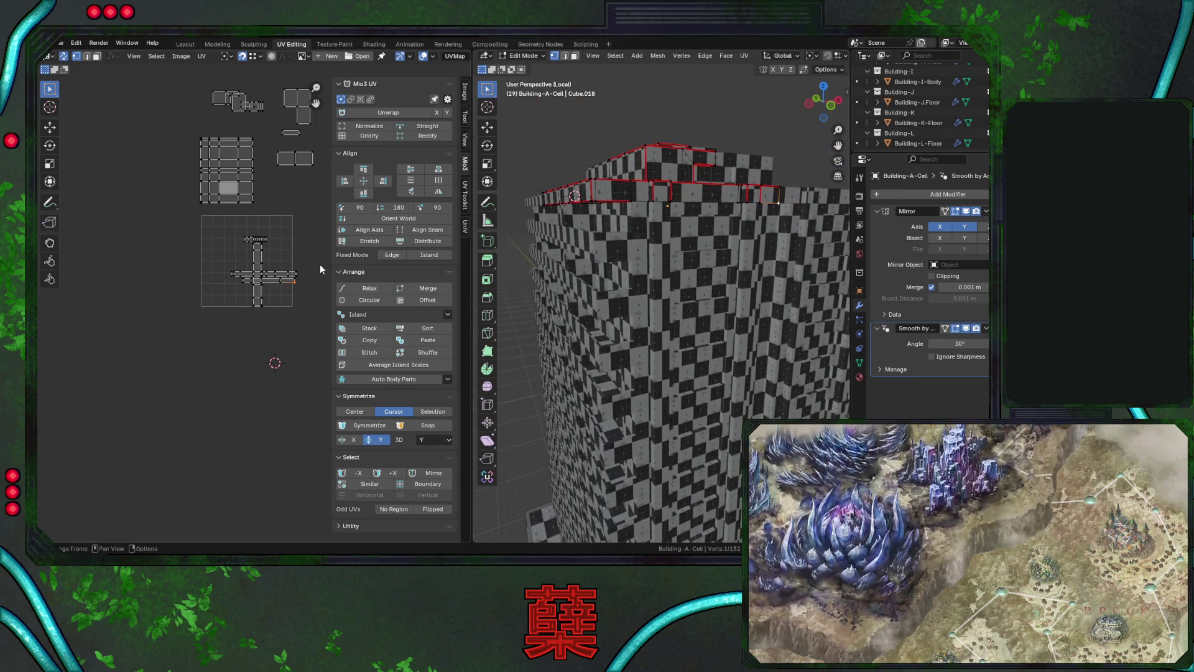
{"action": "key", "text": "3"}
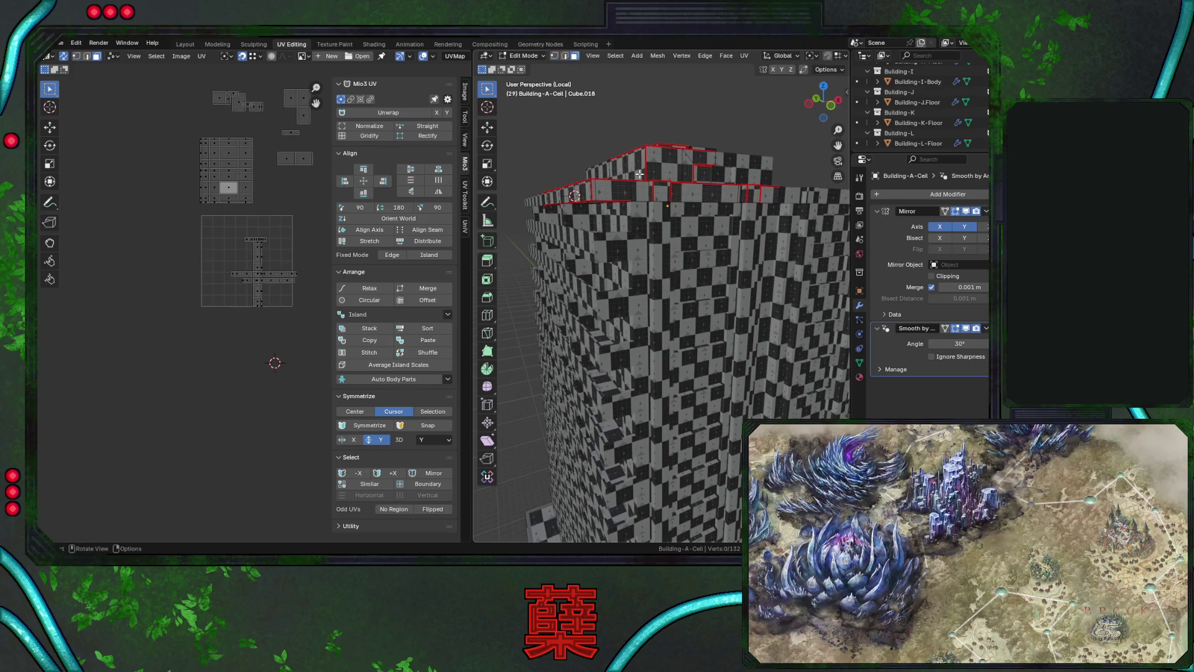
{"action": "key", "text": "l"}
{"action": "middle_click_drag", "start_coordinate": [271, 325], "coordinate": [188, 323]}
{"action": "key", "text": "g"}
{"action": "left_click", "coordinate": [276, 317]}
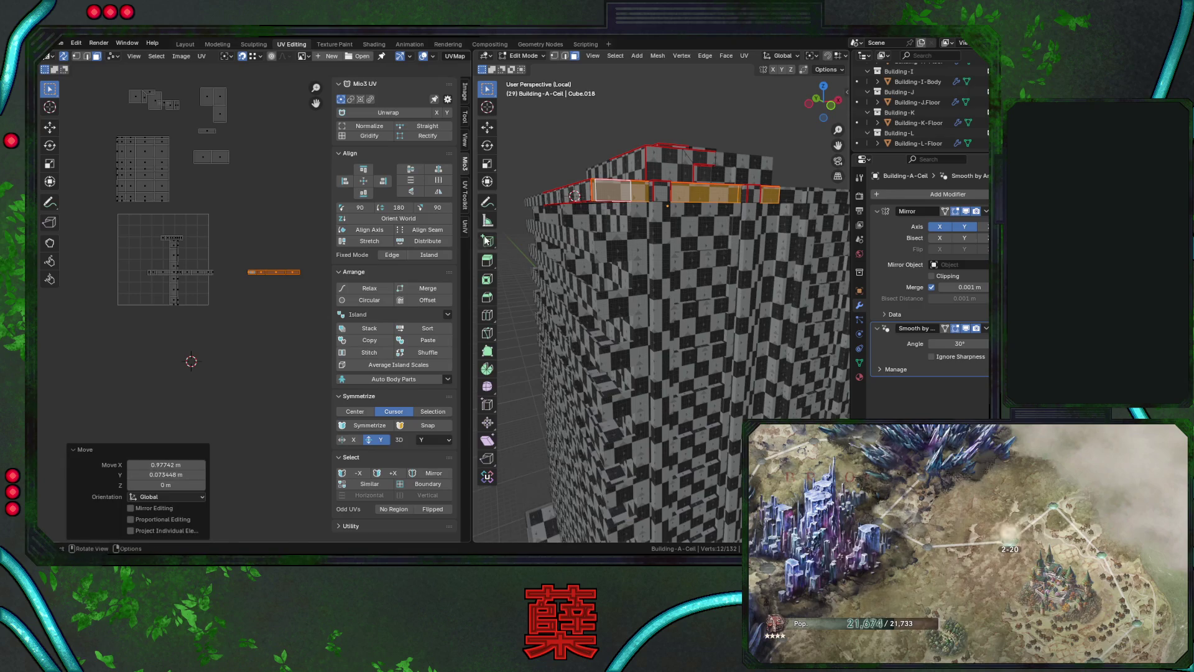
Select another parapet strip and move its island out beside the first one.
{"action": "left_click", "coordinate": [567, 195]}
{"action": "key", "text": "l"}
{"action": "middle_click_drag", "start_coordinate": [246, 346], "coordinate": [207, 344]}
{"action": "key", "text": "g"}
{"action": "left_click", "coordinate": [300, 313]}
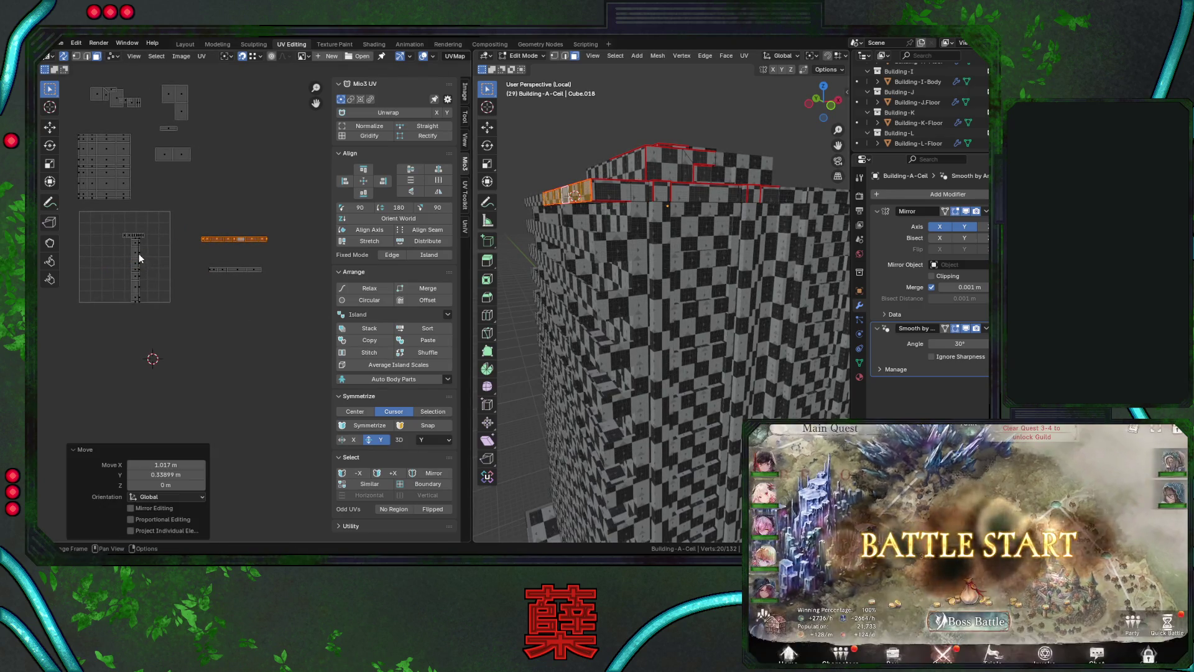
Rotate the linked strip 90 degrees with SR90 and place it into the grid.
{"action": "key", "text": "l"}
{"action": "middle_click_drag", "start_coordinate": [177, 311], "coordinate": [190, 308]}
{"action": "type", "text": "s"}
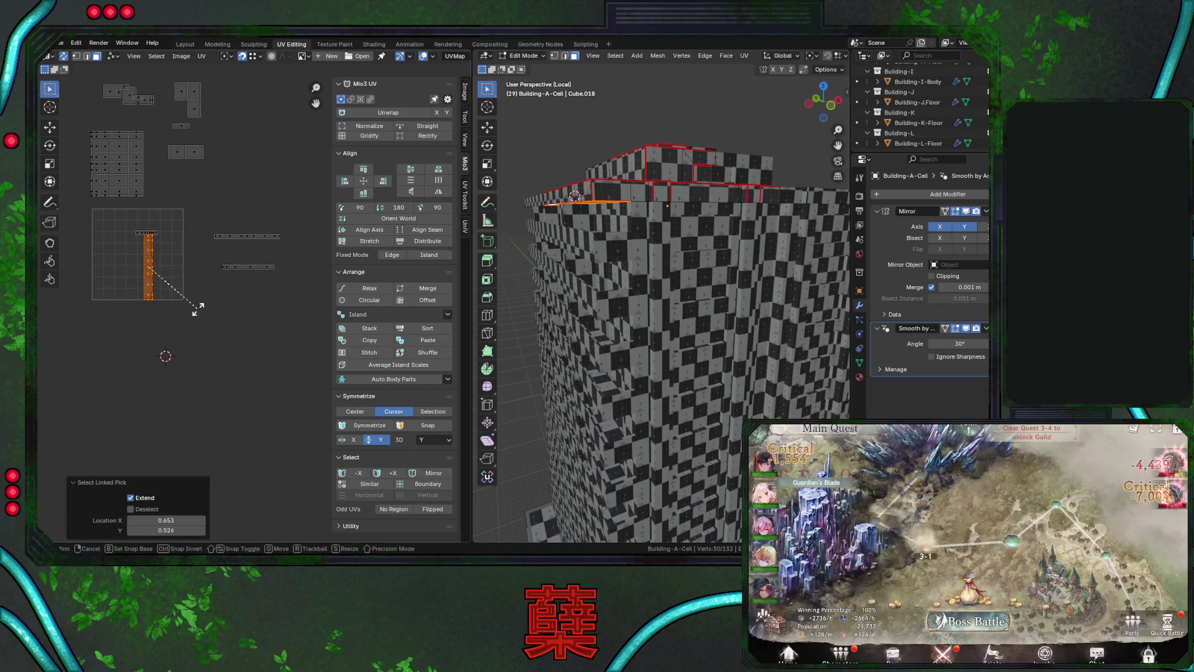
{"action": "type", "text": "r90"}
{"action": "key", "text": "Return"}
{"action": "mouse_move", "coordinate": [628, 237]}
{"action": "middle_mouse_down"}
{"action": "mouse_move", "coordinate": [623, 215]}
{"action": "mouse_move", "coordinate": [615, 245]}
{"action": "middle_mouse_up"}
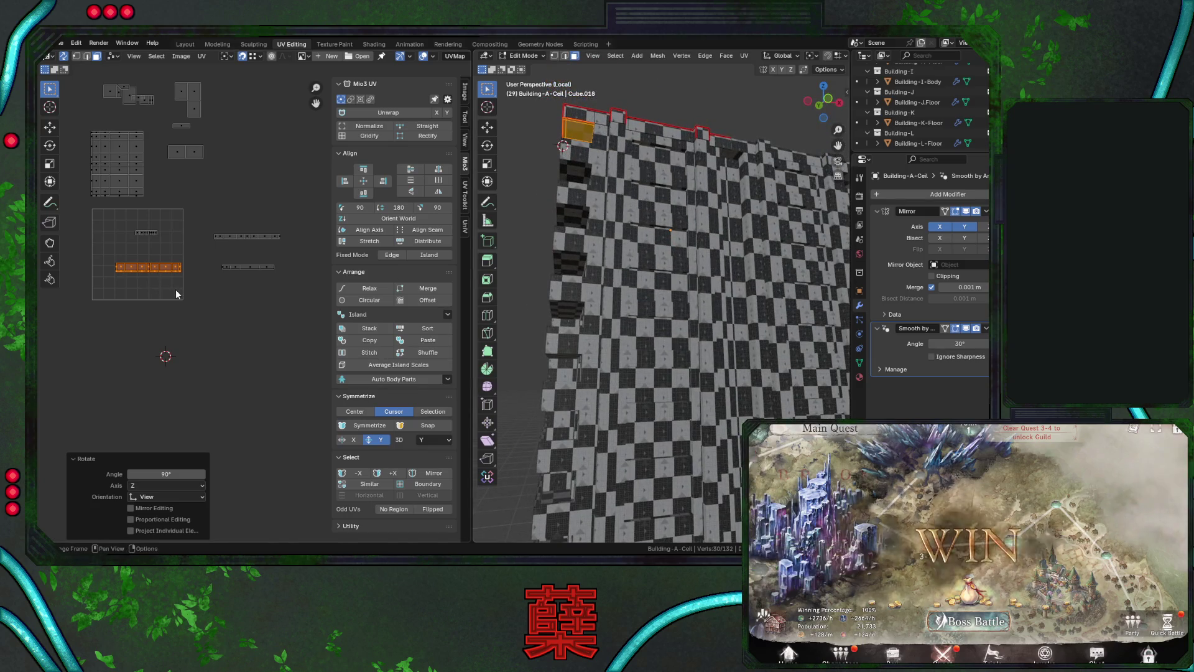
{"action": "key", "text": "g"}
{"action": "left_click", "coordinate": [272, 308]}
Move the small roof-edge islands beside the large block and onto the long strip.
{"action": "left_click_drag", "start_coordinate": [123, 222], "coordinate": [176, 243]}
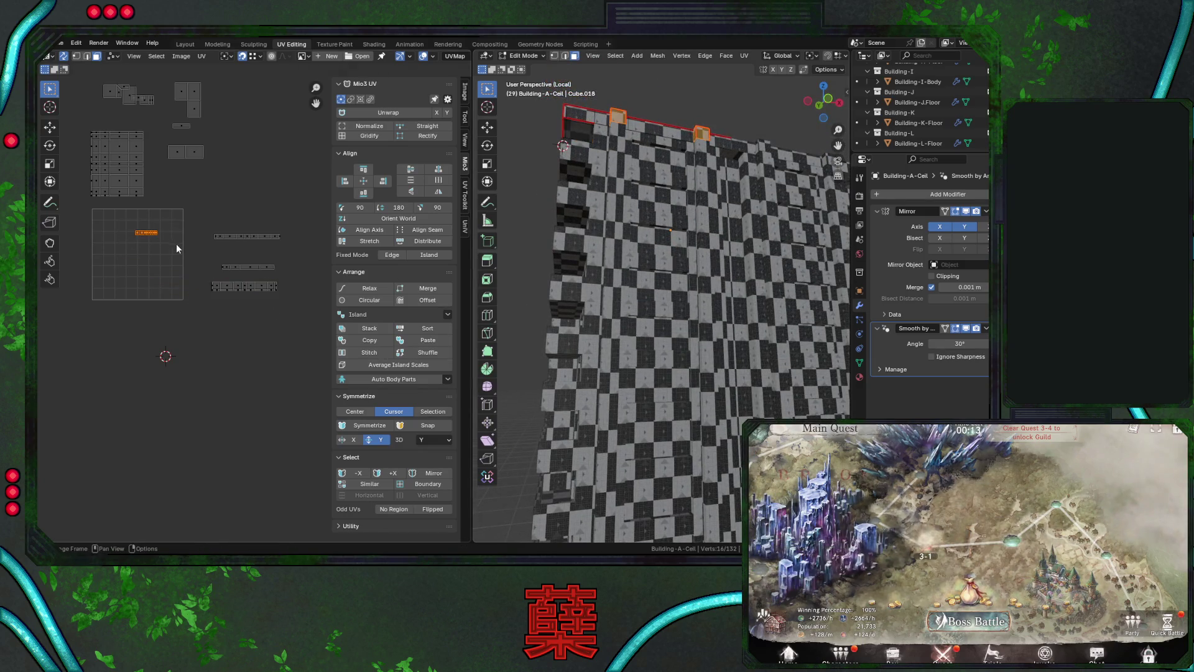
{"action": "middle_click_drag", "start_coordinate": [672, 205], "coordinate": [677, 326]}
{"action": "left_click", "coordinate": [689, 317]}
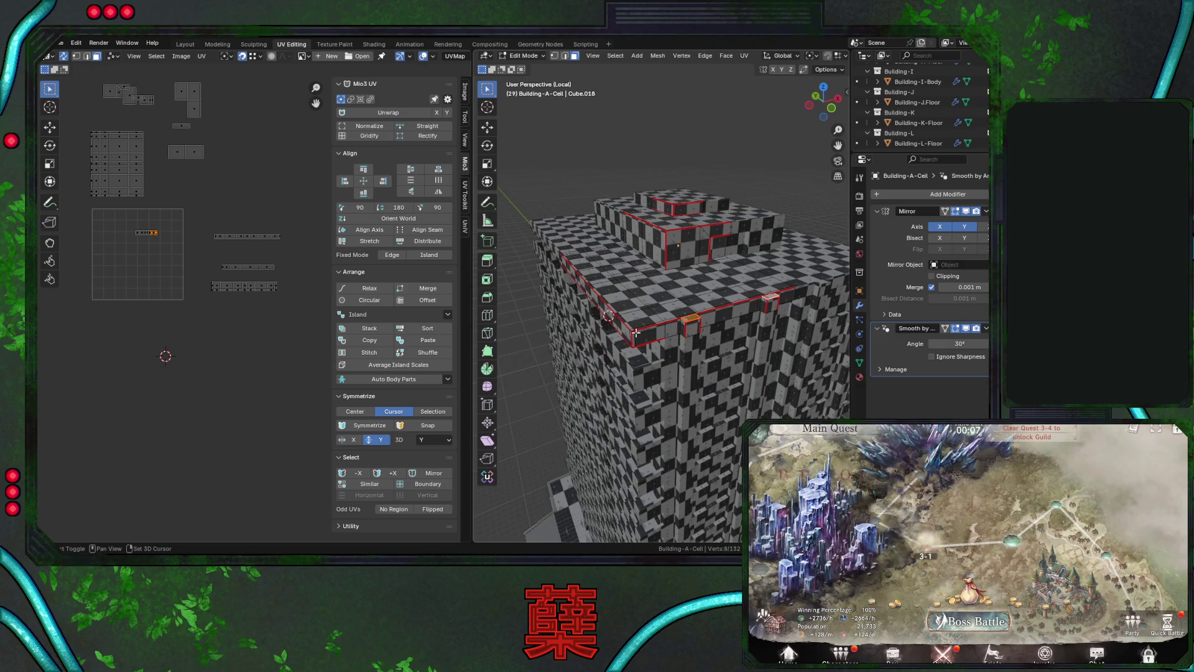
{"action": "left_click_drag", "start_coordinate": [154, 233], "coordinate": [149, 190]}
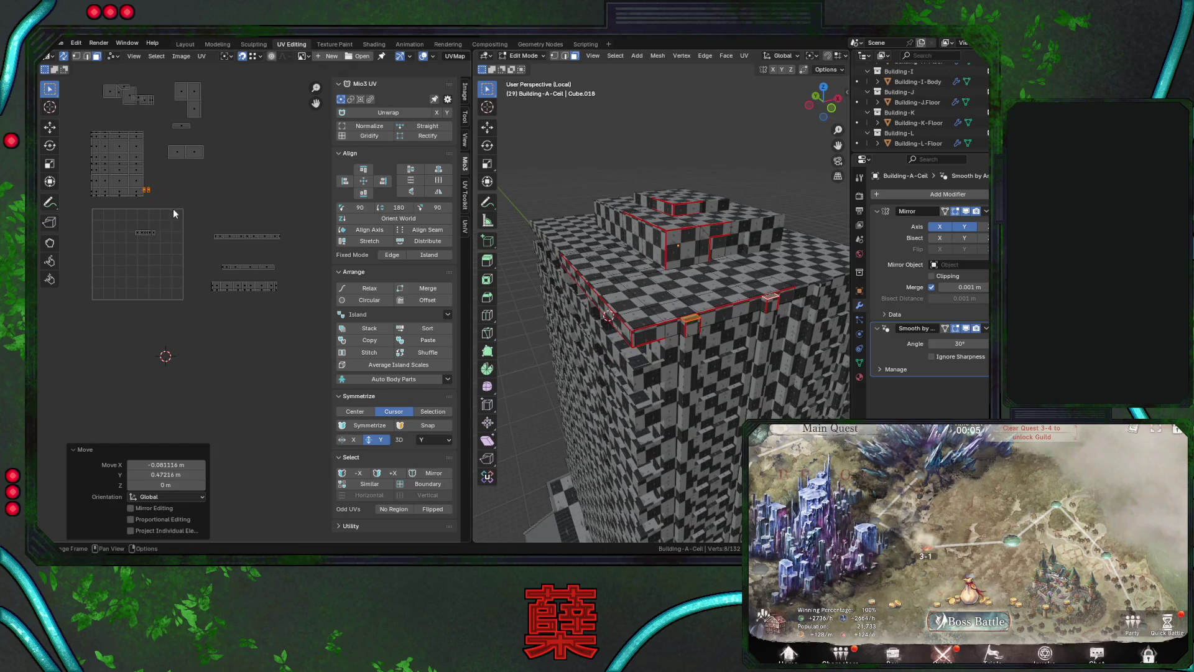
{"action": "left_click_drag", "start_coordinate": [169, 243], "coordinate": [170, 245]}
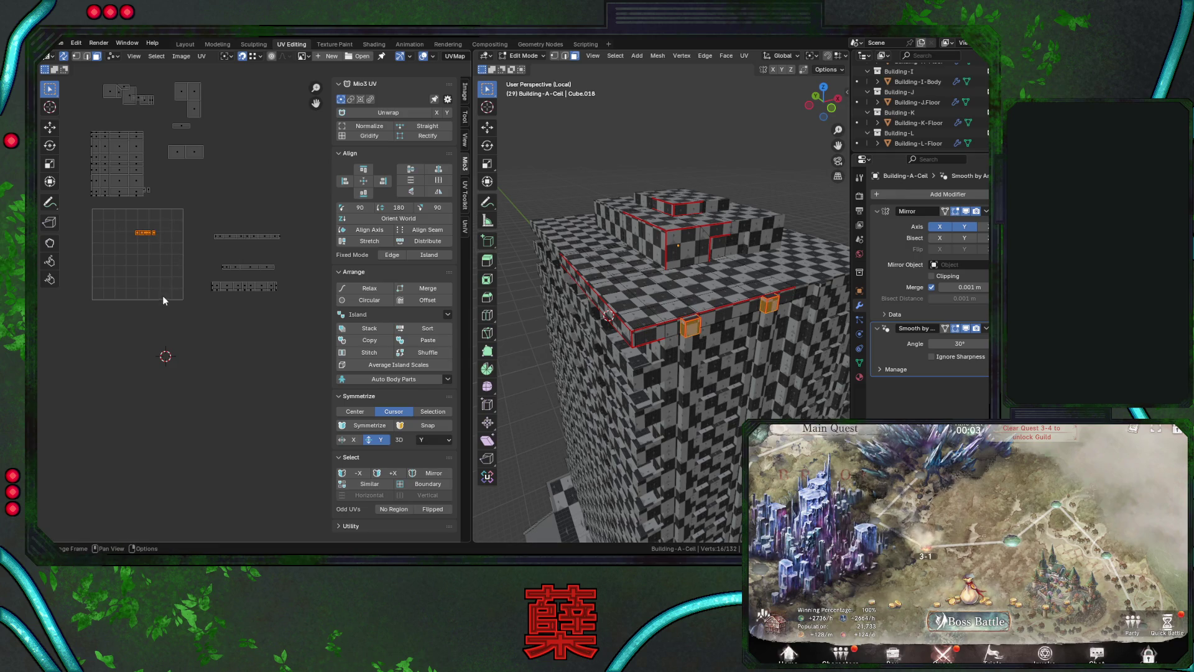
{"action": "key", "text": "g"}
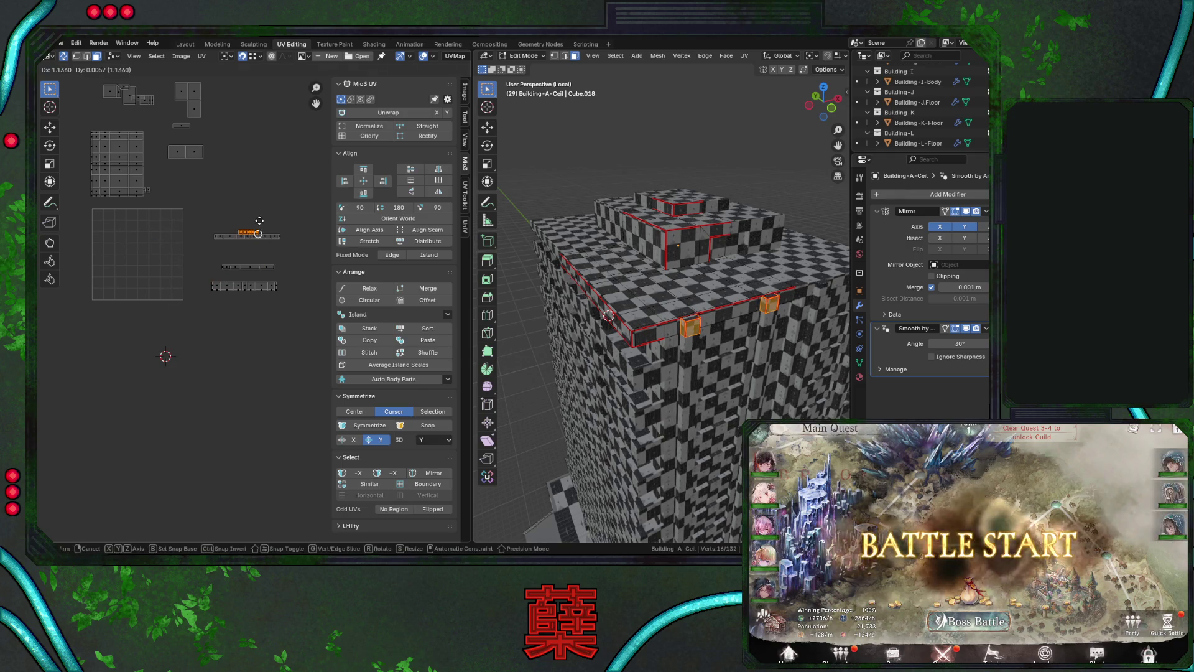
{"action": "left_click", "coordinate": [265, 298]}
{"action": "key", "text": "g"}
{"action": "left_click", "coordinate": [270, 185]}
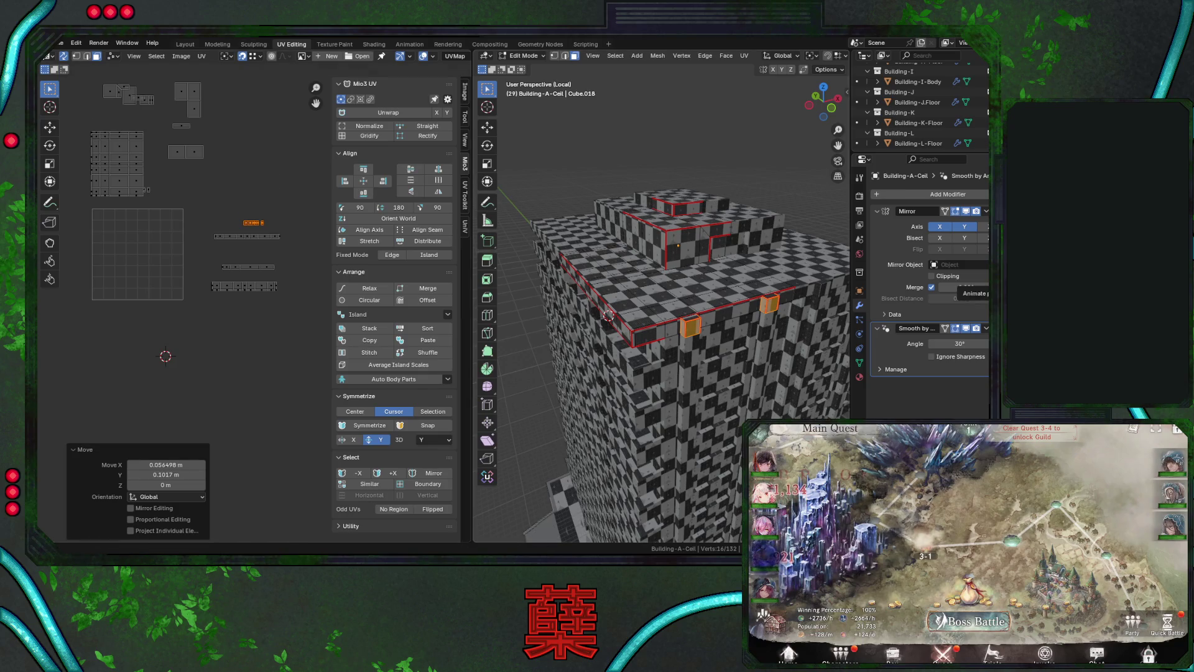
Check the Brook 3-1 stage details, then level up a character's skill and level repeatedly.
{"action": "left_click", "coordinate": [1010, 621]}
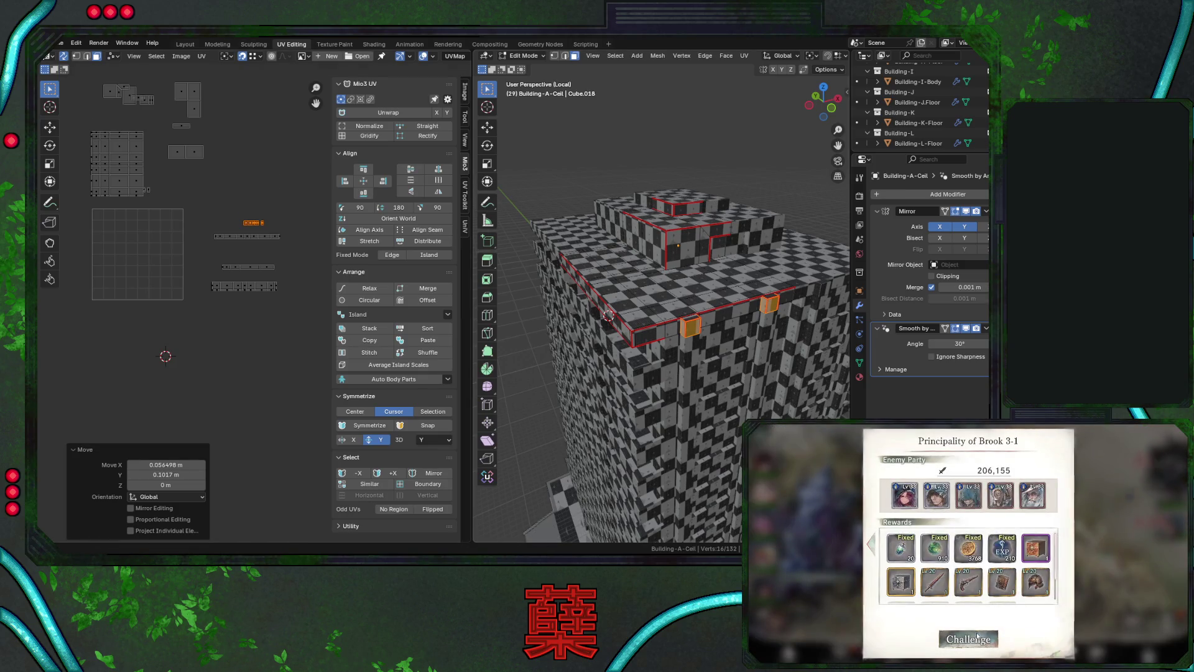
{"action": "left_click", "coordinate": [1094, 584]}
{"action": "left_click", "coordinate": [840, 651]}
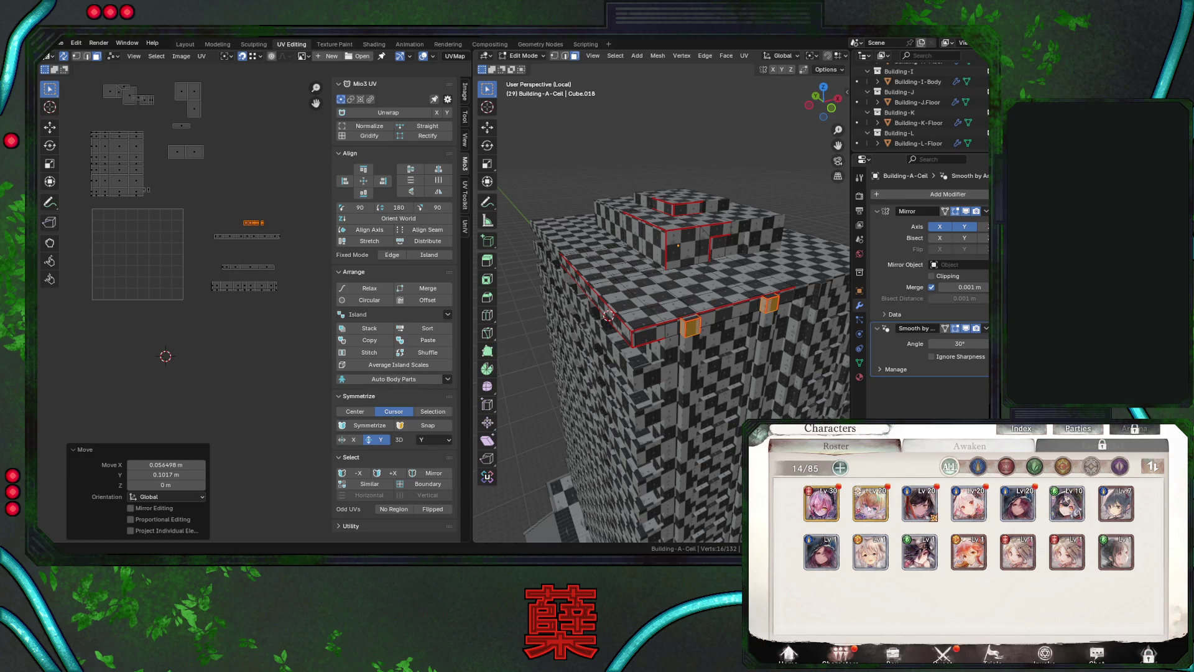
{"action": "left_click", "coordinate": [835, 508]}
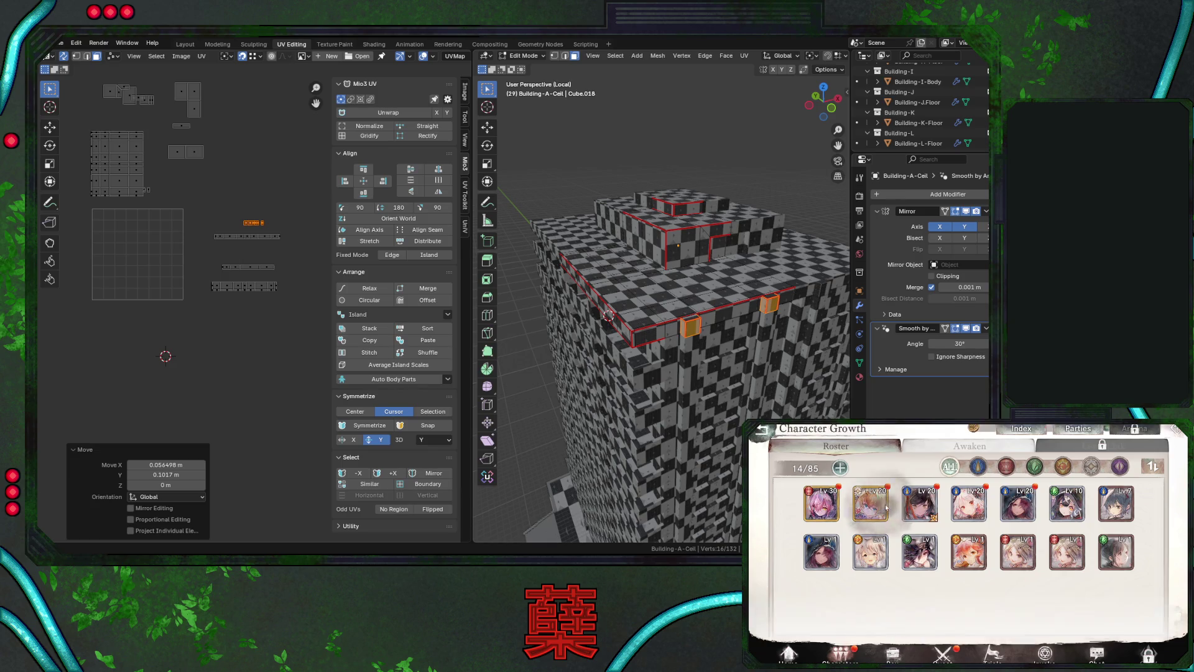
{"action": "left_click", "coordinate": [1082, 628]}
{"action": "left_click", "coordinate": [1083, 627]}
{"action": "left_click", "coordinate": [1082, 620]}
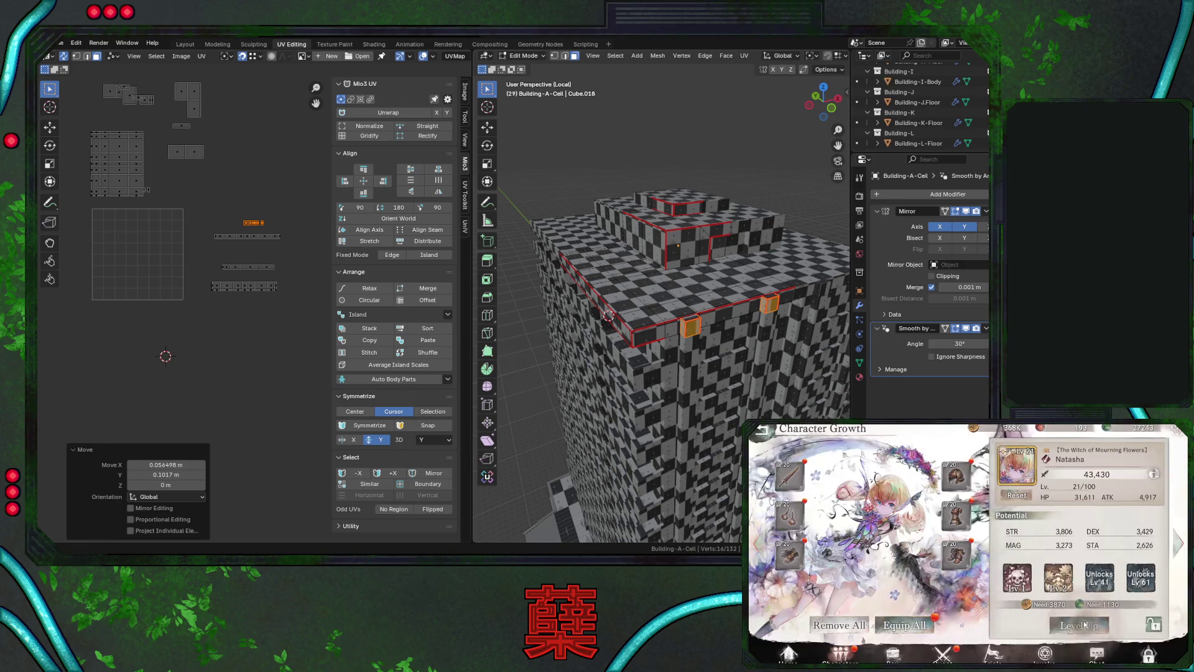
{"action": "left_click", "coordinate": [1086, 625]}
{"action": "left_click", "coordinate": [1085, 625]}
{"action": "left_click", "coordinate": [1085, 625]}
{"action": "left_click", "coordinate": [1085, 625]}
{"action": "left_click", "coordinate": [1086, 625]}
{"action": "left_click", "coordinate": [1086, 625]}
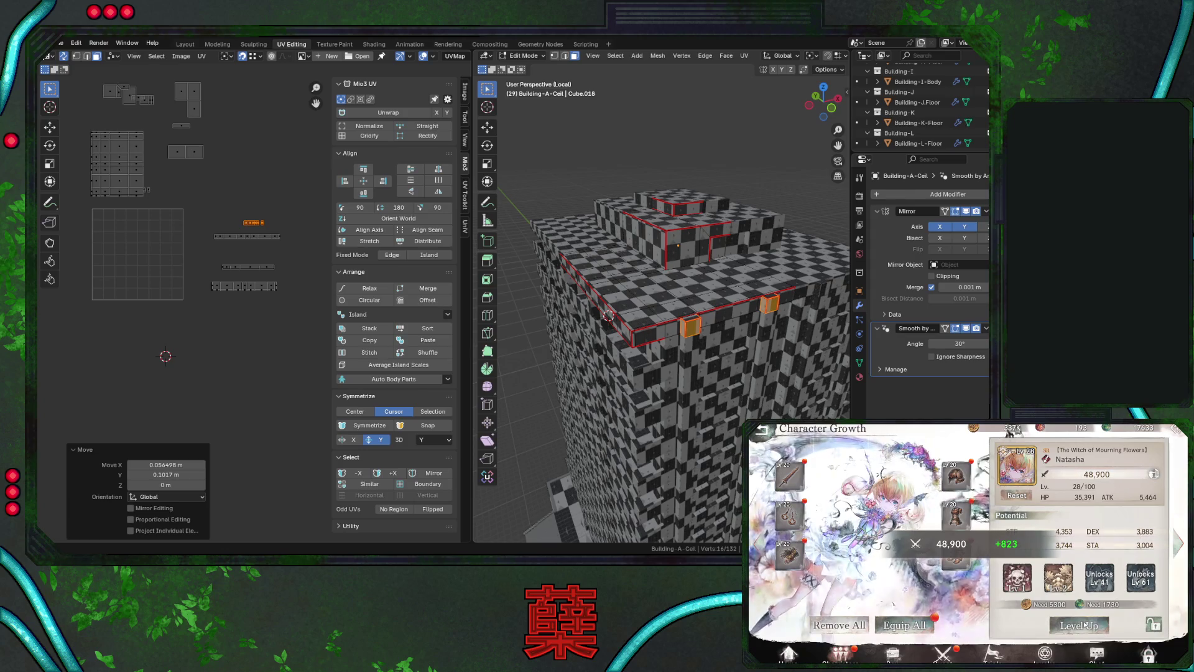
{"action": "left_click", "coordinate": [1085, 625]}
{"action": "key", "text": "Escape"}
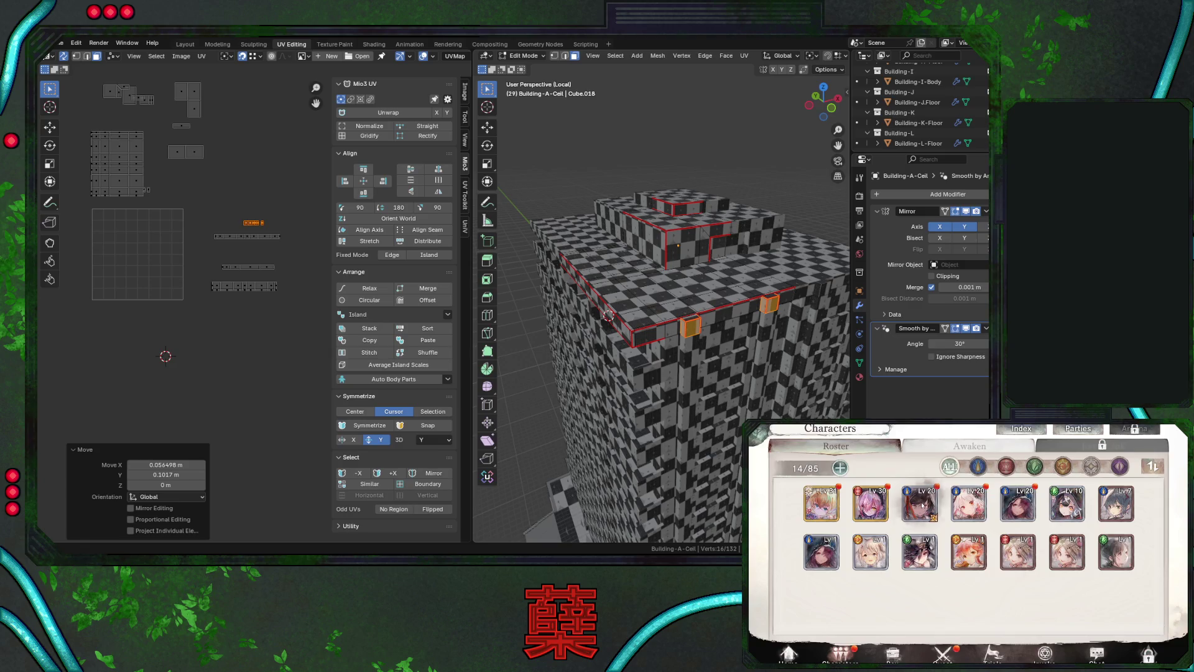
Level up a second character's skill and raise its level four times.
{"action": "left_click", "coordinate": [921, 505]}
{"action": "left_click", "coordinate": [1090, 629]}
{"action": "left_click", "coordinate": [1010, 627]}
{"action": "left_click", "coordinate": [1095, 625]}
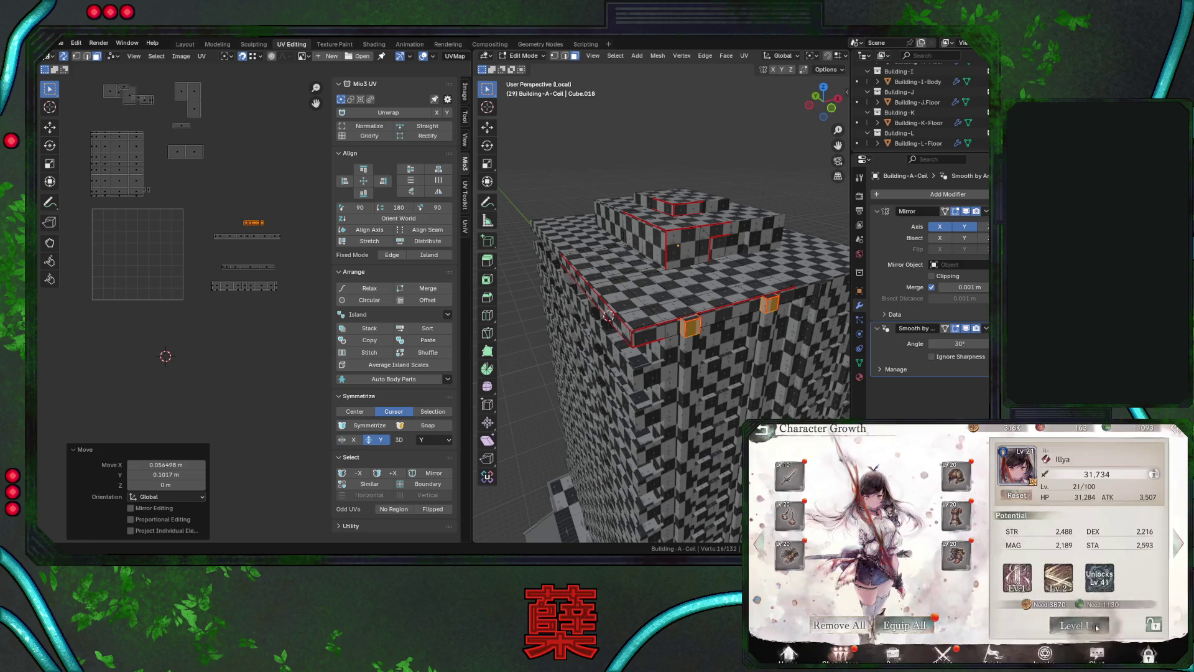
{"action": "left_click", "coordinate": [1096, 627]}
{"action": "left_click", "coordinate": [1096, 627]}
{"action": "left_click", "coordinate": [1097, 626]}
{"action": "left_click", "coordinate": [1096, 627]}
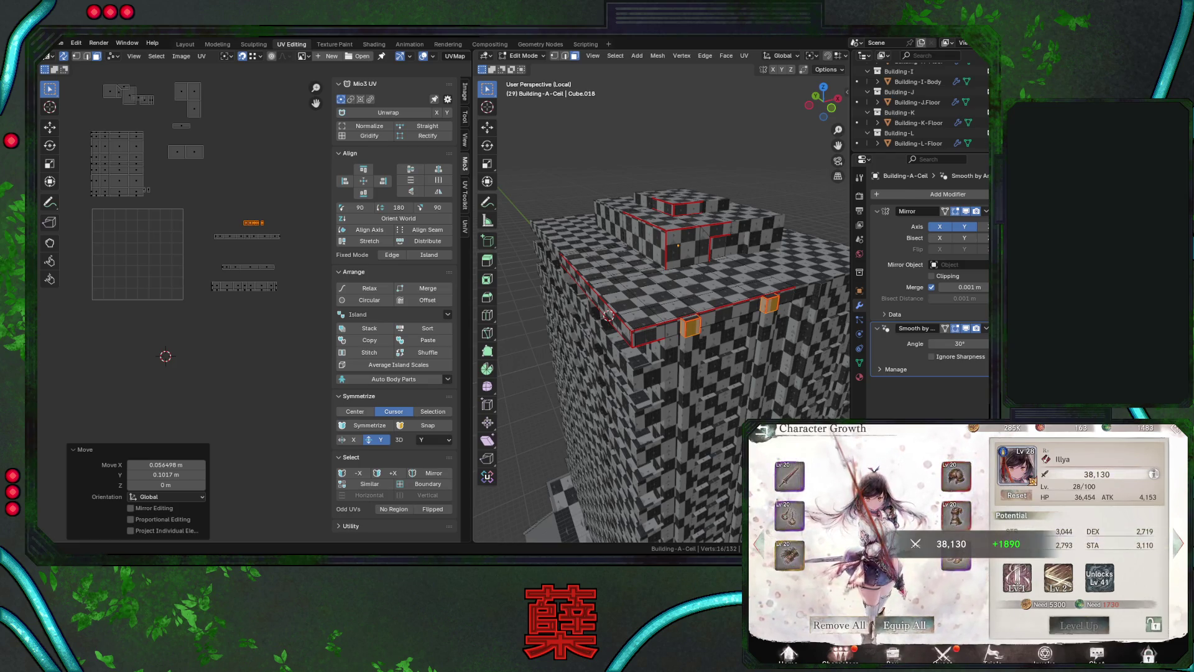
{"action": "left_click", "coordinate": [840, 651]}
Review the Lv 30 character, level Sword of Allegiance, and equip all gear on another.
{"action": "left_click", "coordinate": [834, 510]}
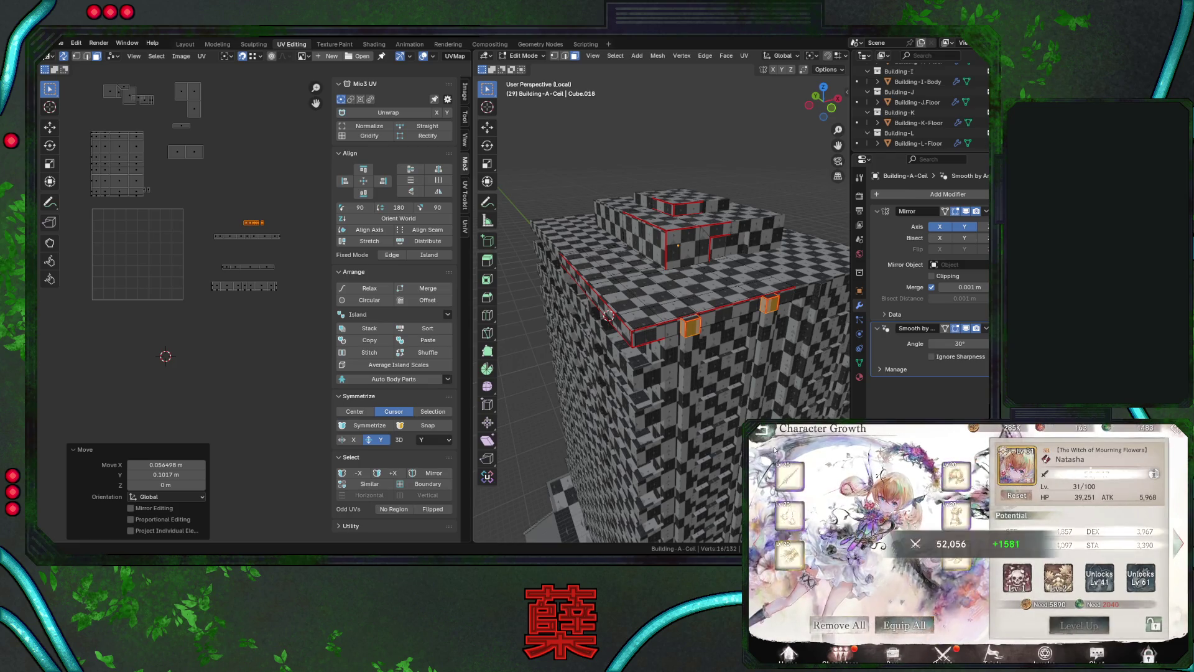
{"action": "left_click", "coordinate": [866, 501]}
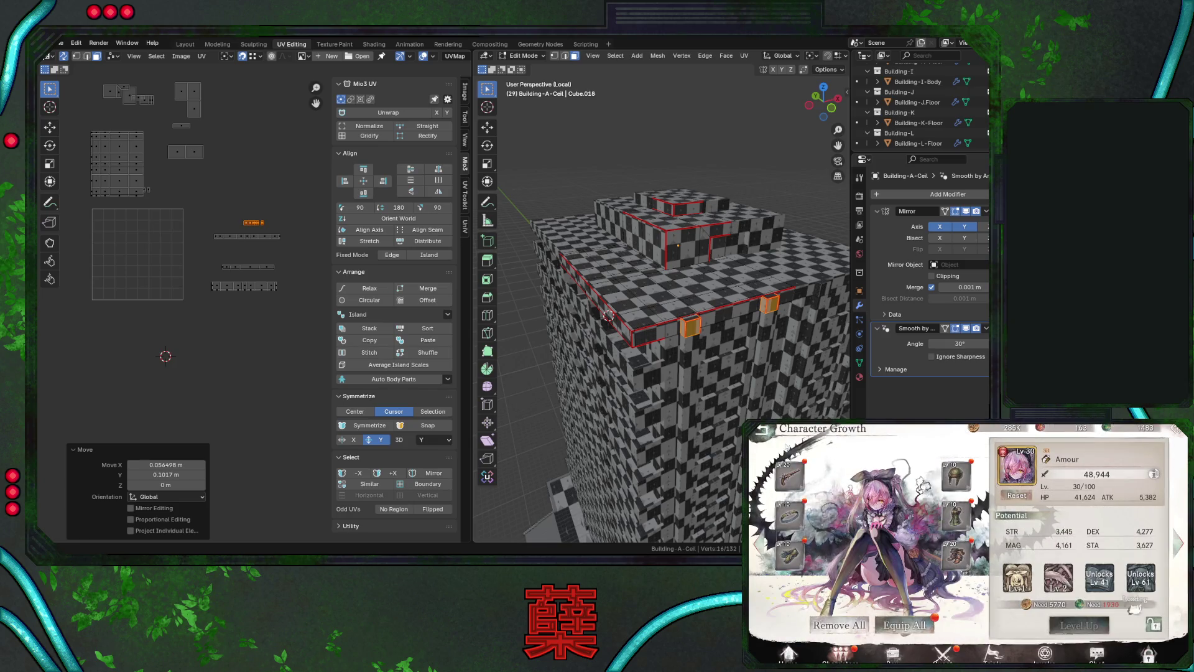
{"action": "key", "text": "Escape"}
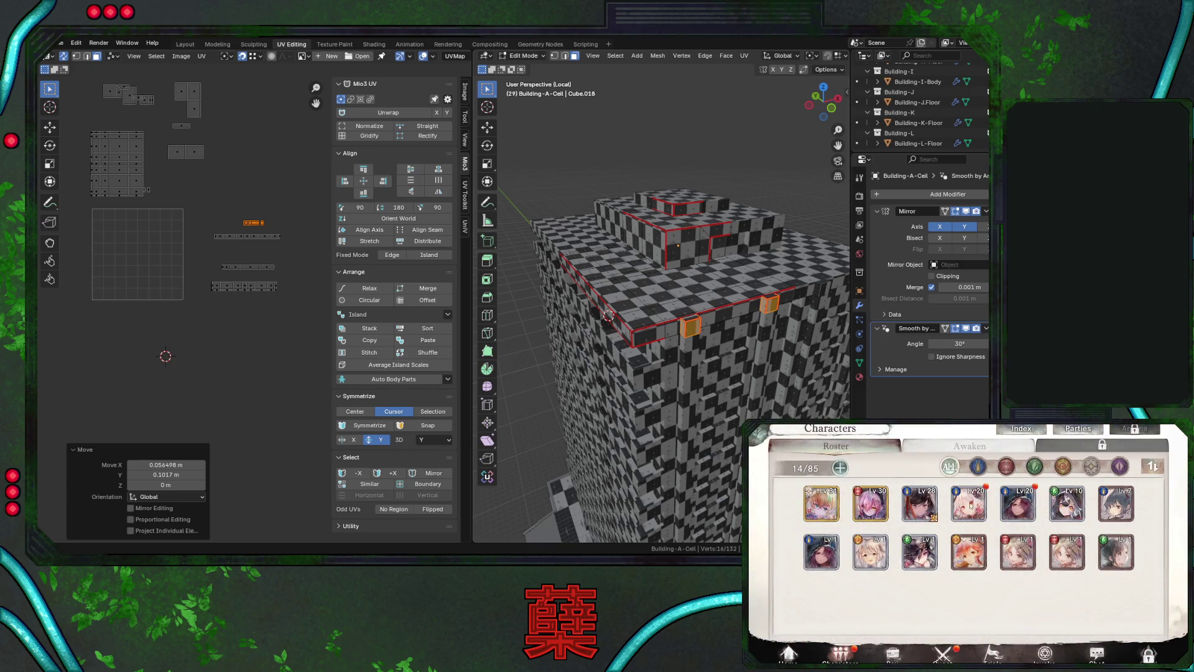
{"action": "left_click", "coordinate": [970, 505]}
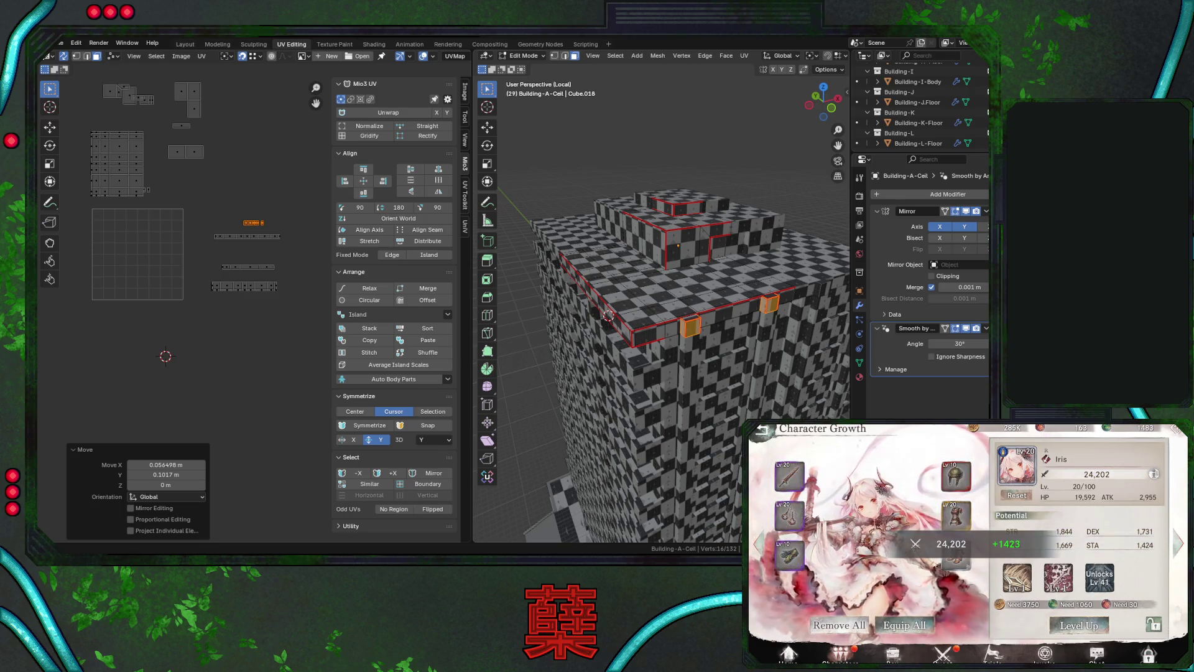
{"action": "left_click", "coordinate": [1073, 625]}
{"action": "left_click", "coordinate": [1019, 626]}
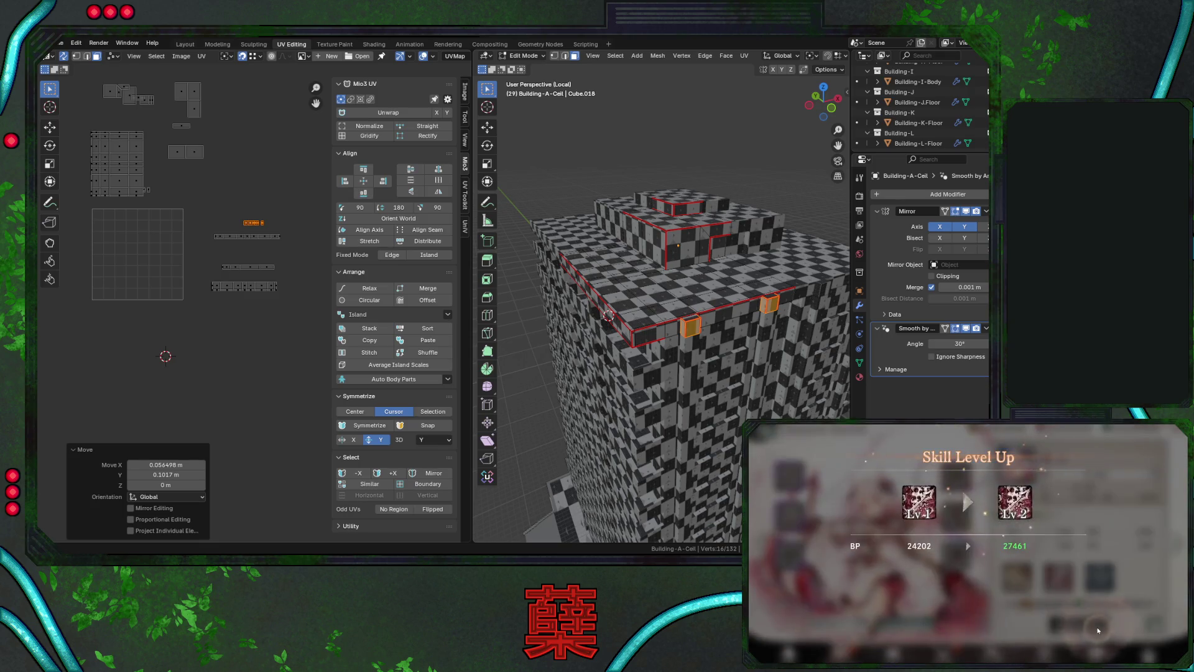
{"action": "left_click", "coordinate": [1095, 627]}
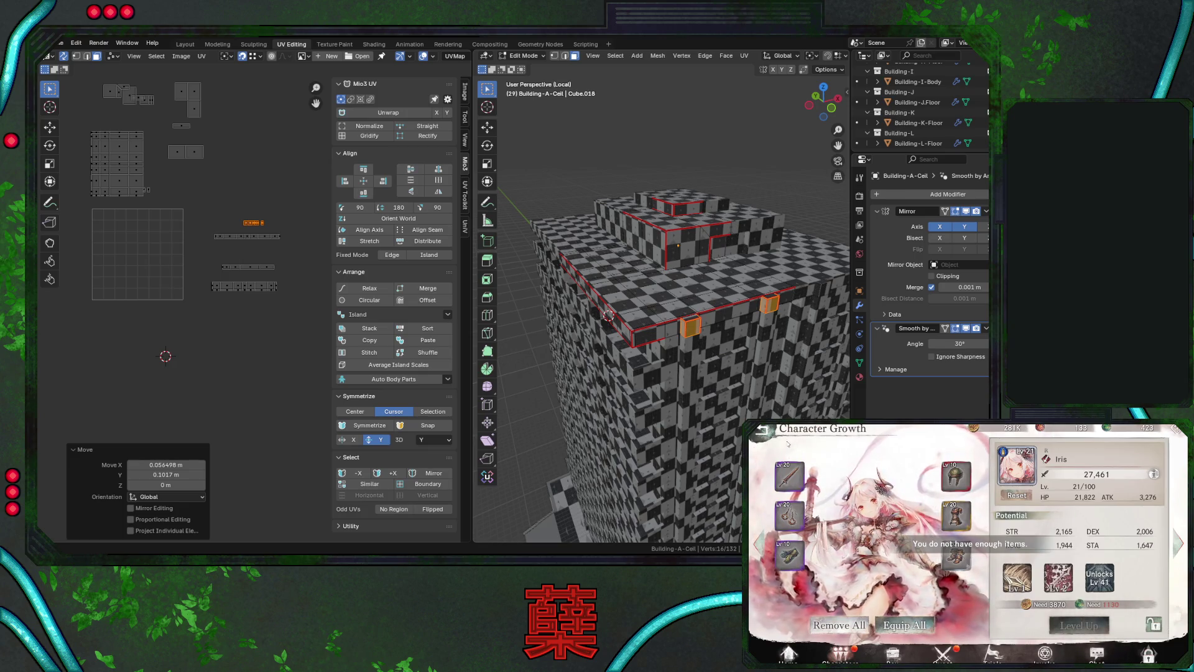
{"action": "left_click", "coordinate": [763, 431]}
{"action": "left_click", "coordinate": [1009, 512]}
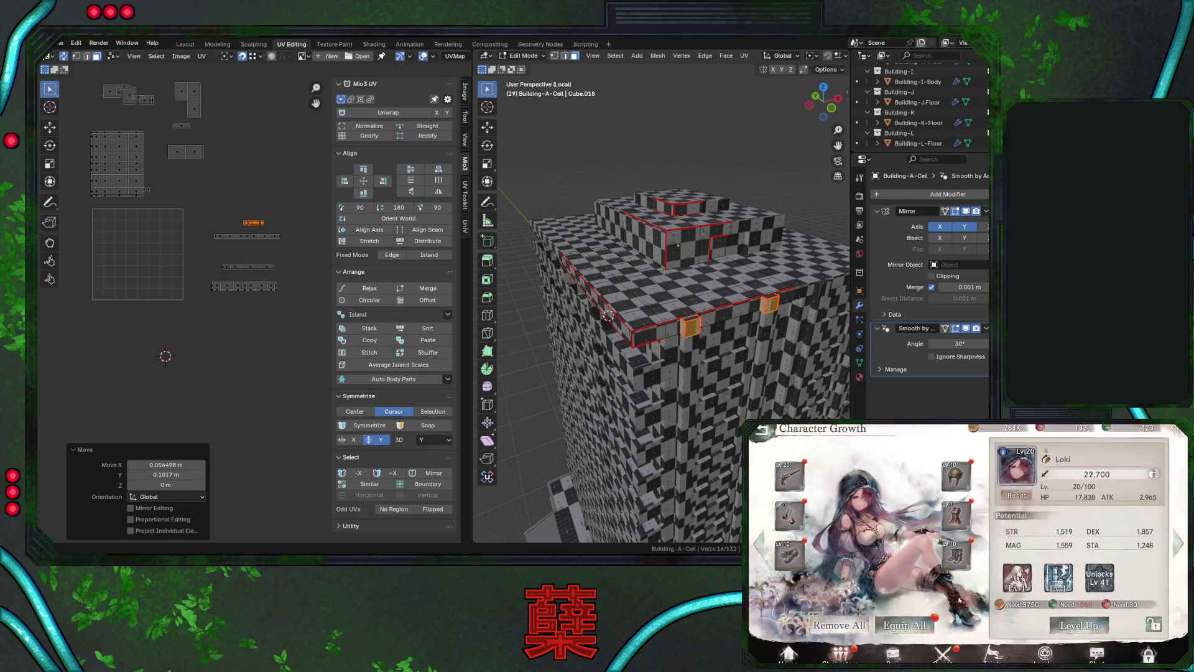
{"action": "left_click", "coordinate": [914, 630]}
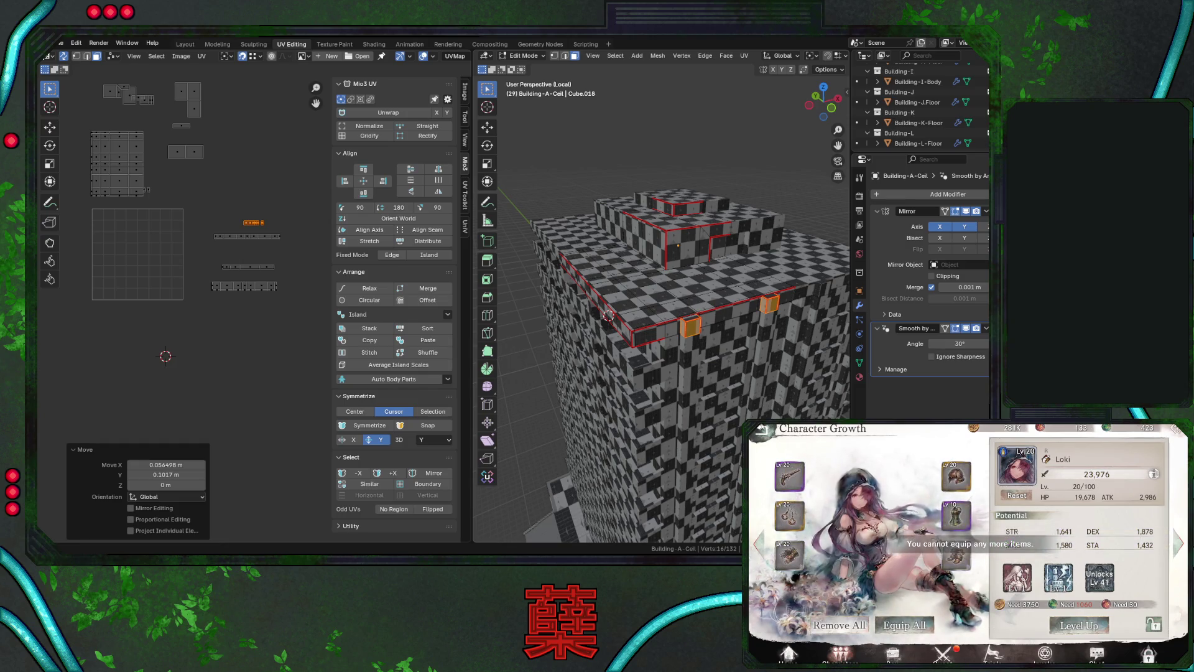
{"action": "left_click", "coordinate": [764, 430]}
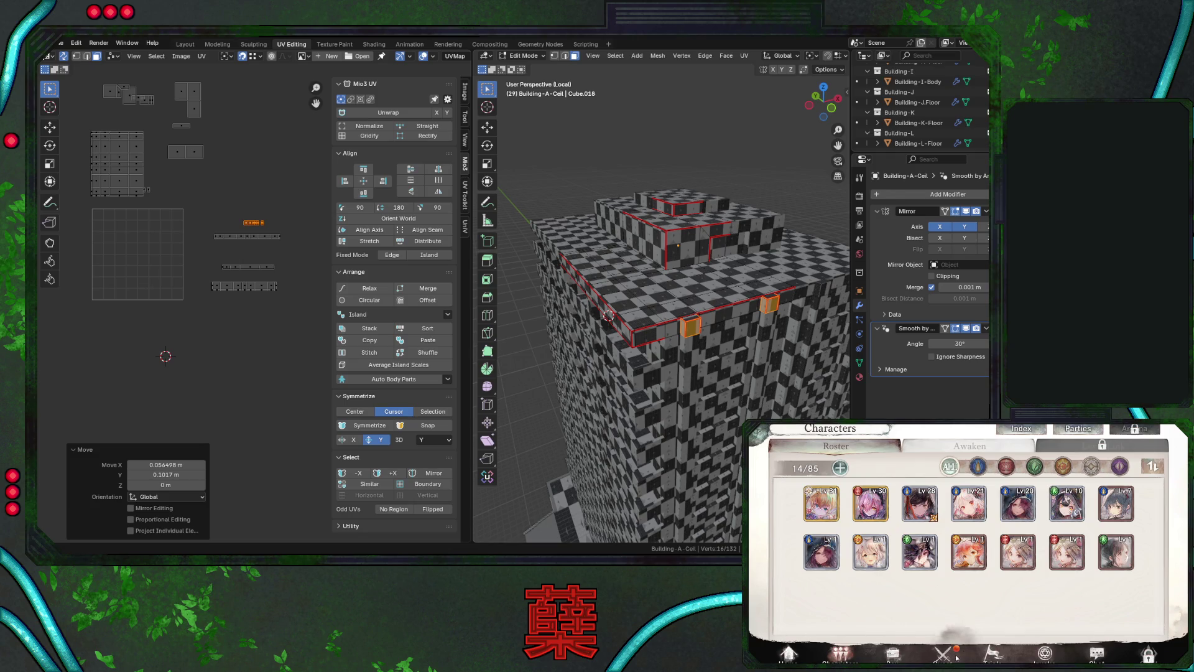
Start the boss battle from the quest map, then orbit Blender's view lower.
{"action": "left_click", "coordinate": [956, 656]}
{"action": "left_click", "coordinate": [969, 623]}
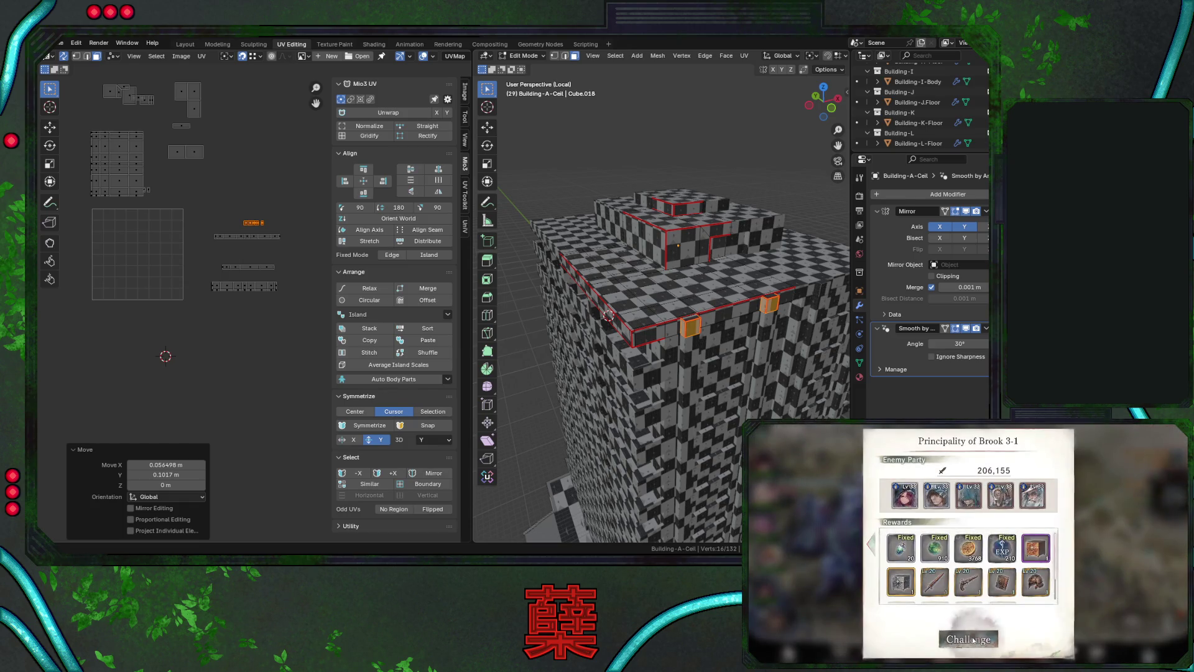
{"action": "left_click", "coordinate": [973, 641]}
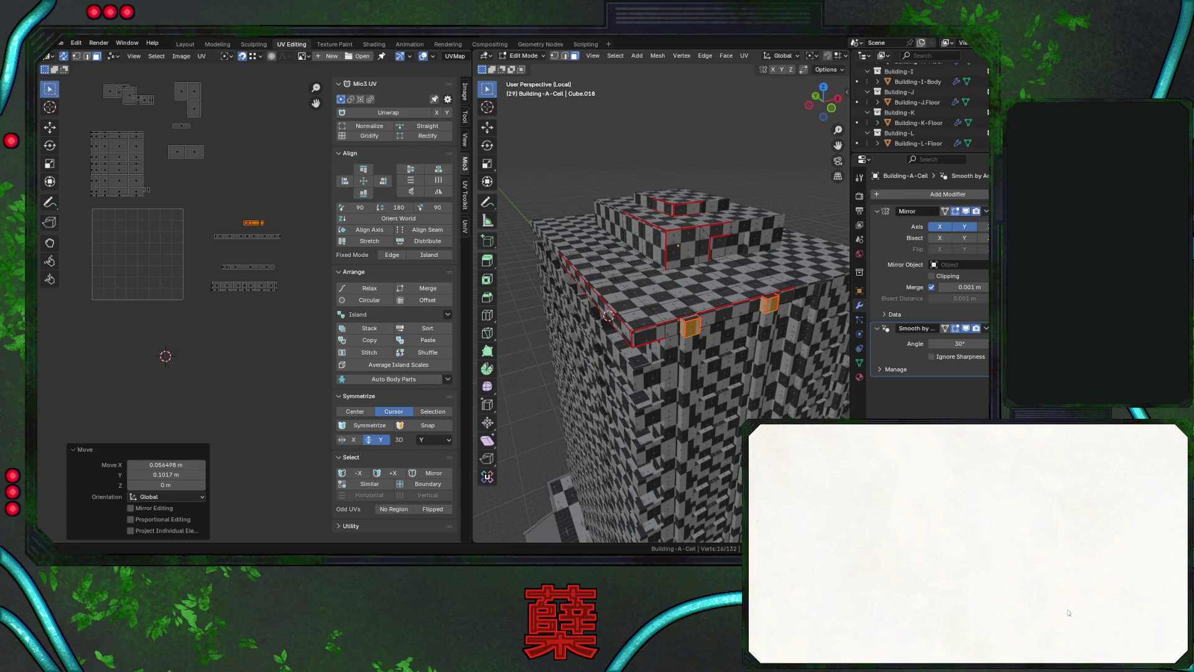
{"action": "middle_click_drag", "start_coordinate": [653, 348], "coordinate": [662, 301]}
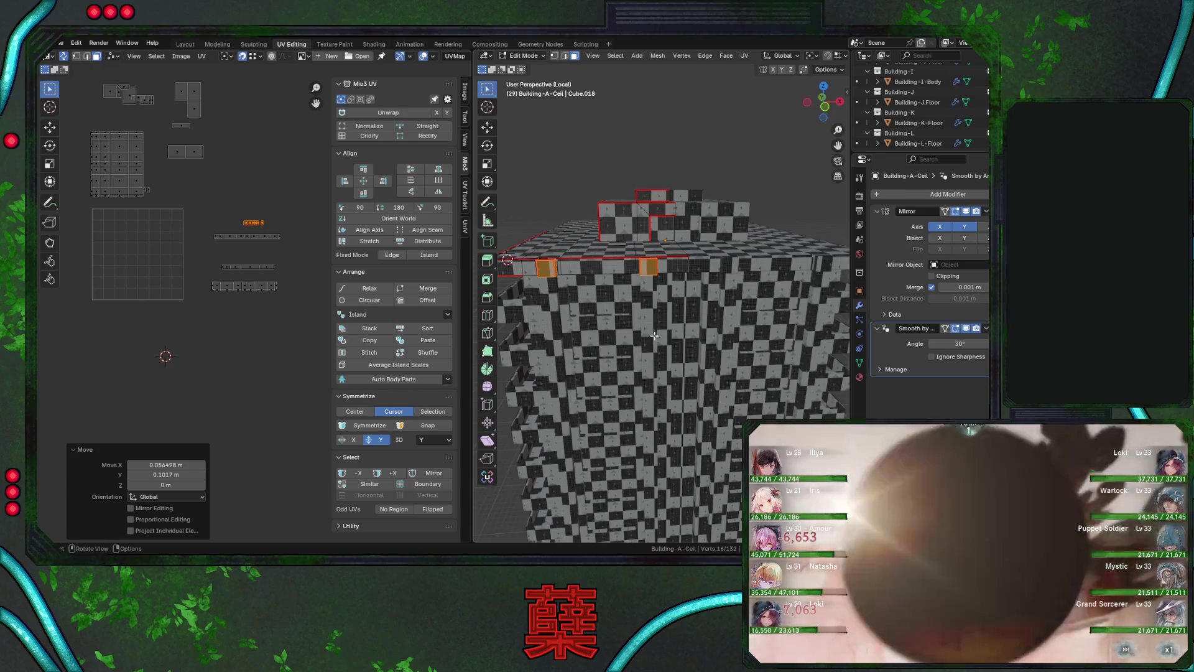
Leave Edit Mode on the tower and save City.blend.
{"action": "scroll", "coordinate": [653, 336], "scroll_direction": "down", "scroll_amount": 3}
{"action": "scroll", "coordinate": [230, 320], "scroll_direction": "up", "scroll_amount": 1}
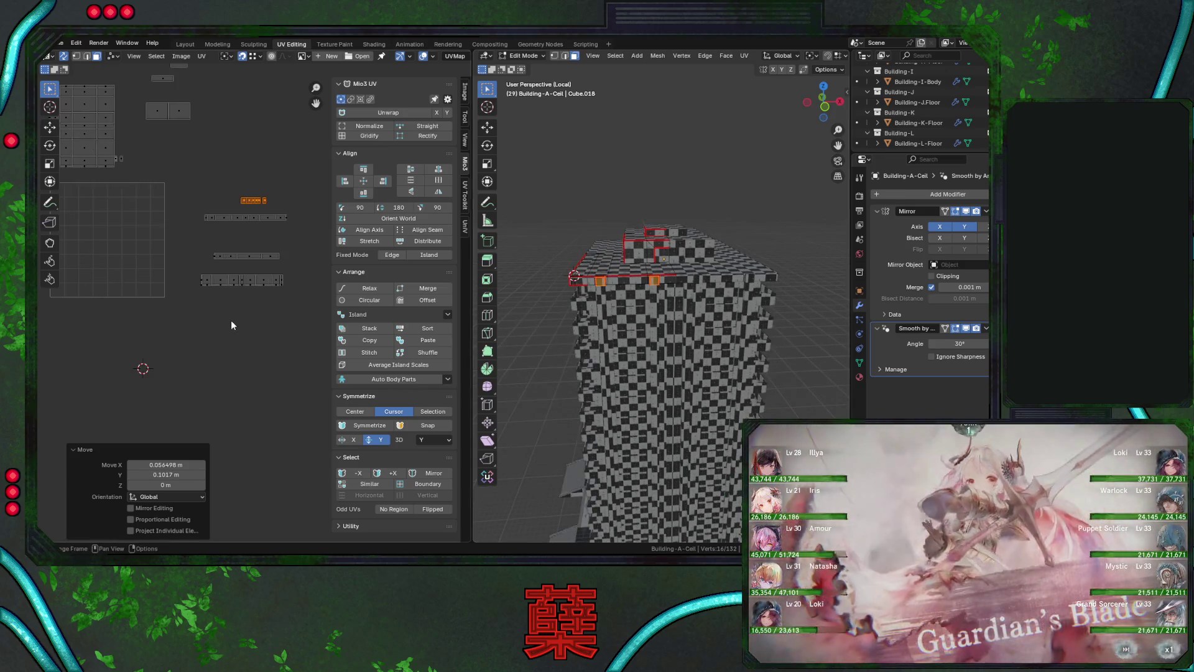
{"action": "scroll", "coordinate": [673, 336], "scroll_direction": "down", "scroll_amount": 1}
{"action": "key", "text": "Tab"}
{"action": "scroll", "coordinate": [666, 319], "scroll_direction": "down", "scroll_amount": 1}
{"action": "key", "text": "ctrl+s"}
Select Building-A-Body, then Building-A-1Floor, then the body again, and save City.blend.
{"action": "left_click", "coordinate": [684, 351]}
{"action": "mouse_move", "coordinate": [685, 352]}
{"action": "middle_mouse_down"}
{"action": "mouse_move", "coordinate": [685, 270]}
{"action": "mouse_move", "coordinate": [691, 309]}
{"action": "middle_mouse_up"}
{"action": "left_click", "coordinate": [667, 410]}
{"action": "middle_click_drag", "start_coordinate": [667, 410], "coordinate": [685, 367]}
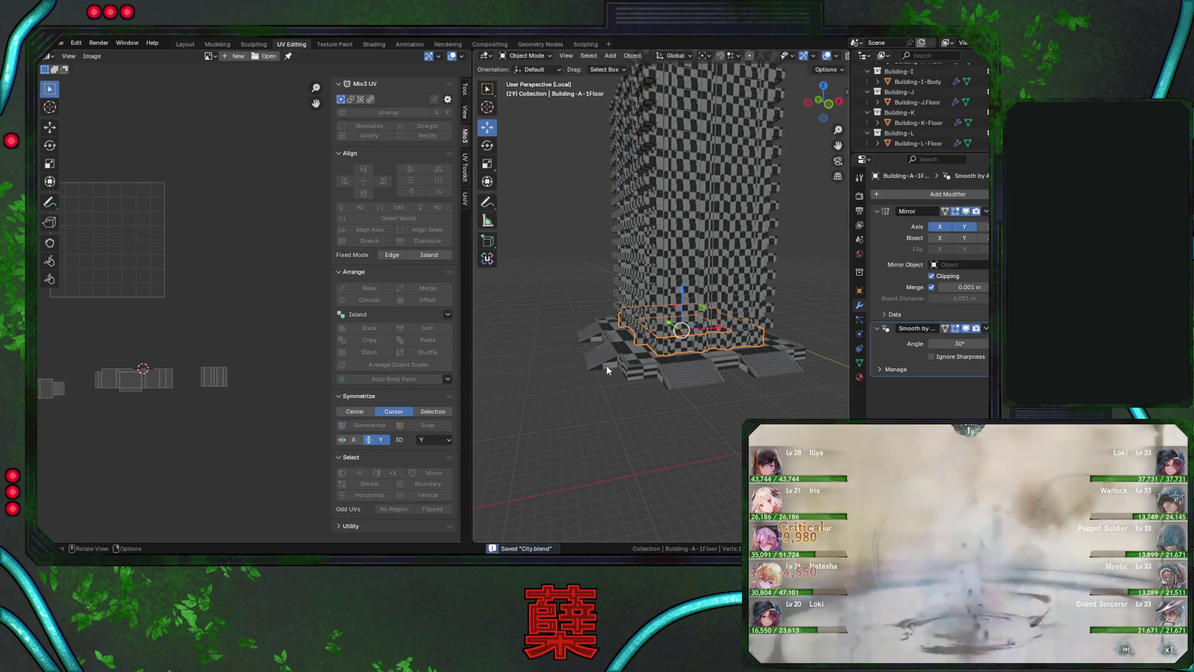
{"action": "left_click", "coordinate": [663, 296]}
{"action": "middle_click_drag", "start_coordinate": [182, 379], "coordinate": [268, 375]}
{"action": "scroll", "coordinate": [265, 372], "scroll_direction": "up", "scroll_amount": 2}
{"action": "scroll", "coordinate": [265, 376], "scroll_direction": "down", "scroll_amount": 3}
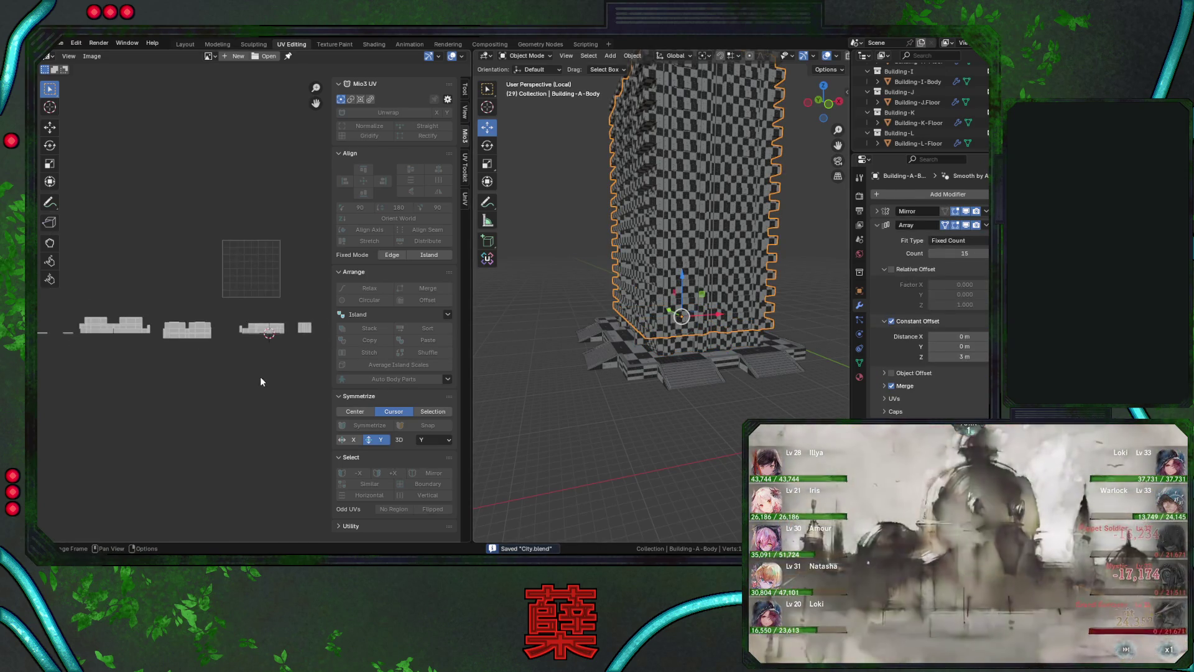
{"action": "key", "text": "ctrl+s"}
Centre the body's UV islands, re-enter Edit Mode, then save and return to Object Mode.
{"action": "middle_click_drag", "start_coordinate": [244, 371], "coordinate": [265, 362]}
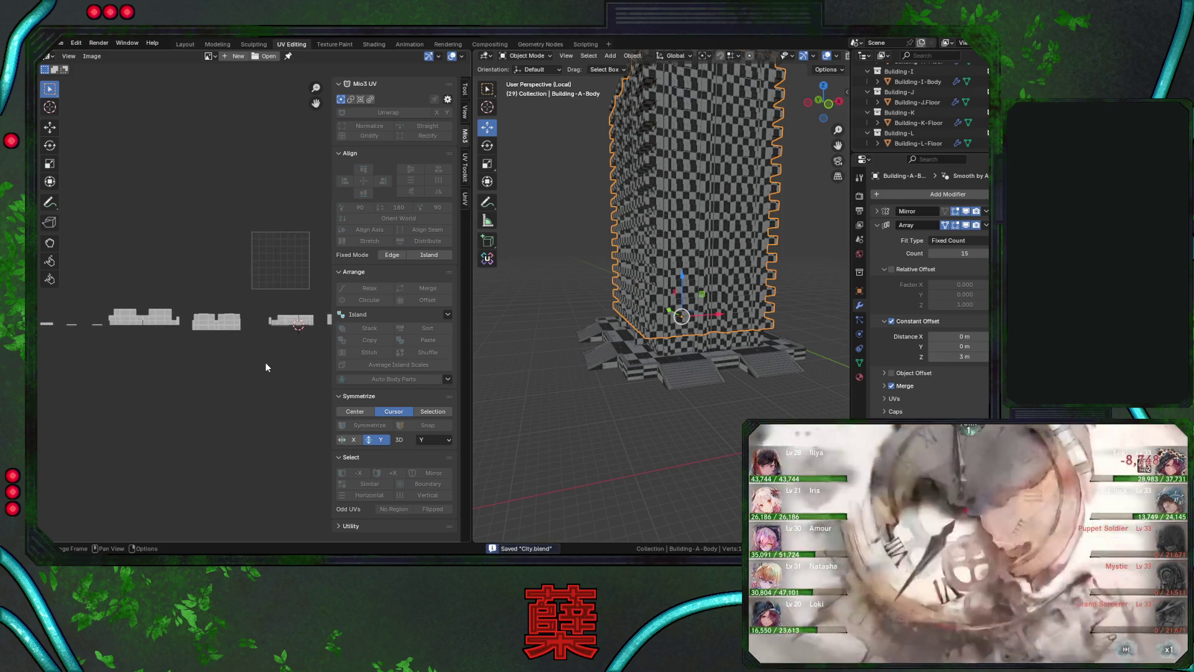
{"action": "scroll", "coordinate": [265, 362], "scroll_direction": "down", "scroll_amount": 2}
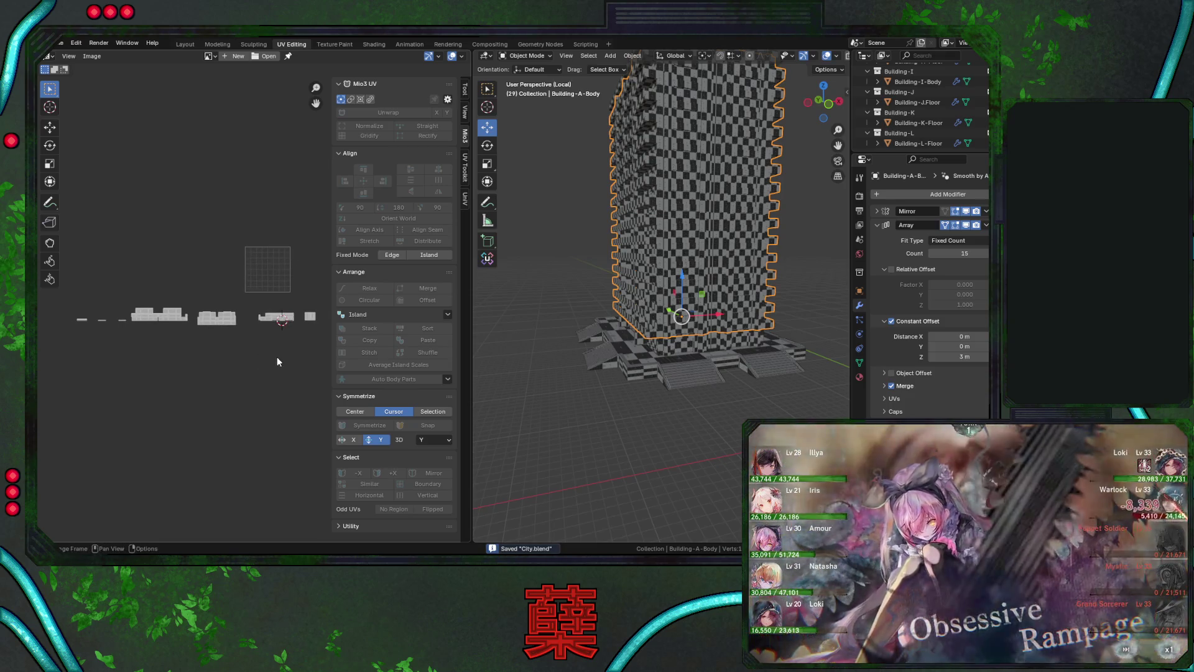
{"action": "middle_click_drag", "start_coordinate": [277, 357], "coordinate": [262, 351]}
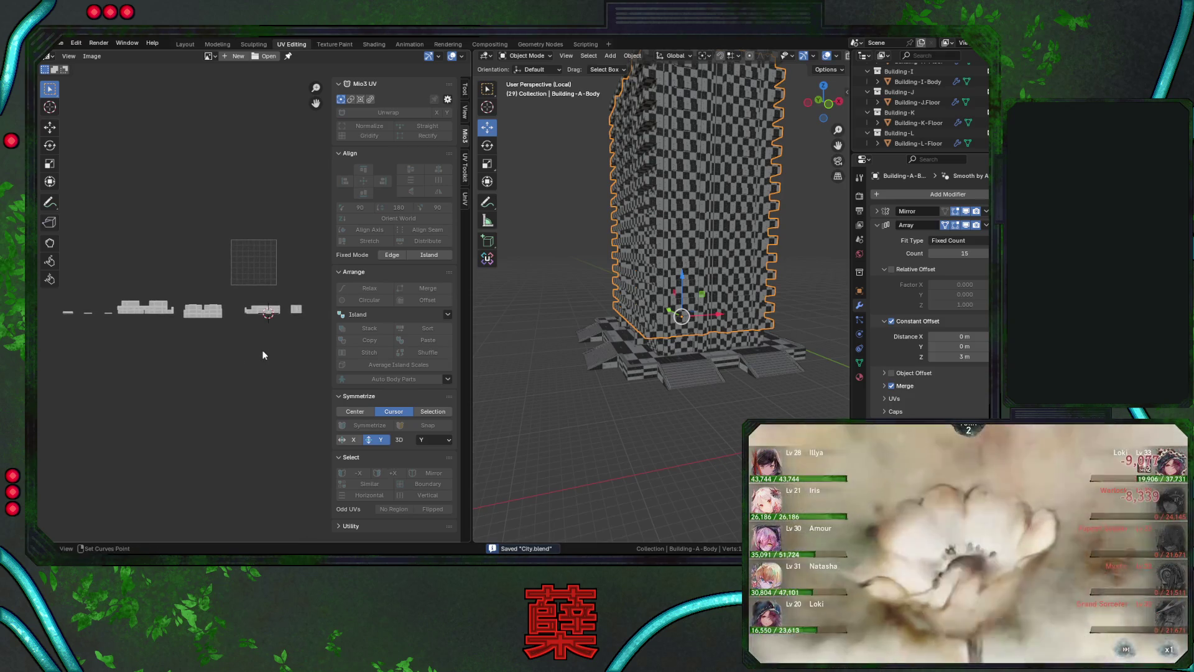
{"action": "middle_click_drag", "start_coordinate": [271, 307], "coordinate": [265, 309]}
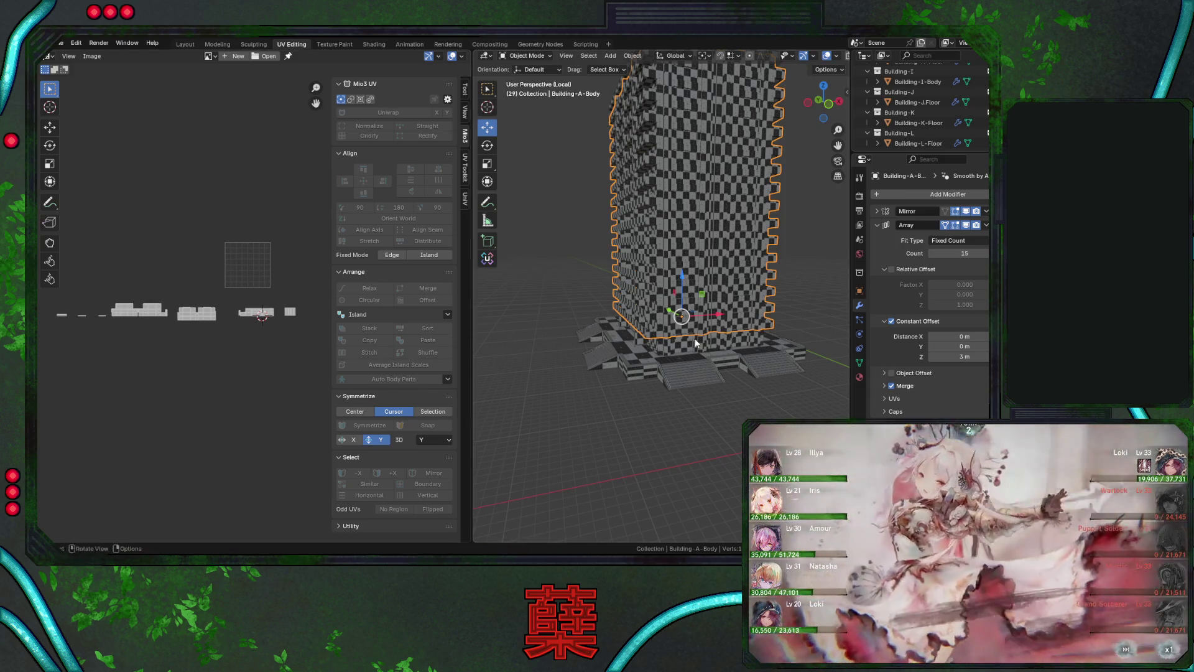
{"action": "scroll", "coordinate": [678, 343], "scroll_direction": "down", "scroll_amount": 2}
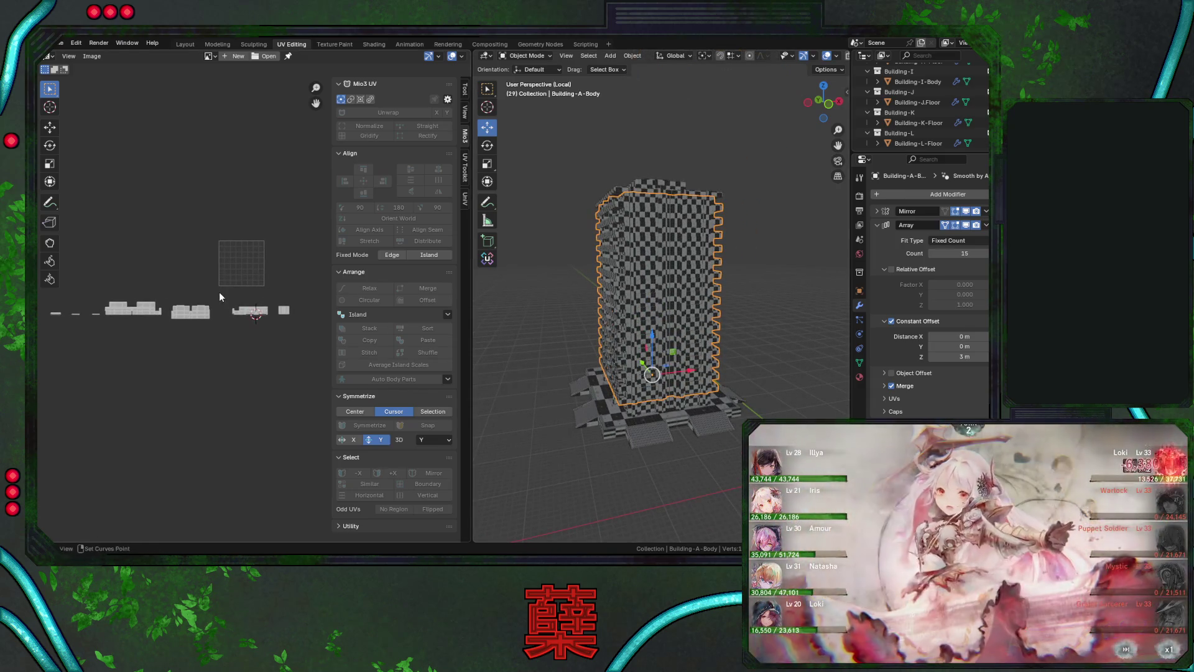
{"action": "key", "text": "Tab"}
{"action": "scroll", "coordinate": [219, 293], "scroll_direction": "up", "scroll_amount": 5}
{"action": "scroll", "coordinate": [255, 379], "scroll_direction": "down", "scroll_amount": 3}
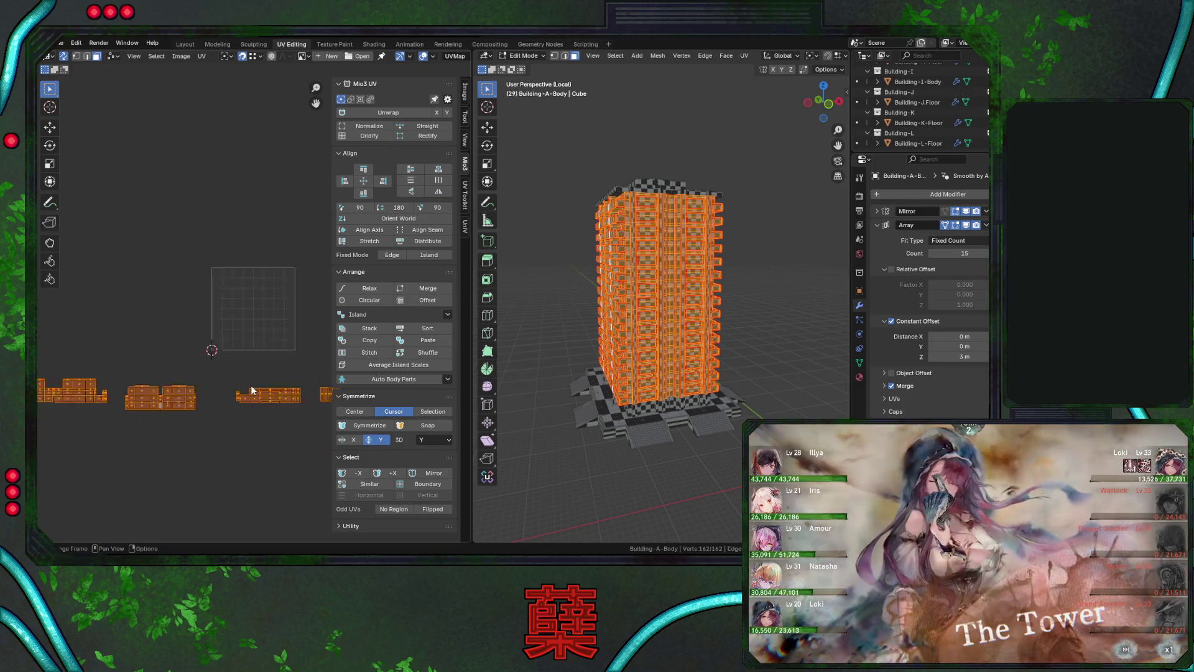
{"action": "key", "text": "ctrl+s"}
{"action": "key", "text": "Tab"}
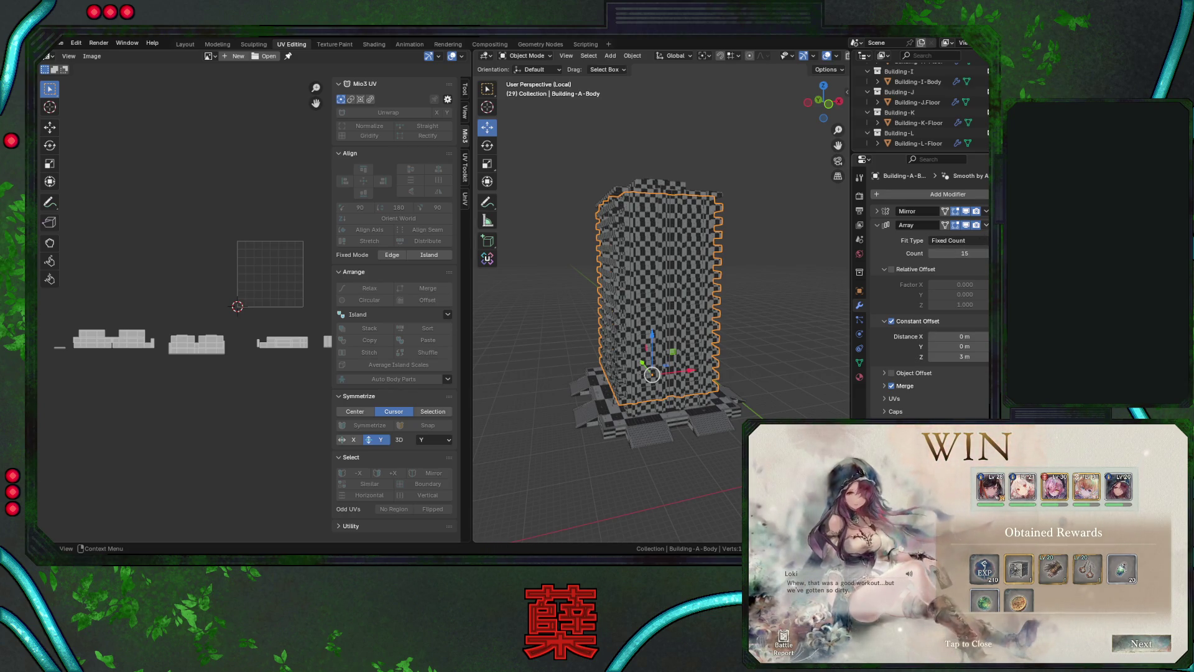
Apply Building-A-Body's Array modifier and expand the Mirror modifier's settings.
{"action": "left_click", "coordinate": [985, 224]}
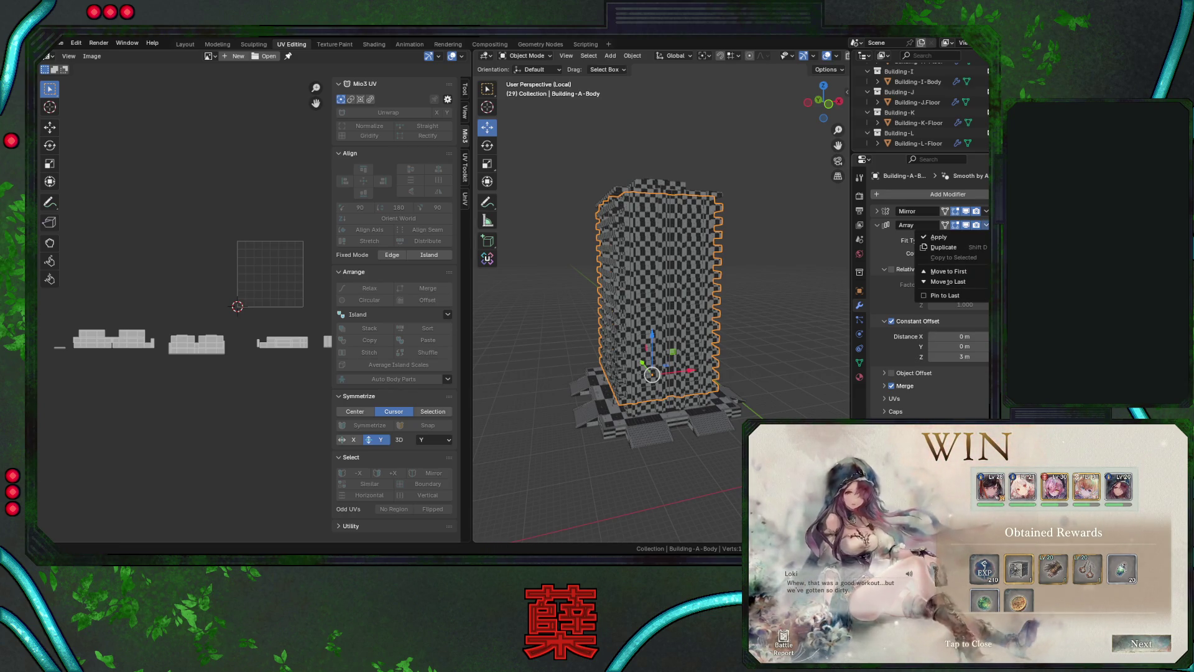
{"action": "left_click", "coordinate": [979, 236]}
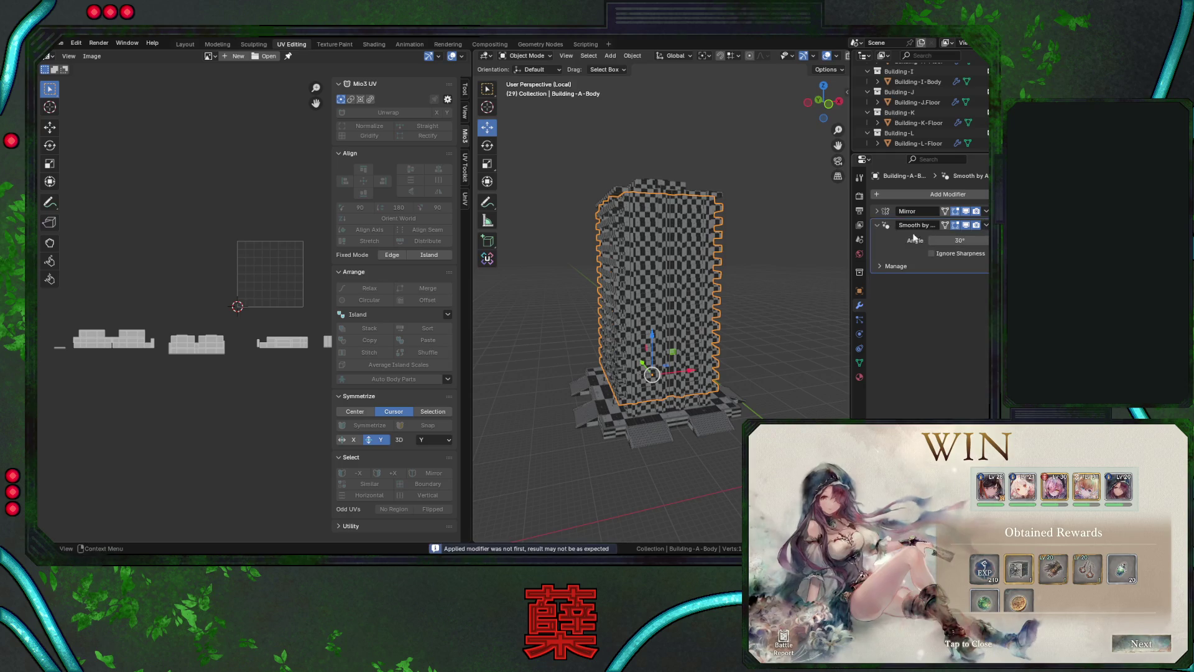
{"action": "left_click", "coordinate": [881, 211]}
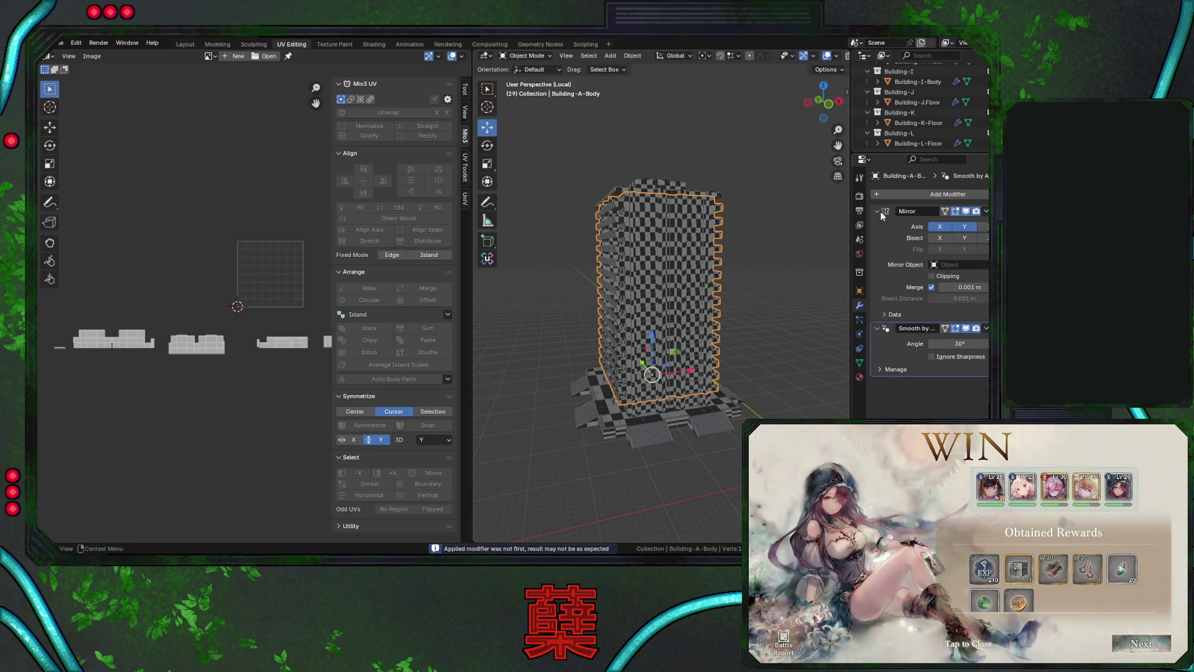
{"action": "middle_click_drag", "start_coordinate": [622, 348], "coordinate": [630, 320]}
Merge the body's overlapping vertices By Distance and return to Object Mode.
{"action": "key", "text": "Tab"}
{"action": "key", "text": "m"}
{"action": "left_click", "coordinate": [629, 320]}
{"action": "key", "text": "Tab"}
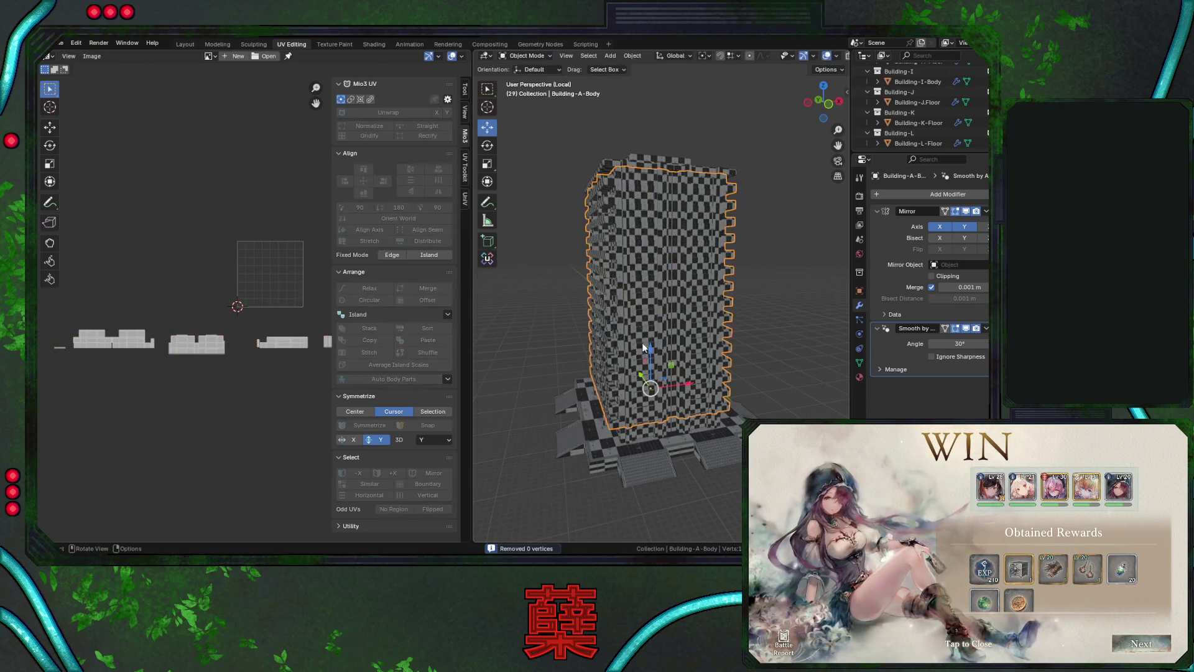
Save City.blend, then select the building body and enter Edit Mode.
{"action": "key", "text": "alt+a"}
{"action": "middle_click_drag", "start_coordinate": [639, 347], "coordinate": [678, 428]}
{"action": "key", "text": "ctrl+s"}
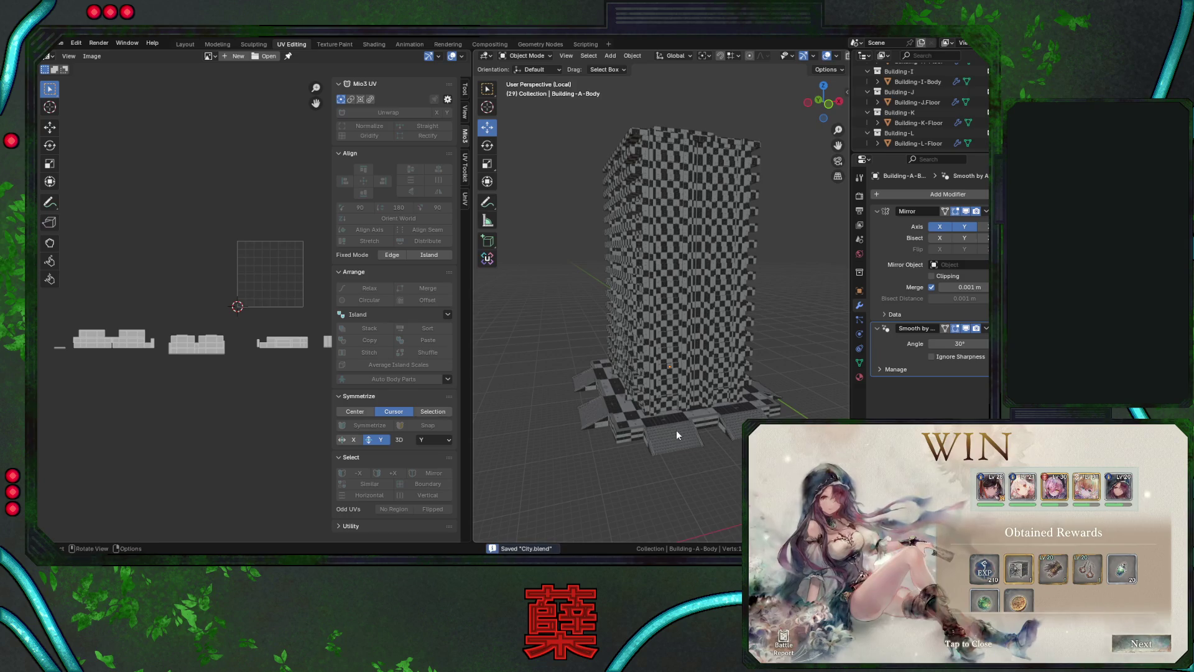
{"action": "left_click", "coordinate": [648, 287]}
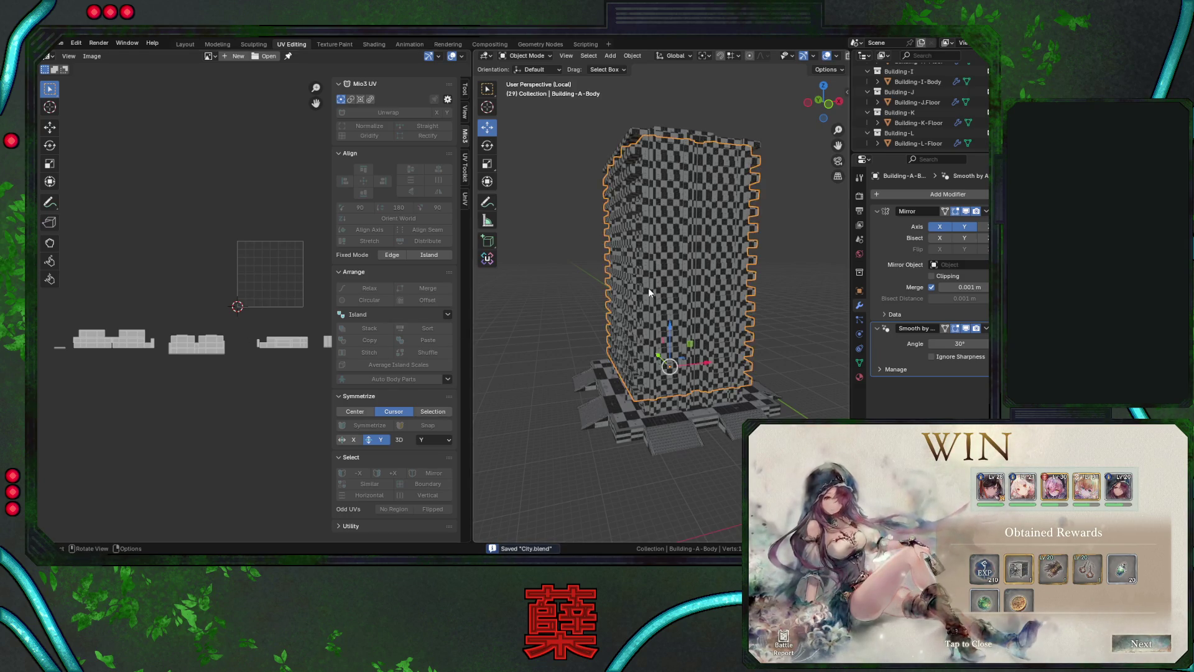
{"action": "key", "text": "Tab"}
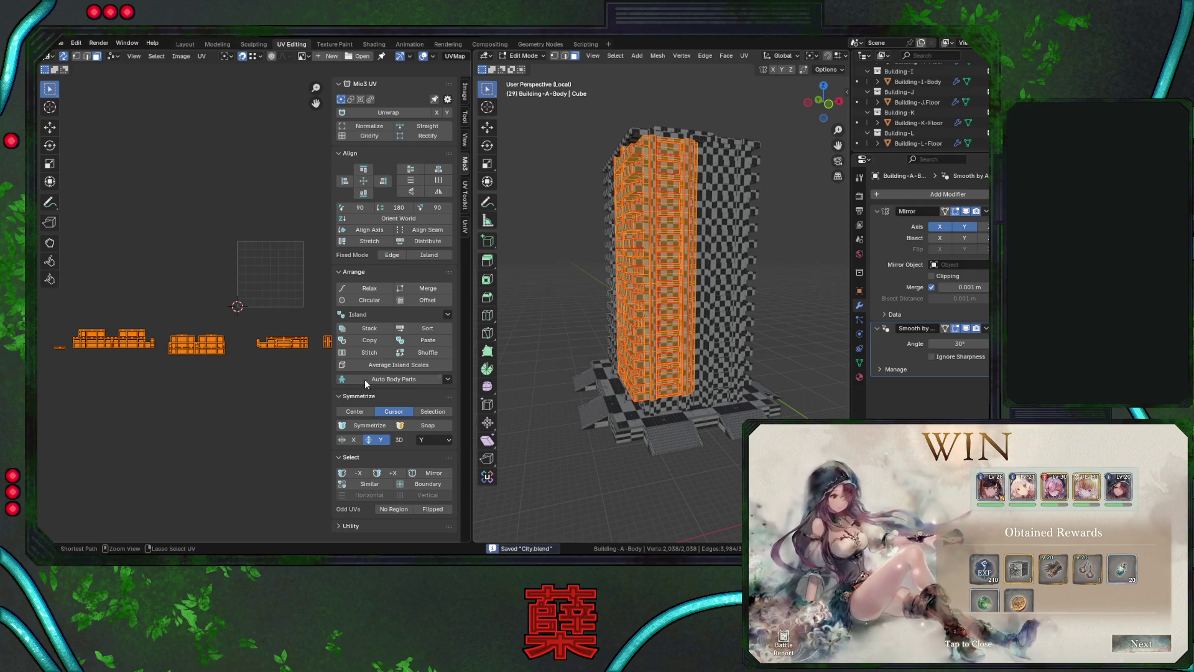
In front view with Face select mode, box-select a horizontal row of faces on the body.
{"action": "key", "text": "KP_1"}
{"action": "scroll", "coordinate": [679, 343], "scroll_direction": "up", "scroll_amount": 5}
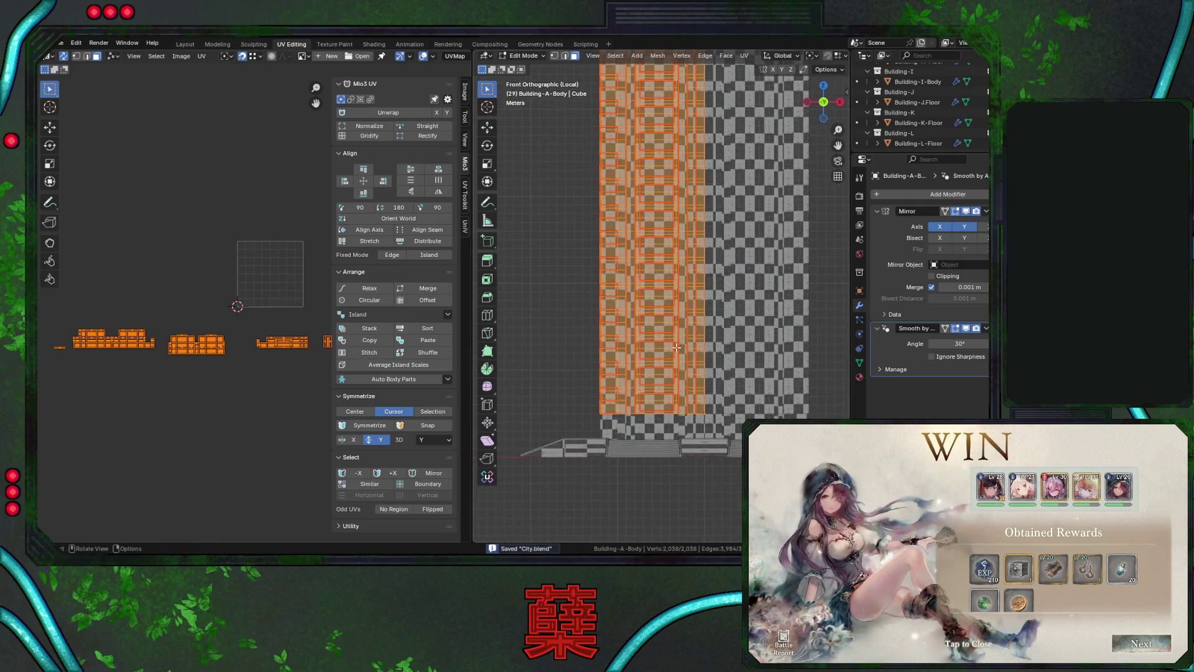
{"action": "scroll", "coordinate": [679, 342], "scroll_direction": "up", "scroll_amount": 3}
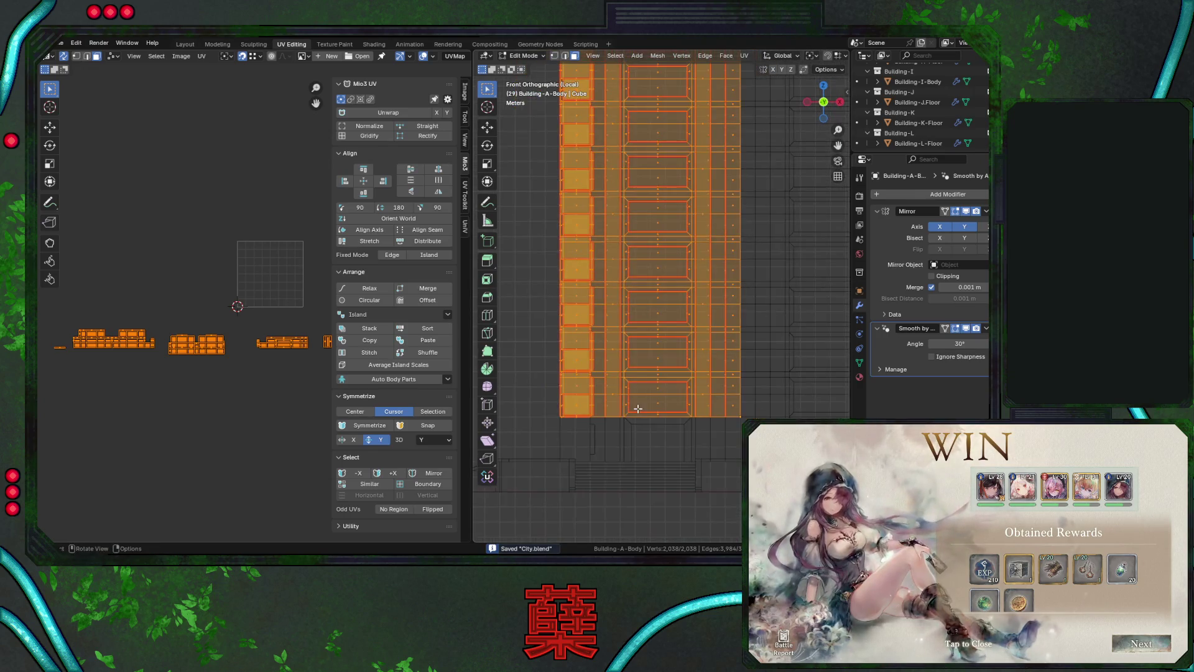
{"action": "scroll", "coordinate": [637, 408], "scroll_direction": "up", "scroll_amount": 1}
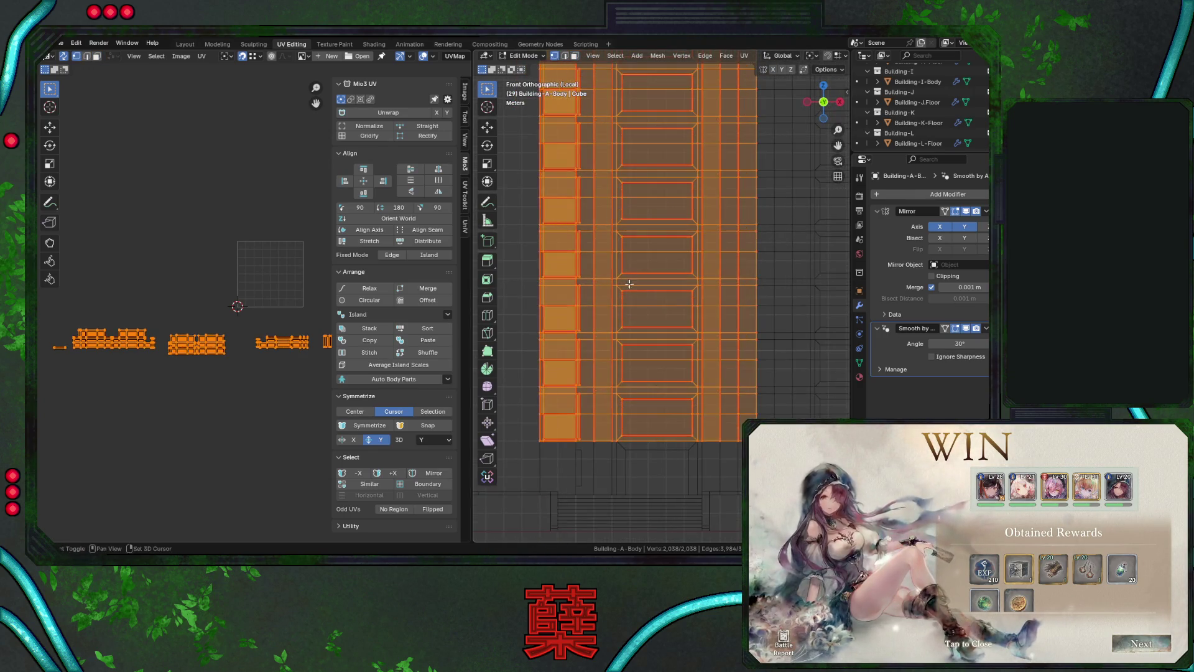
{"action": "scroll", "coordinate": [532, 316], "scroll_direction": "down", "scroll_amount": 3, "text": "shift"}
{"action": "left_click_drag", "start_coordinate": [532, 316], "coordinate": [795, 378]}
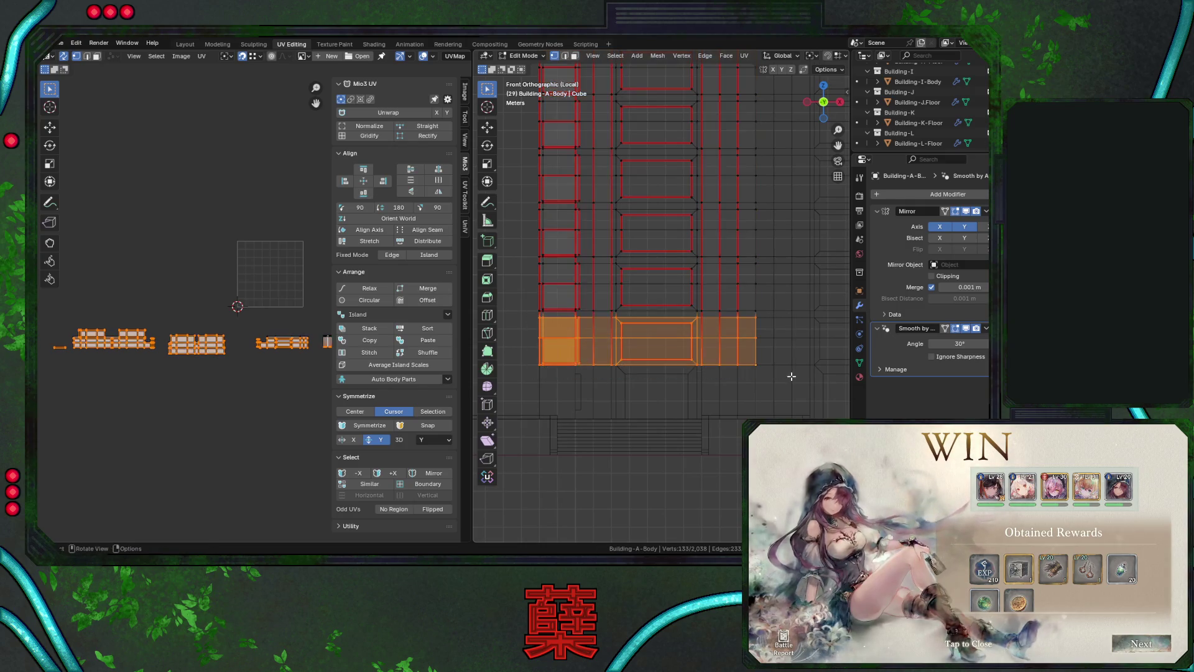
{"action": "left_click", "coordinate": [575, 57]}
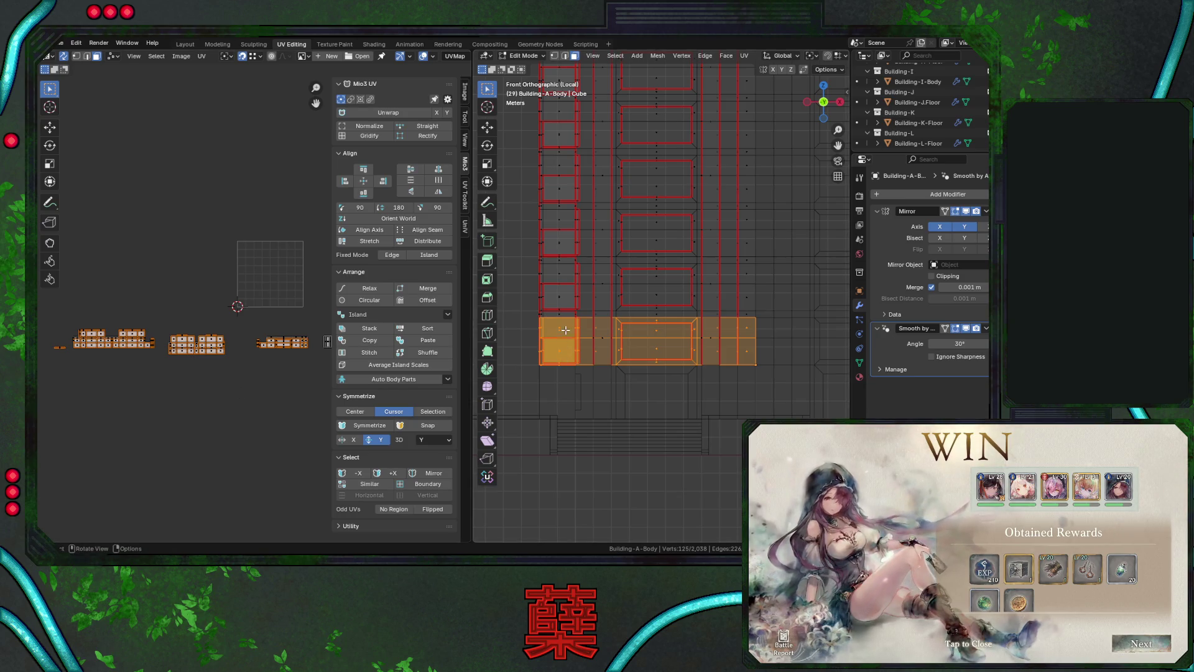
{"action": "left_click_drag", "start_coordinate": [521, 264], "coordinate": [776, 316]}
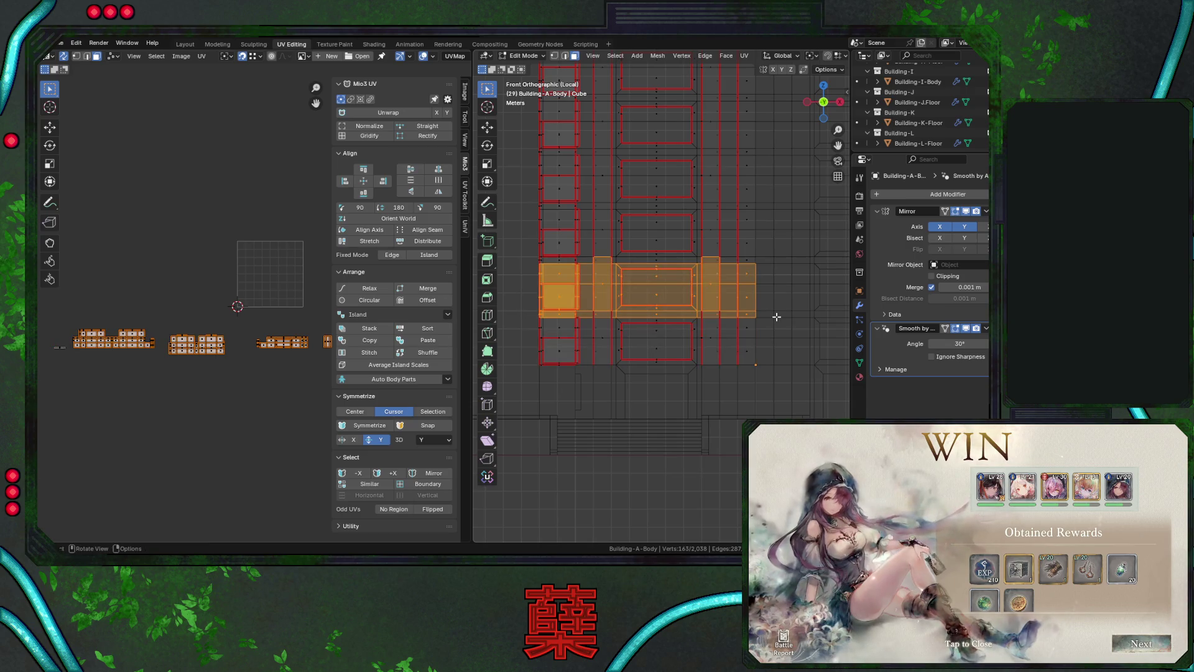
Clear the selection, box-select the bottom floor faces in X-ray, and check them from the right.
{"action": "key", "text": "shift+z"}
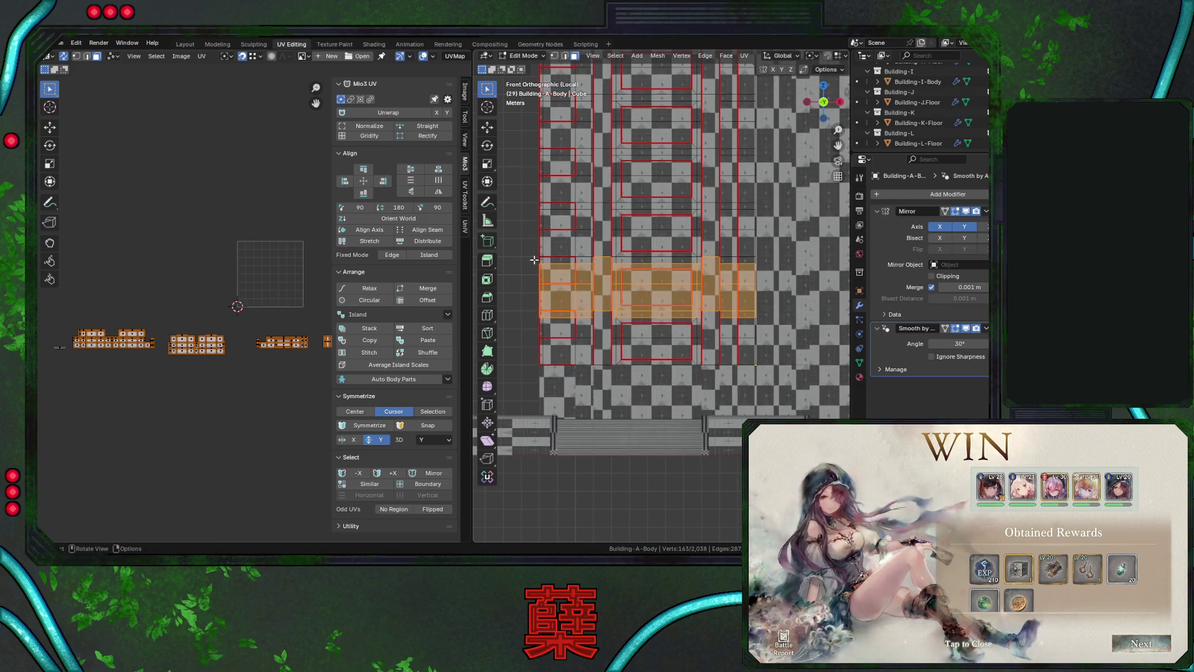
{"action": "left_click", "coordinate": [514, 273]}
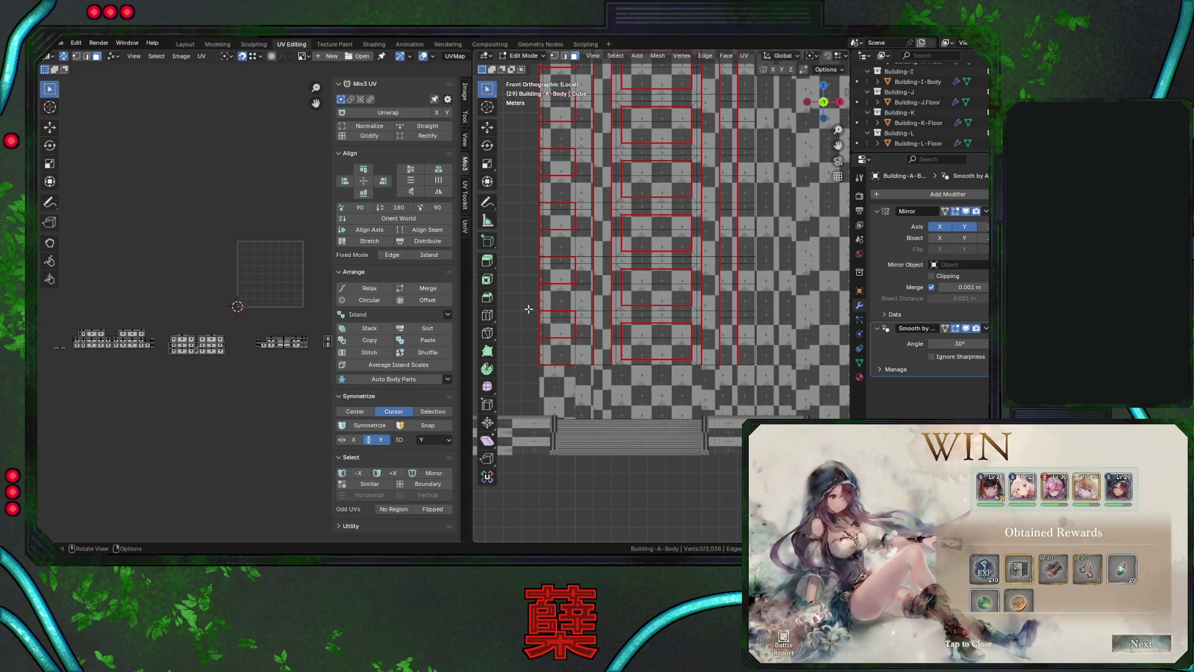
{"action": "left_click_drag", "start_coordinate": [532, 316], "coordinate": [757, 398]}
{"action": "key", "text": "shift+z"}
{"action": "mouse_move", "coordinate": [757, 397]}
{"action": "middle_mouse_down"}
{"action": "mouse_move", "coordinate": [648, 382]}
{"action": "mouse_move", "coordinate": [698, 378]}
{"action": "middle_mouse_up"}
{"action": "key", "text": "shift+z"}
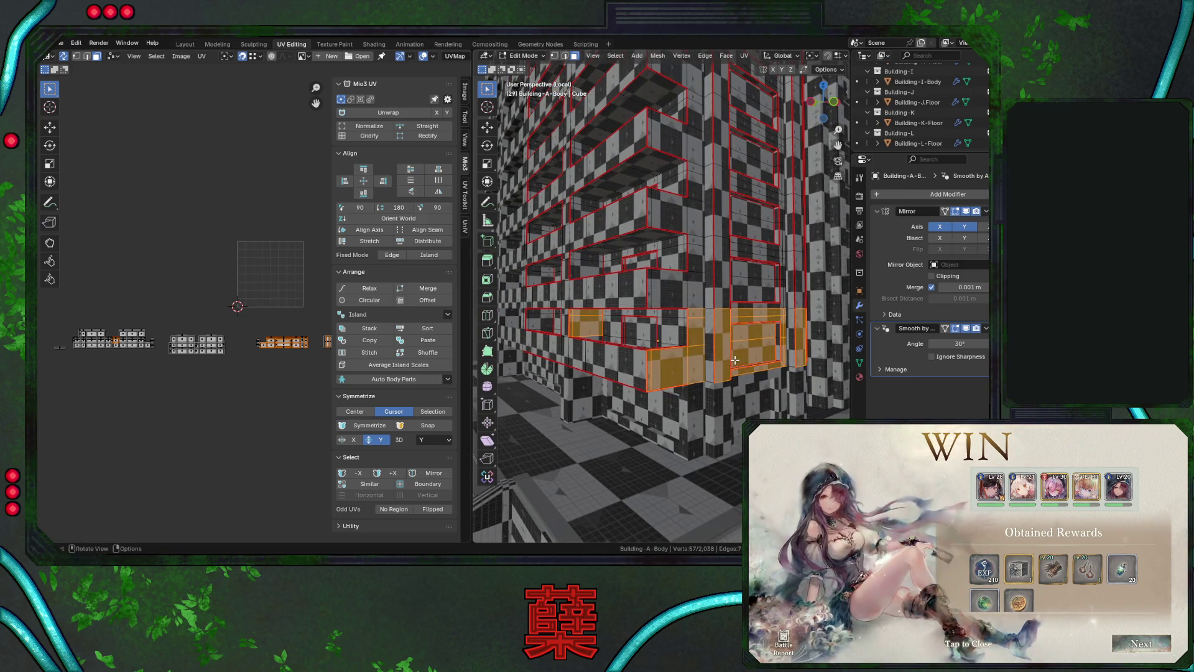
{"action": "key", "text": "KP_3"}
{"action": "key", "text": "KP_1"}
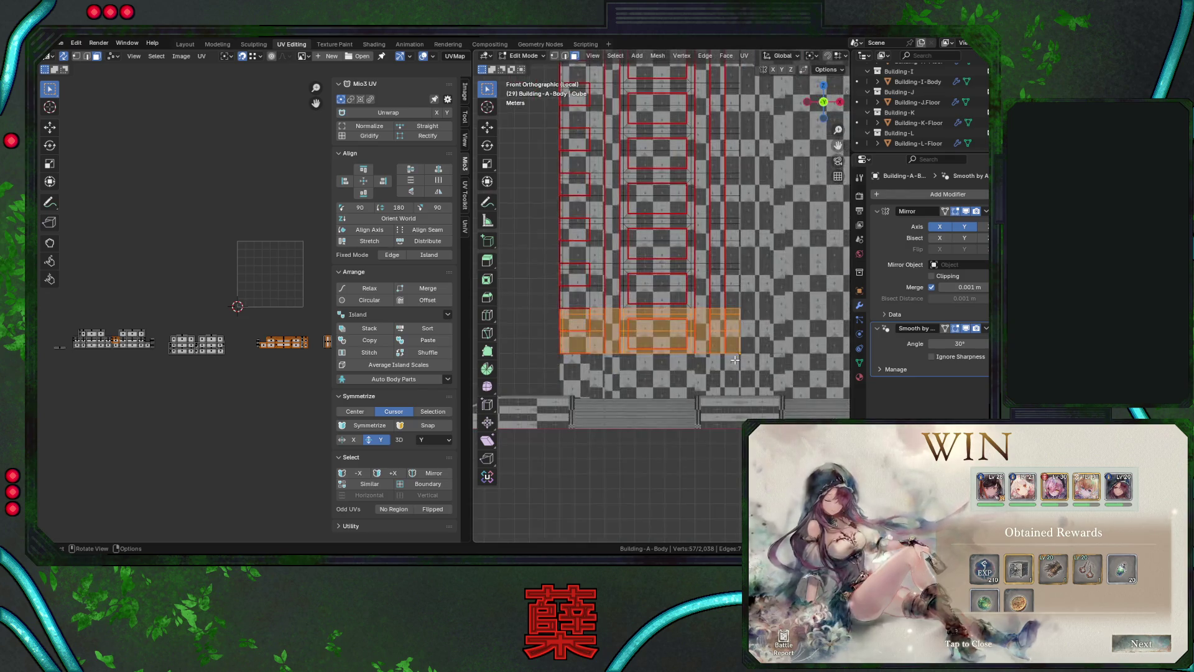
With the mesh see-through in front view, box-select the storey band above the ground floor.
{"action": "key", "text": "shift+z"}
{"action": "left_click_drag", "start_coordinate": [549, 310], "coordinate": [768, 371]}
{"action": "left_click_drag", "start_coordinate": [555, 264], "coordinate": [804, 311]}
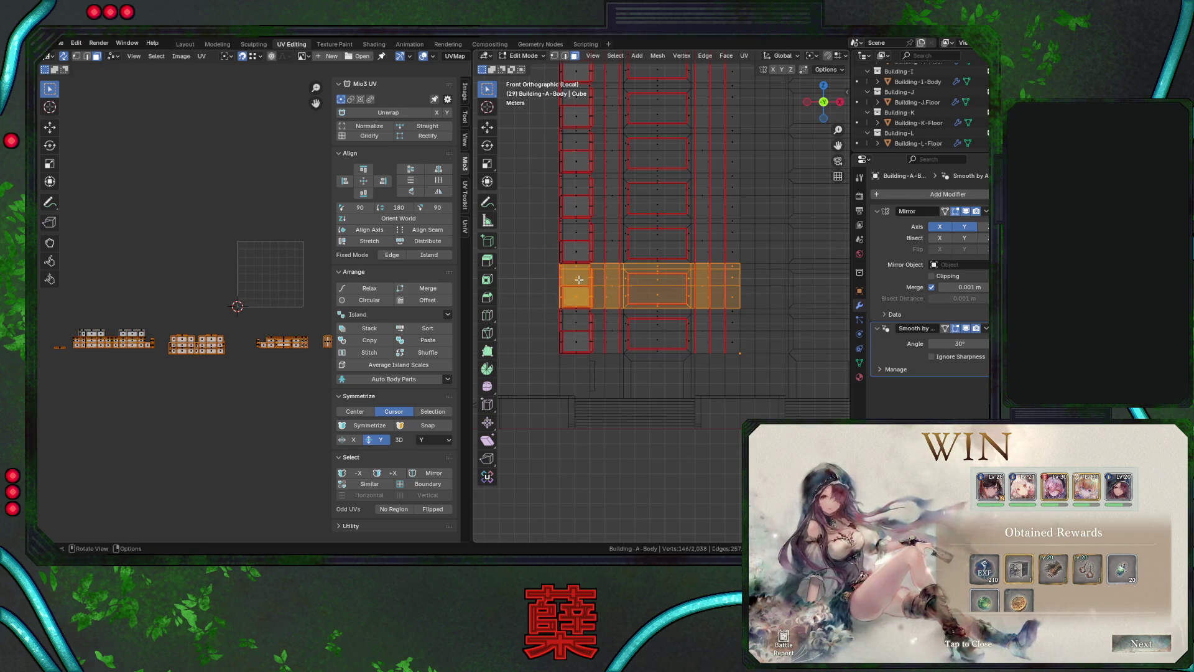
{"action": "scroll", "coordinate": [580, 281], "scroll_direction": "up", "scroll_amount": 5}
{"action": "scroll", "coordinate": [628, 298], "scroll_direction": "down", "scroll_amount": 3}
{"action": "scroll", "coordinate": [675, 318], "scroll_direction": "up", "scroll_amount": 1}
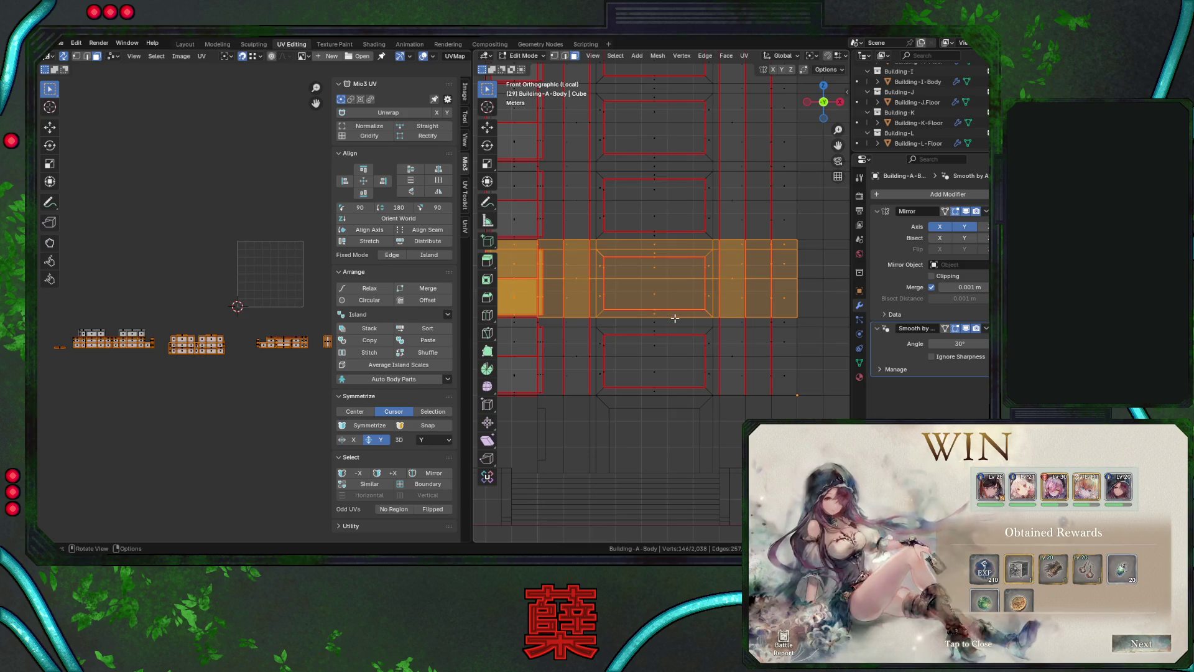
Inspect the selected storey band from the left side, toggling see-through shading.
{"action": "key", "text": "ctrl+KP_3"}
{"action": "middle_click_drag", "start_coordinate": [675, 315], "coordinate": [676, 312]}
{"action": "key", "text": "shift+z"}
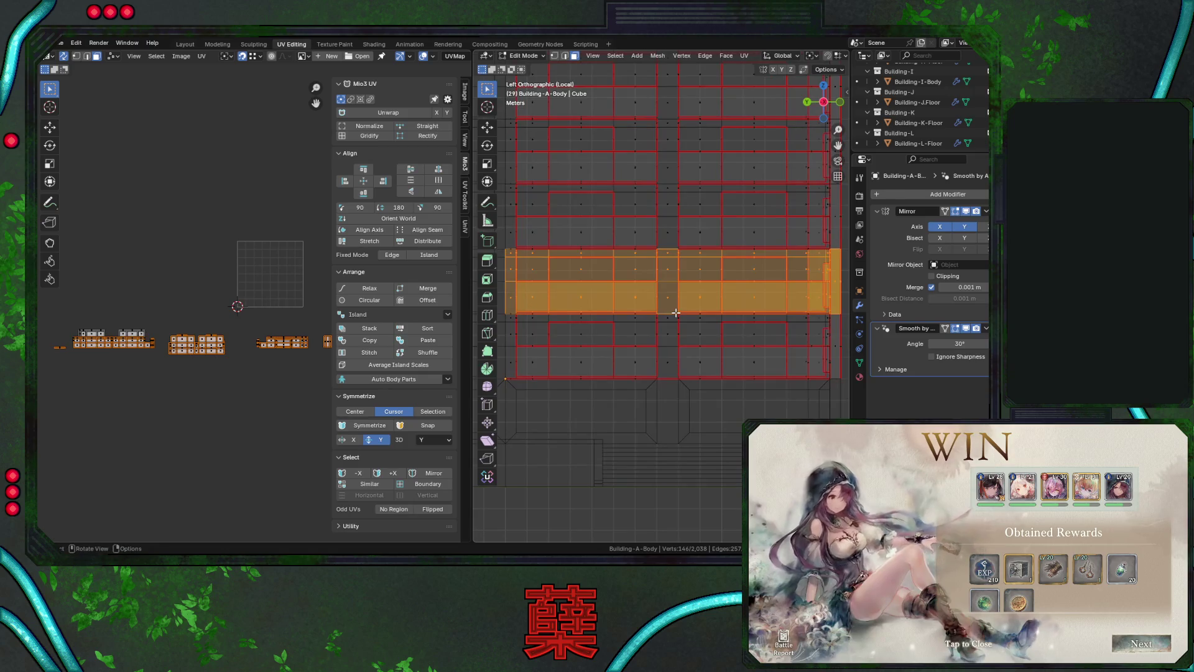
{"action": "key", "text": "shift+z"}
{"action": "scroll", "coordinate": [655, 277], "scroll_direction": "down", "scroll_amount": 3}
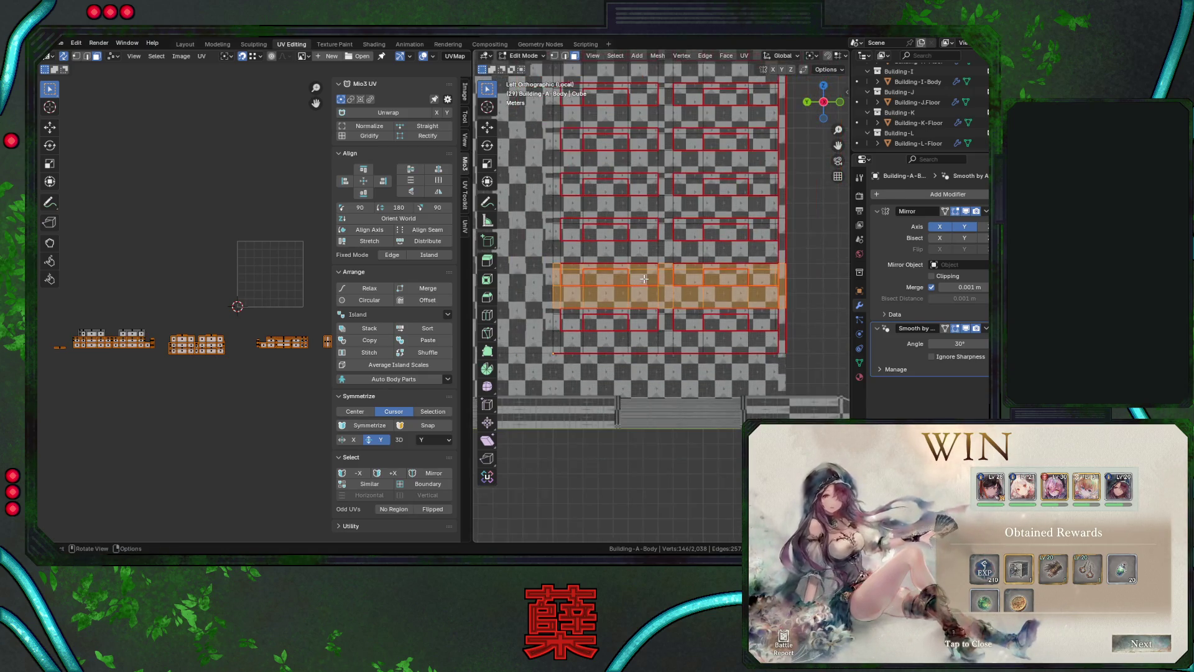
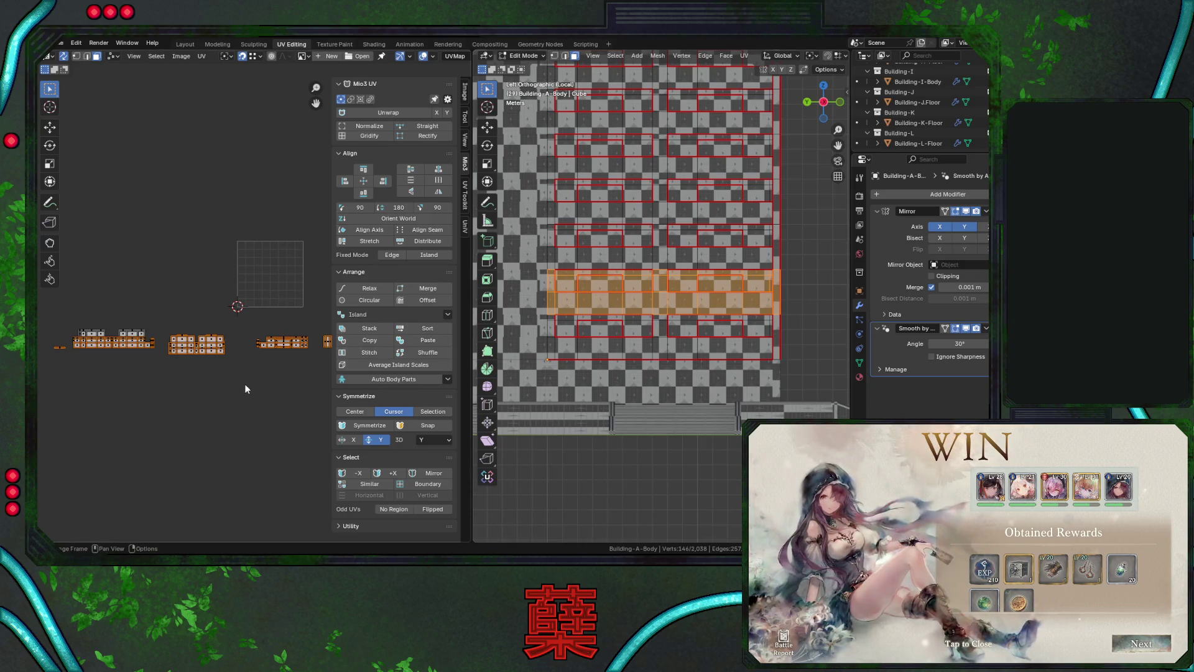
Raise the selected floor-band UV islands 0.48231 in Y above the corner strips.
{"action": "scroll", "coordinate": [245, 383], "scroll_direction": "down", "scroll_amount": 2}
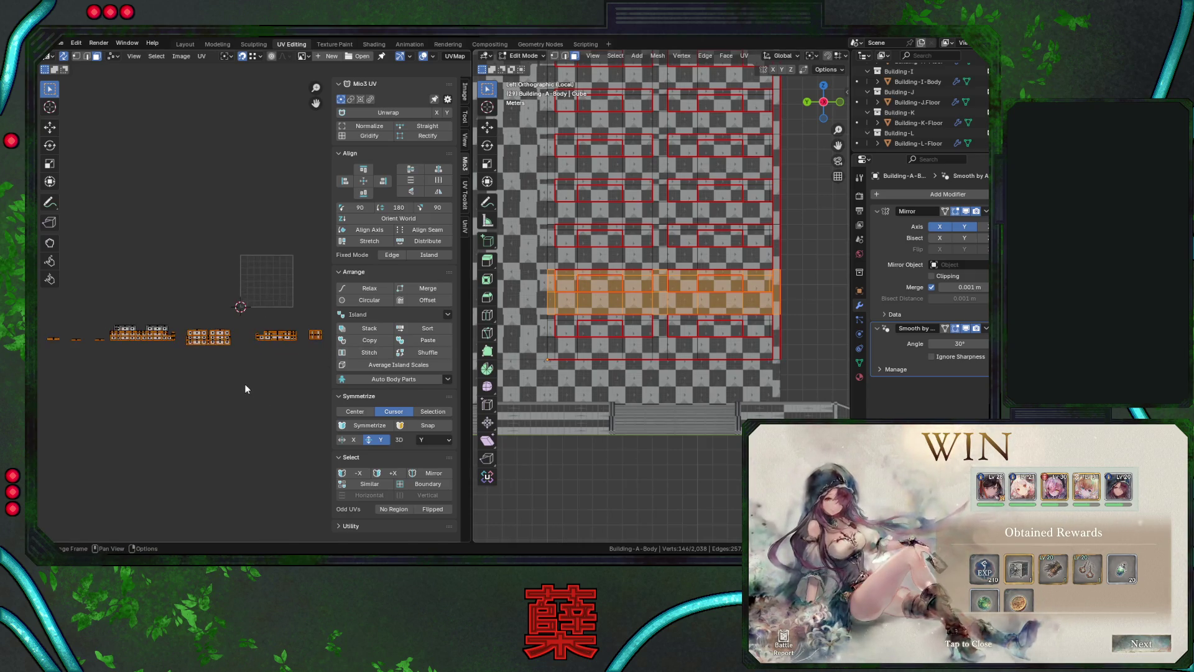
{"action": "key", "text": "g"}
{"action": "key", "text": "y"}
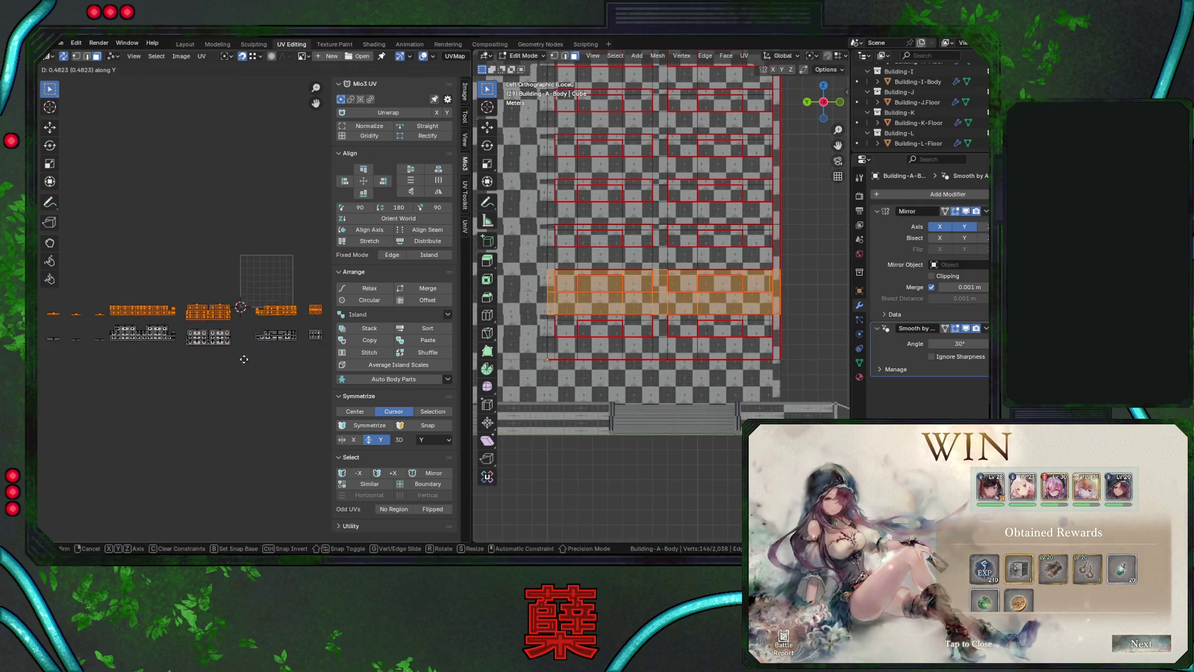
{"action": "left_click", "coordinate": [244, 358]}
Select the top edge of the lower island and orbit the building to an angled view.
{"action": "scroll", "coordinate": [248, 353], "scroll_direction": "up", "scroll_amount": 5}
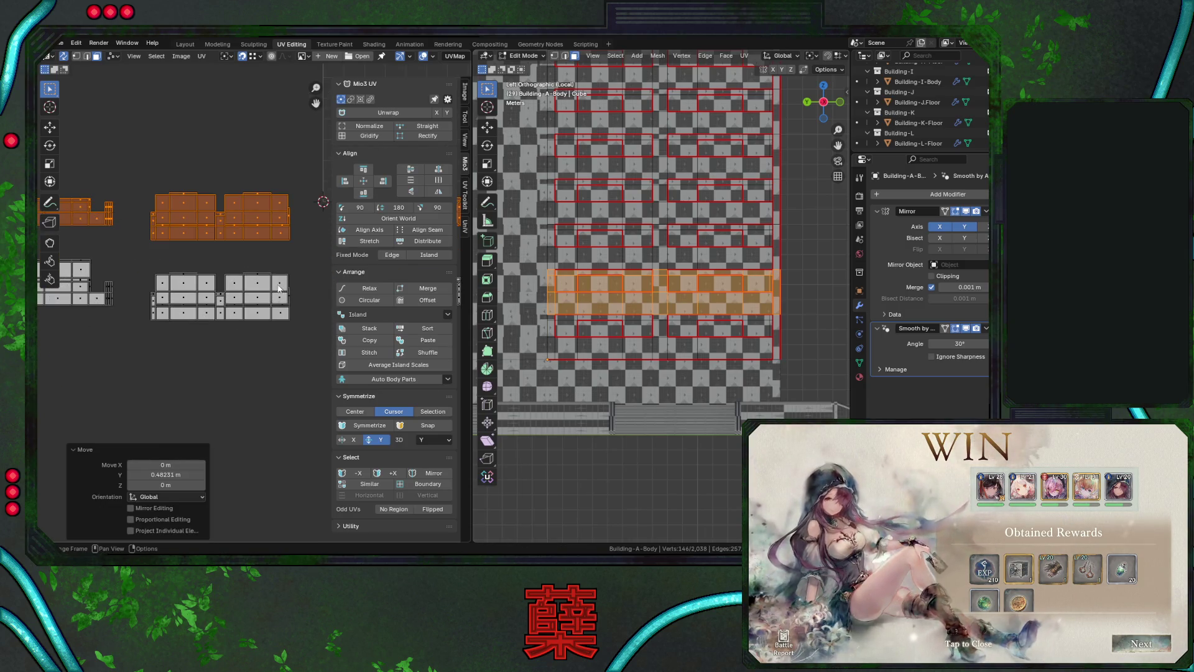
{"action": "scroll", "coordinate": [258, 277], "scroll_direction": "up", "scroll_amount": 3}
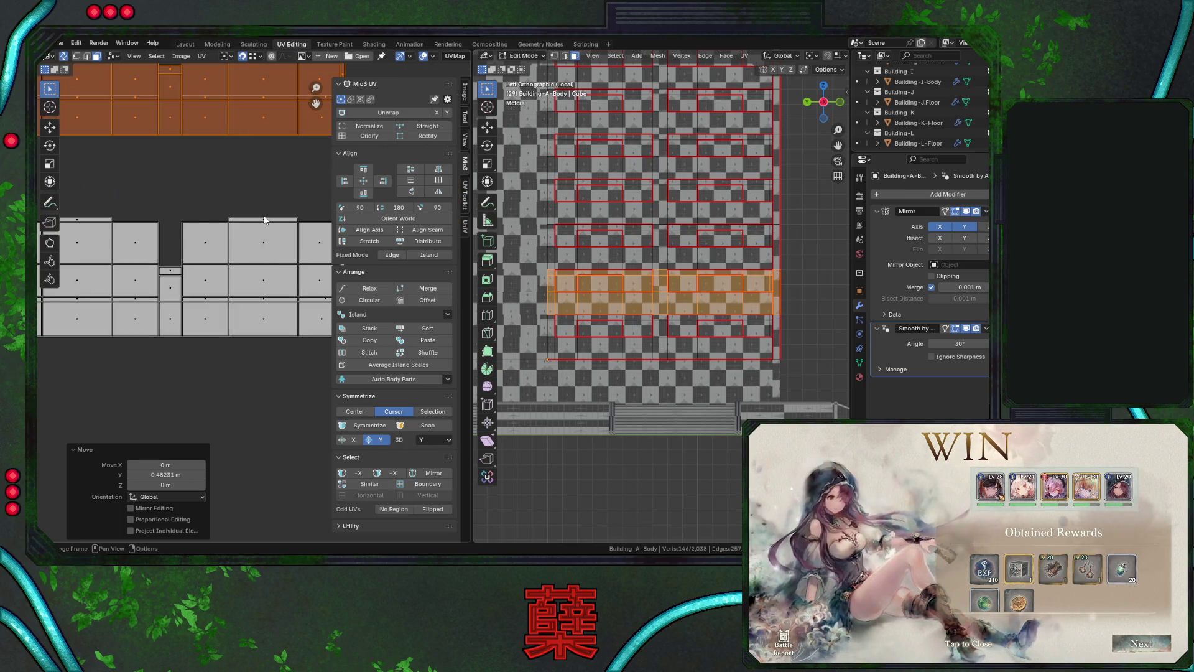
{"action": "scroll", "coordinate": [263, 223], "scroll_direction": "down", "scroll_amount": 4}
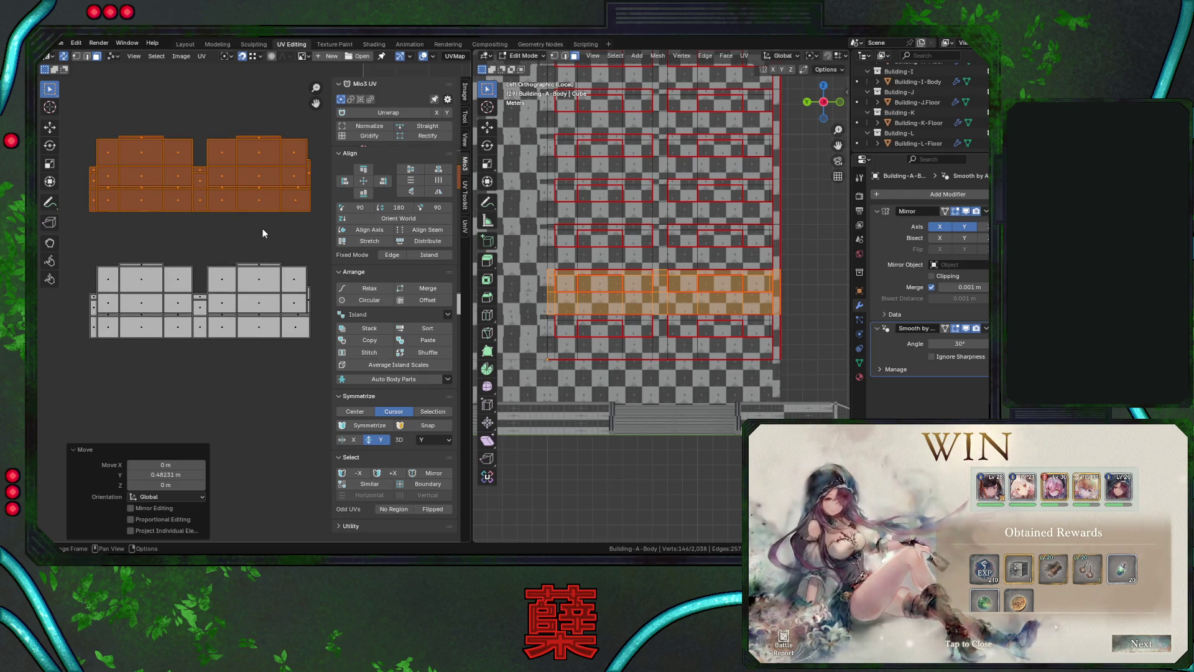
{"action": "left_click", "coordinate": [260, 268]}
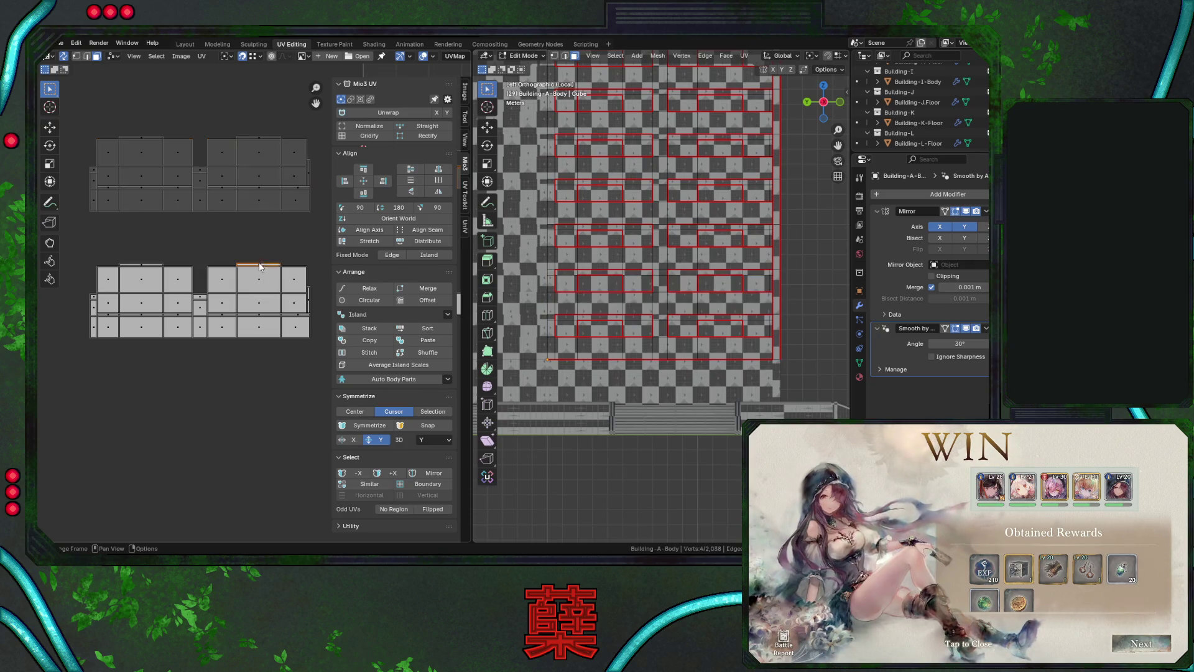
{"action": "middle_click_drag", "start_coordinate": [622, 311], "coordinate": [671, 343]}
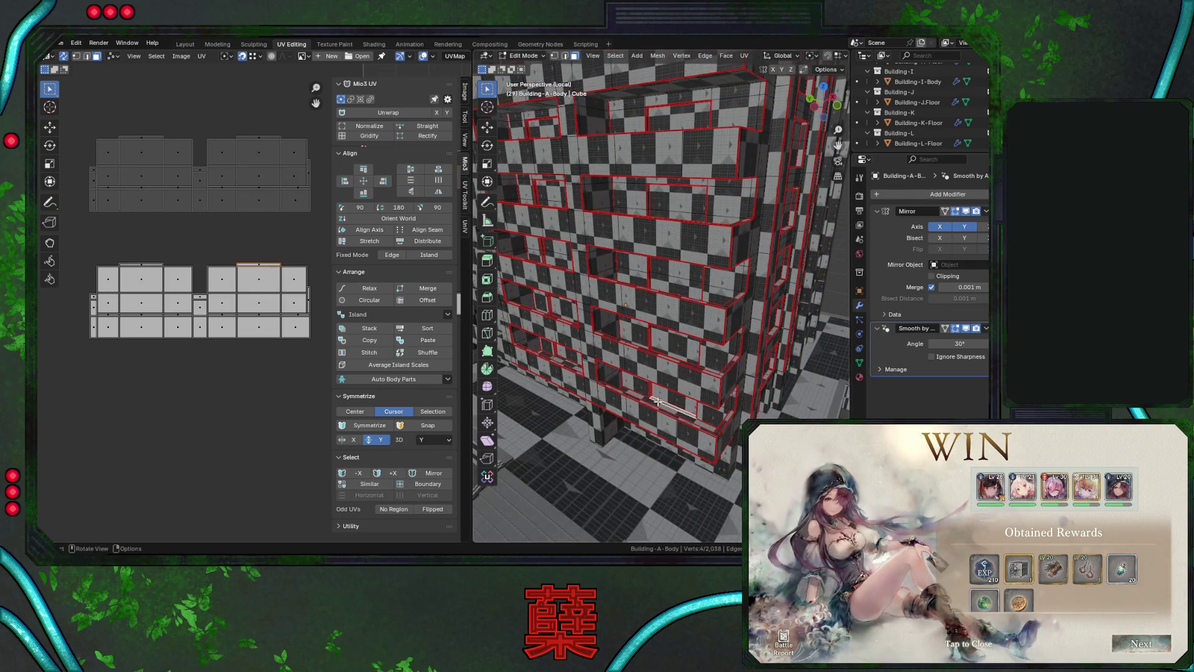
Select the whole upper island with Ctrl+L and switch to Left Orthographic view.
{"action": "key", "text": "ctrl+l"}
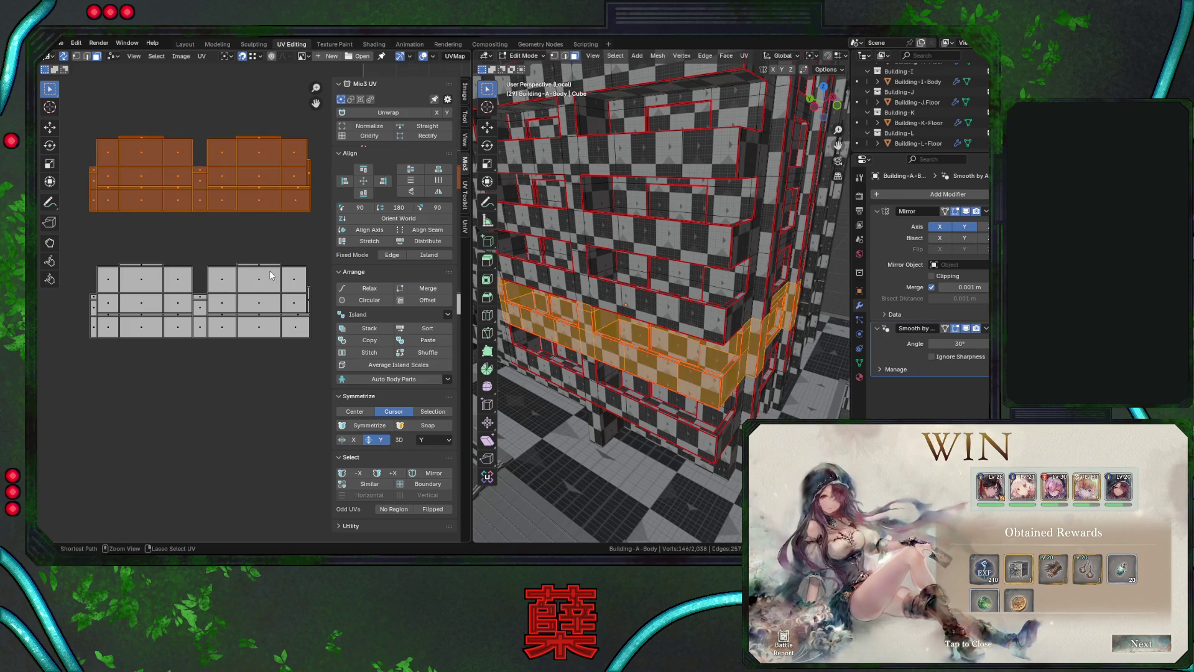
{"action": "scroll", "coordinate": [255, 316], "scroll_direction": "down", "scroll_amount": 3}
{"action": "mouse_move", "coordinate": [591, 330]}
{"action": "middle_mouse_down"}
{"action": "mouse_move", "coordinate": [604, 341]}
{"action": "mouse_move", "coordinate": [669, 337]}
{"action": "middle_mouse_up"}
{"action": "key", "text": "ctrl+KP_3"}
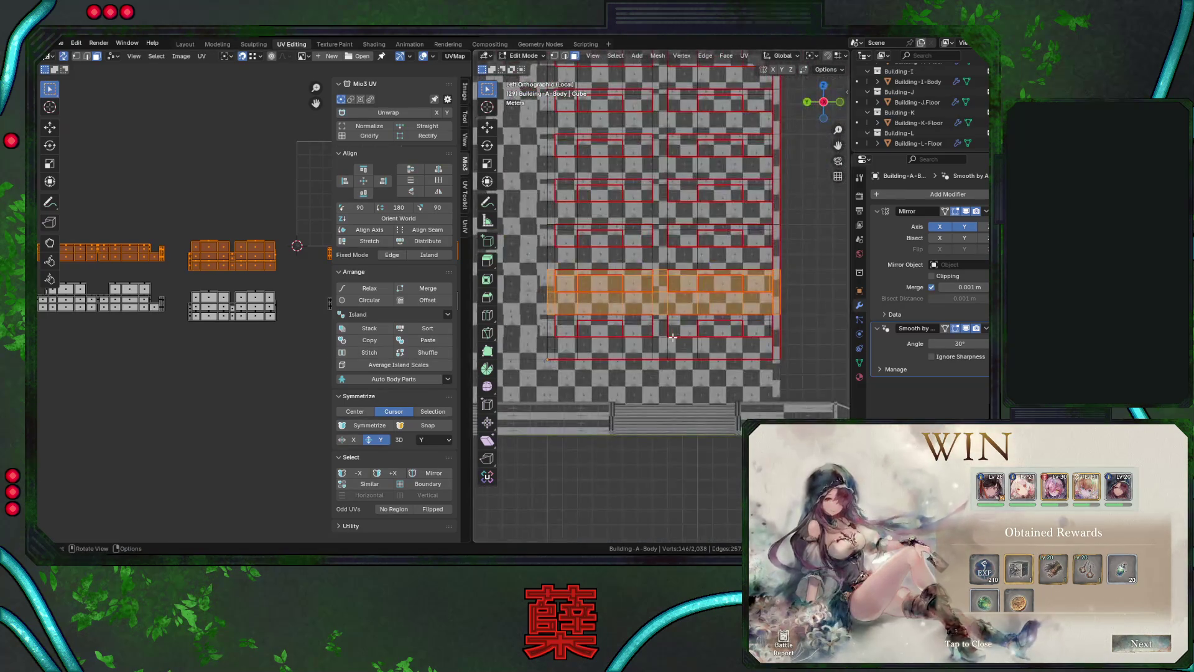
Box-select the building's full floor band in wireframe display.
{"action": "left_click_drag", "start_coordinate": [545, 226], "coordinate": [796, 267]}
{"action": "key", "text": "shift+z"}
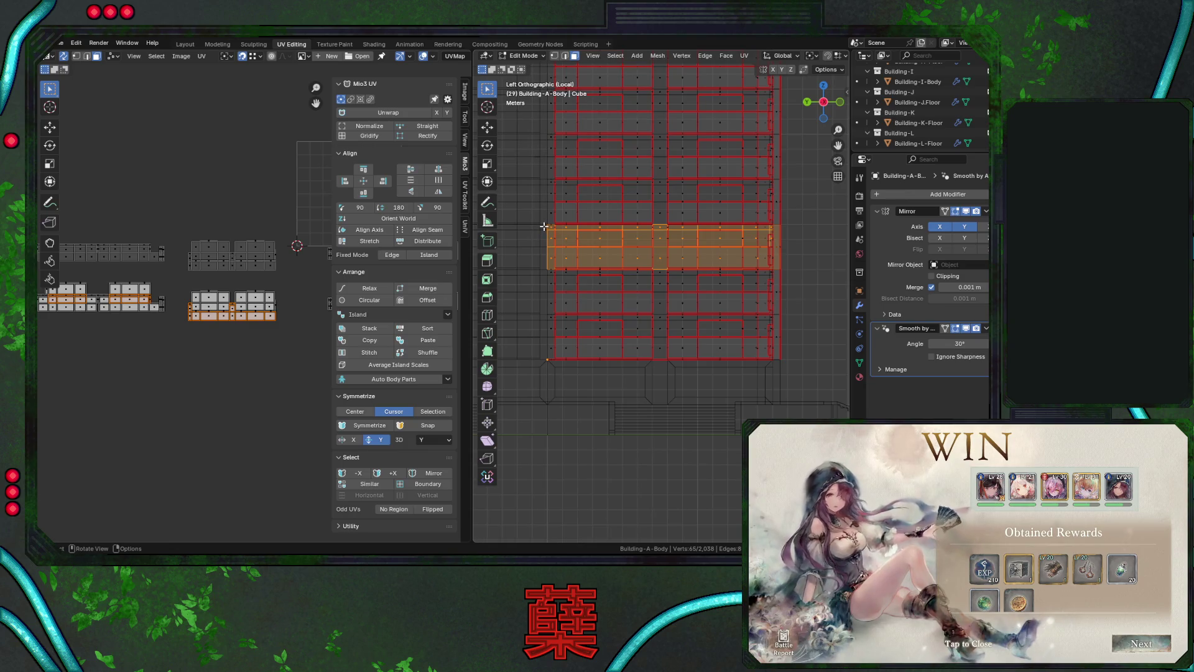
{"action": "left_click_drag", "start_coordinate": [667, 237], "coordinate": [800, 266]}
Cancel a vertical island move and box-select the bottom floors' faces instead.
{"action": "key", "text": "g"}
{"action": "key", "text": "y"}
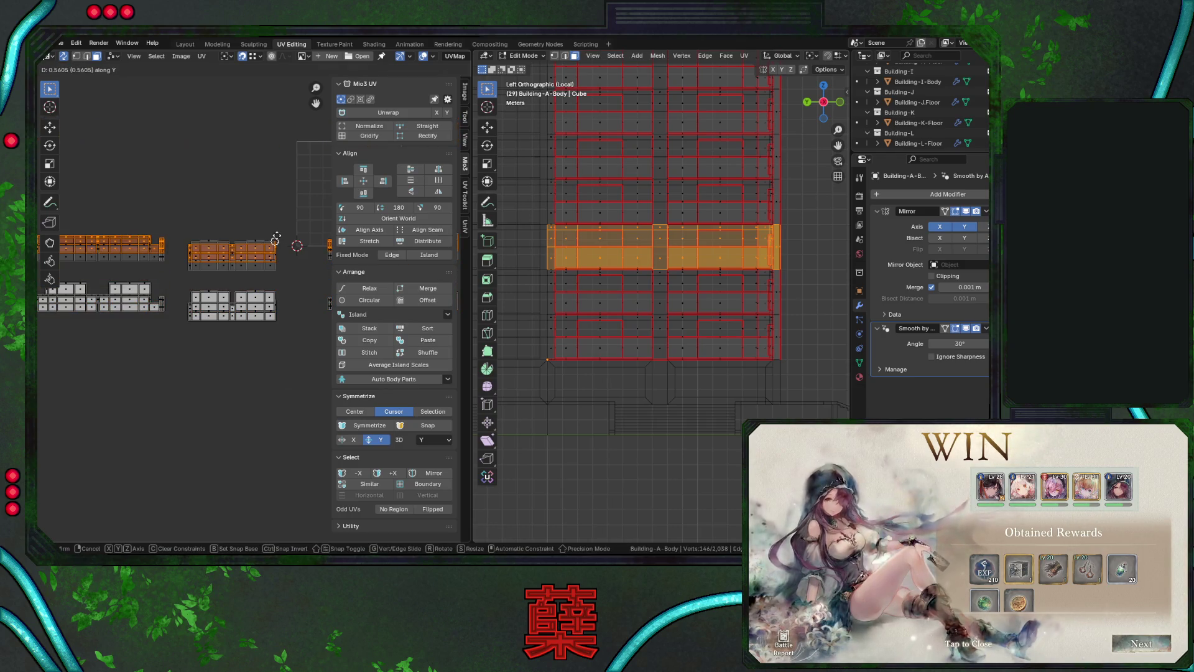
{"action": "right_click", "coordinate": [289, 267]}
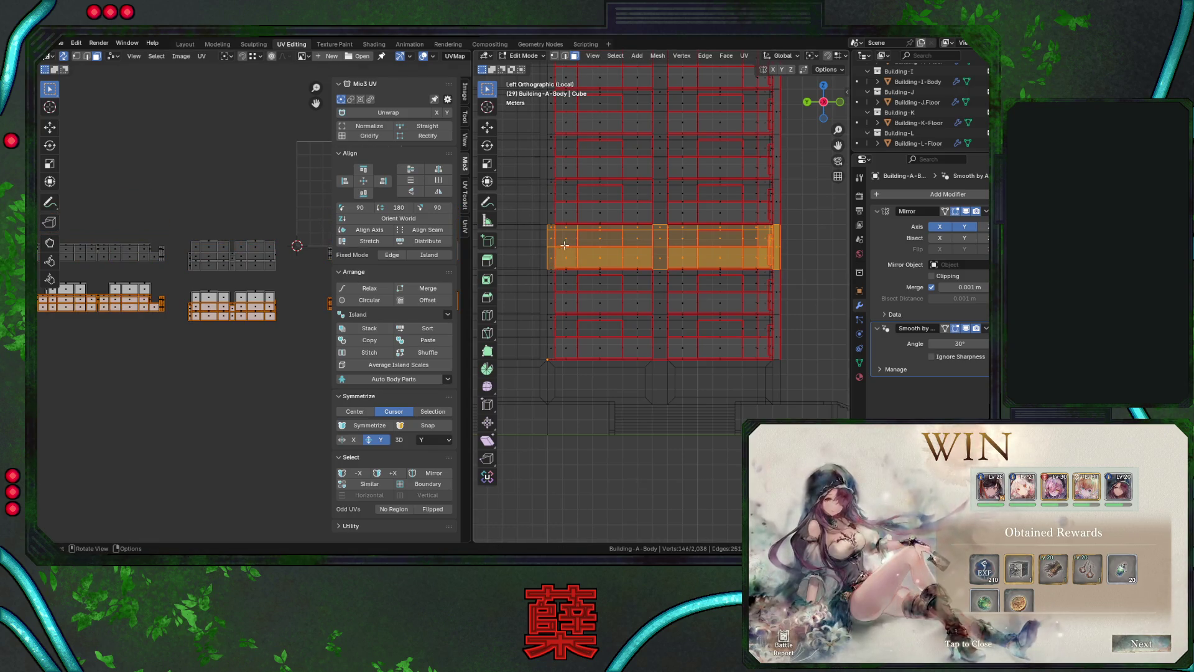
{"action": "mouse_move", "coordinate": [541, 226]}
{"action": "left_mouse_down"}
{"action": "mouse_move", "coordinate": [802, 268]}
{"action": "mouse_move", "coordinate": [786, 271]}
{"action": "left_mouse_up"}
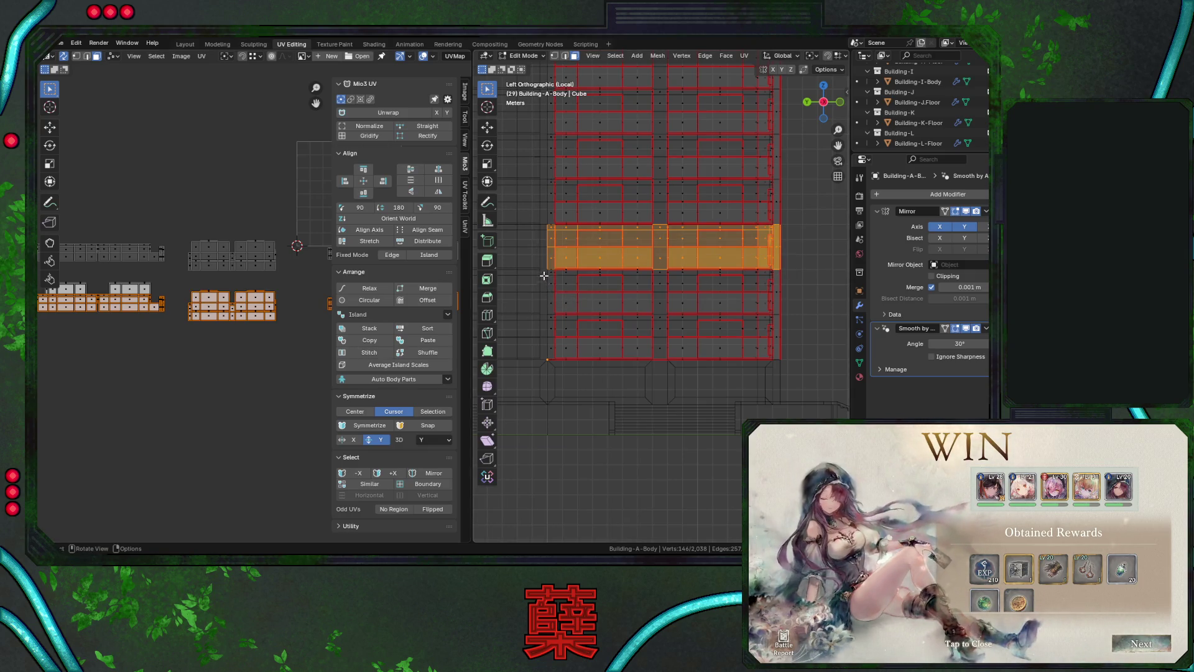
{"action": "mouse_move", "coordinate": [543, 271]}
{"action": "left_mouse_down"}
{"action": "mouse_move", "coordinate": [790, 371]}
{"action": "mouse_move", "coordinate": [827, 418]}
{"action": "left_mouse_up"}
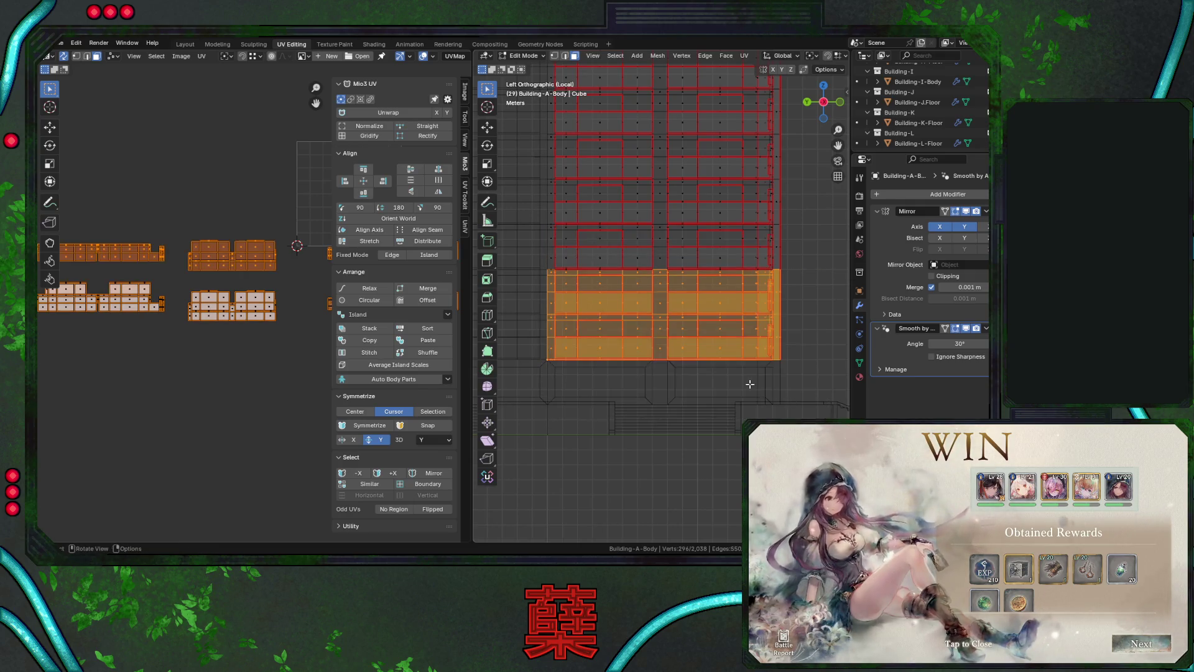
Hide the lower floor faces, then raise the bottom-row islands 1.0237 in Y and hide them.
{"action": "mouse_move", "coordinate": [544, 272]}
{"action": "left_mouse_down"}
{"action": "mouse_move", "coordinate": [821, 331]}
{"action": "mouse_move", "coordinate": [816, 393]}
{"action": "left_mouse_up"}
{"action": "key", "text": "h"}
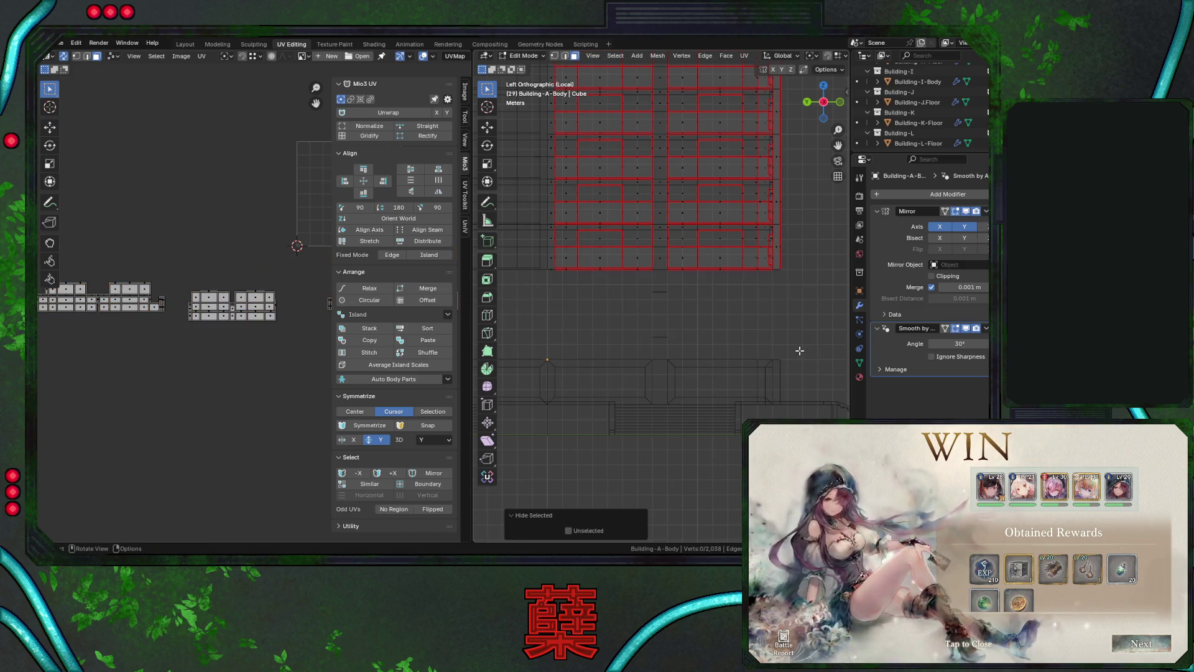
{"action": "mouse_move", "coordinate": [545, 223]}
{"action": "left_mouse_down"}
{"action": "mouse_move", "coordinate": [694, 241]}
{"action": "mouse_move", "coordinate": [816, 300]}
{"action": "left_mouse_up"}
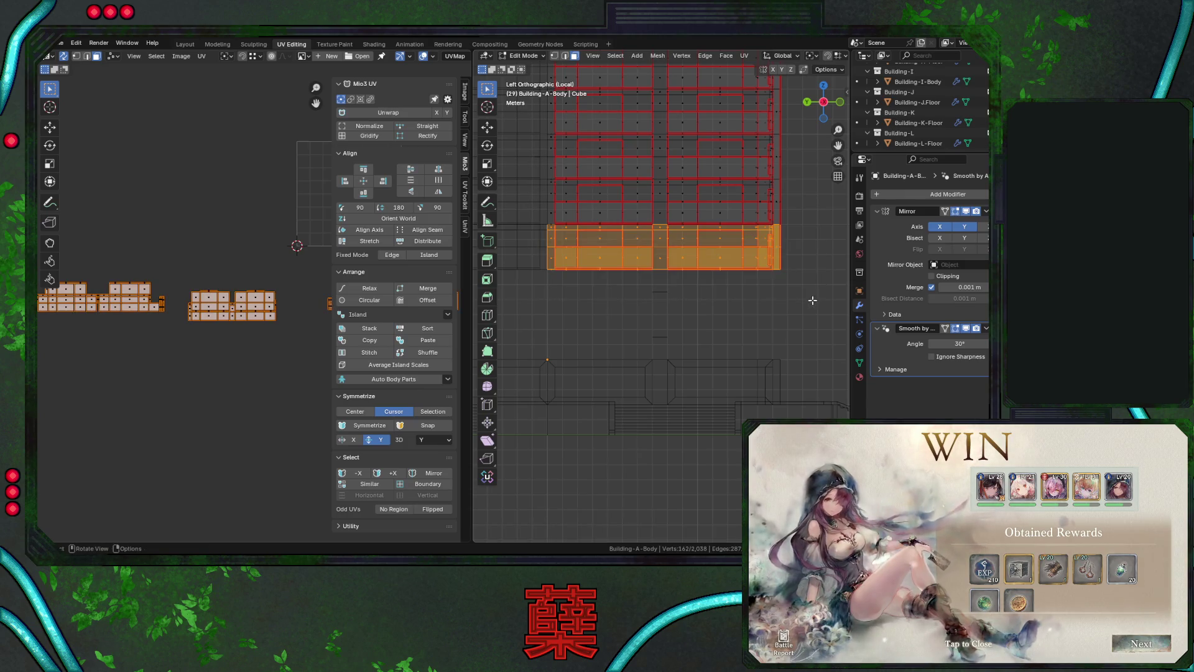
{"action": "key", "text": "g"}
{"action": "key", "text": "y"}
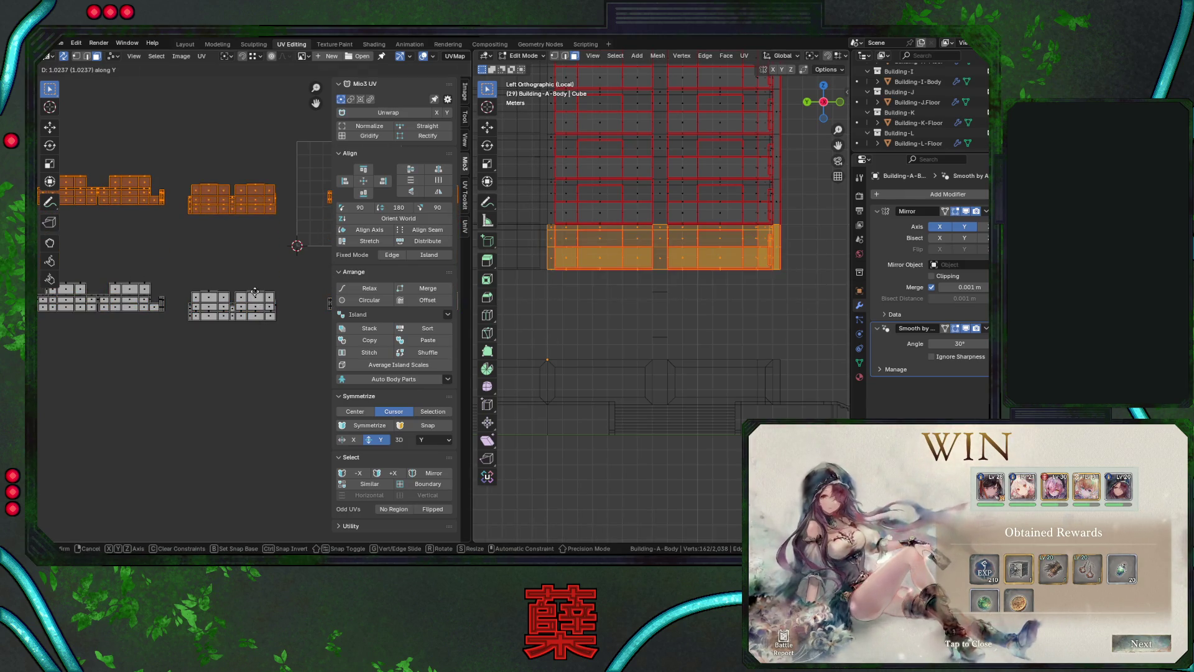
{"action": "left_click", "coordinate": [255, 292]}
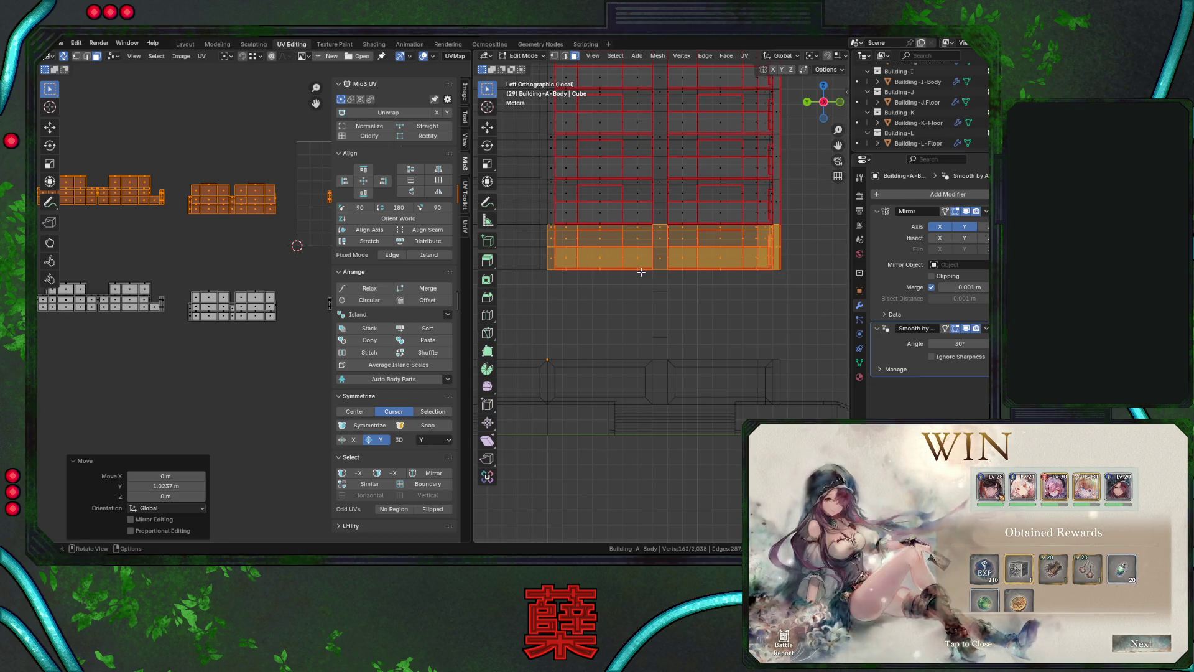
{"action": "key", "text": "h"}
Deselect all faces, orbit to an angled view, and switch to solid checker-textured display.
{"action": "mouse_move", "coordinate": [541, 180]}
{"action": "left_mouse_down"}
{"action": "mouse_move", "coordinate": [765, 213]}
{"action": "mouse_move", "coordinate": [778, 274]}
{"action": "mouse_move", "coordinate": [809, 301]}
{"action": "left_mouse_up"}
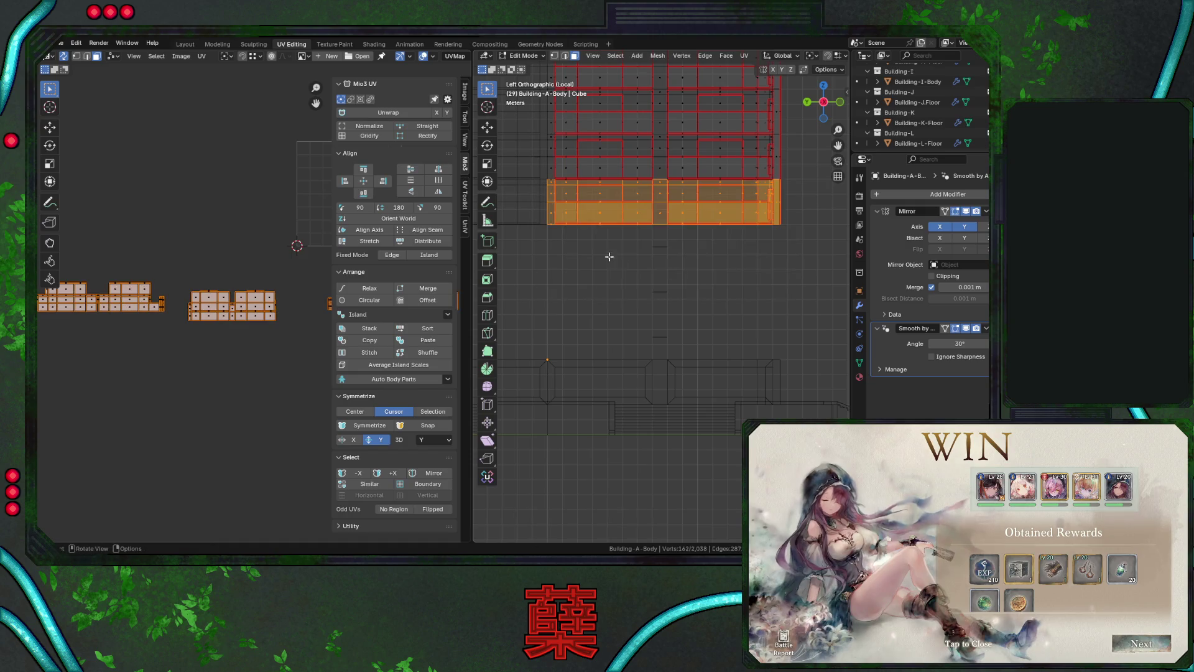
{"action": "key", "text": "alt+a"}
{"action": "left_click", "coordinate": [552, 177]}
{"action": "middle_click_drag", "start_coordinate": [552, 178], "coordinate": [646, 278]}
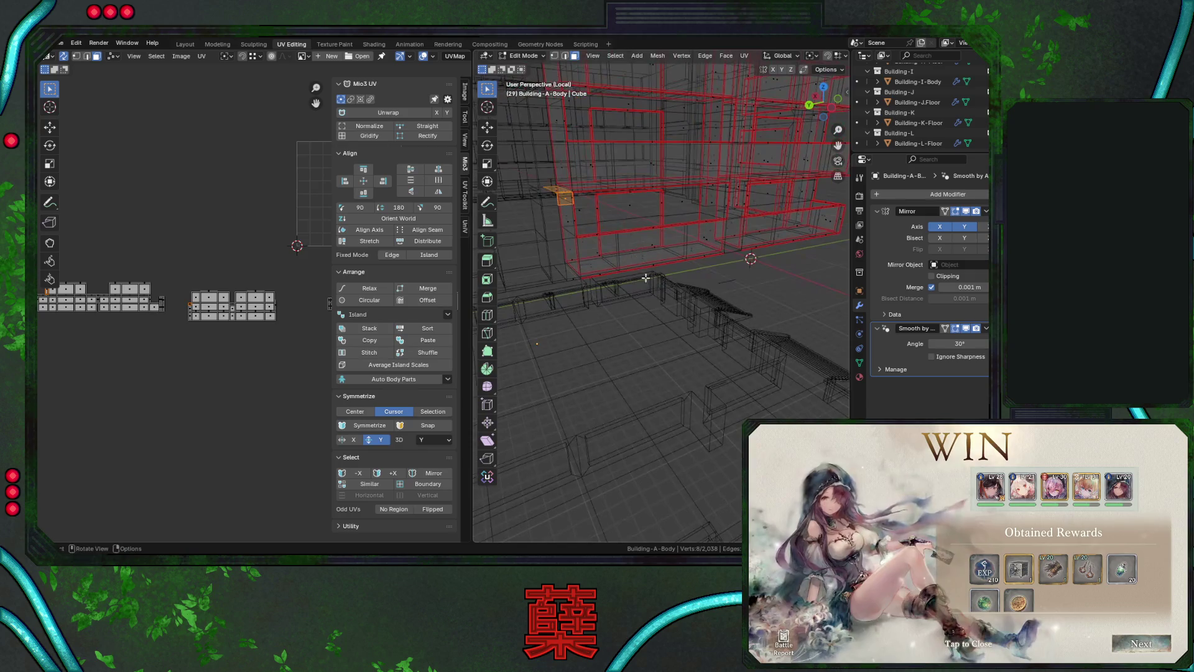
{"action": "left_click", "coordinate": [546, 185]}
{"action": "mouse_move", "coordinate": [546, 185]}
{"action": "middle_mouse_down"}
{"action": "mouse_move", "coordinate": [590, 248]}
{"action": "mouse_move", "coordinate": [643, 278]}
{"action": "mouse_move", "coordinate": [633, 267]}
{"action": "middle_mouse_up"}
{"action": "key", "text": "shift+z"}
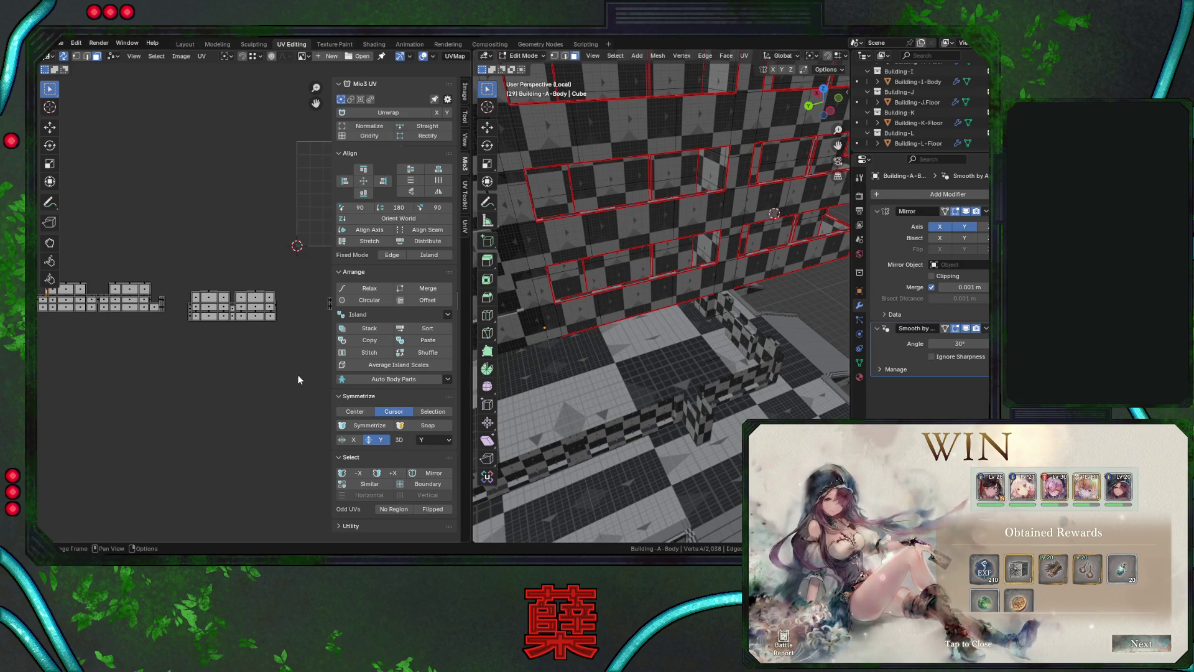
Zoom and orbit back to a side-on view of the building.
{"action": "scroll", "coordinate": [186, 339], "scroll_direction": "down", "scroll_amount": 2}
{"action": "scroll", "coordinate": [208, 305], "scroll_direction": "up", "scroll_amount": 4}
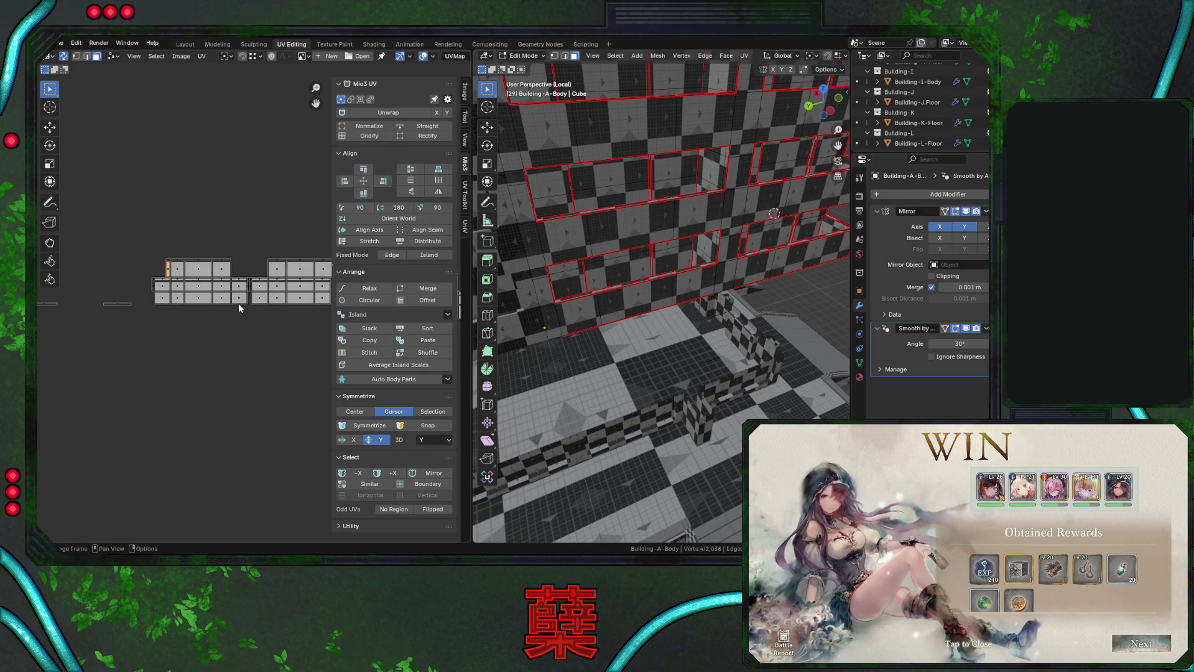
{"action": "mouse_move", "coordinate": [715, 292]}
{"action": "middle_mouse_down"}
{"action": "mouse_move", "coordinate": [737, 294]}
{"action": "mouse_move", "coordinate": [709, 315]}
{"action": "mouse_move", "coordinate": [715, 322]}
{"action": "middle_mouse_up"}
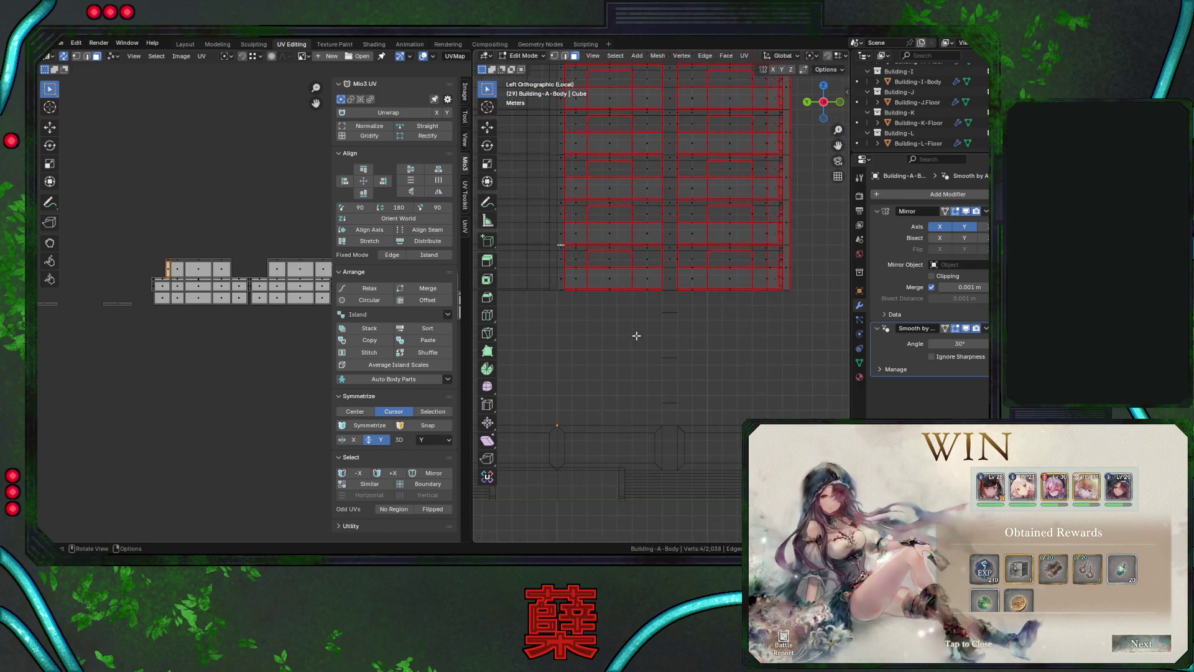
{"action": "scroll", "coordinate": [579, 268], "scroll_direction": "up", "scroll_amount": 1}
{"action": "scroll", "coordinate": [568, 257], "scroll_direction": "down", "scroll_amount": 3}
{"action": "middle_click_drag", "start_coordinate": [612, 306], "coordinate": [722, 353]}
Reveal and frame the hidden lower floors, inspect them, then hide them again.
{"action": "key", "text": "alt+h"}
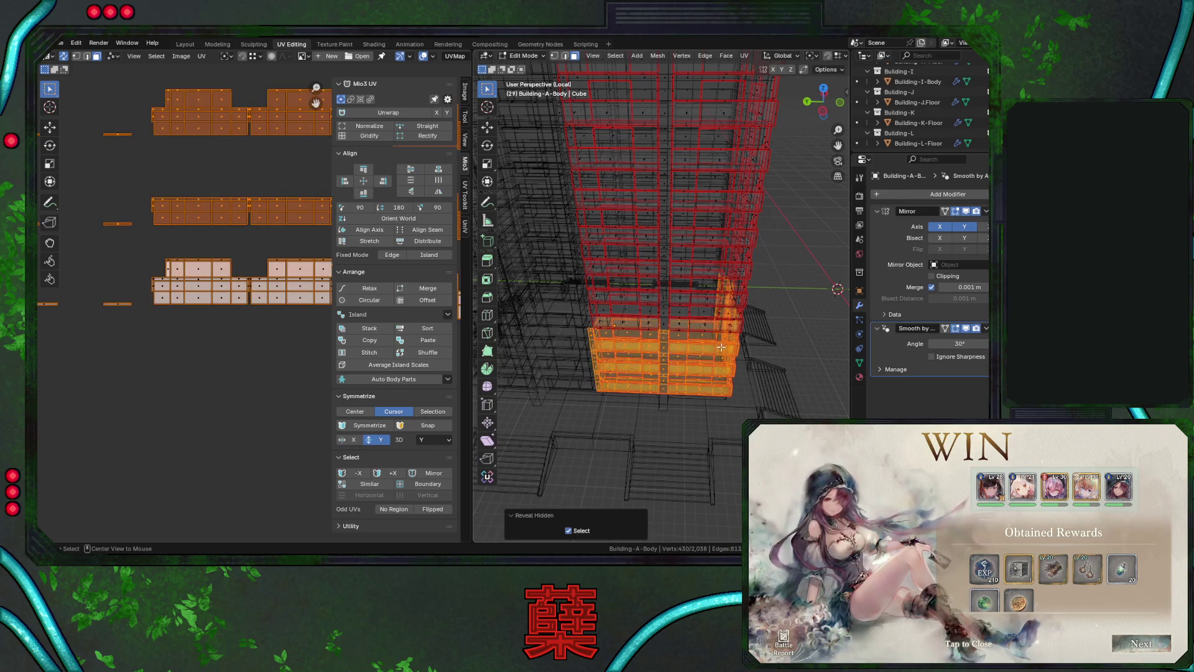
{"action": "key", "text": "KP_Decimal"}
{"action": "key", "text": "shift+z"}
{"action": "mouse_move", "coordinate": [706, 313]}
{"action": "middle_mouse_down"}
{"action": "mouse_move", "coordinate": [703, 321]}
{"action": "mouse_move", "coordinate": [693, 308]}
{"action": "middle_mouse_up"}
{"action": "key", "text": "shift+z"}
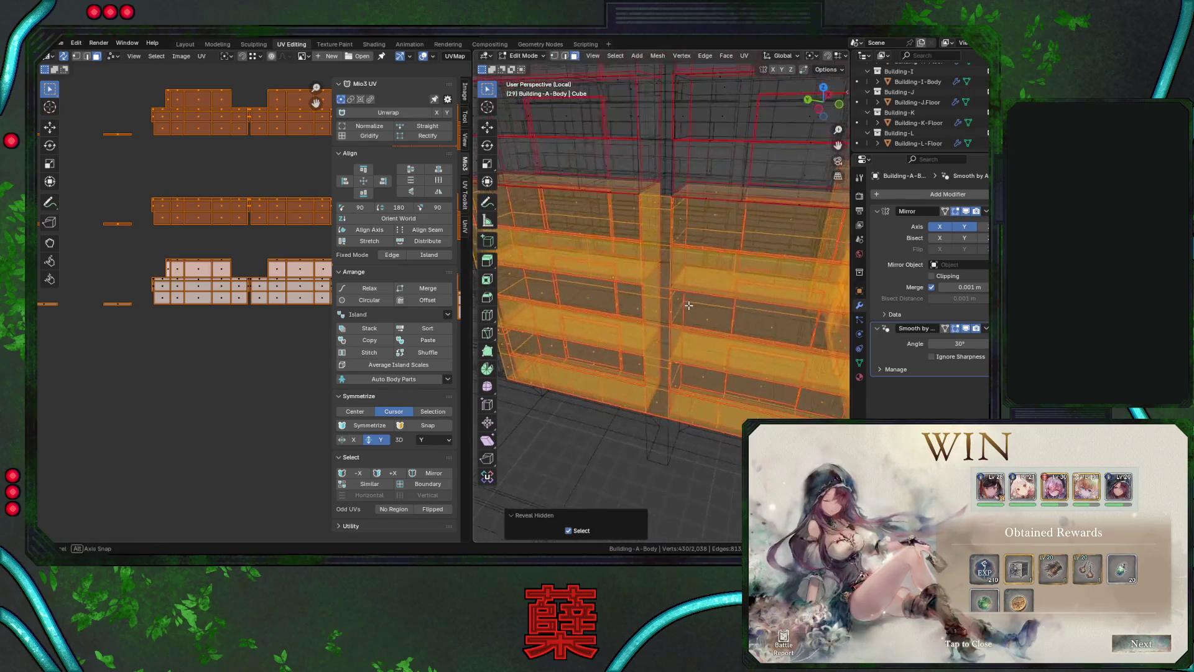
{"action": "key", "text": "h"}
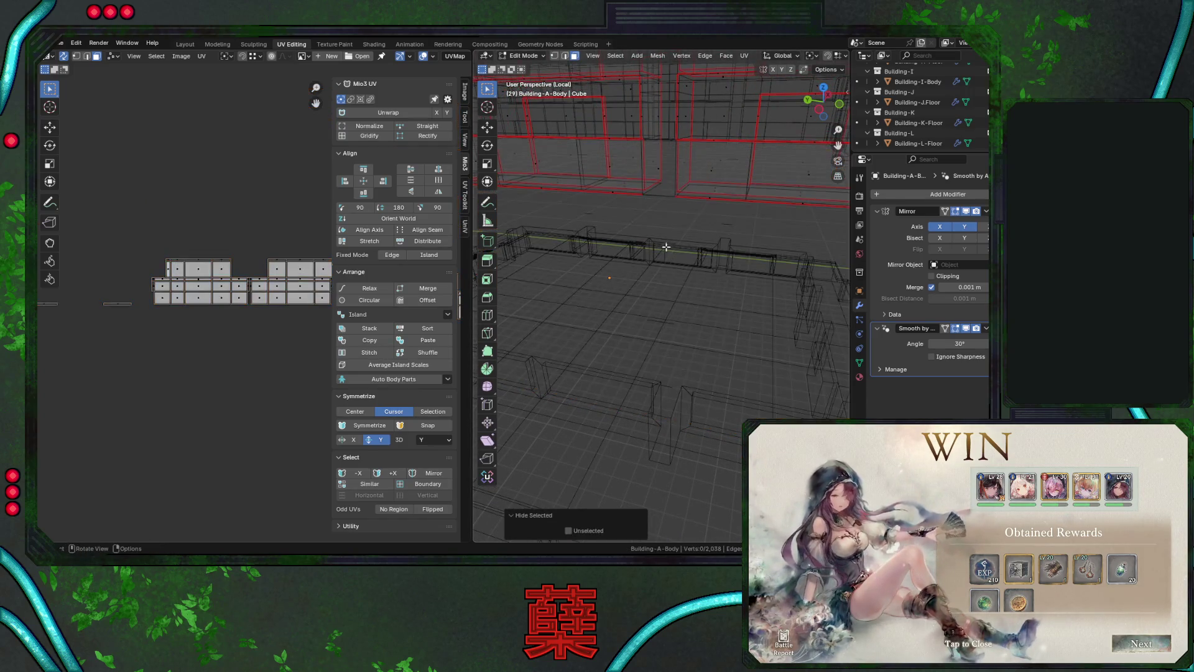
View the building in Left Orthographic with X-ray off so the checker texture shows.
{"action": "middle_click_drag", "start_coordinate": [664, 256], "coordinate": [679, 281]}
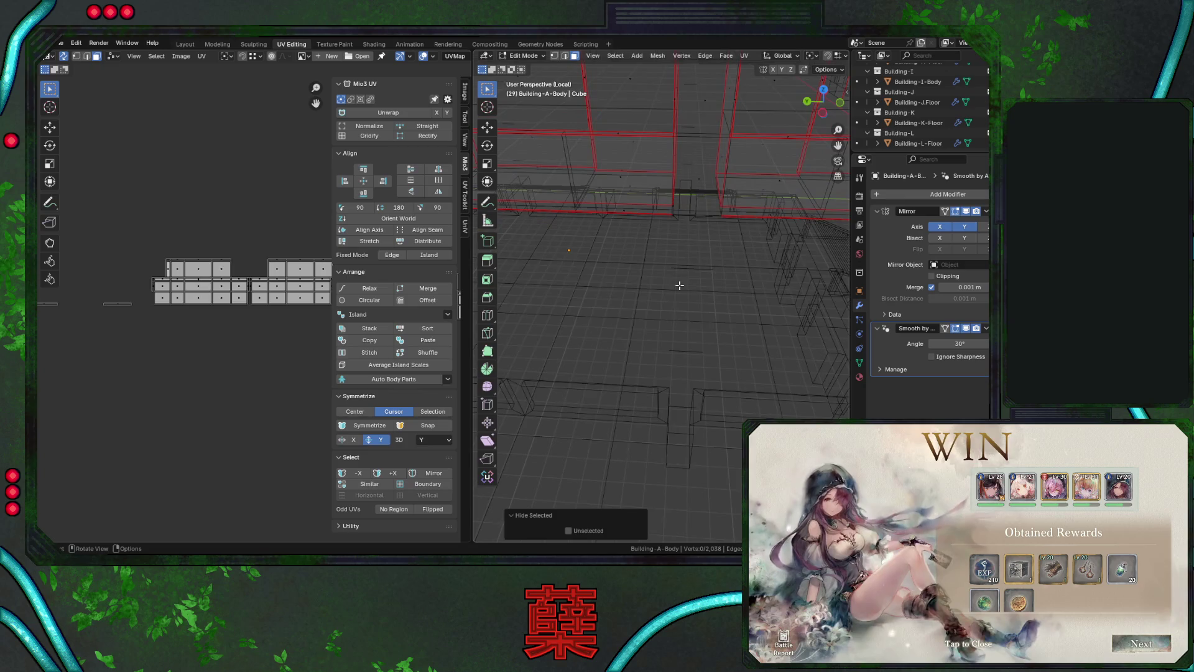
{"action": "scroll", "coordinate": [679, 280], "scroll_direction": "down", "scroll_amount": 6}
{"action": "scroll", "coordinate": [679, 284], "scroll_direction": "up", "scroll_amount": 5}
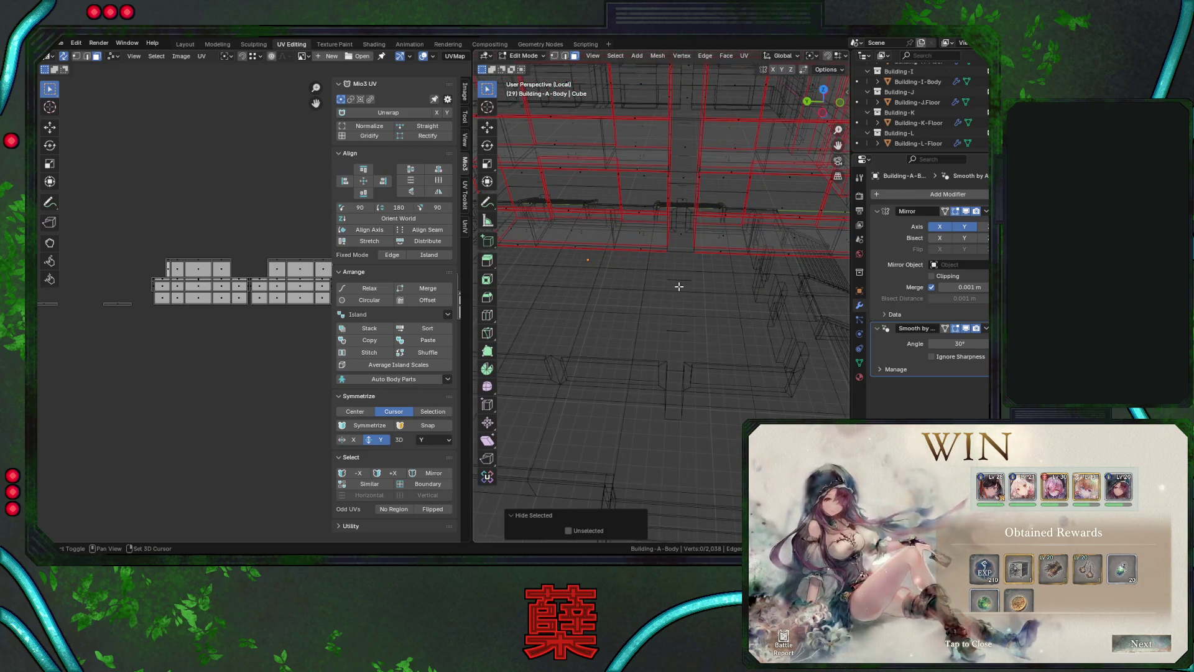
{"action": "key", "text": "shift+z"}
{"action": "key", "text": "shift+z"}
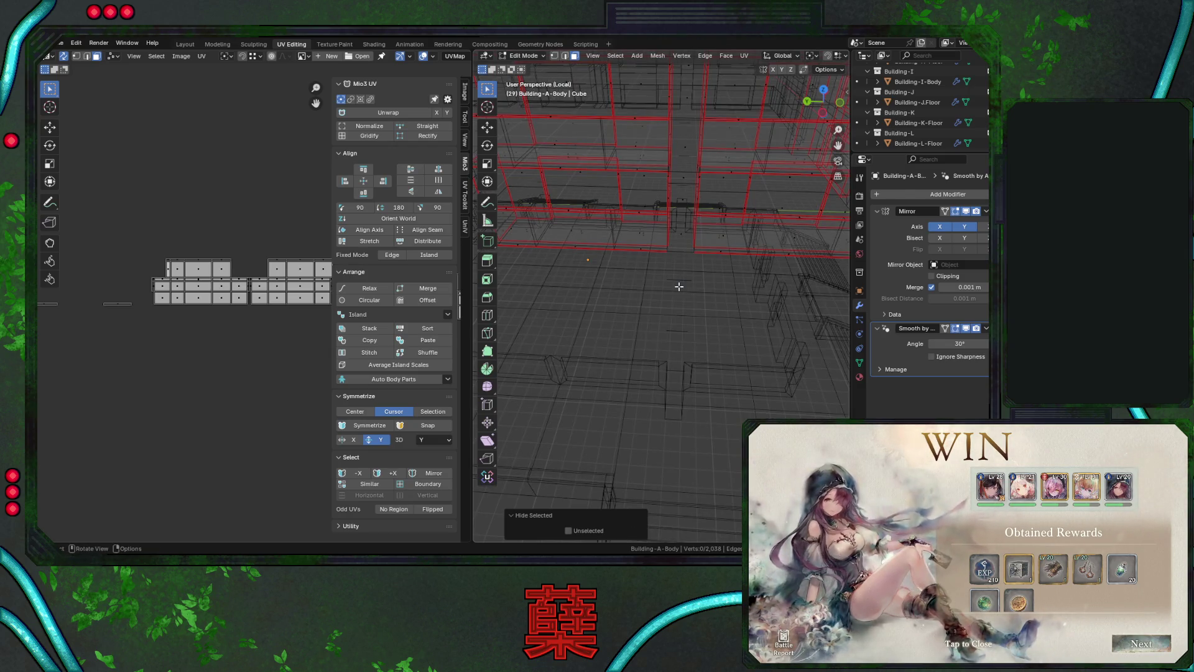
{"action": "key", "text": "KP_3"}
{"action": "scroll", "coordinate": [680, 286], "scroll_direction": "down", "scroll_amount": 2}
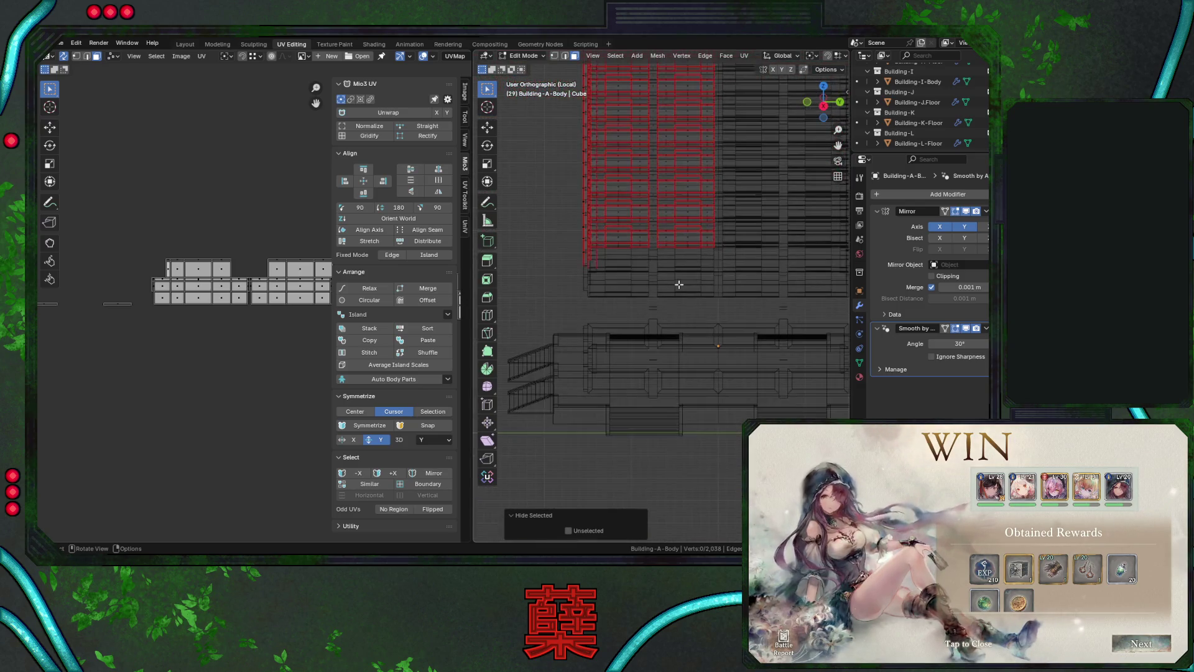
{"action": "scroll", "coordinate": [679, 284], "scroll_direction": "down", "scroll_amount": 2}
{"action": "key", "text": "KP_1"}
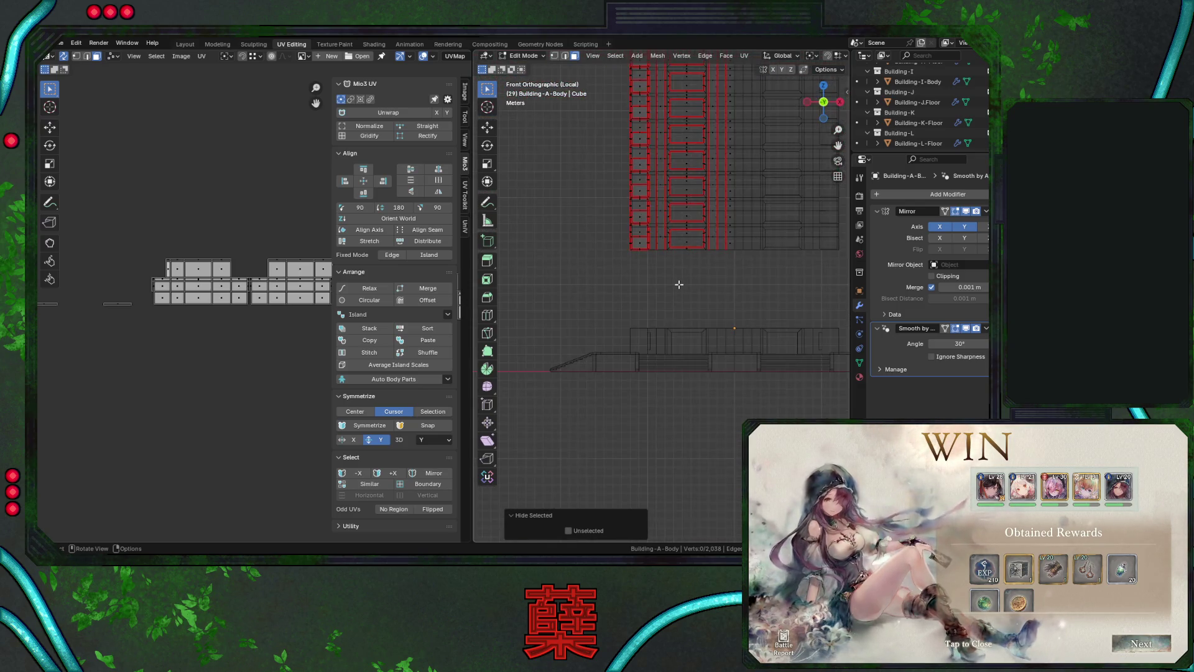
{"action": "key", "text": "alt+z"}
{"action": "key", "text": "ctrl+KP_3"}
{"action": "scroll", "coordinate": [676, 325], "scroll_direction": "up", "scroll_amount": 2}
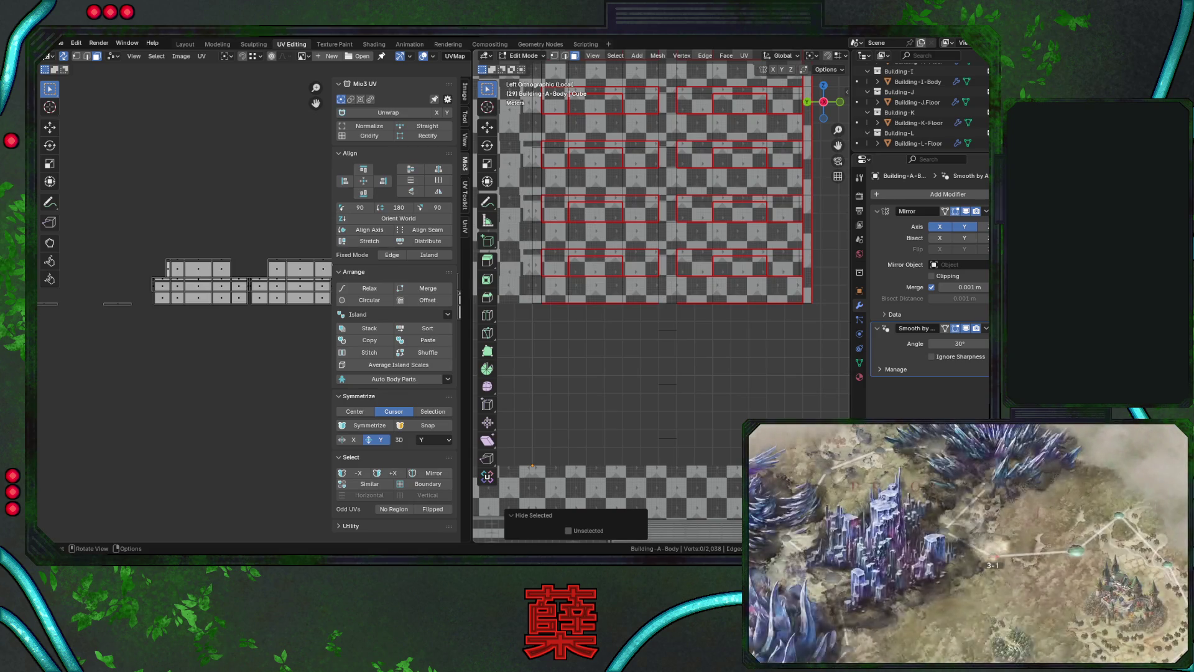
Turn X-ray back on, select the lowest two floor rows, and save City.blend.
{"action": "key", "text": "alt+z"}
{"action": "mouse_move", "coordinate": [541, 253]}
{"action": "left_mouse_down"}
{"action": "mouse_move", "coordinate": [834, 280]}
{"action": "mouse_move", "coordinate": [834, 339]}
{"action": "left_mouse_up"}
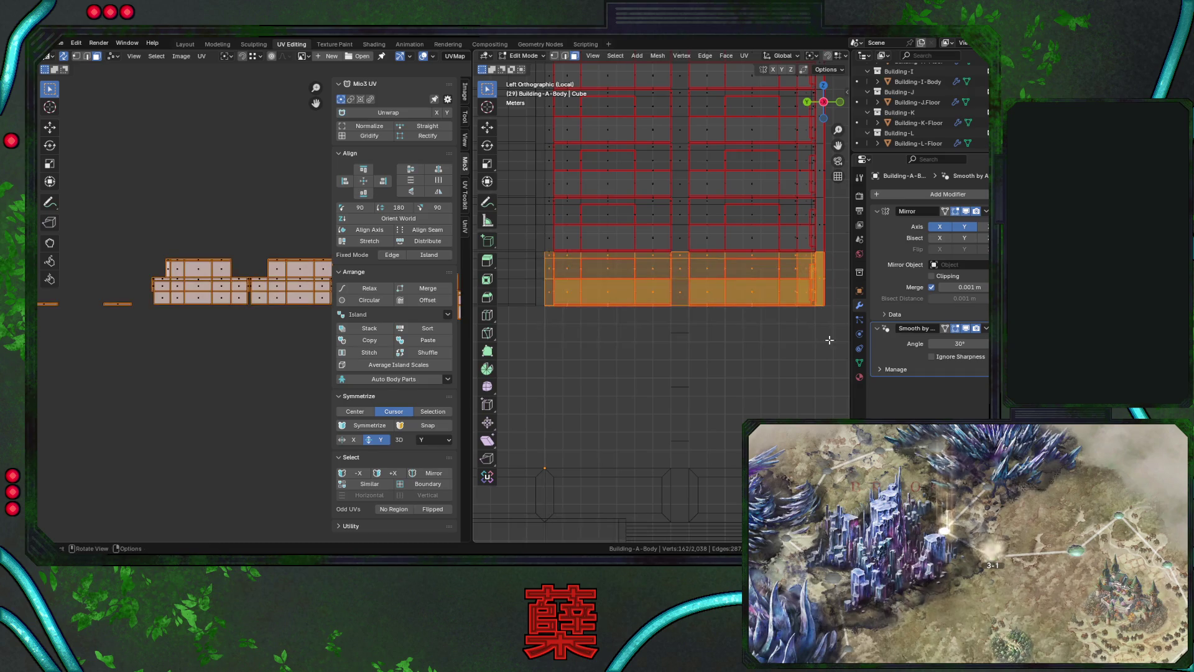
{"action": "key", "text": "ctrl+s"}
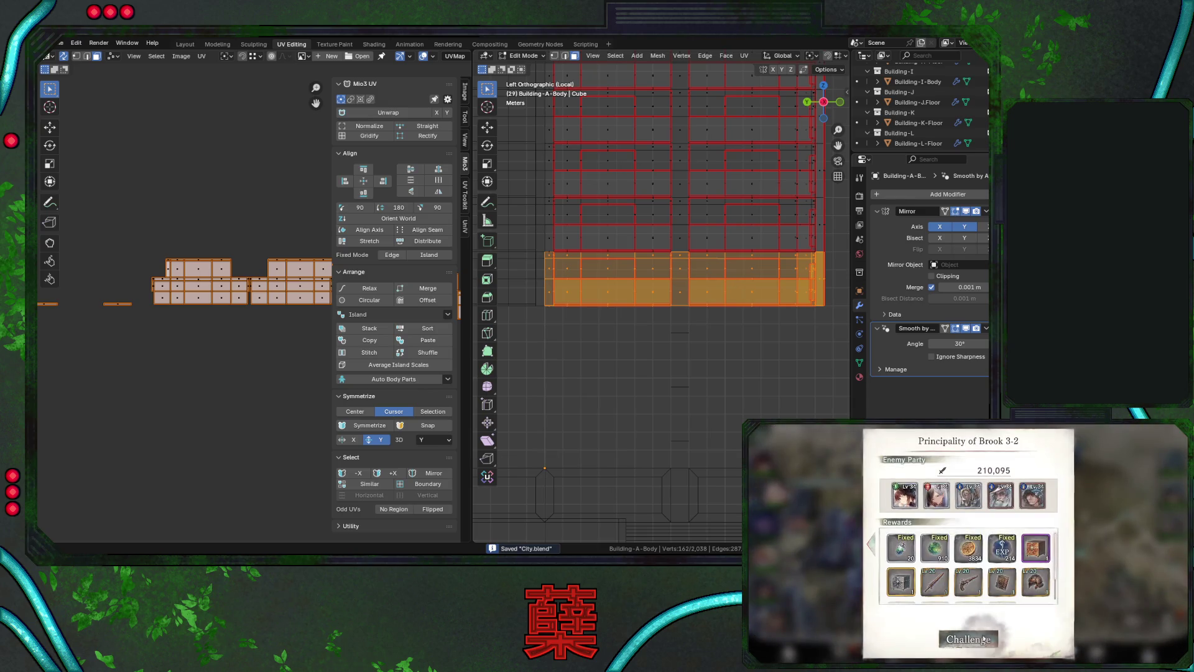
{"action": "left_click", "coordinate": [1125, 641]}
{"action": "middle_click_drag", "start_coordinate": [684, 346], "coordinate": [686, 351]}
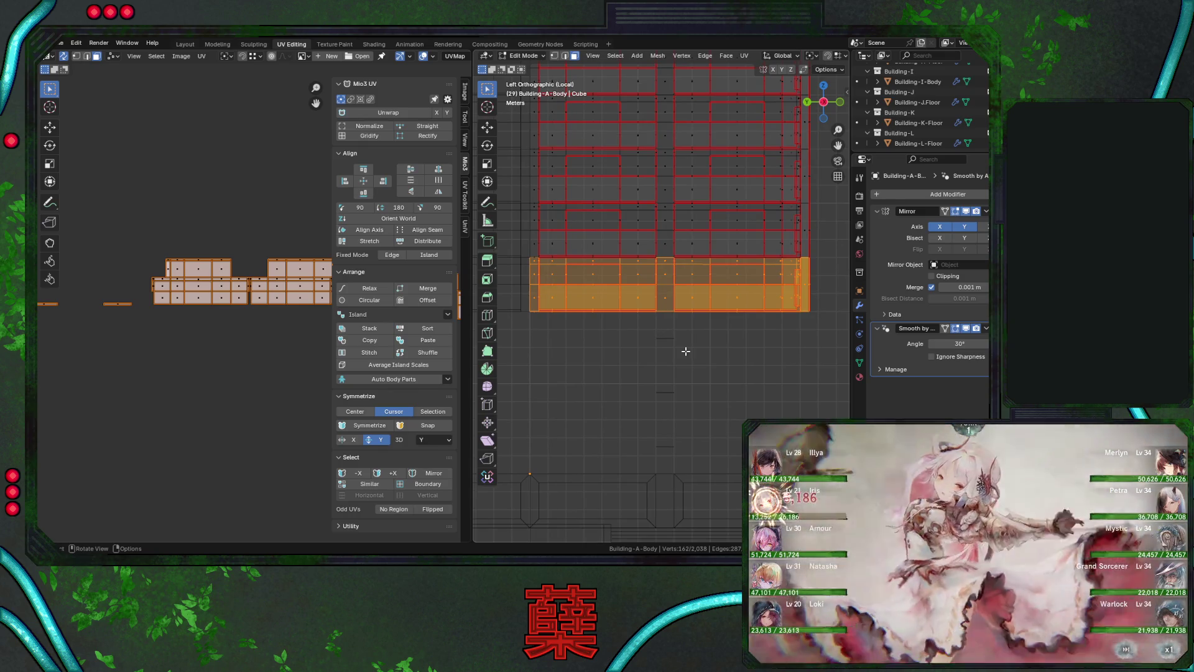
{"action": "middle_click_drag", "start_coordinate": [690, 344], "coordinate": [690, 352], "text": "shift"}
{"action": "key", "text": "ctrl+s"}
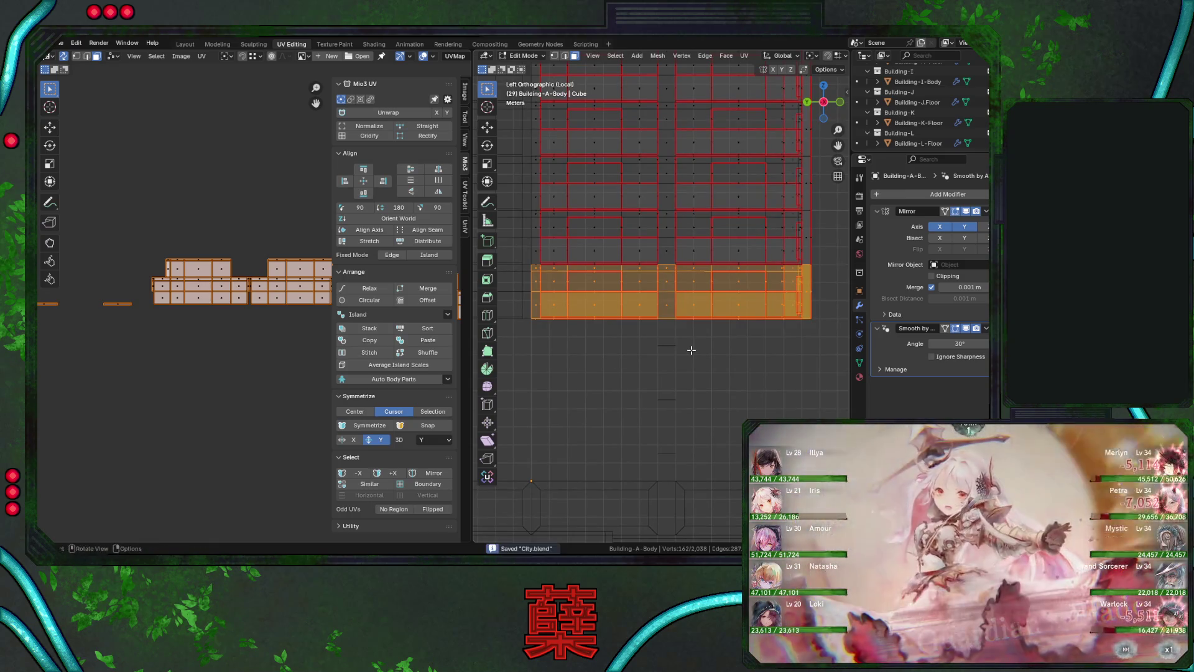
{"action": "scroll", "coordinate": [244, 385], "scroll_direction": "down", "scroll_amount": 2}
{"action": "scroll", "coordinate": [267, 372], "scroll_direction": "down", "scroll_amount": 4}
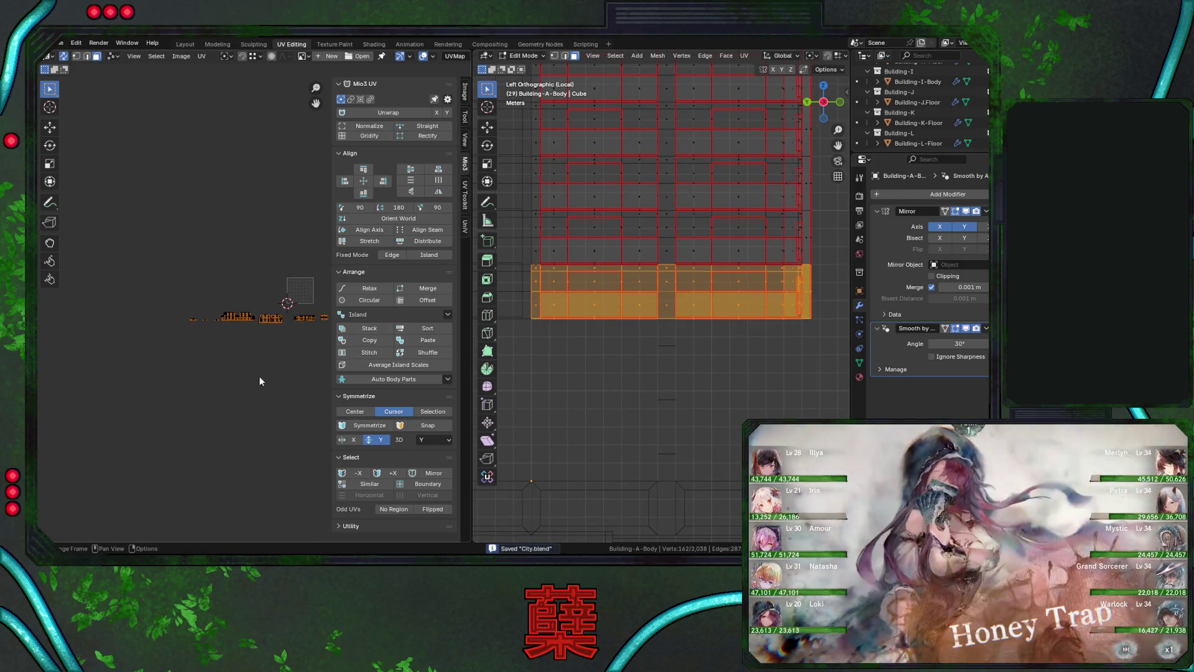
{"action": "scroll", "coordinate": [271, 374], "scroll_direction": "up", "scroll_amount": 3}
Raise those rows' UV islands 1.5257 in Y and hide their faces.
{"action": "key", "text": "g"}
{"action": "key", "text": "y"}
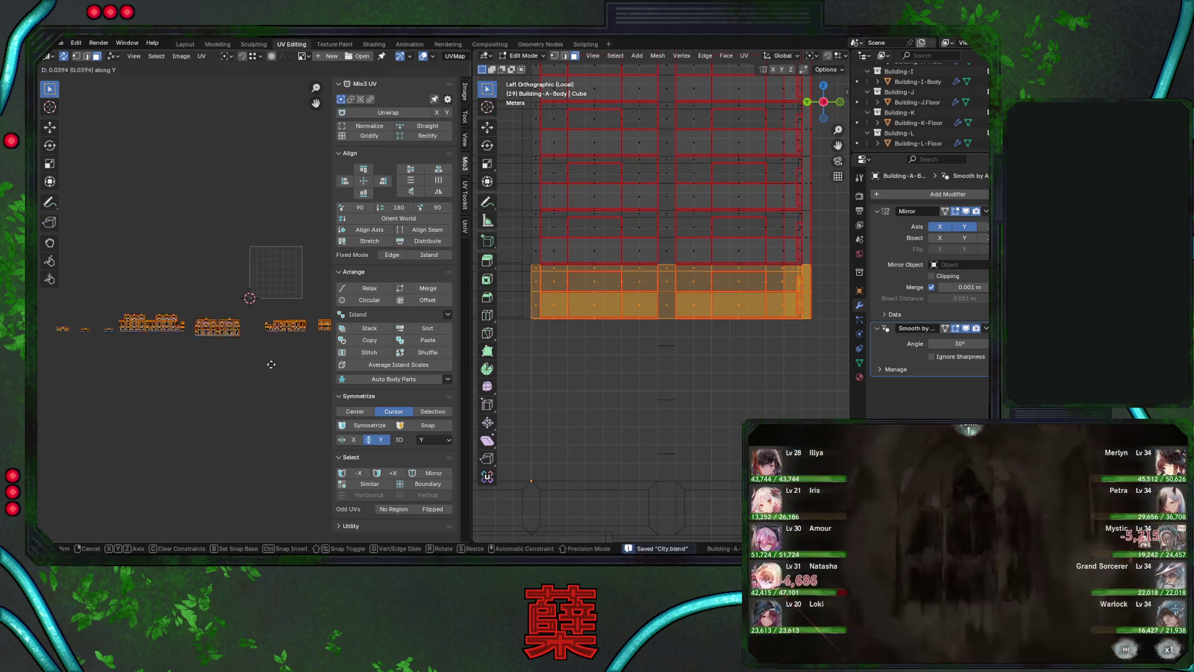
{"action": "left_click", "coordinate": [277, 294]}
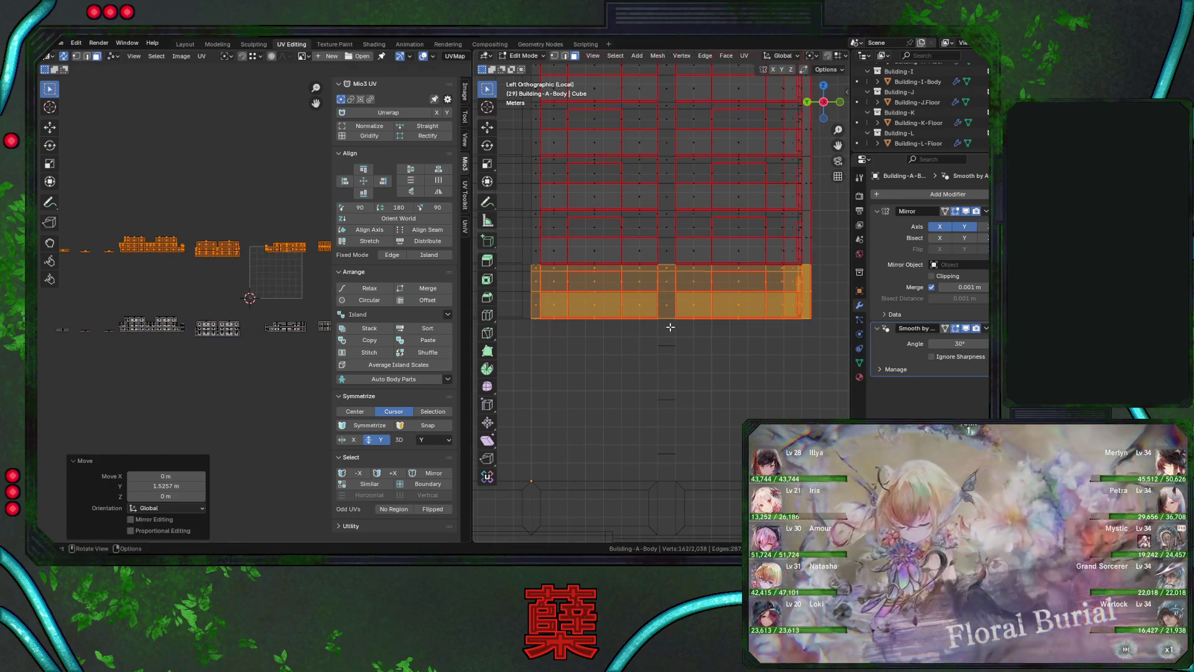
{"action": "key", "text": "alt+h"}
{"action": "key", "text": "ctrl+z"}
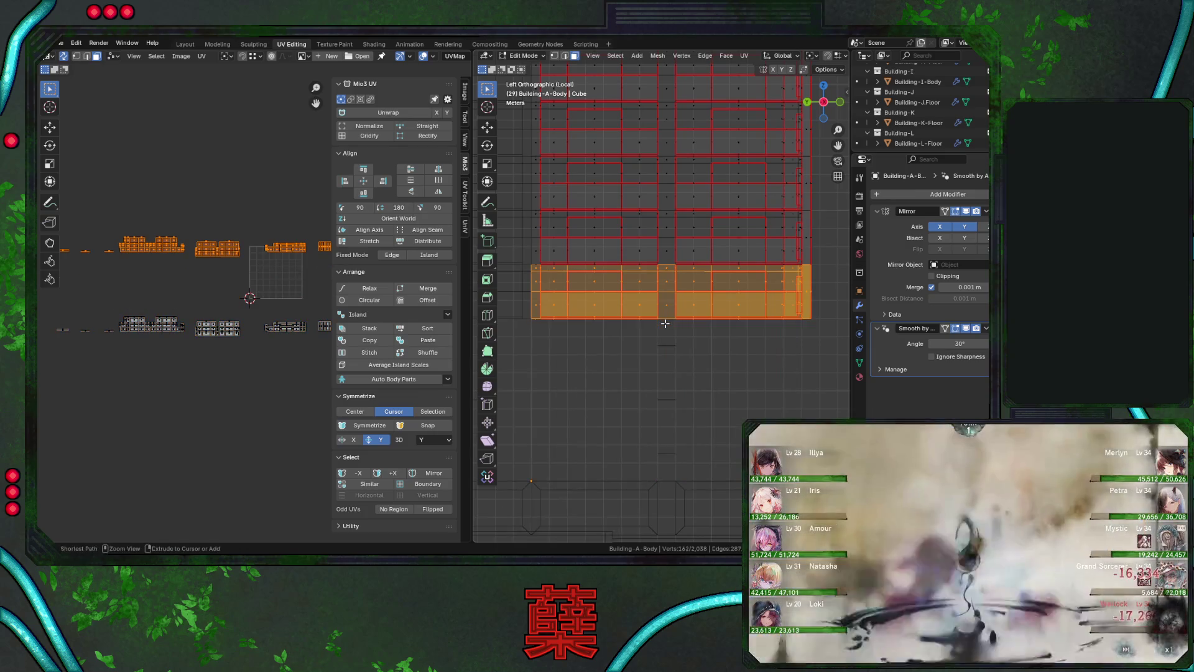
{"action": "key", "text": "h"}
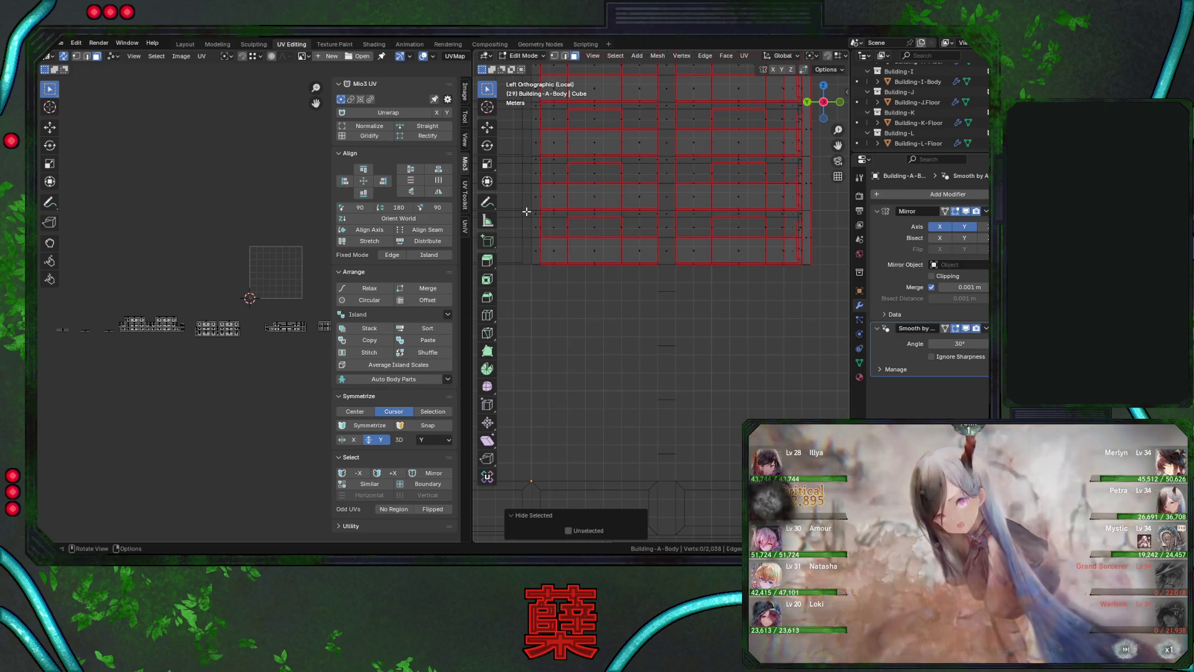
Select the next lower floor rows, move their islands up, and hide them.
{"action": "mouse_move", "coordinate": [526, 210]}
{"action": "left_mouse_down"}
{"action": "mouse_move", "coordinate": [743, 223]}
{"action": "mouse_move", "coordinate": [836, 255]}
{"action": "mouse_move", "coordinate": [833, 312]}
{"action": "left_mouse_up"}
{"action": "key", "text": "h"}
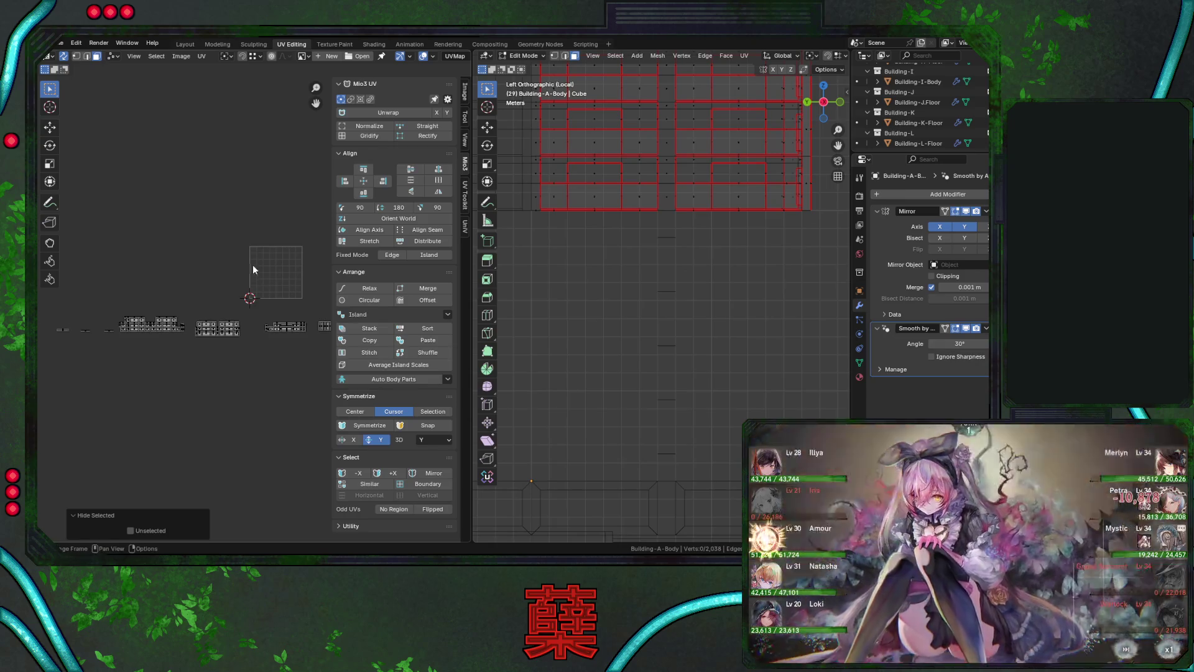
{"action": "key", "text": "y"}
{"action": "key", "text": "alt+h"}
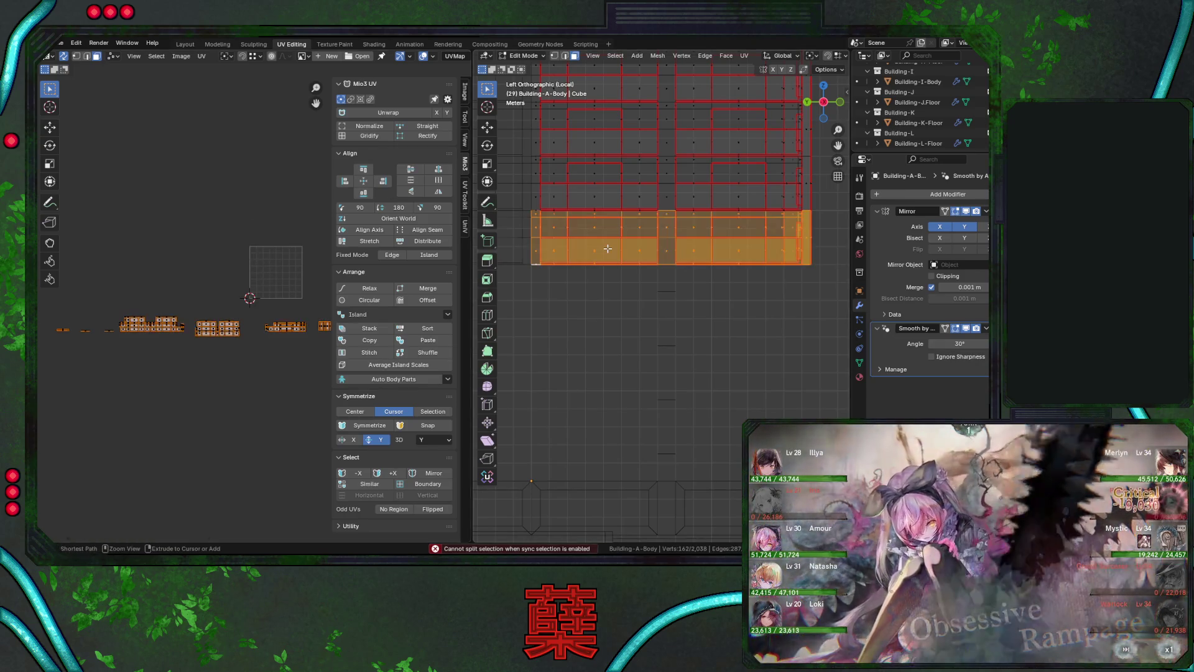
{"action": "key", "text": "g"}
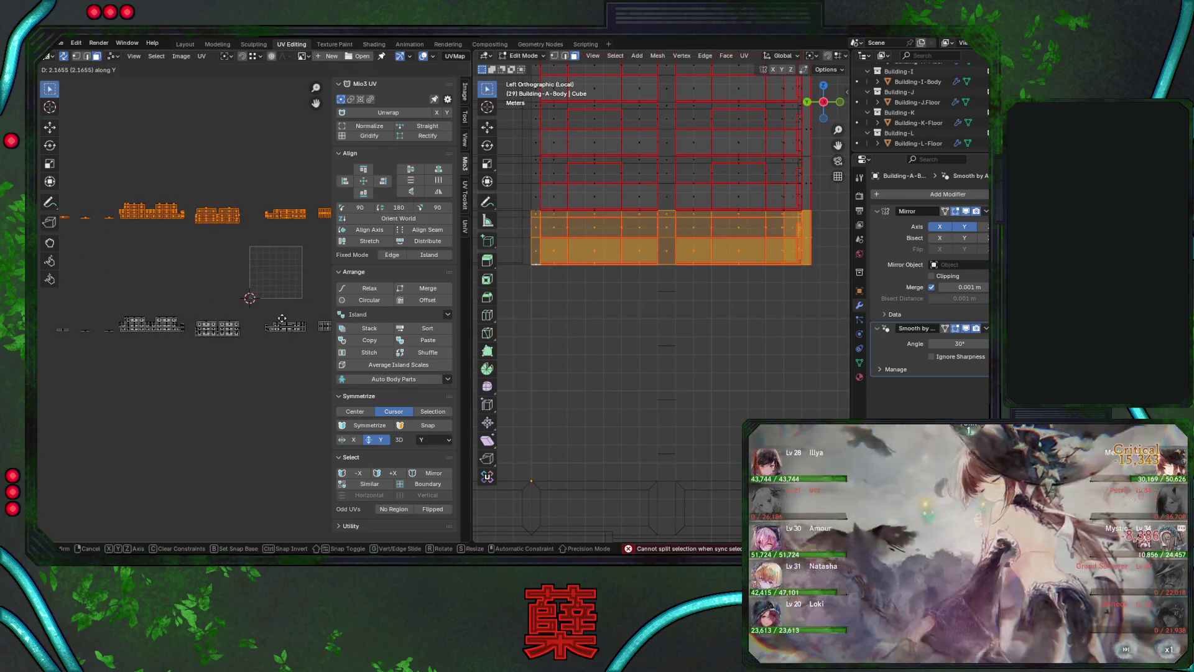
{"action": "key", "text": "Return"}
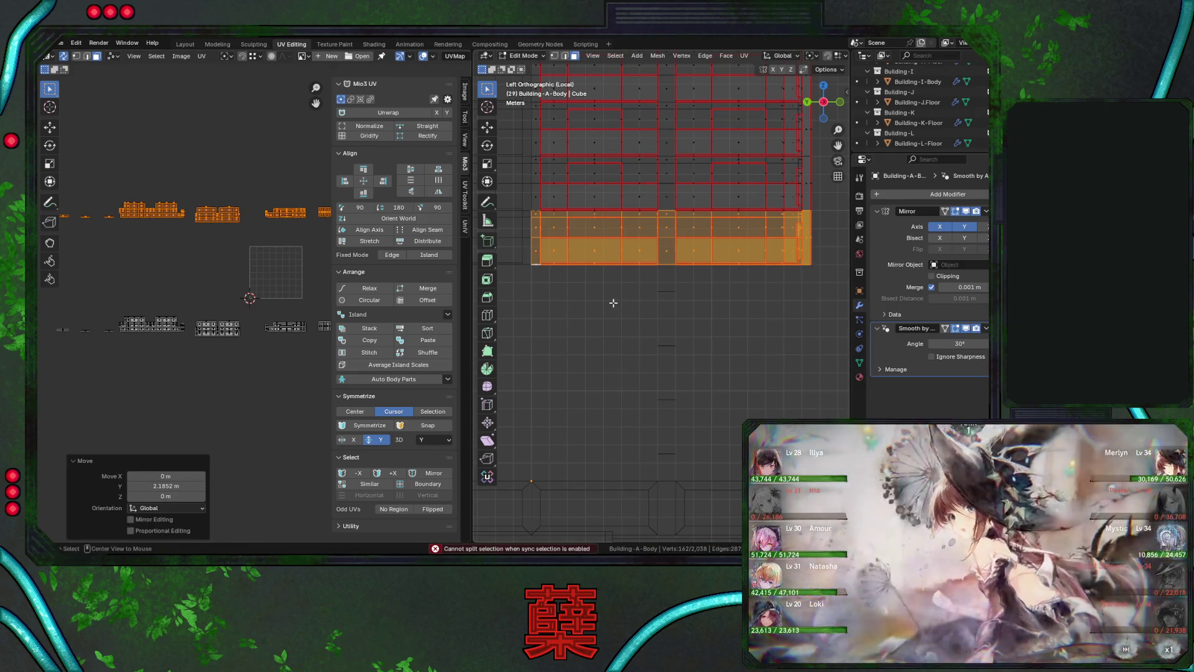
{"action": "key", "text": "ctrl+z"}
{"action": "key", "text": "ctrl+shift+z"}
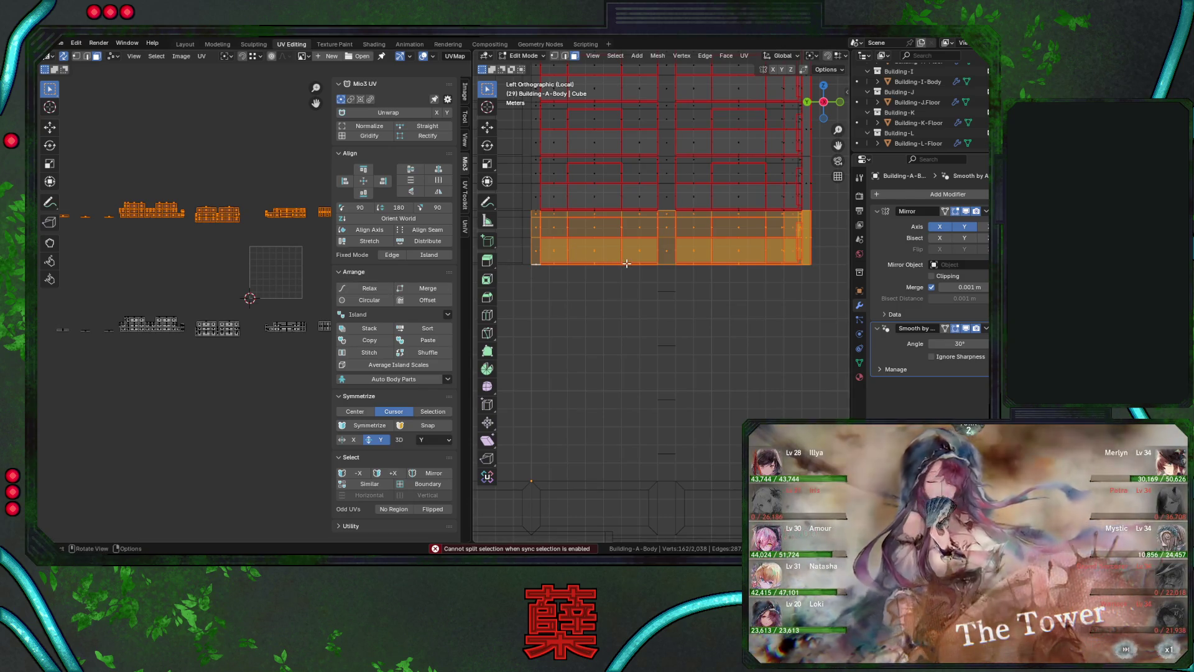
{"action": "key", "text": "h"}
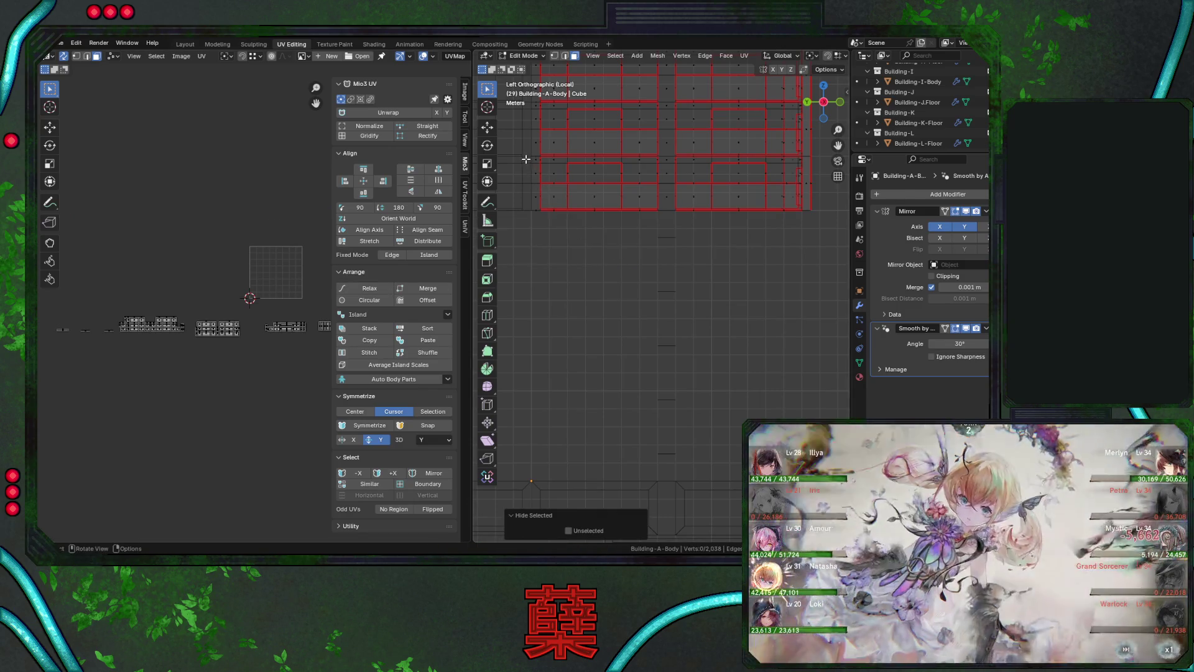
Raise the next two floor rows' islands 2.7758 in Y and hide them.
{"action": "mouse_move", "coordinate": [525, 158]}
{"action": "left_mouse_down"}
{"action": "mouse_move", "coordinate": [818, 213]}
{"action": "mouse_move", "coordinate": [839, 273]}
{"action": "left_mouse_up"}
{"action": "key", "text": "alt+h"}
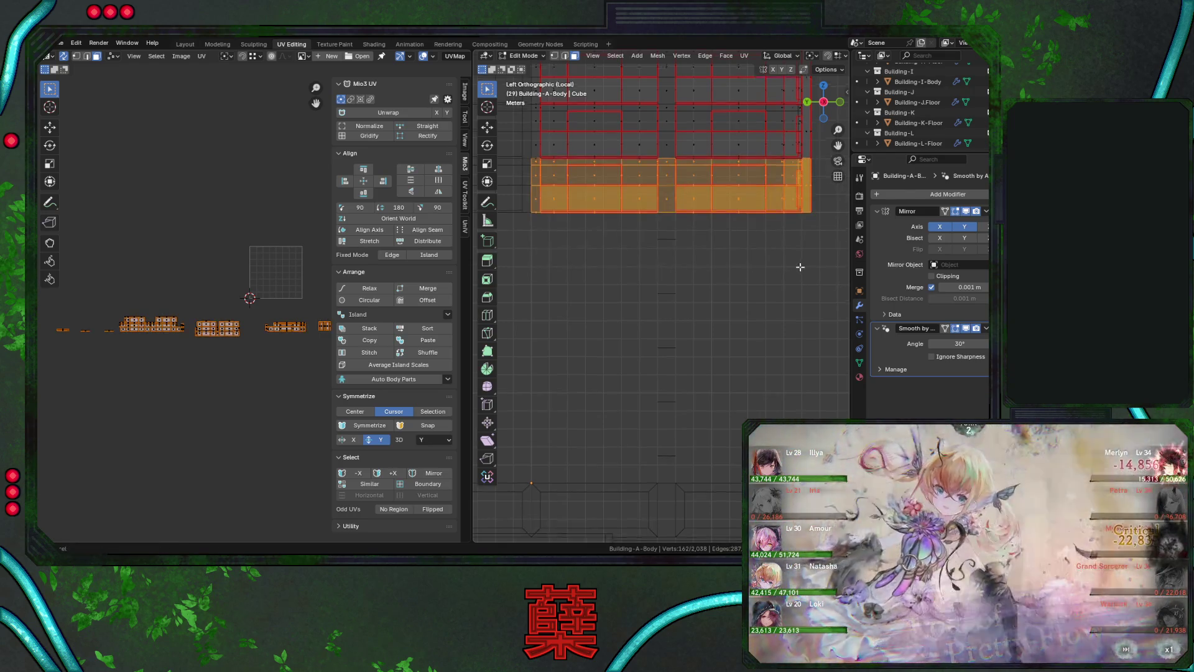
{"action": "key", "text": "g"}
{"action": "key", "text": "y"}
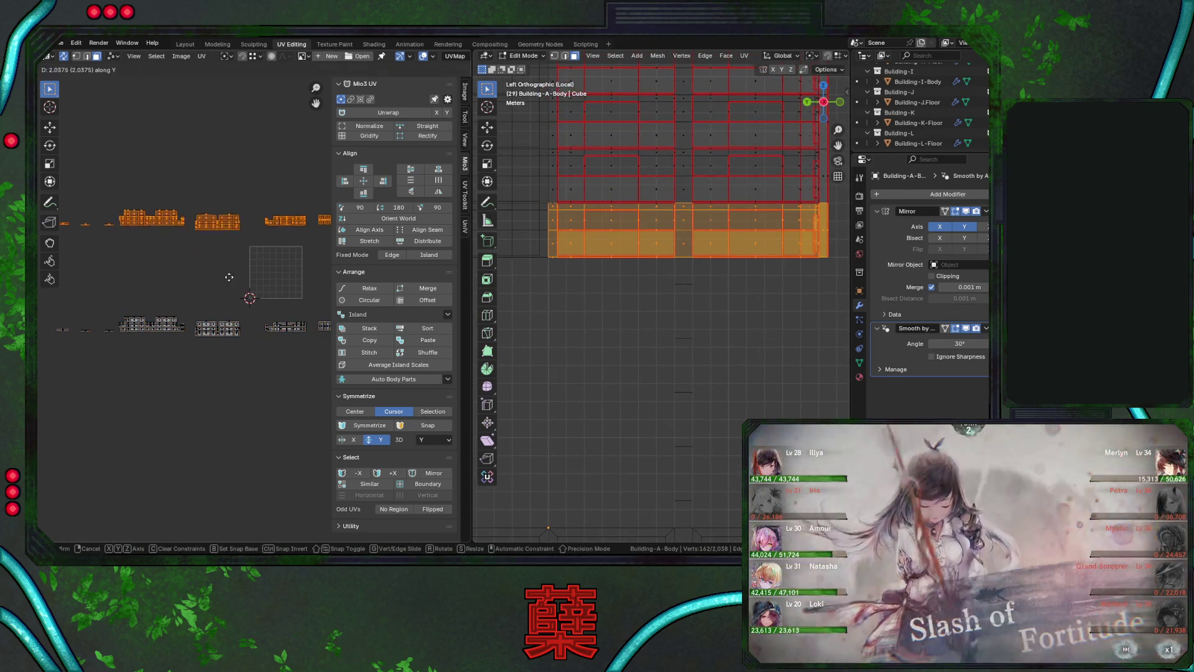
{"action": "left_click", "coordinate": [230, 244]}
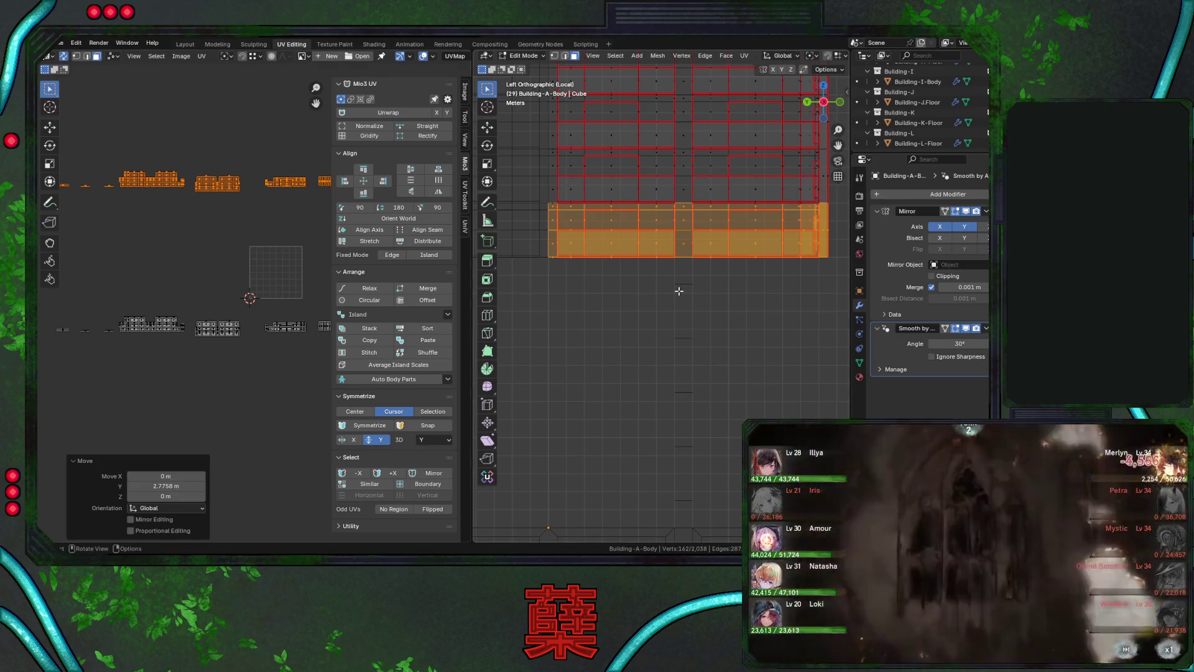
{"action": "key", "text": "h"}
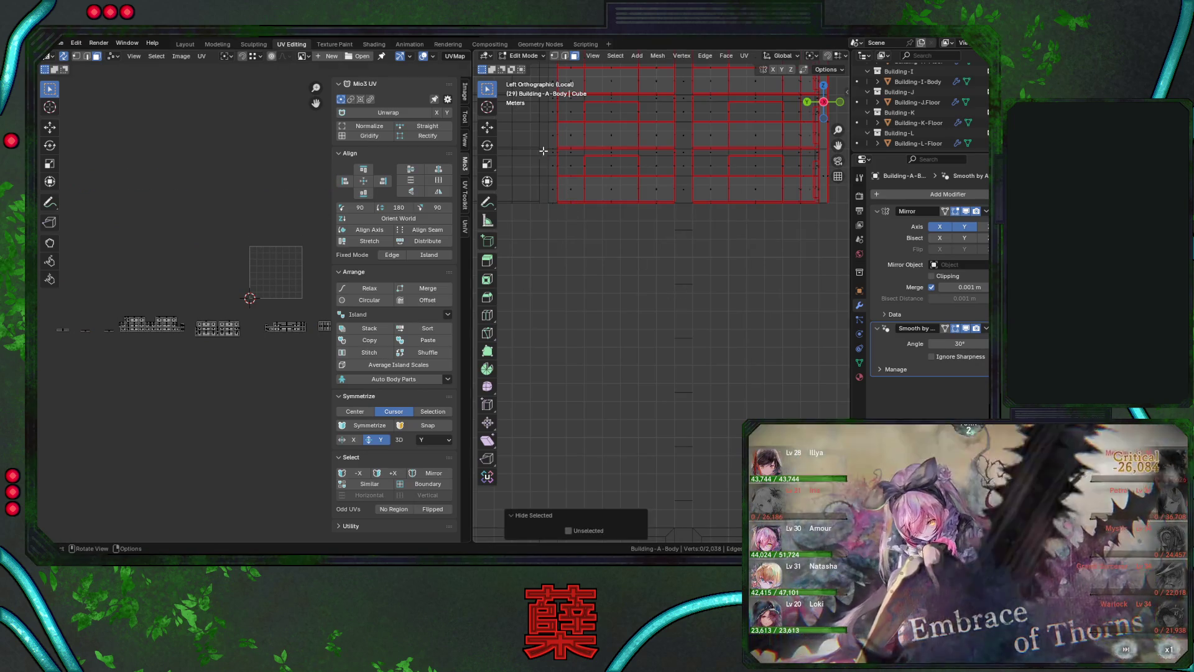
Raise the final two floor rows' islands 3.3368 in Y, then reveal all faces.
{"action": "left_click_drag", "start_coordinate": [544, 149], "coordinate": [849, 232]}
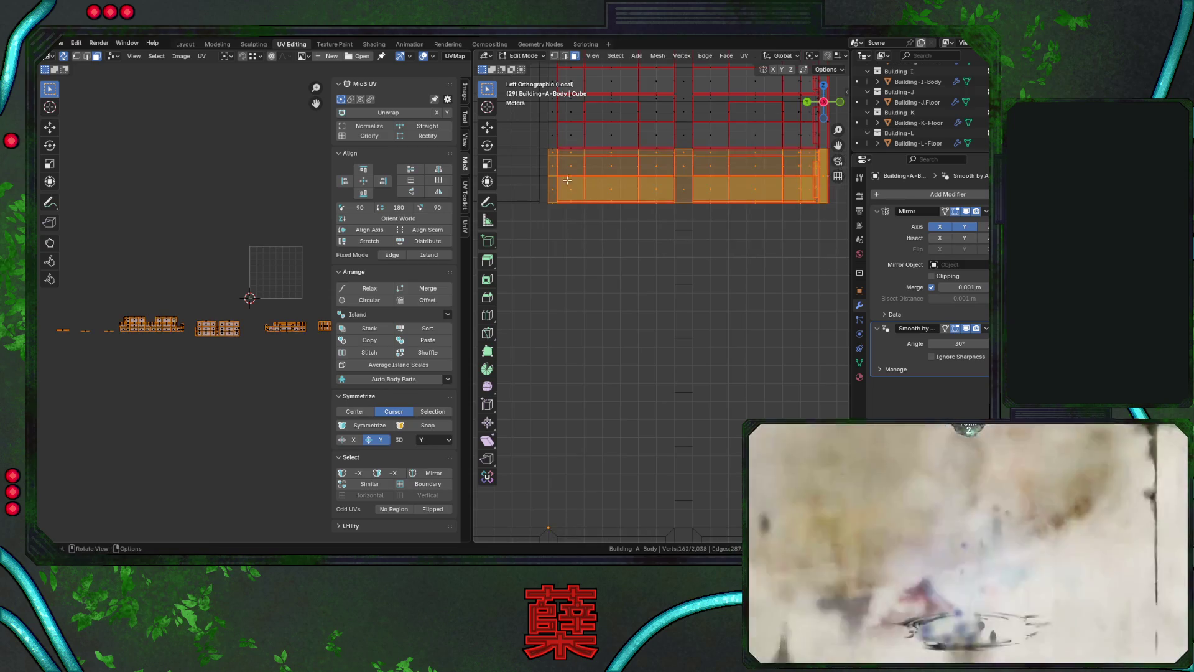
{"action": "key", "text": "g"}
{"action": "key", "text": "y"}
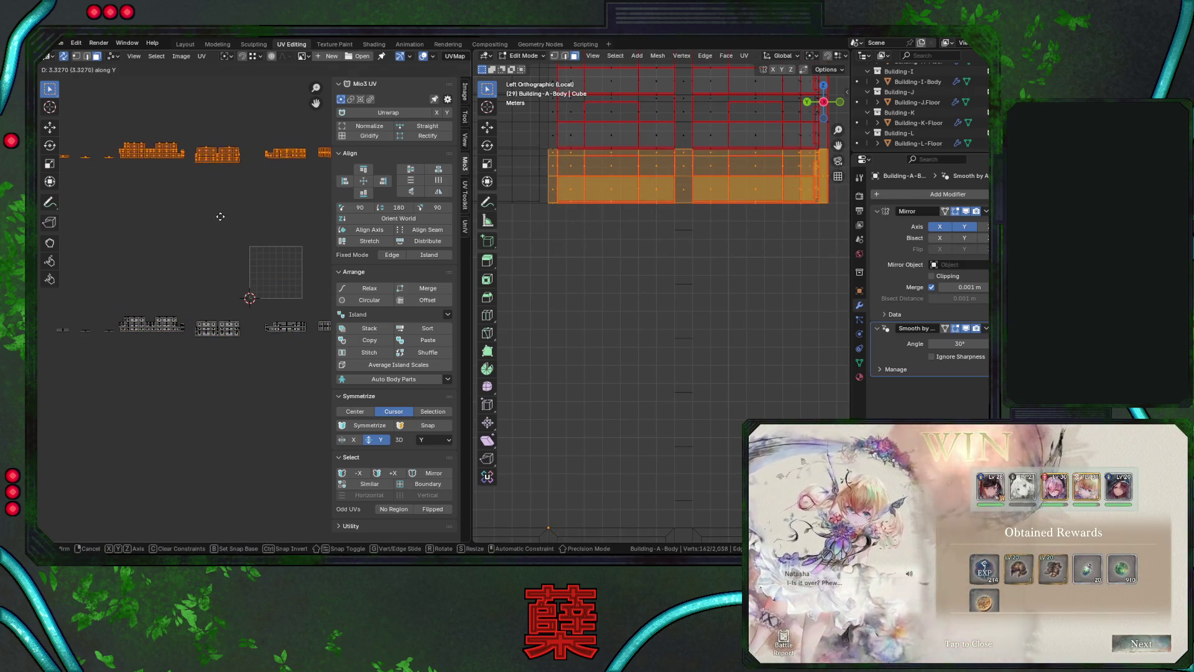
{"action": "left_click", "coordinate": [233, 222]}
{"action": "key", "text": "alt+h"}
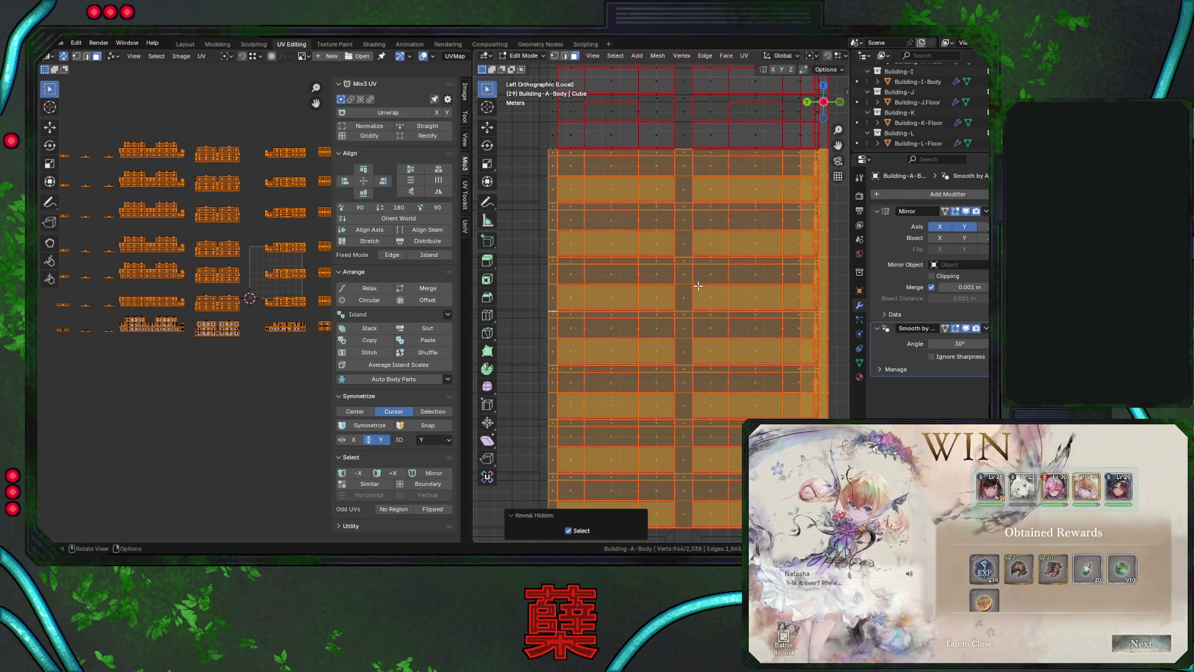
Frame the UV islands, box-select one floor band and move its islands straight up in Y.
{"action": "scroll", "coordinate": [267, 310], "scroll_direction": "down", "scroll_amount": 5}
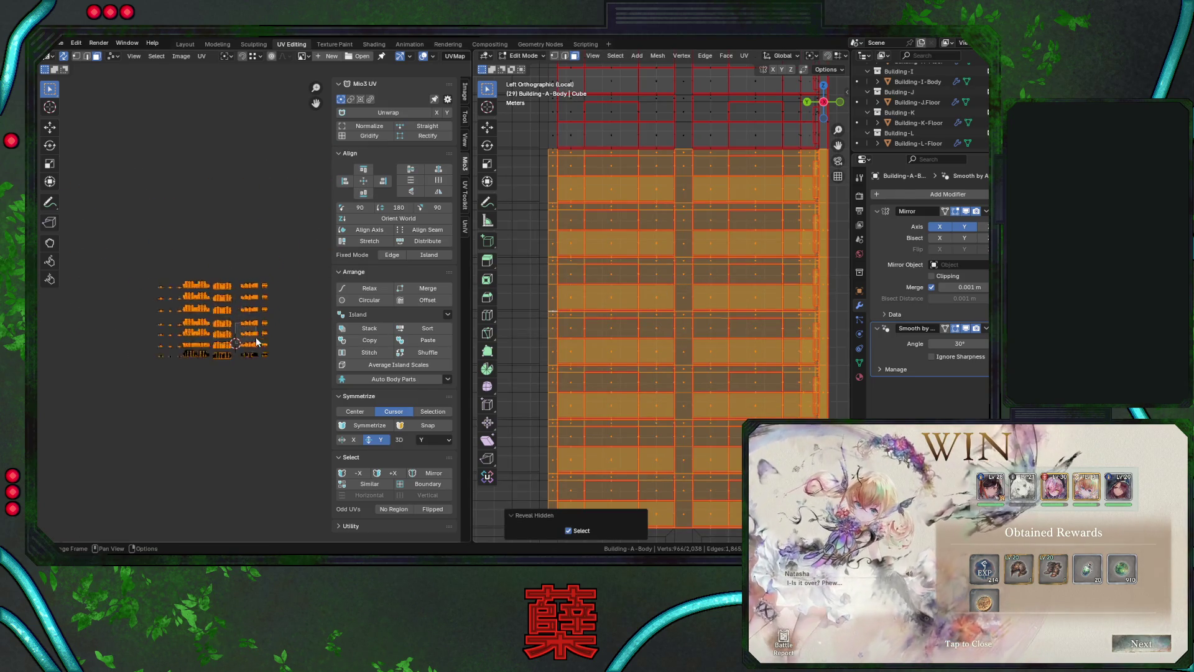
{"action": "key", "text": "Home"}
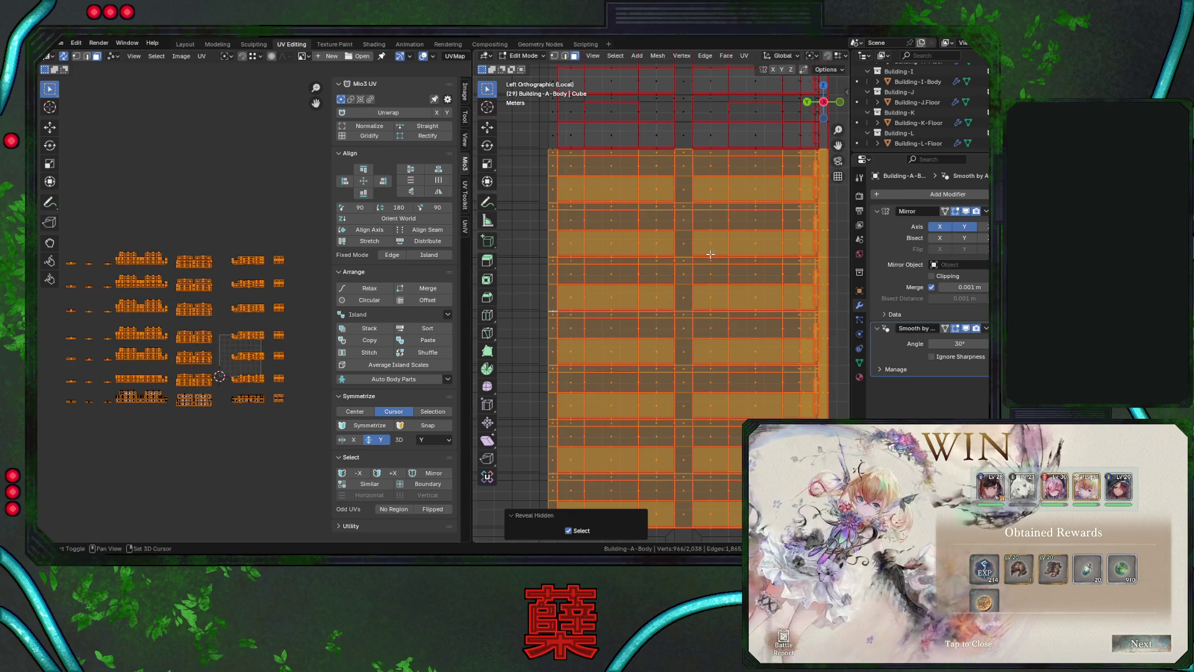
{"action": "scroll", "coordinate": [707, 255], "scroll_direction": "down", "scroll_amount": 3}
{"action": "middle_click_drag", "start_coordinate": [707, 255], "coordinate": [709, 402], "text": "shift"}
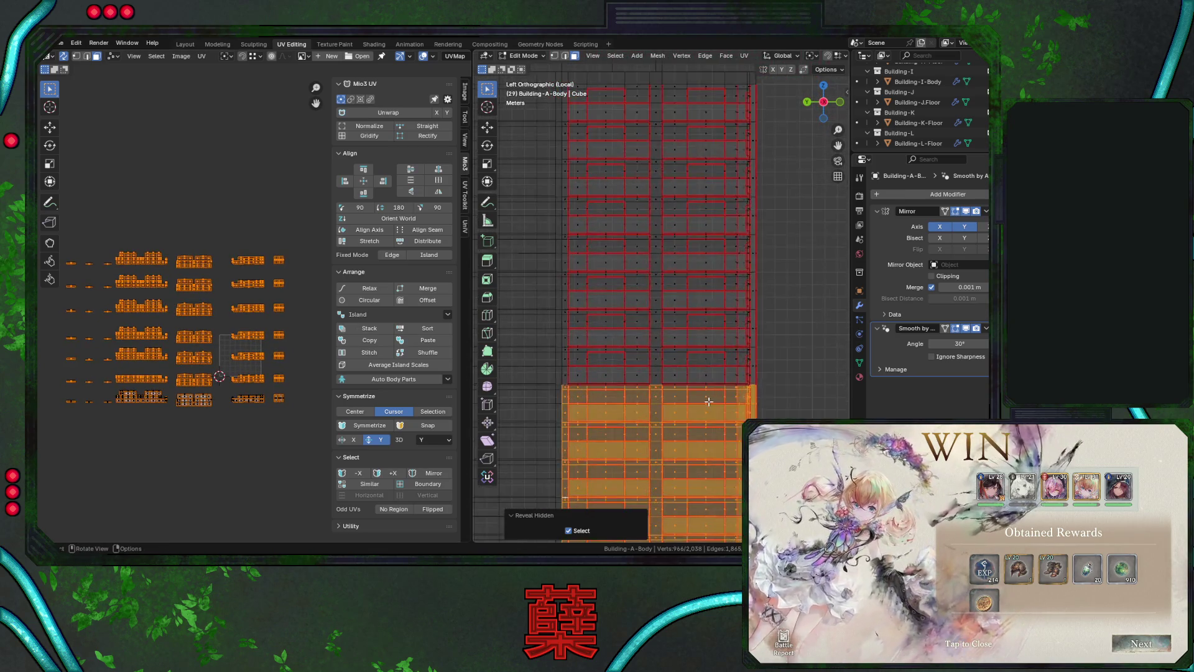
{"action": "scroll", "coordinate": [709, 401], "scroll_direction": "up", "scroll_amount": 3}
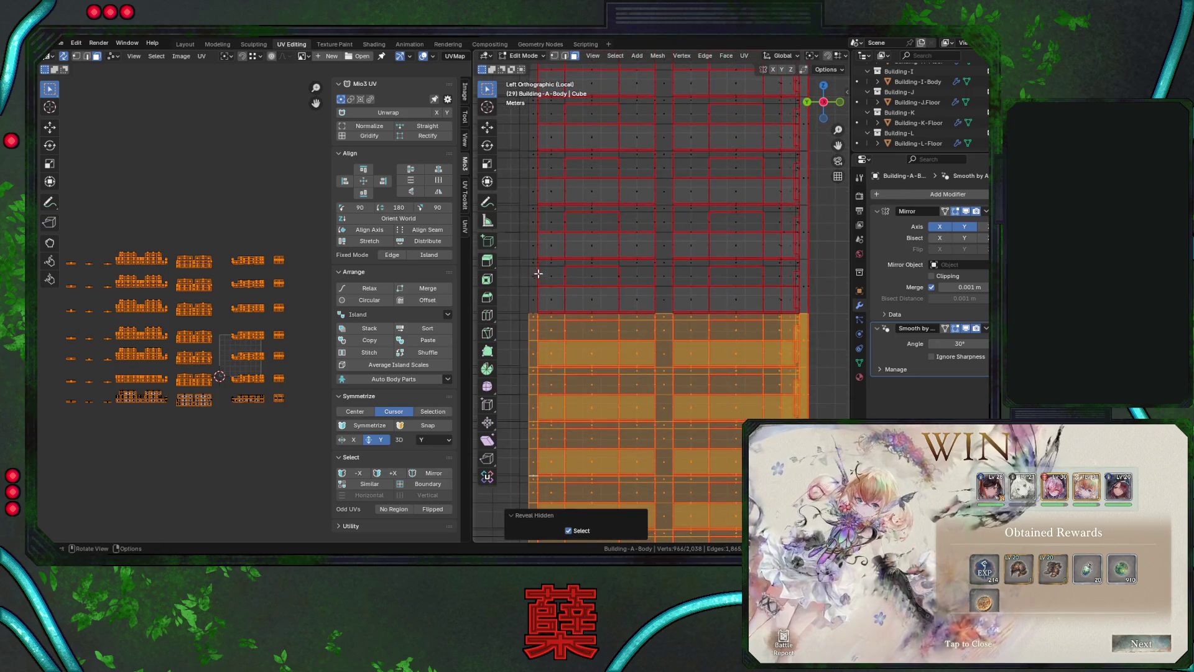
{"action": "left_click_drag", "start_coordinate": [524, 261], "coordinate": [811, 315]}
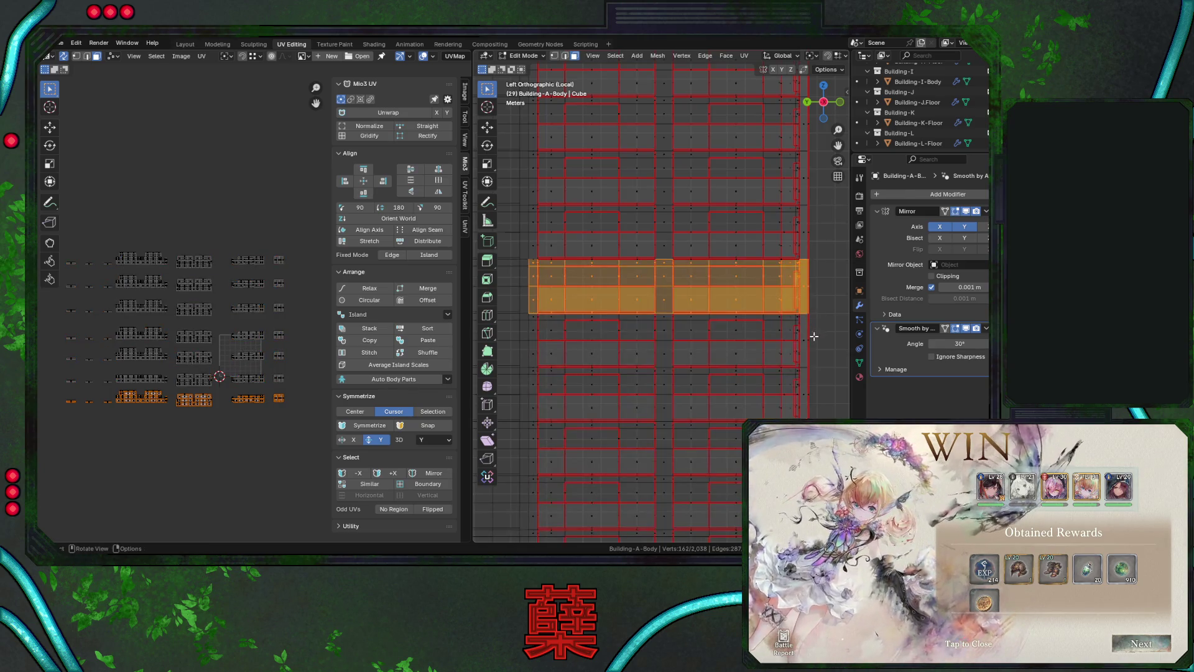
{"action": "key", "text": "g"}
{"action": "key", "text": "y"}
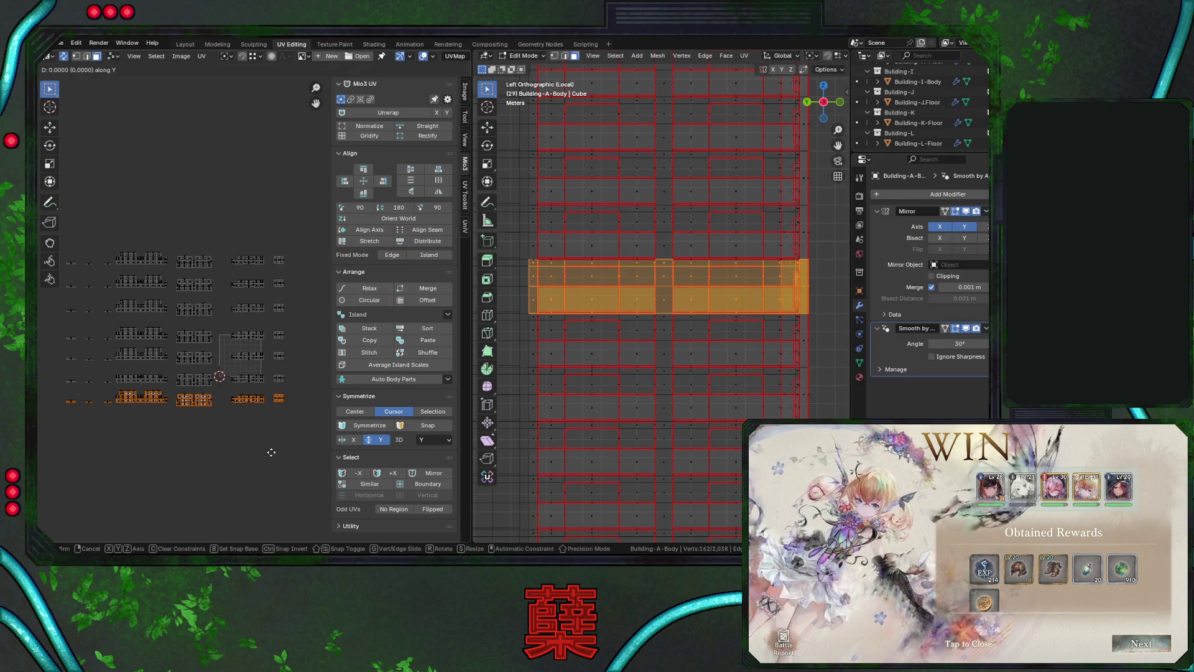
{"action": "left_click", "coordinate": [271, 296]}
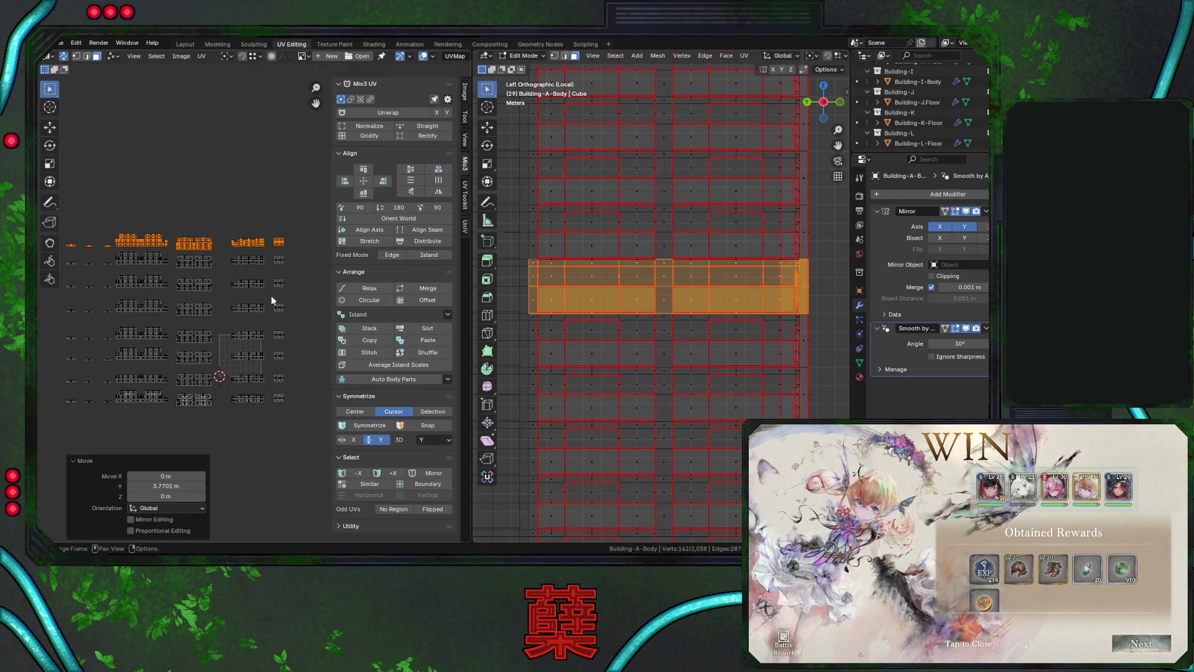
Move the next two floor bands' UV islands straight up into the top rows.
{"action": "mouse_move", "coordinate": [520, 206]}
{"action": "left_mouse_down"}
{"action": "mouse_move", "coordinate": [833, 231]}
{"action": "mouse_move", "coordinate": [828, 259]}
{"action": "left_mouse_up"}
{"action": "key", "text": "g"}
{"action": "key", "text": "y"}
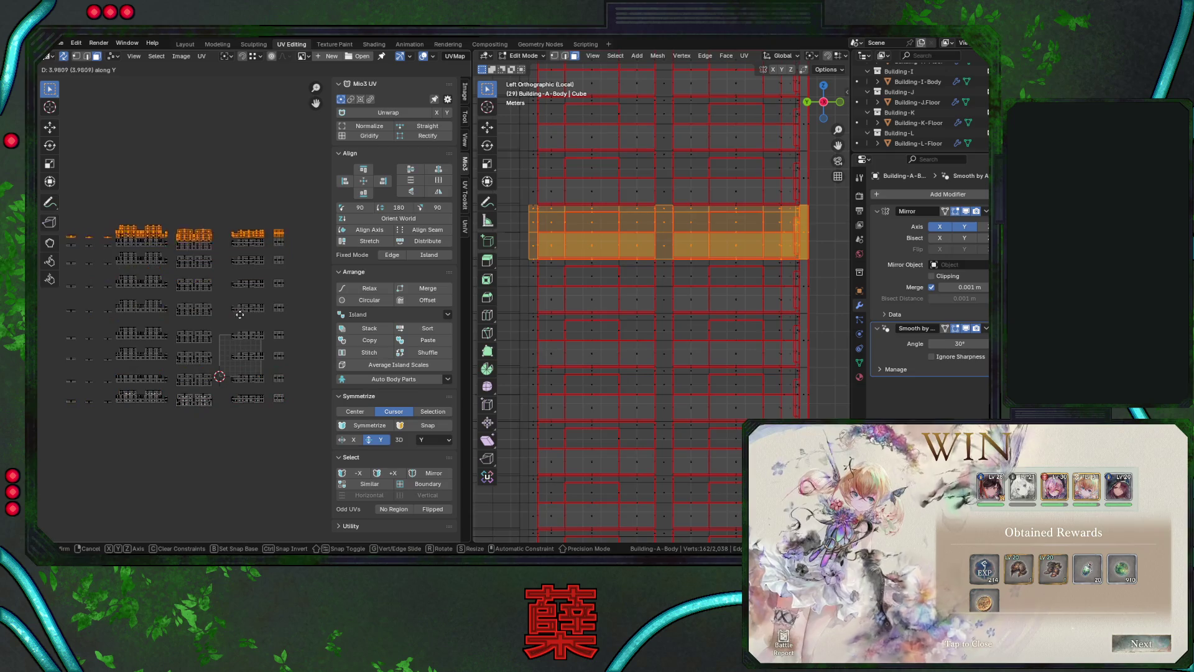
{"action": "left_click", "coordinate": [242, 309]}
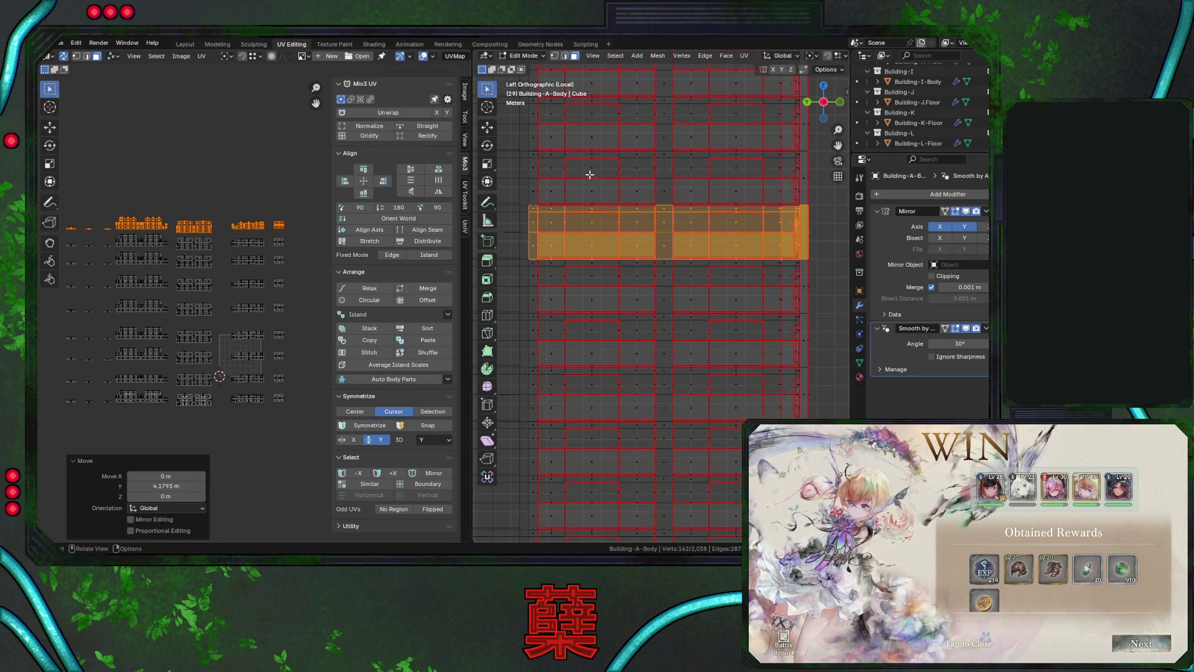
{"action": "left_click_drag", "start_coordinate": [526, 153], "coordinate": [823, 214]}
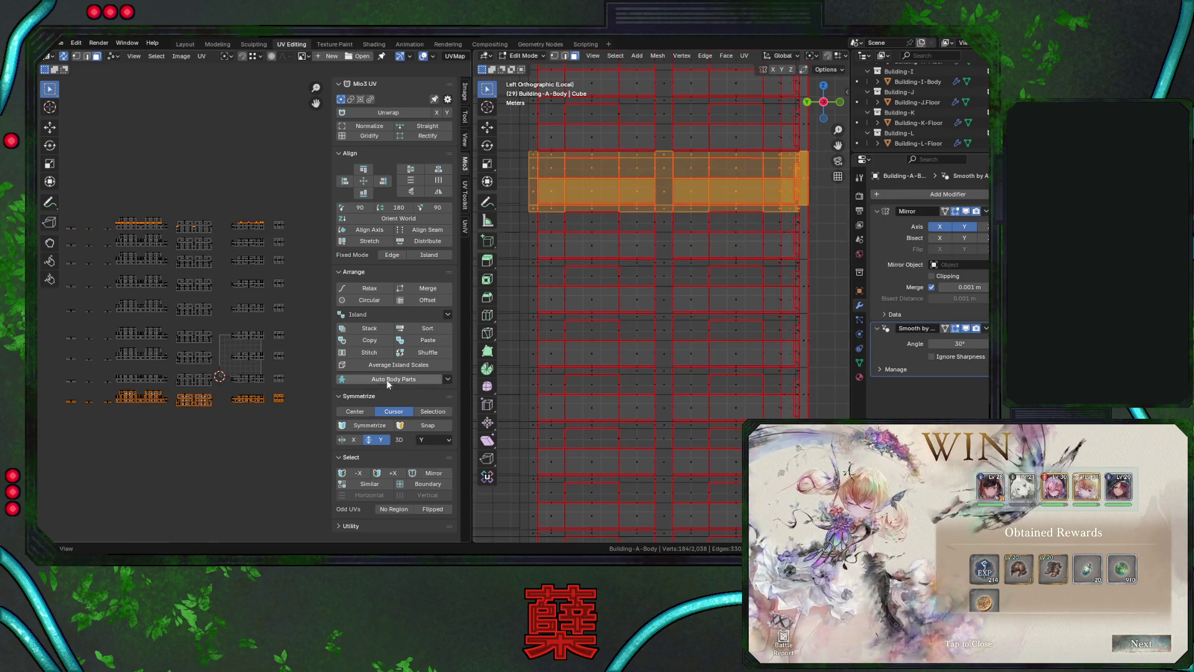
{"action": "key", "text": "ctrl+z"}
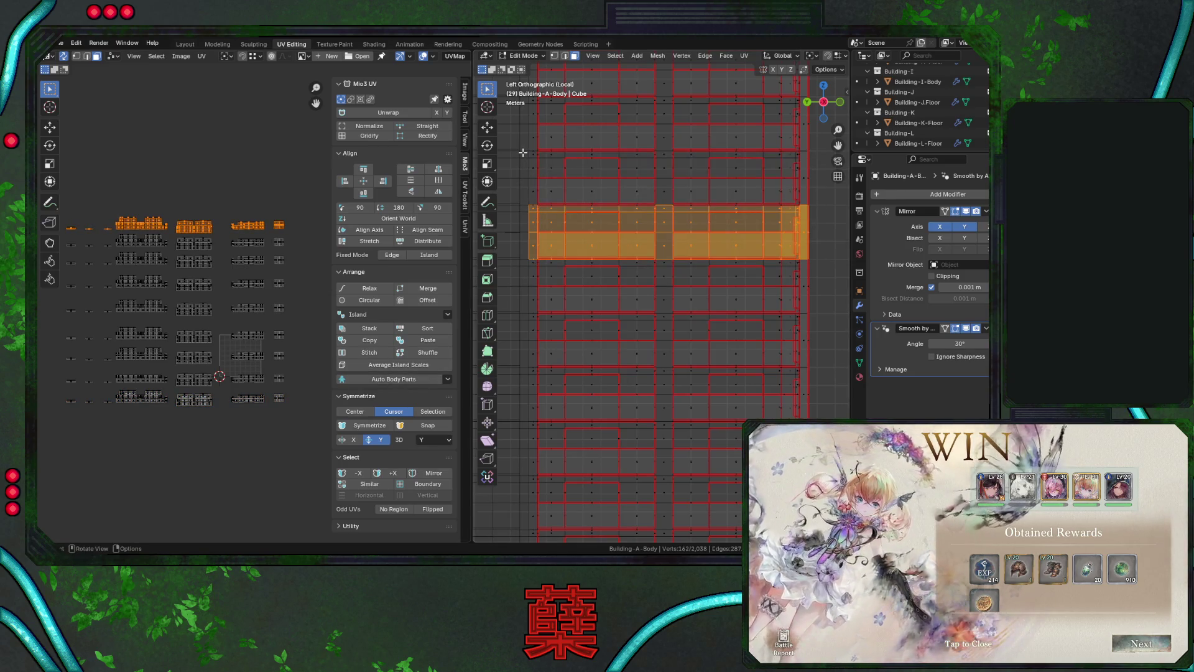
{"action": "left_click_drag", "start_coordinate": [523, 151], "coordinate": [814, 207]}
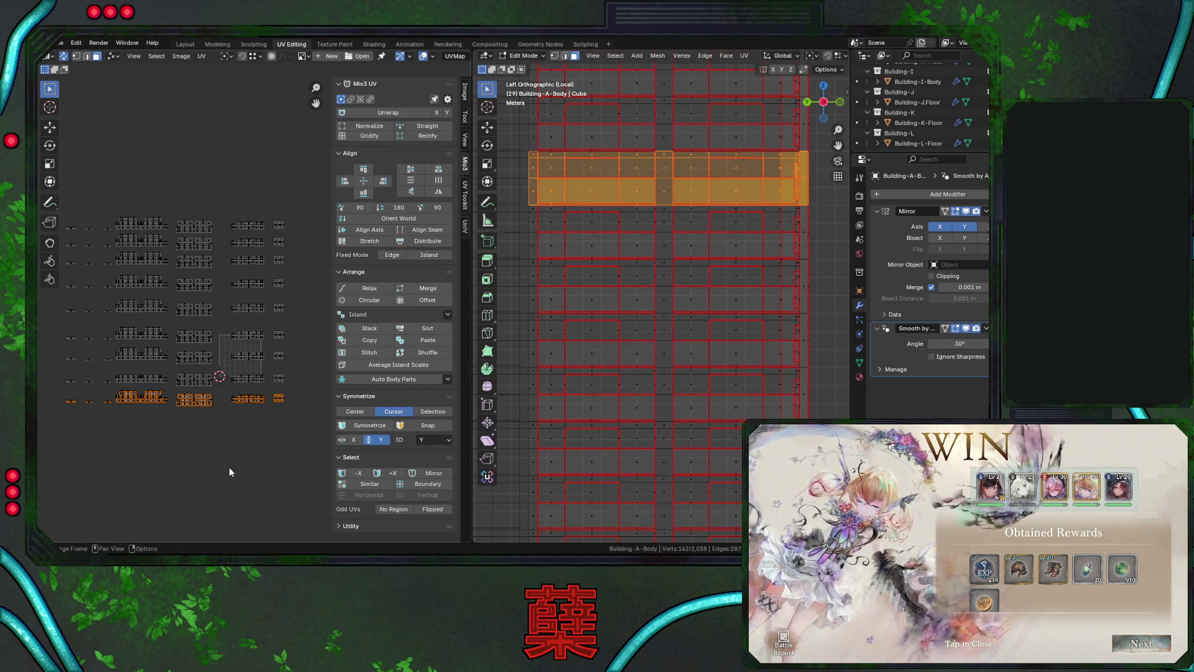
{"action": "key", "text": "g"}
{"action": "key", "text": "y"}
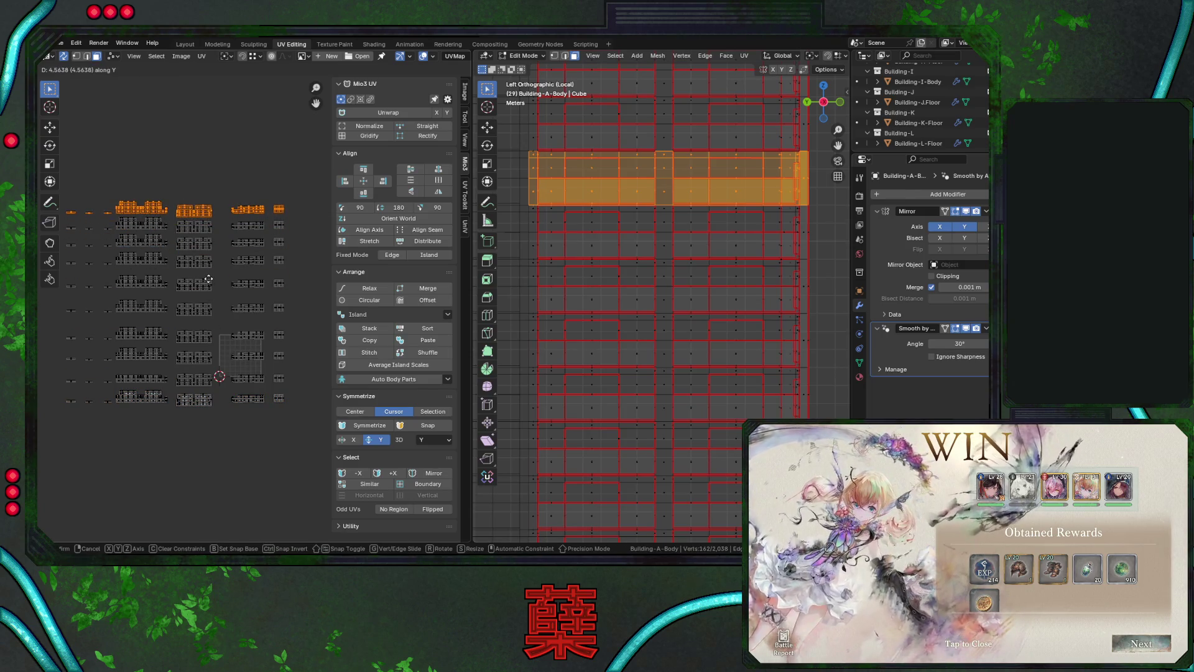
{"action": "left_click", "coordinate": [209, 279]}
Stack two more floor bands' UV islands upward in Y above the existing rows.
{"action": "middle_click_drag", "start_coordinate": [564, 120], "coordinate": [576, 204], "text": "shift"}
{"action": "mouse_move", "coordinate": [539, 183]}
{"action": "left_mouse_down"}
{"action": "mouse_move", "coordinate": [755, 240]}
{"action": "mouse_move", "coordinate": [839, 240]}
{"action": "left_mouse_up"}
{"action": "left_click_drag", "start_coordinate": [111, 193], "coordinate": [283, 222]}
{"action": "scroll", "coordinate": [283, 336], "scroll_direction": "down", "scroll_amount": 1}
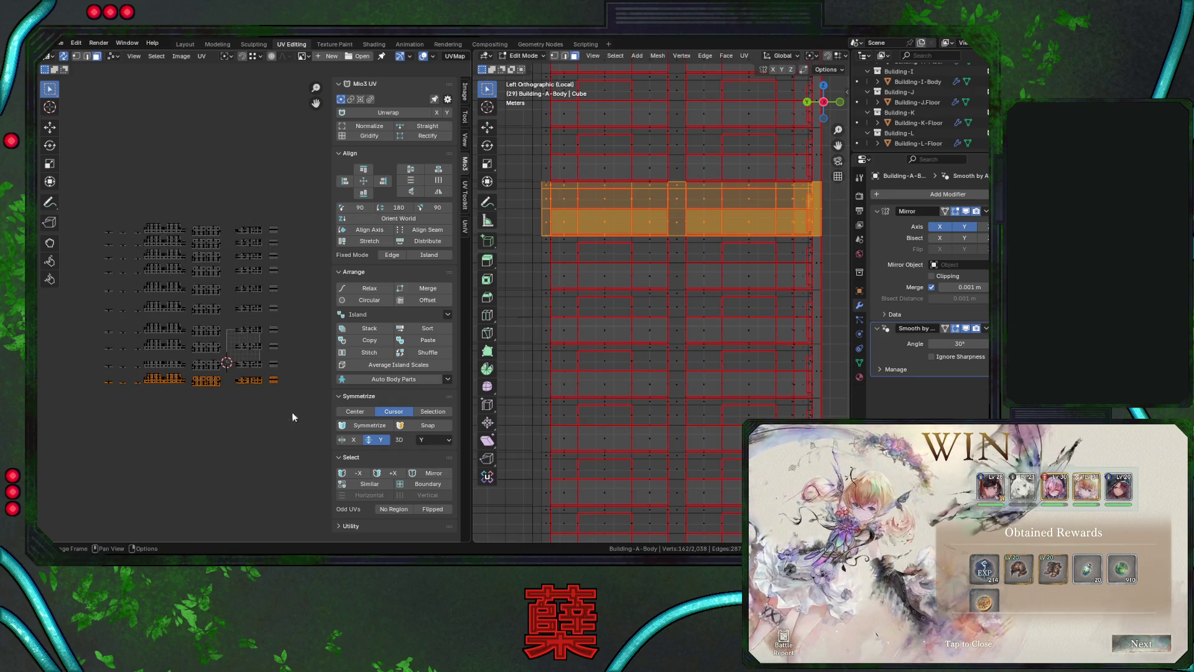
{"action": "key", "text": "g"}
{"action": "key", "text": "y"}
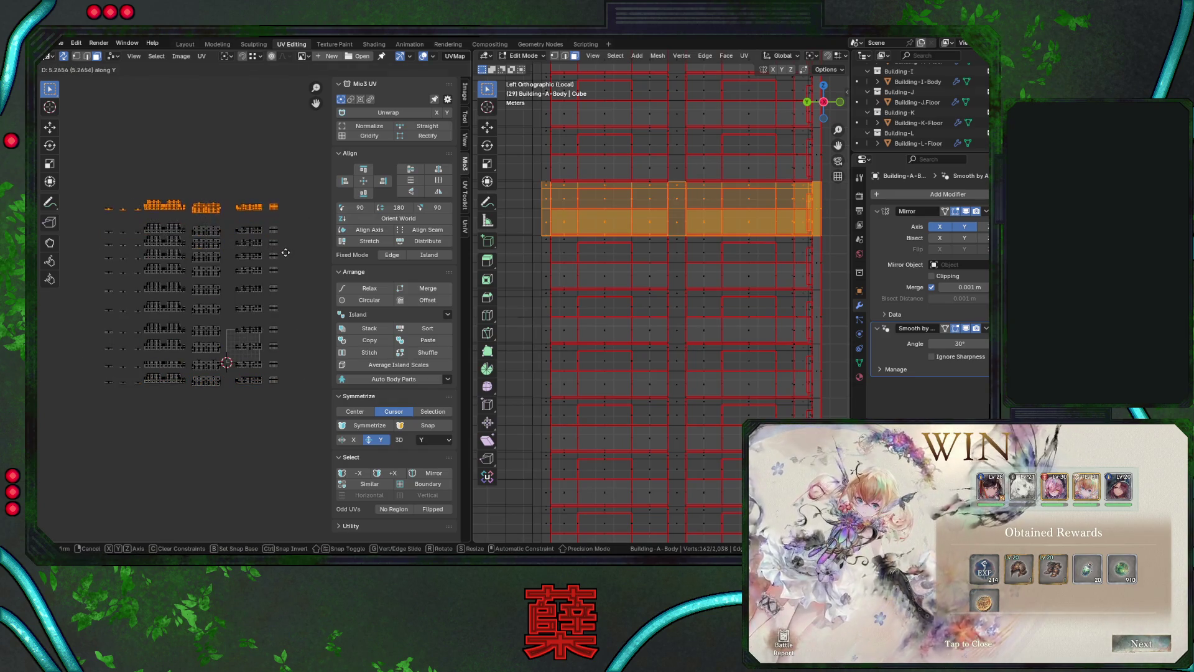
{"action": "left_click", "coordinate": [285, 258]}
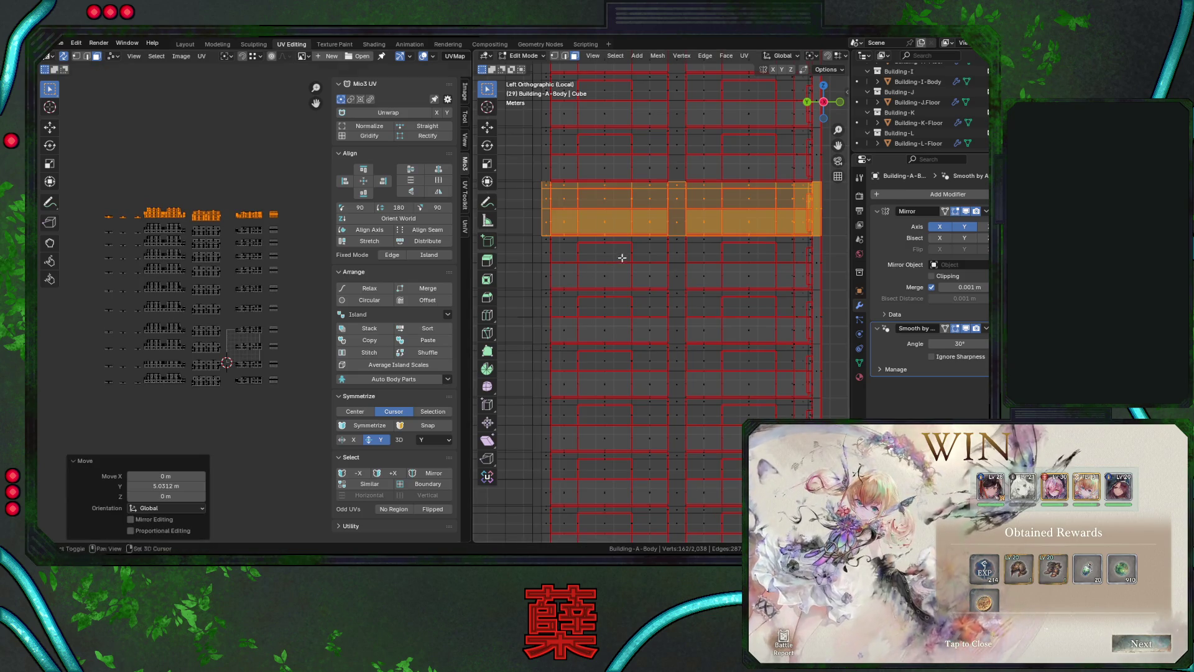
{"action": "middle_click_drag", "start_coordinate": [621, 256], "coordinate": [610, 304], "text": "shift"}
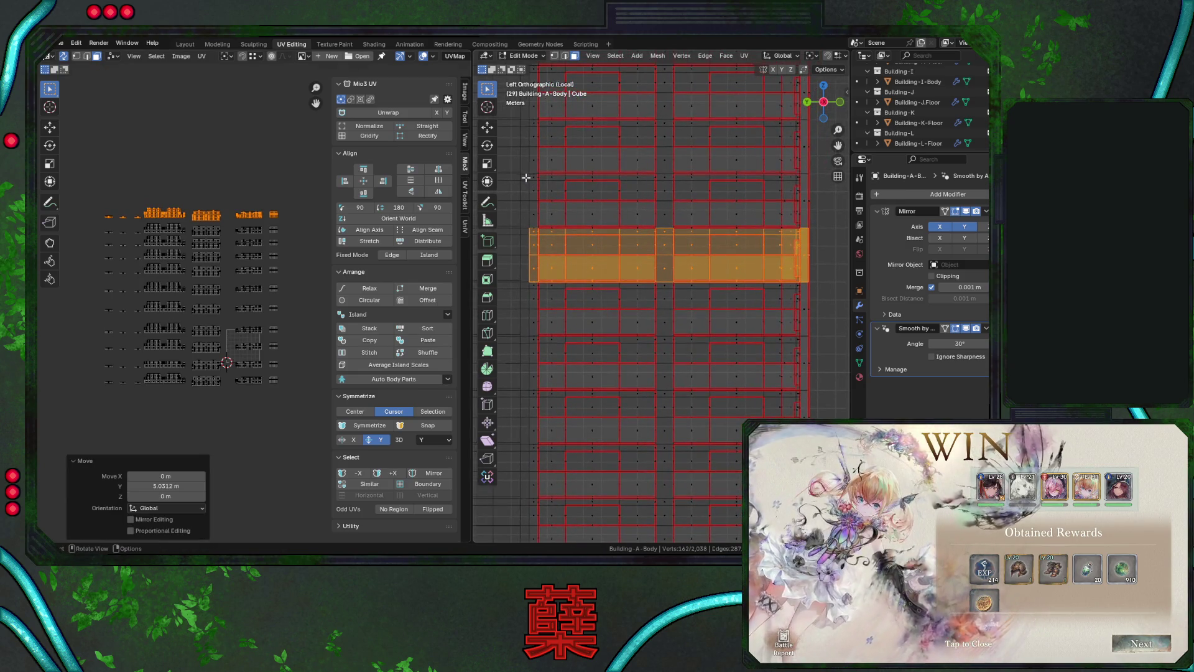
{"action": "left_click_drag", "start_coordinate": [525, 175], "coordinate": [829, 230]}
{"action": "key", "text": "g"}
{"action": "key", "text": "y"}
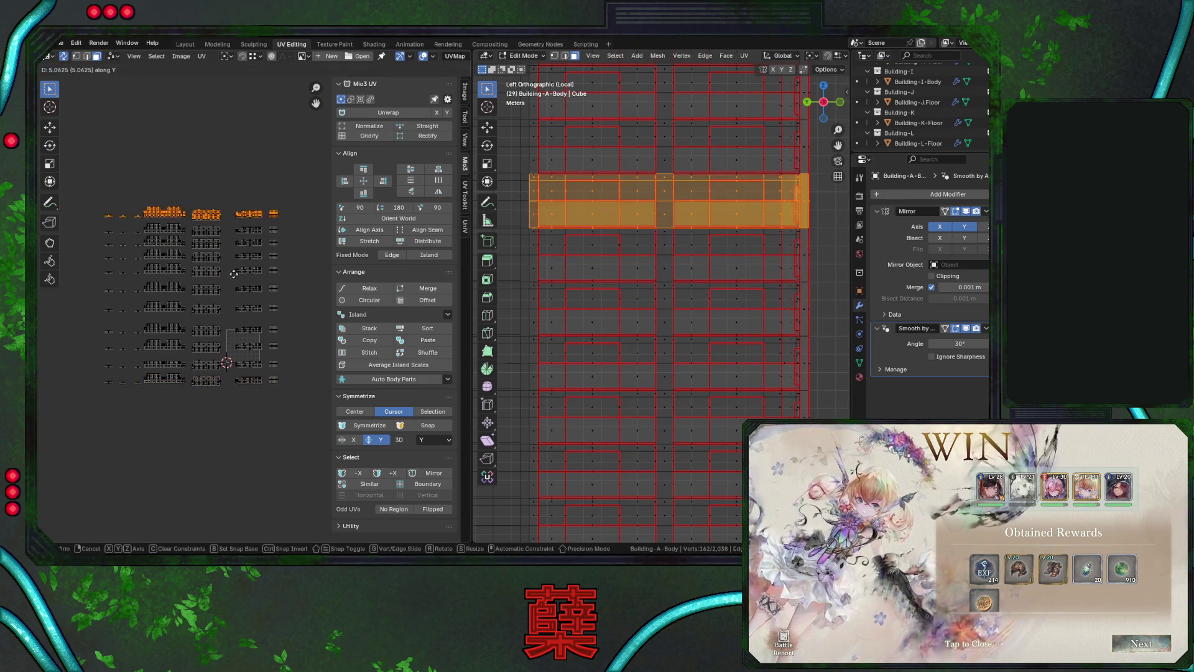
{"action": "left_click", "coordinate": [233, 264]}
Lift two further floor bands' UV islands straight up onto new top rows.
{"action": "middle_click_drag", "start_coordinate": [581, 267], "coordinate": [565, 317], "text": "shift"}
{"action": "mouse_move", "coordinate": [533, 285]}
{"action": "left_mouse_down"}
{"action": "mouse_move", "coordinate": [856, 255]}
{"action": "mouse_move", "coordinate": [848, 229]}
{"action": "left_mouse_up"}
{"action": "key", "text": "g"}
{"action": "key", "text": "y"}
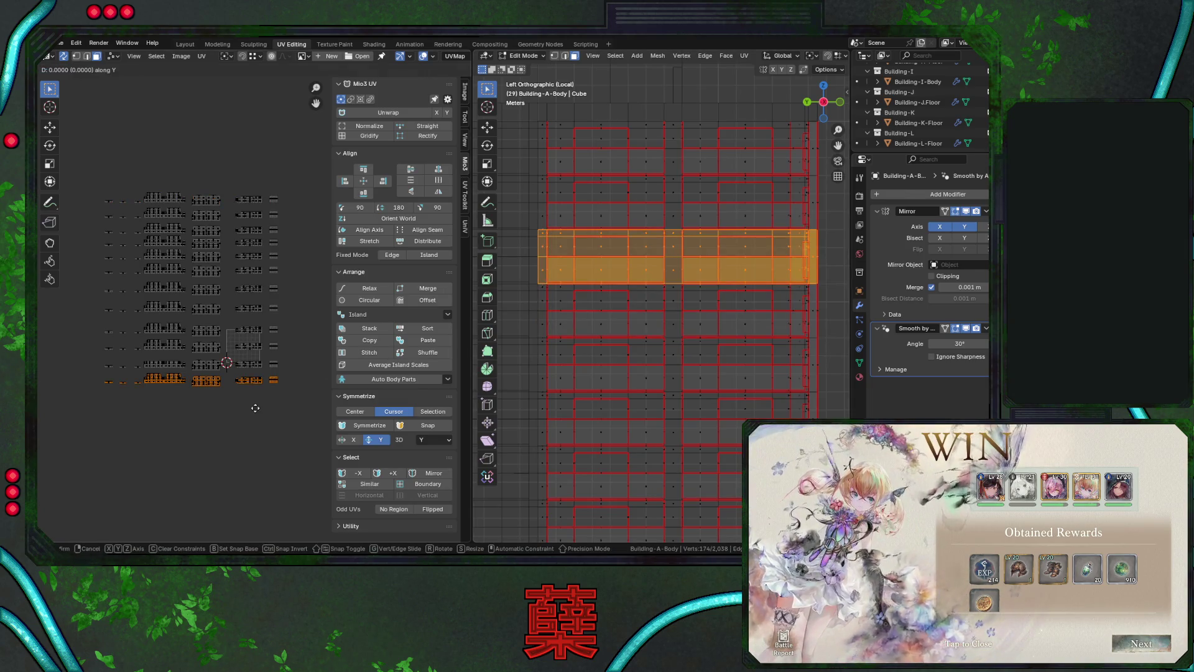
{"action": "left_click", "coordinate": [261, 219]}
{"action": "mouse_move", "coordinate": [536, 231]}
{"action": "left_mouse_down"}
{"action": "mouse_move", "coordinate": [809, 208]}
{"action": "mouse_move", "coordinate": [852, 179]}
{"action": "mouse_move", "coordinate": [841, 179]}
{"action": "left_mouse_up"}
{"action": "key", "text": "g"}
{"action": "key", "text": "Escape"}
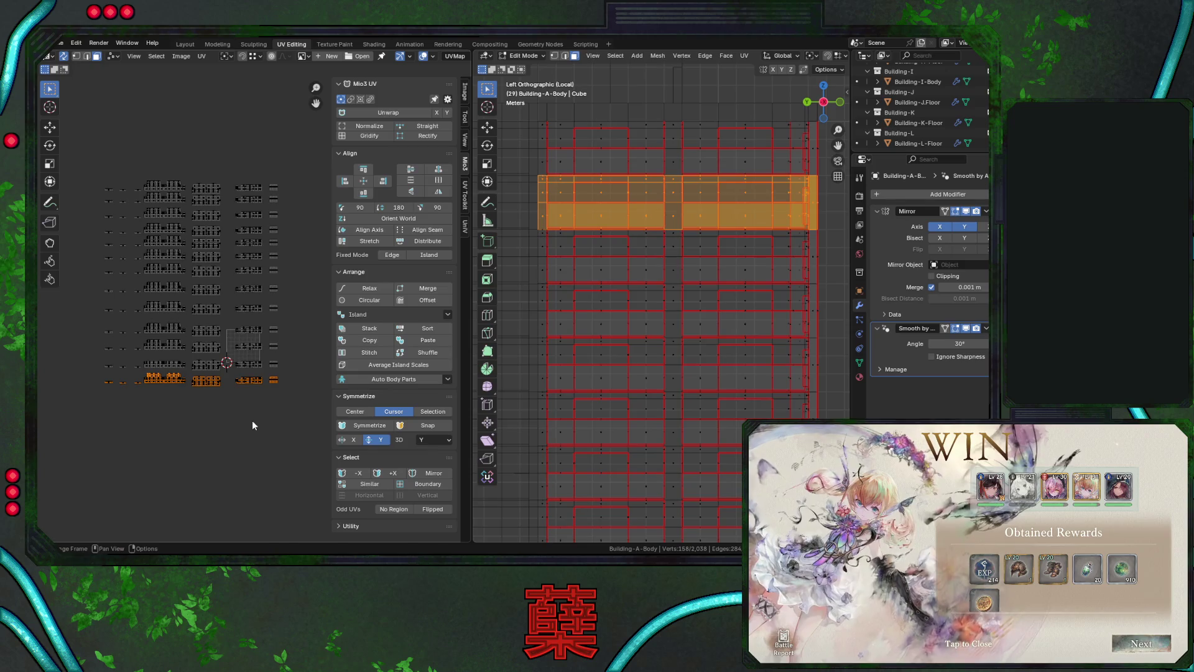
{"action": "key", "text": "g"}
{"action": "key", "text": "y"}
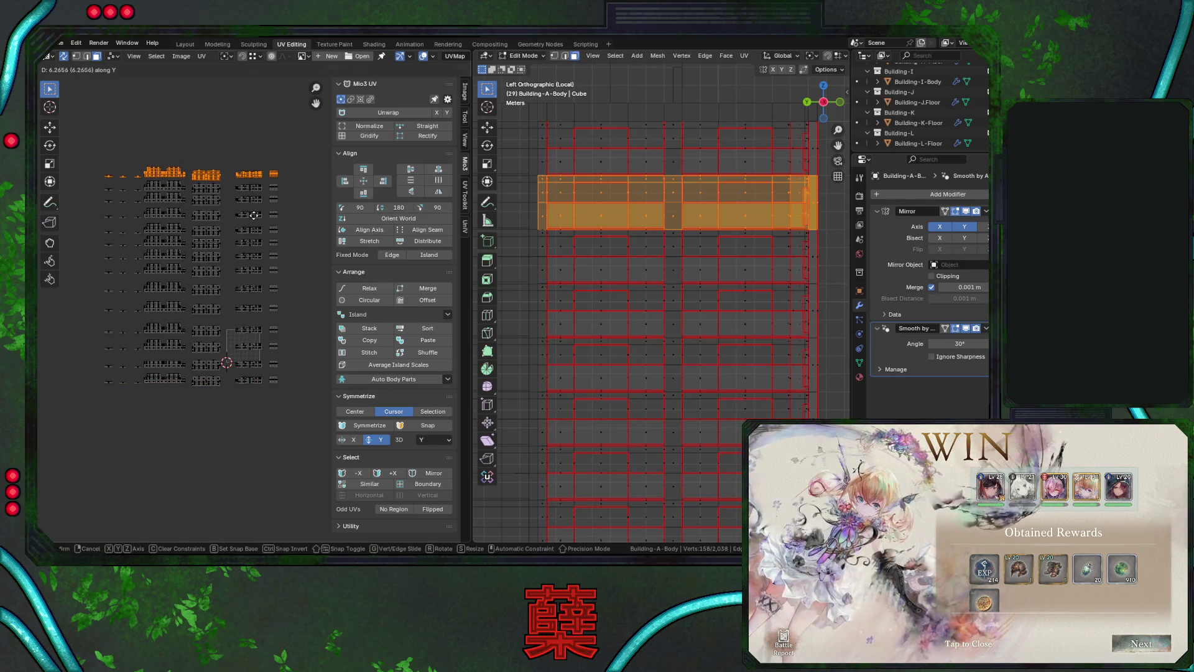
{"action": "key", "text": "Return"}
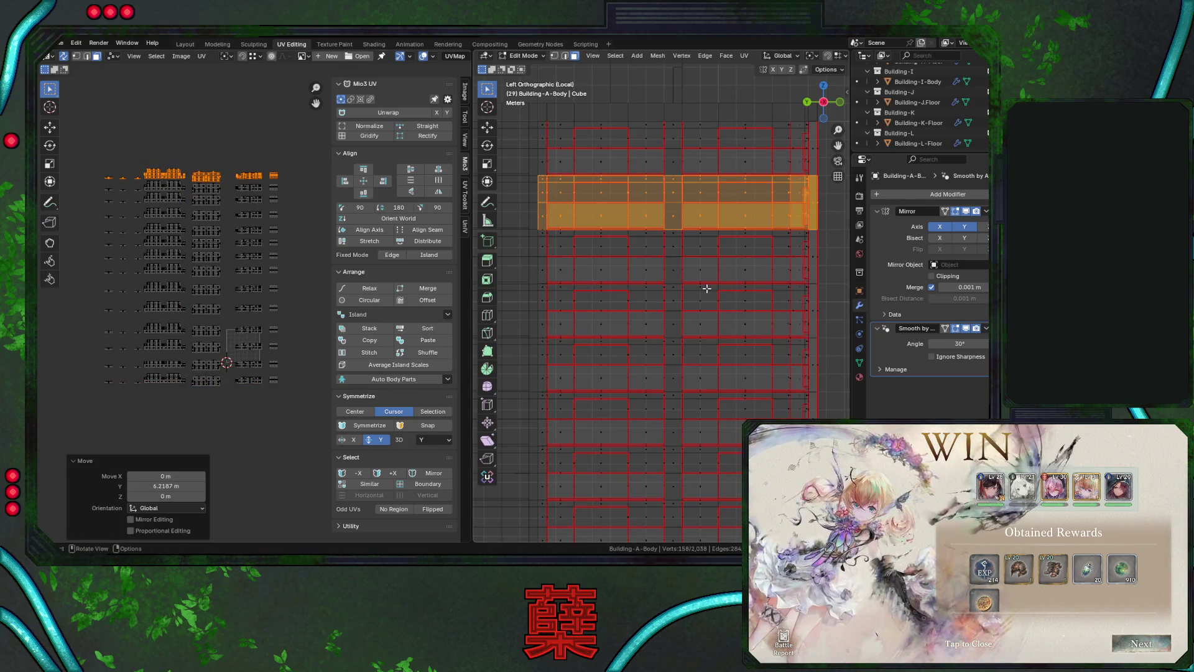
Grow the face selection two rings and move the bottom island row up to the top.
{"action": "key", "text": "ctrl+KP_Add"}
{"action": "key", "text": "ctrl+KP_Add"}
{"action": "key", "text": "ctrl+KP_Add"}
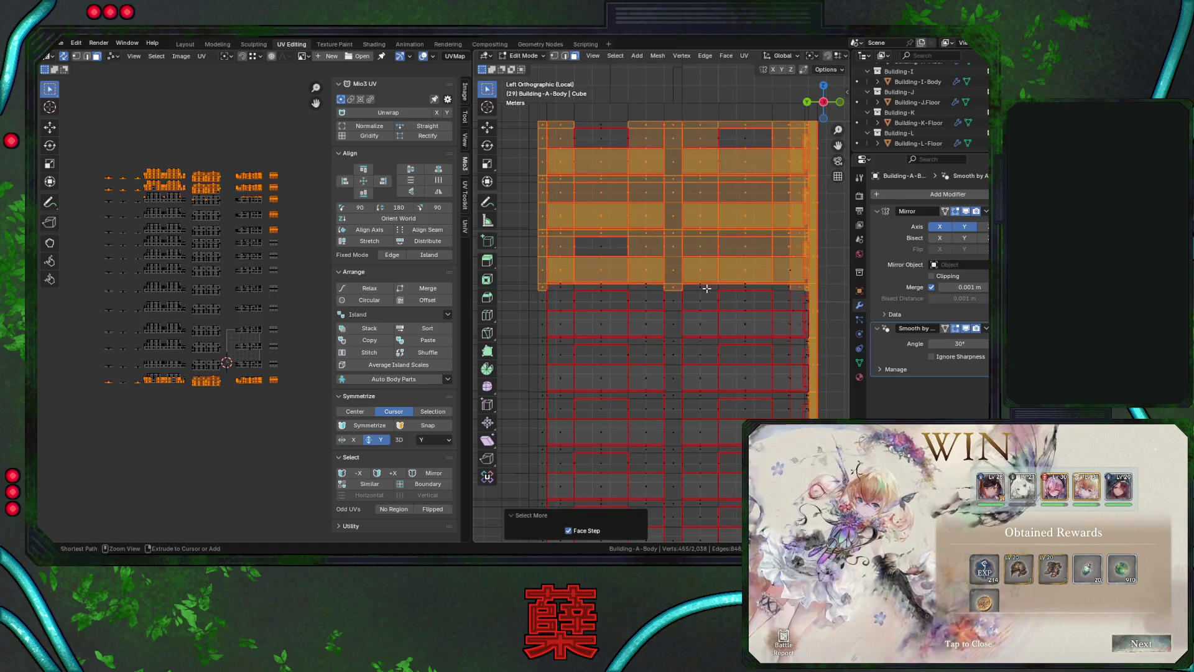
{"action": "key", "text": "ctrl+KP_Add"}
{"action": "left_click_drag", "start_coordinate": [88, 144], "coordinate": [303, 316], "text": "ctrl"}
{"action": "key", "text": "g"}
{"action": "key", "text": "y"}
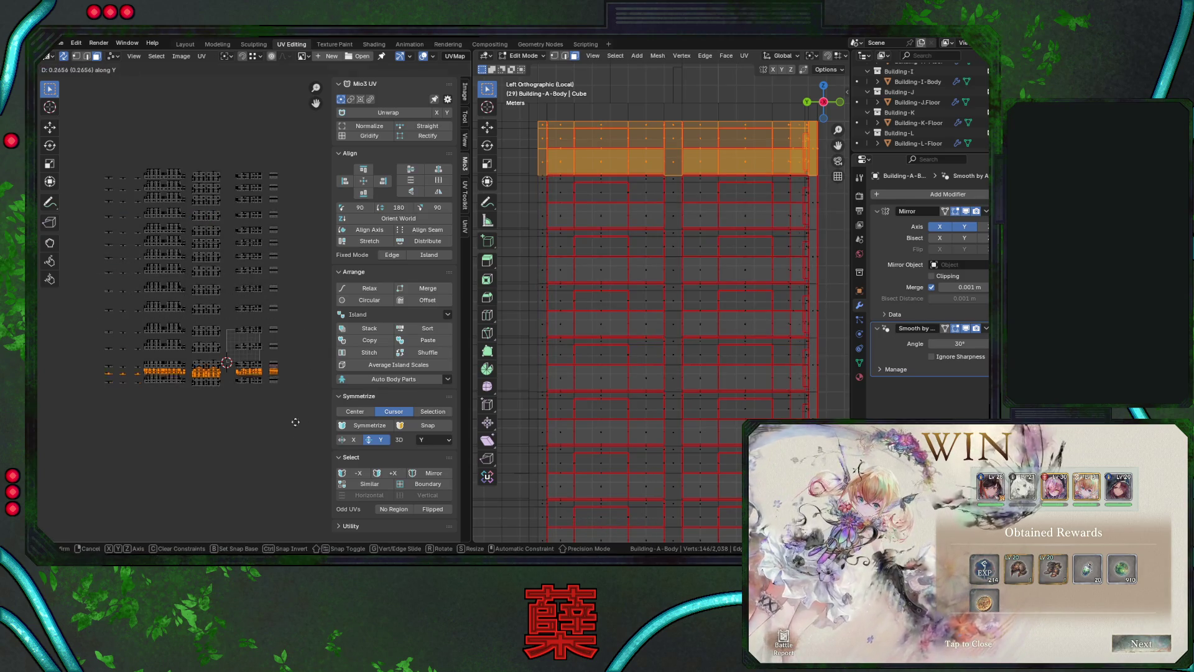
{"action": "left_click", "coordinate": [295, 219]}
{"action": "left_click_drag", "start_coordinate": [103, 370], "coordinate": [312, 400]}
{"action": "scroll", "coordinate": [311, 401], "scroll_direction": "down", "scroll_amount": 1}
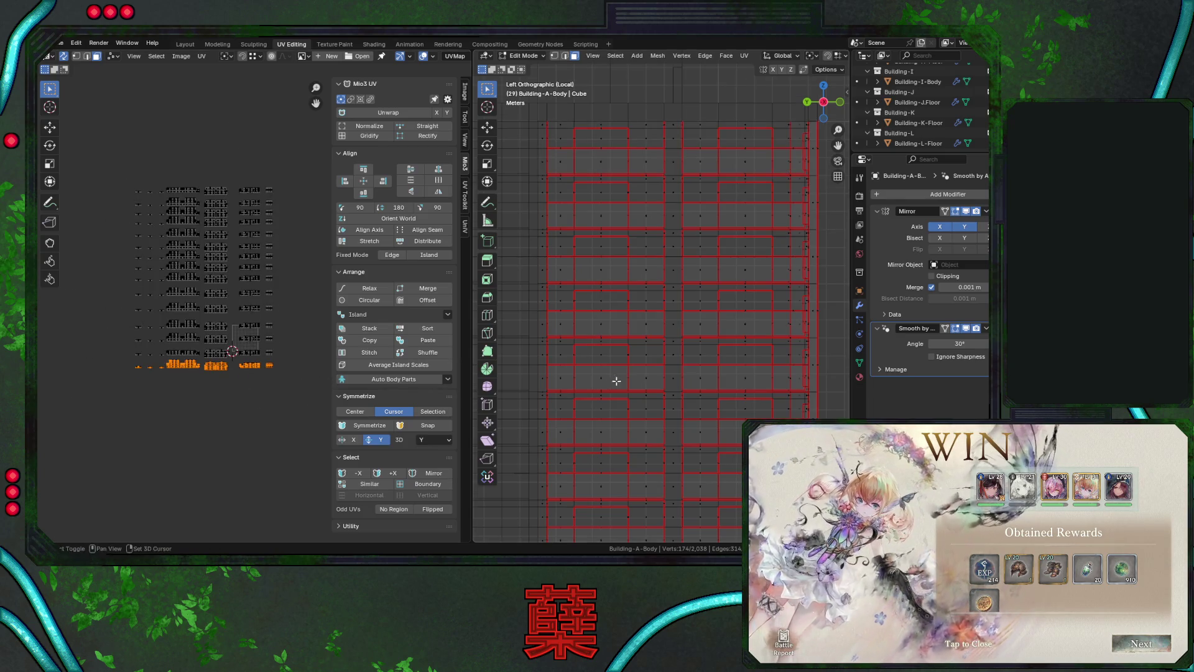
Select the second-from-bottom UV row, locate its faces on the building and hide them.
{"action": "scroll", "coordinate": [616, 381], "scroll_direction": "down", "scroll_amount": 3}
{"action": "scroll", "coordinate": [639, 317], "scroll_direction": "down", "scroll_amount": 3}
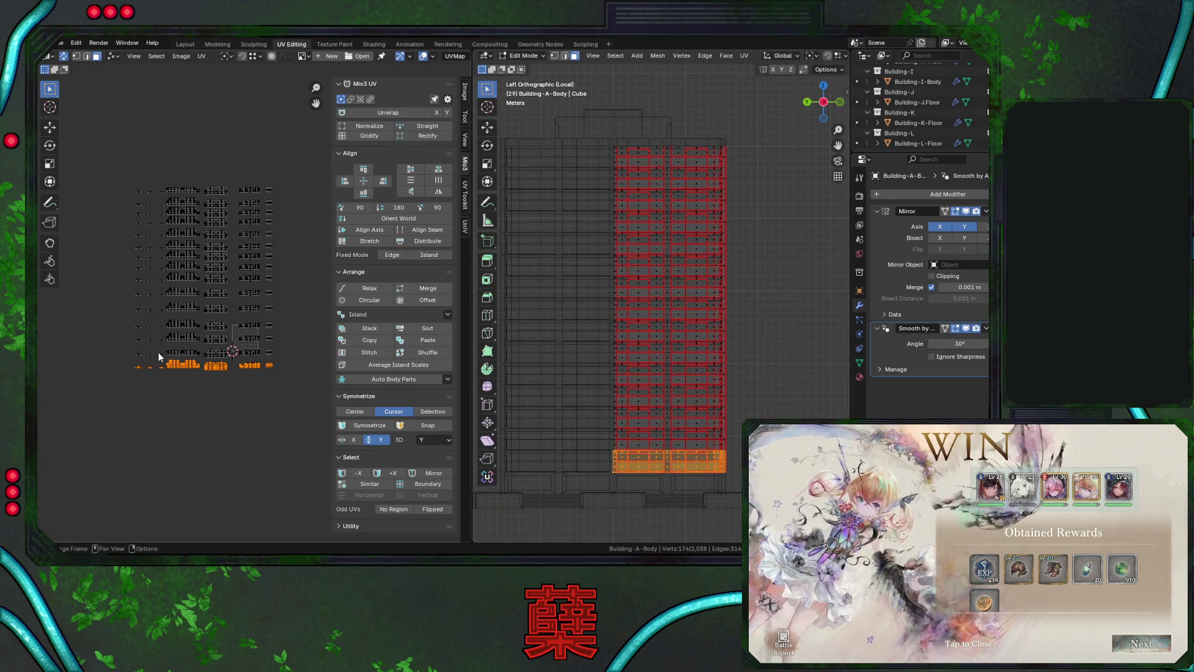
{"action": "scroll", "coordinate": [237, 348], "scroll_direction": "up", "scroll_amount": 2}
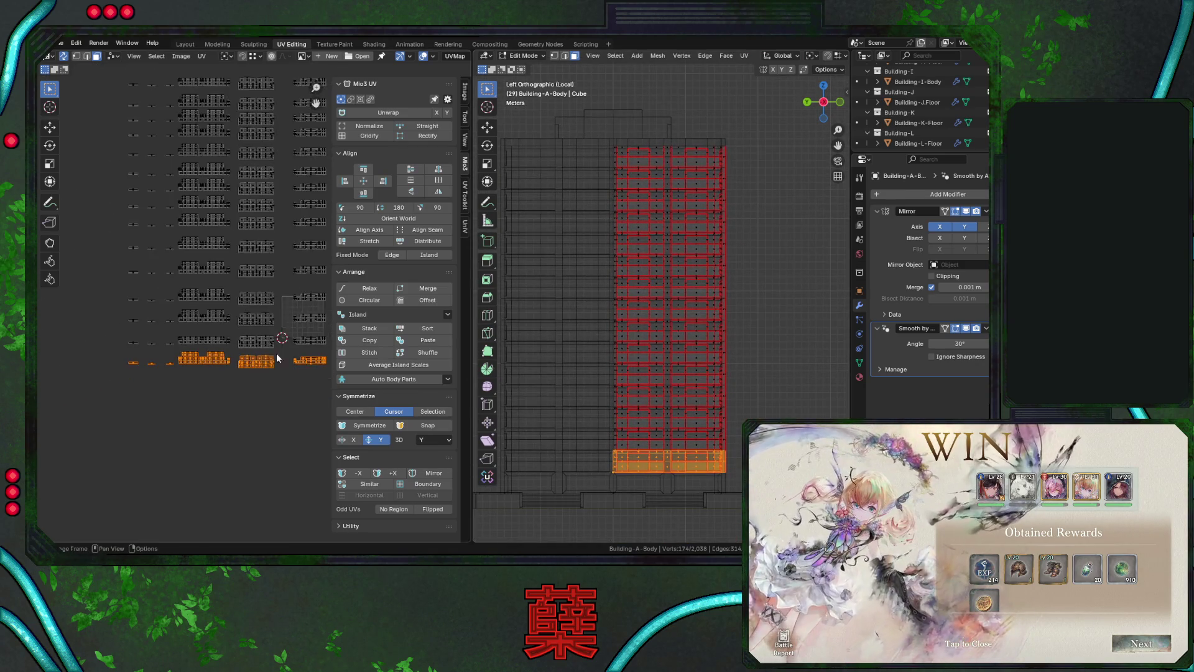
{"action": "left_click_drag", "start_coordinate": [62, 330], "coordinate": [305, 355]}
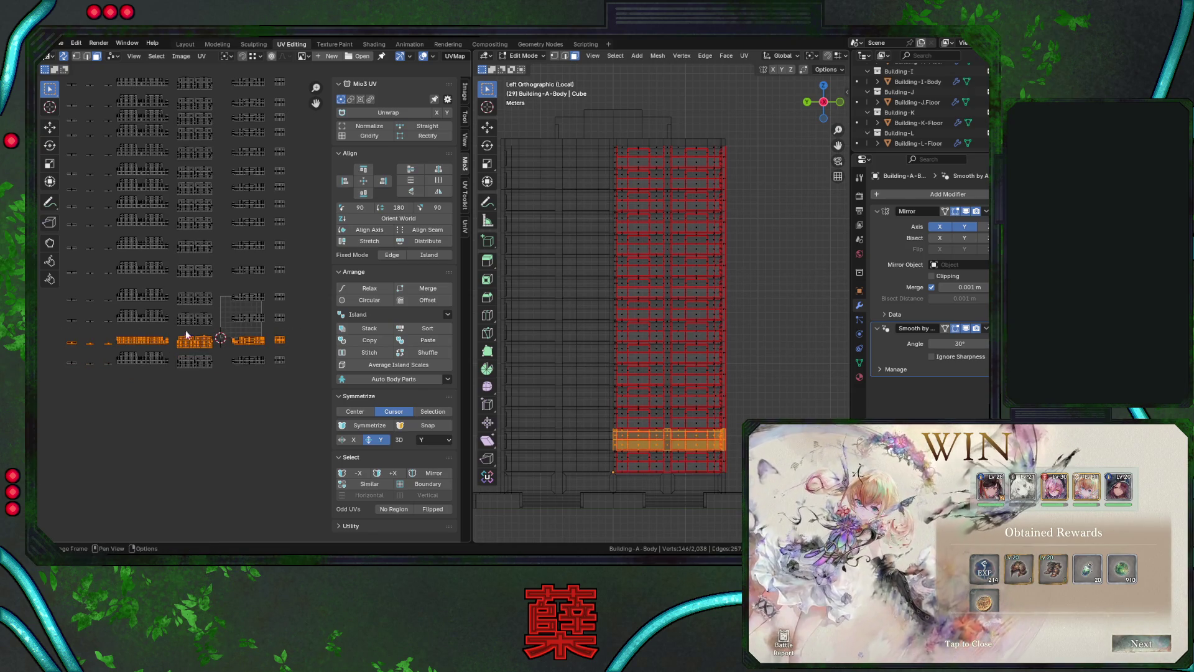
{"action": "mouse_move", "coordinate": [65, 350]}
{"action": "left_mouse_down"}
{"action": "mouse_move", "coordinate": [263, 363]}
{"action": "mouse_move", "coordinate": [314, 385]}
{"action": "left_mouse_up"}
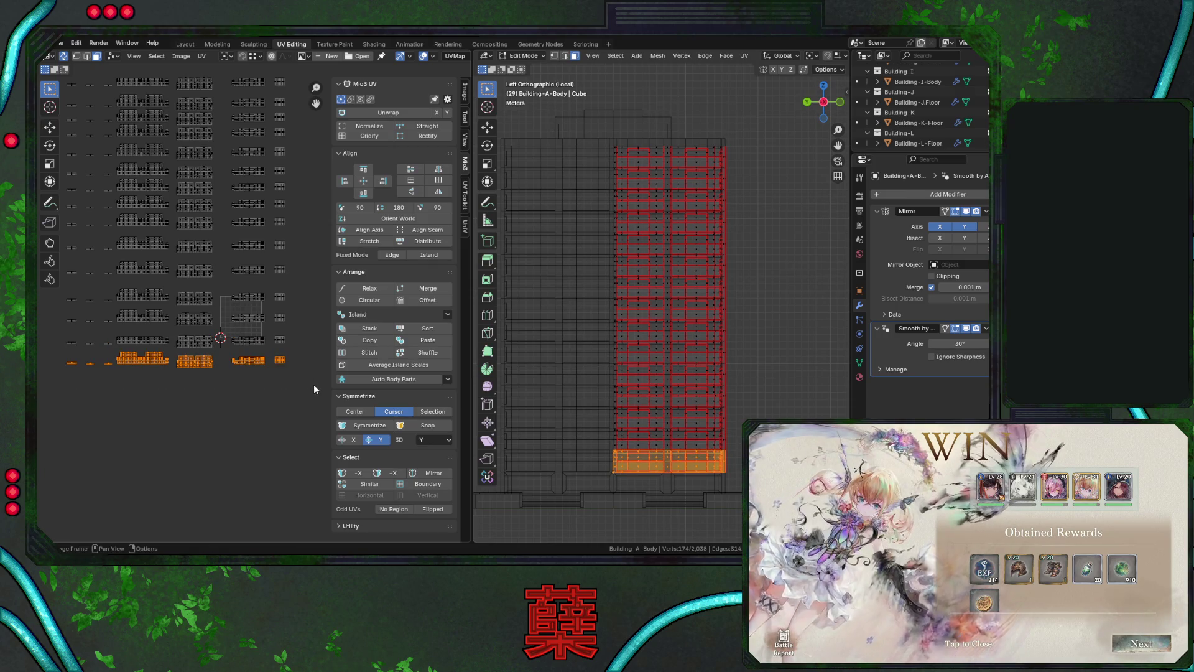
{"action": "left_click", "coordinate": [313, 383]}
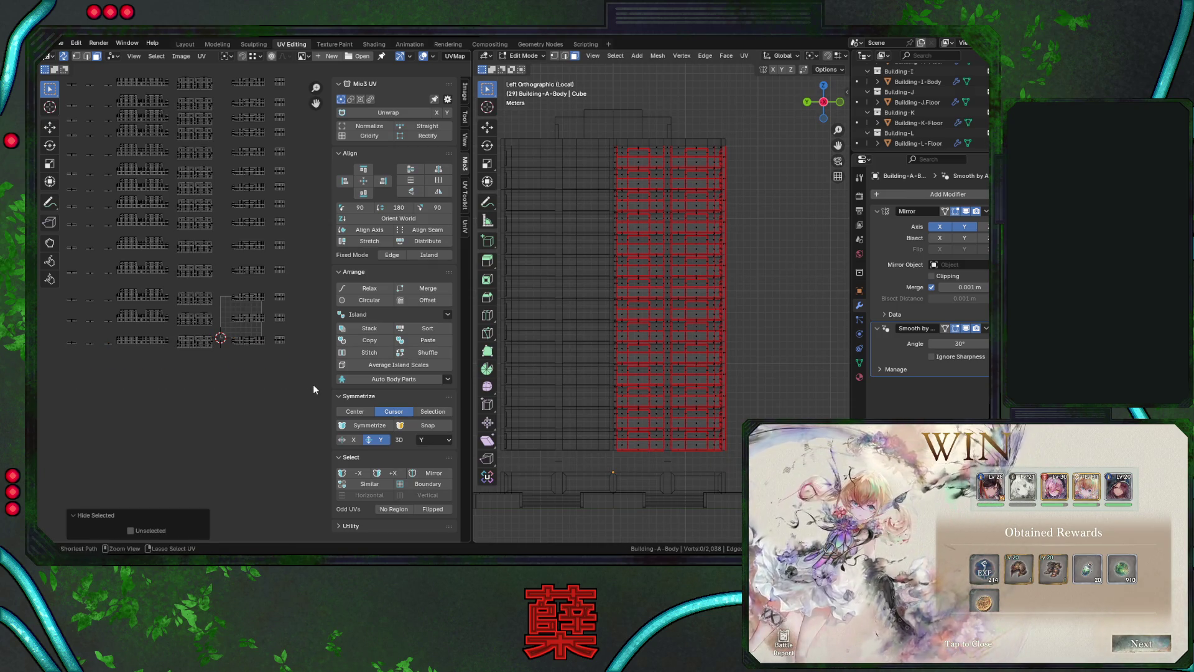
{"action": "key", "text": "ctrl+z"}
{"action": "left_click_drag", "start_coordinate": [54, 332], "coordinate": [305, 350]}
{"action": "key", "text": "g"}
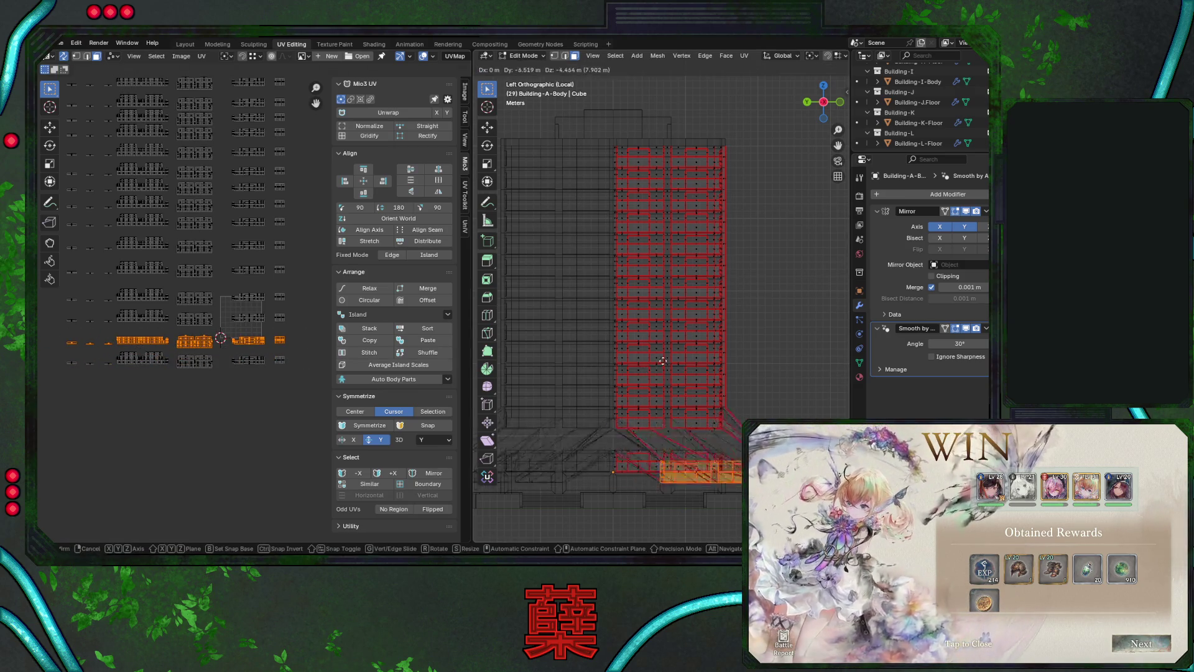
{"action": "key", "text": "Escape"}
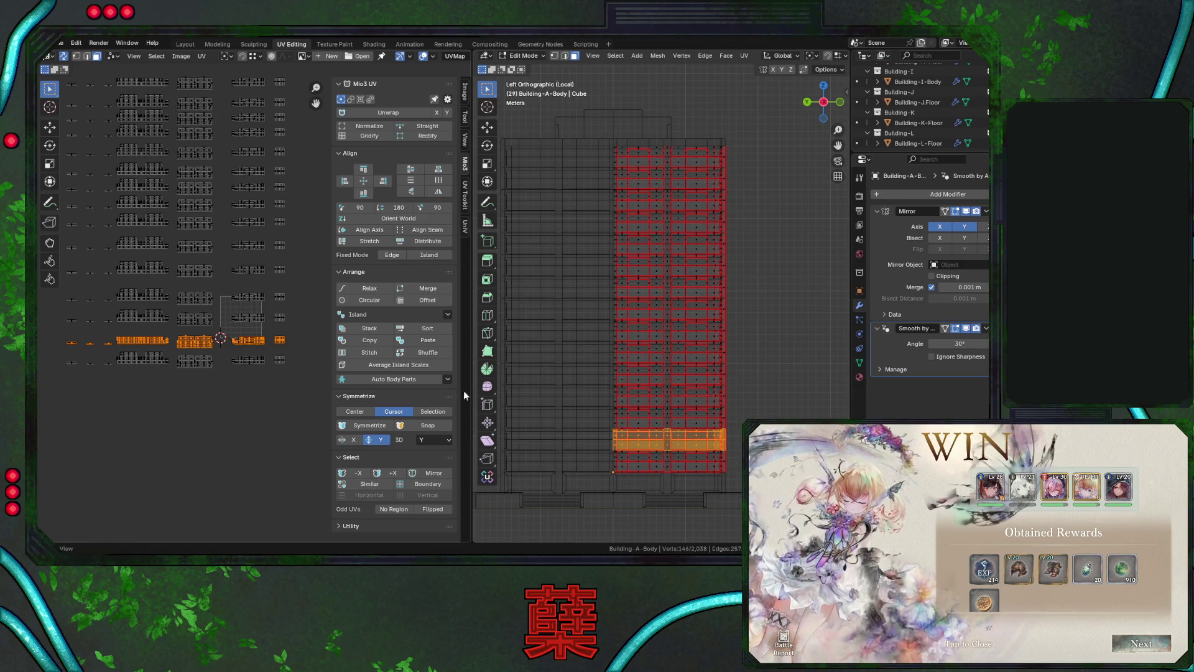
{"action": "key", "text": "h"}
Line the next two rows' faces up under the column and hide each.
{"action": "mouse_move", "coordinate": [60, 306]}
{"action": "left_mouse_down"}
{"action": "mouse_move", "coordinate": [318, 318]}
{"action": "mouse_move", "coordinate": [320, 330]}
{"action": "left_mouse_up"}
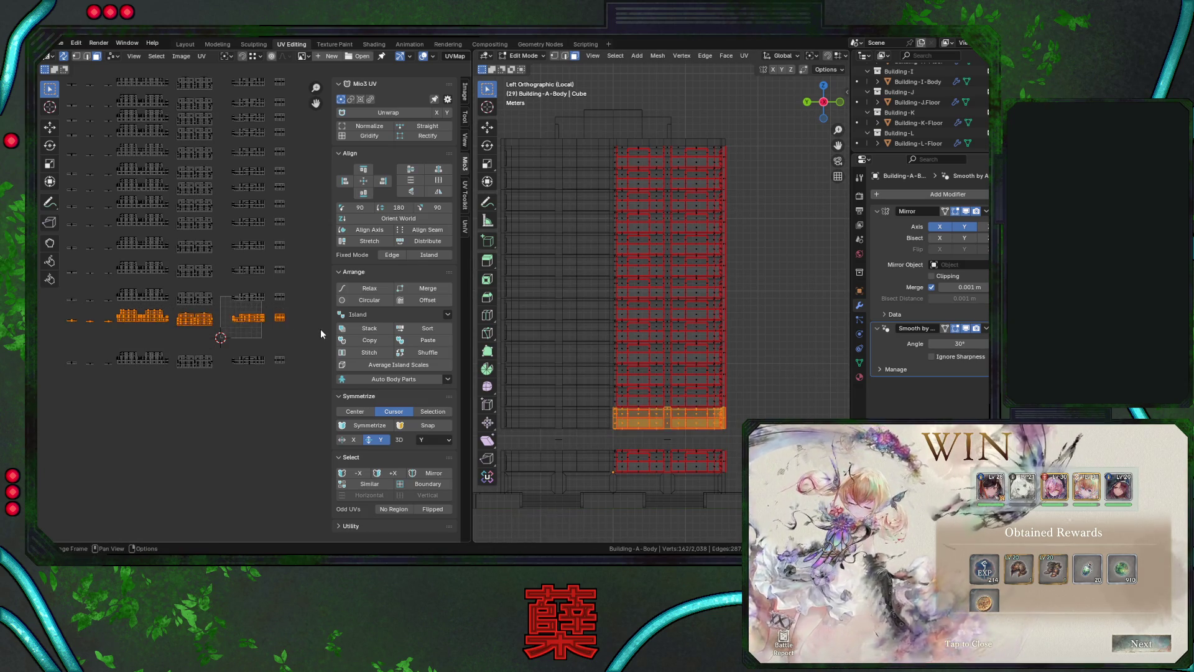
{"action": "key", "text": "g"}
{"action": "left_click", "coordinate": [606, 332]}
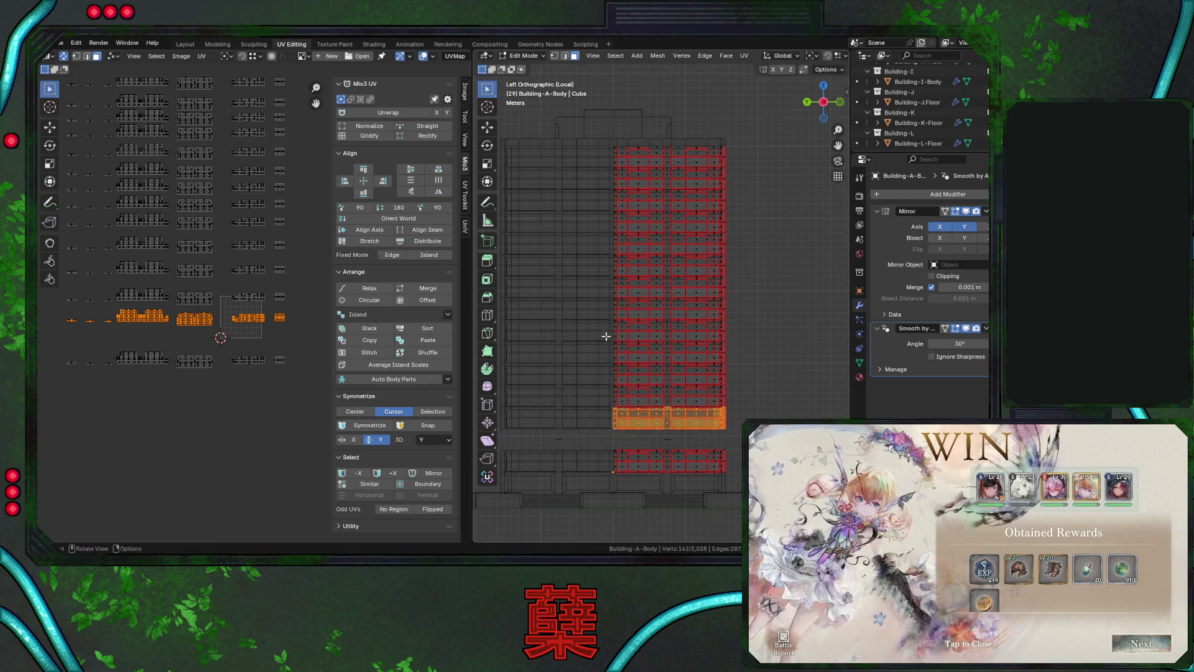
{"action": "key", "text": "h"}
{"action": "left_click_drag", "start_coordinate": [76, 289], "coordinate": [314, 305]}
{"action": "key", "text": "g"}
{"action": "left_click", "coordinate": [638, 338]}
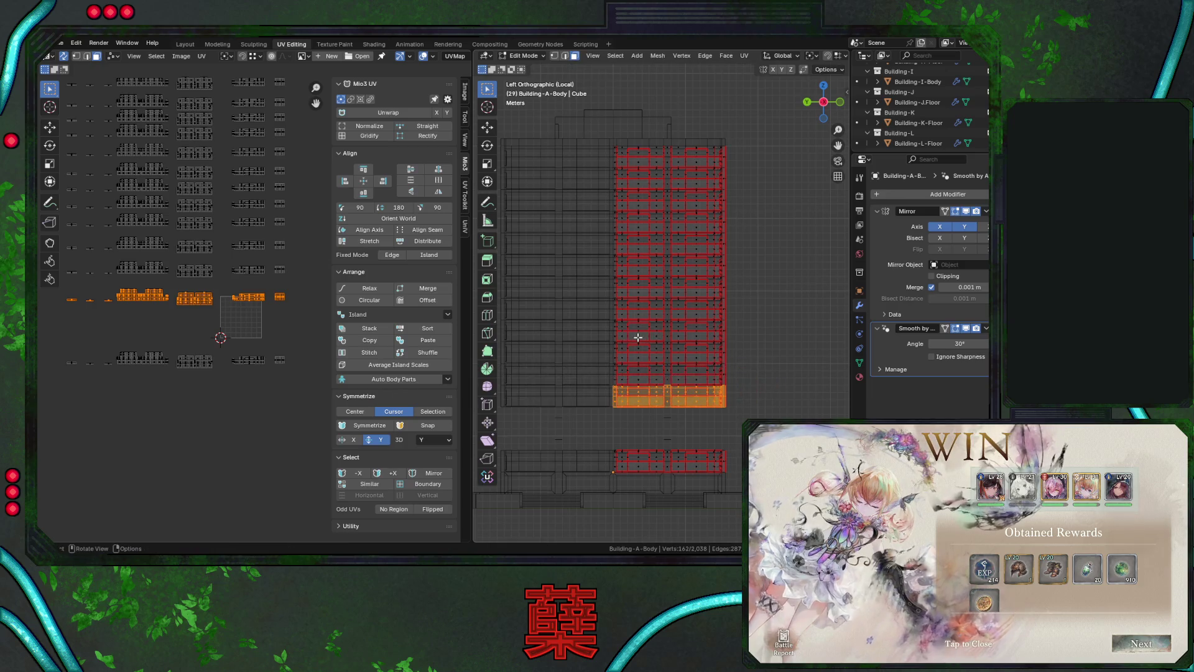
{"action": "key", "text": "h"}
{"action": "middle_click_drag", "start_coordinate": [58, 252], "coordinate": [78, 312]}
{"action": "left_click_drag", "start_coordinate": [78, 311], "coordinate": [325, 348]}
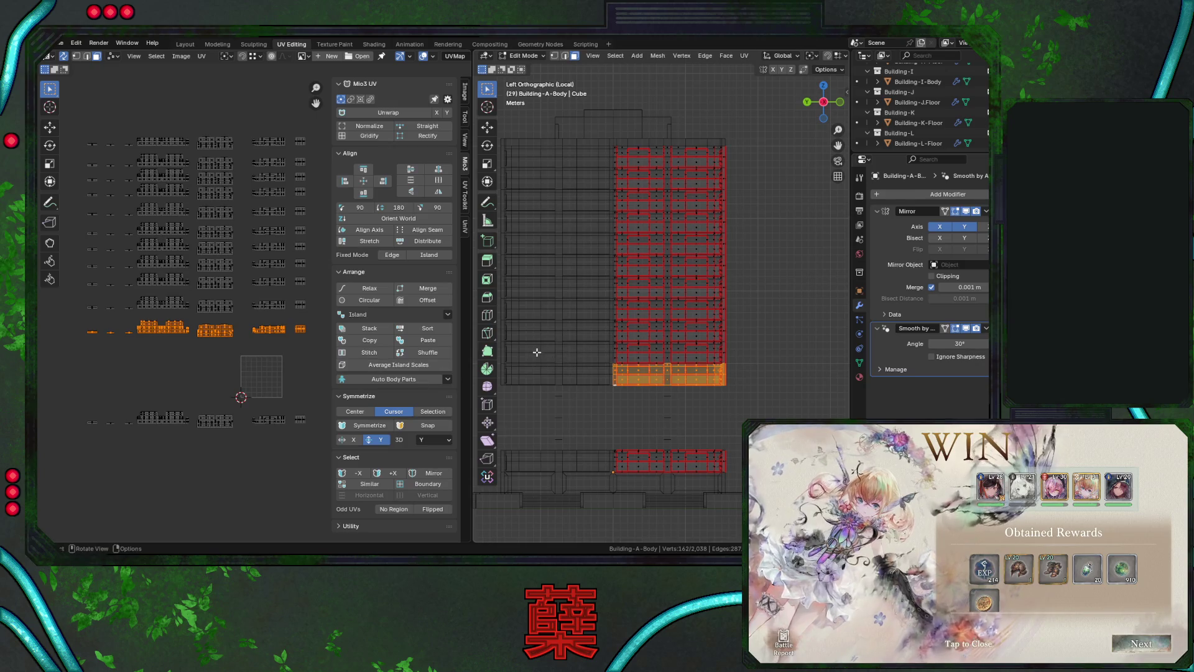
Unhide all of the building's faces with Alt+H and deselect everything.
{"action": "key", "text": "alt+h"}
{"action": "left_click_drag", "start_coordinate": [70, 322], "coordinate": [323, 339]}
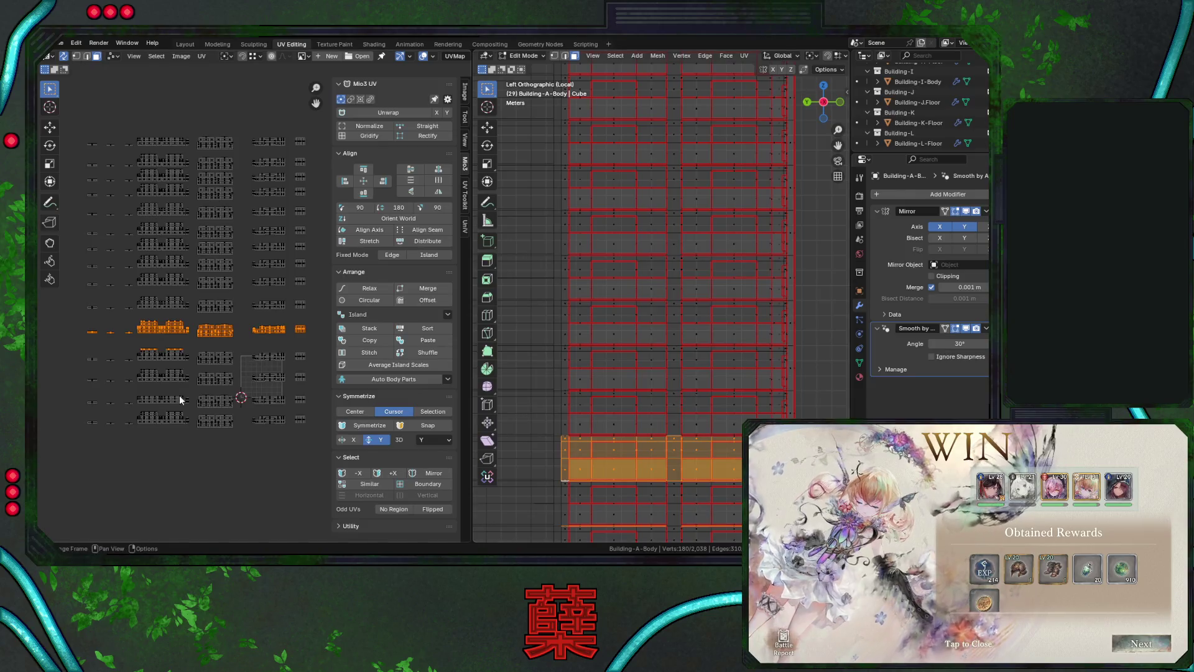
{"action": "scroll", "coordinate": [169, 363], "scroll_direction": "up", "scroll_amount": 4}
{"action": "scroll", "coordinate": [128, 353], "scroll_direction": "down", "scroll_amount": 3}
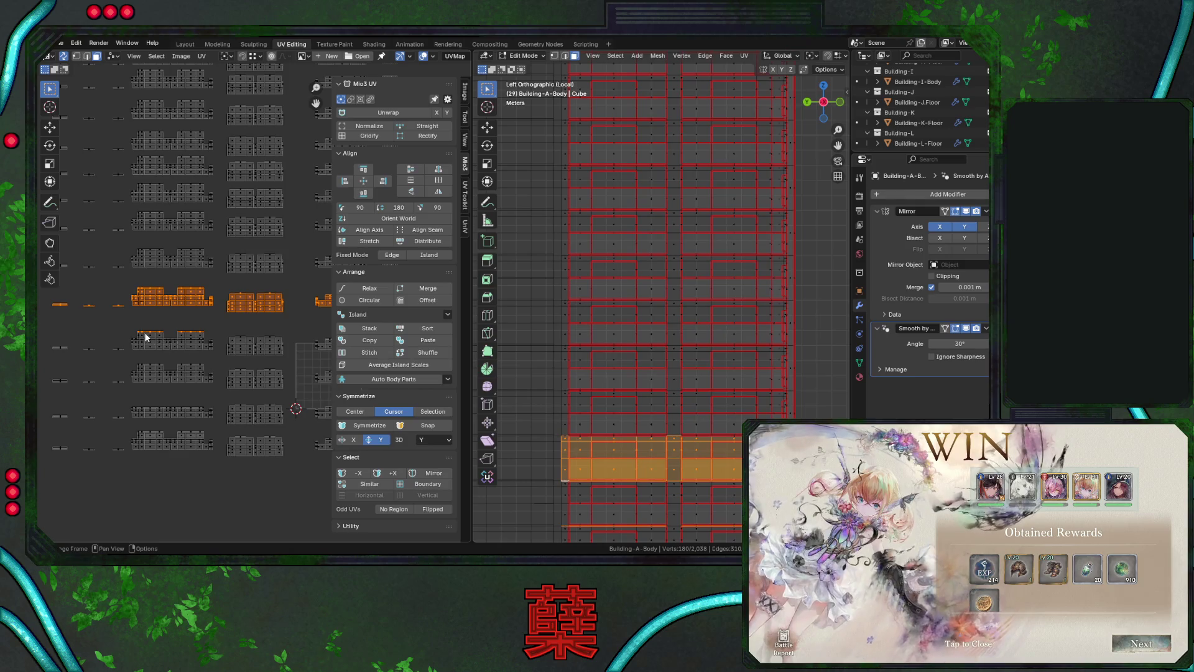
{"action": "scroll", "coordinate": [227, 351], "scroll_direction": "down", "scroll_amount": 3}
{"action": "key", "text": "a"}
{"action": "key", "text": "alt+a"}
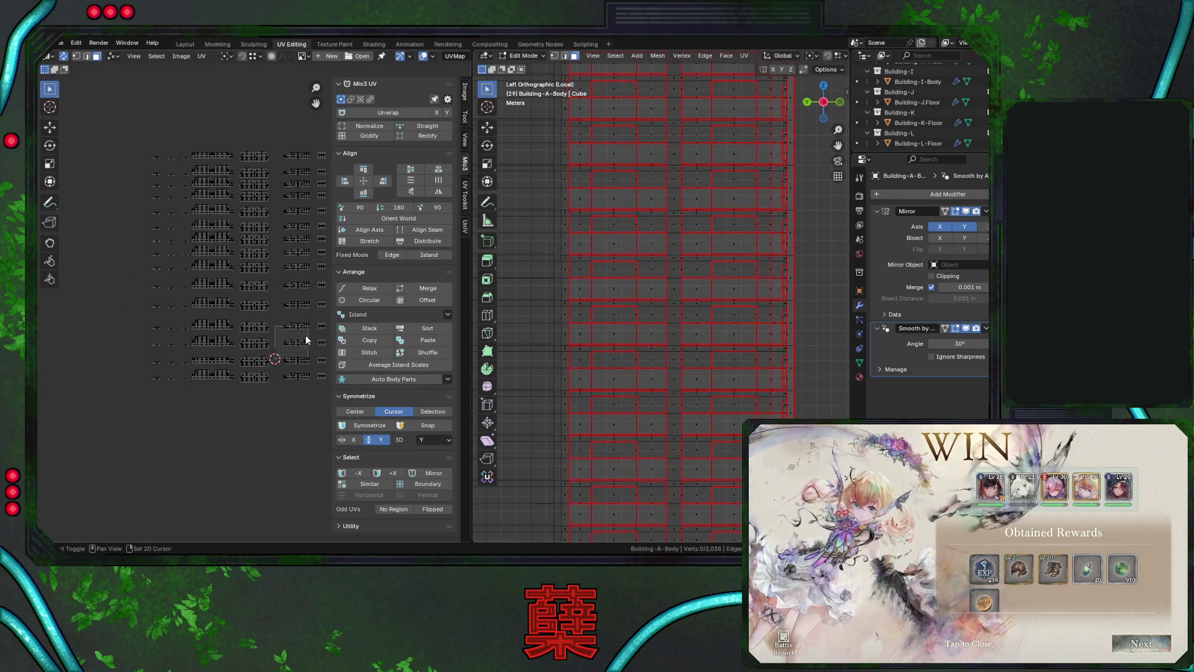
Locate the lowest UV island rows on the building one by one, leaving faces in place.
{"action": "middle_click_drag", "start_coordinate": [308, 334], "coordinate": [235, 333]}
{"action": "left_click_drag", "start_coordinate": [73, 293], "coordinate": [275, 317]}
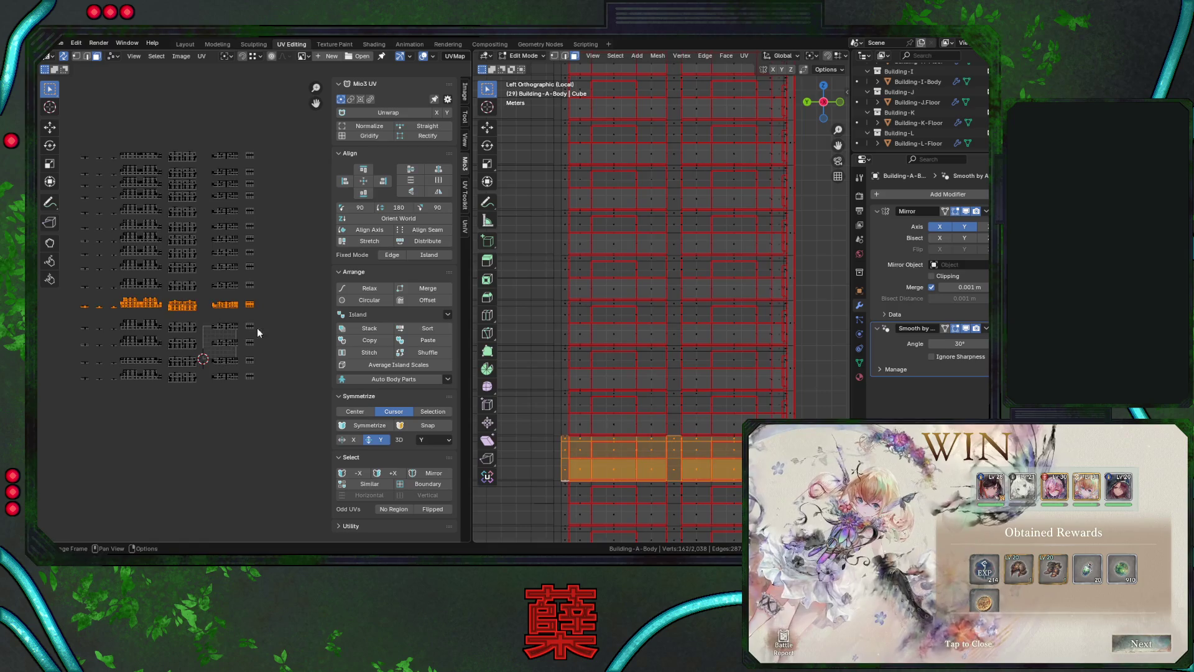
{"action": "left_click_drag", "start_coordinate": [79, 312], "coordinate": [290, 337]}
{"action": "key", "text": "g"}
{"action": "key", "text": "Escape"}
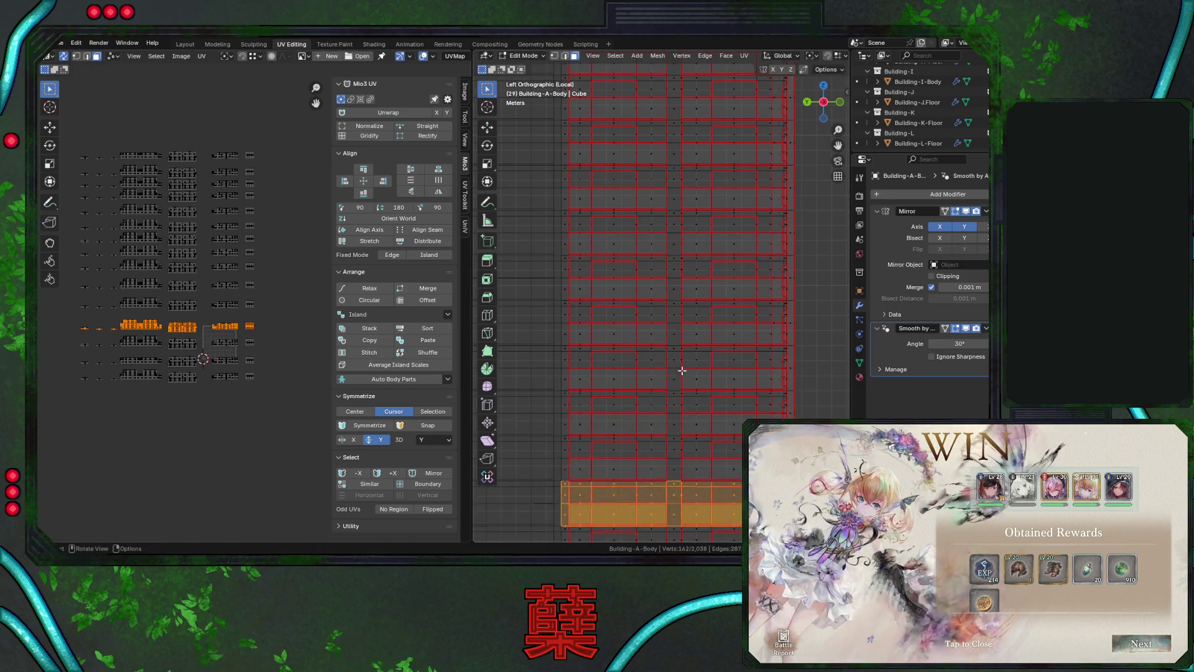
{"action": "scroll", "coordinate": [672, 364], "scroll_direction": "down", "scroll_amount": 3}
{"action": "left_click_drag", "start_coordinate": [68, 290], "coordinate": [279, 315]}
{"action": "key", "text": "g"}
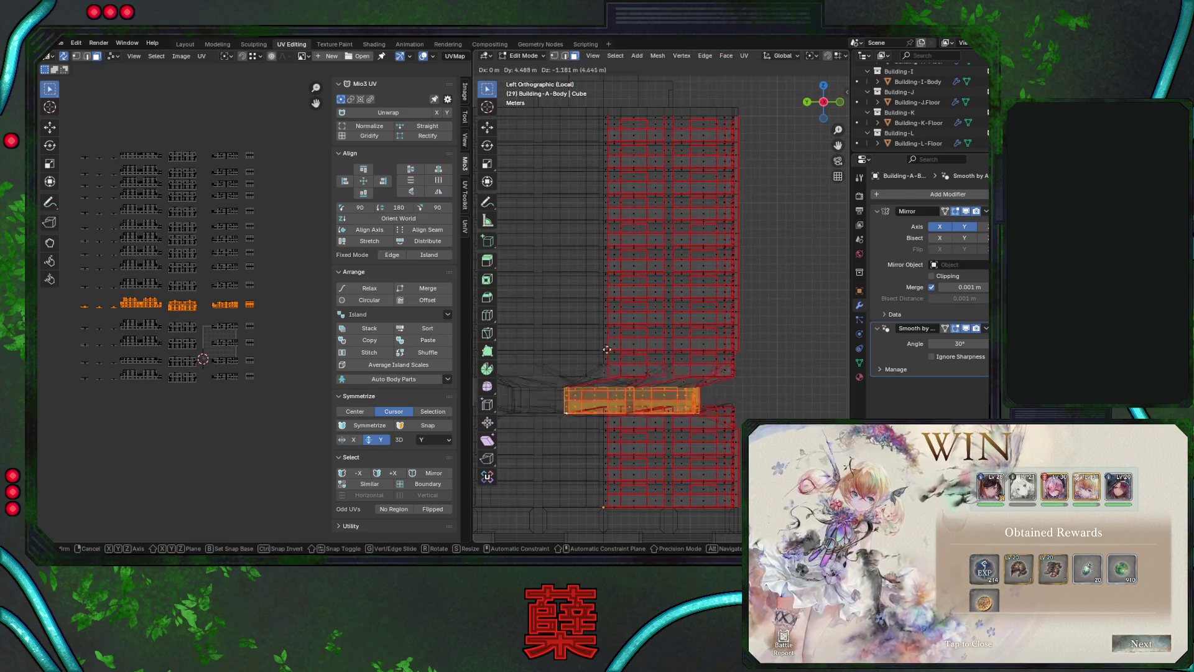
{"action": "key", "text": "Escape"}
{"action": "left_click_drag", "start_coordinate": [76, 275], "coordinate": [282, 296]}
{"action": "key", "text": "g"}
{"action": "key", "text": "Escape"}
Continue locating the next rows upward on the building without moving any faces.
{"action": "left_click_drag", "start_coordinate": [75, 258], "coordinate": [277, 277]}
{"action": "key", "text": "g"}
{"action": "key", "text": "Escape"}
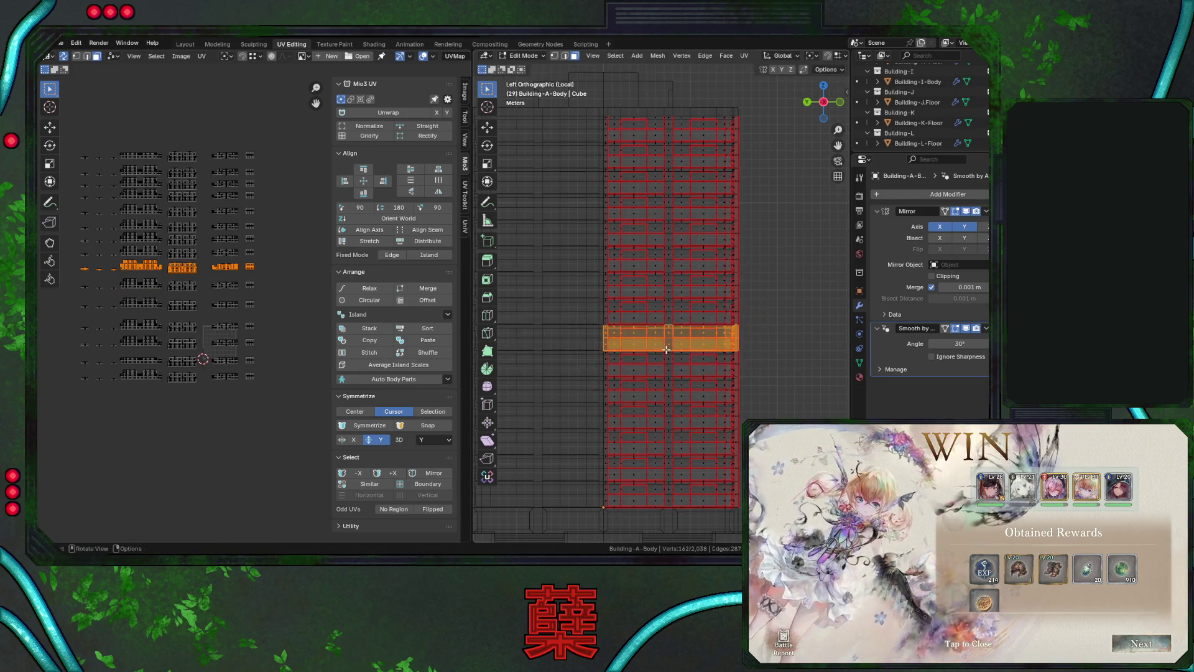
{"action": "left_click_drag", "start_coordinate": [79, 245], "coordinate": [327, 273]}
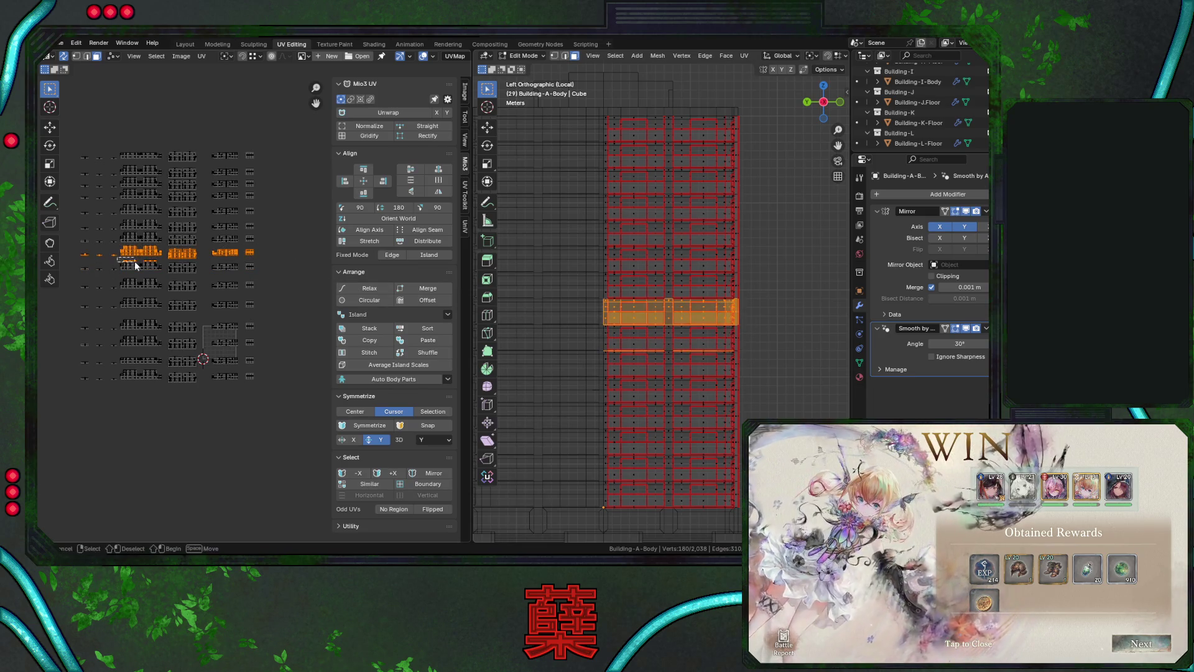
{"action": "key", "text": "g"}
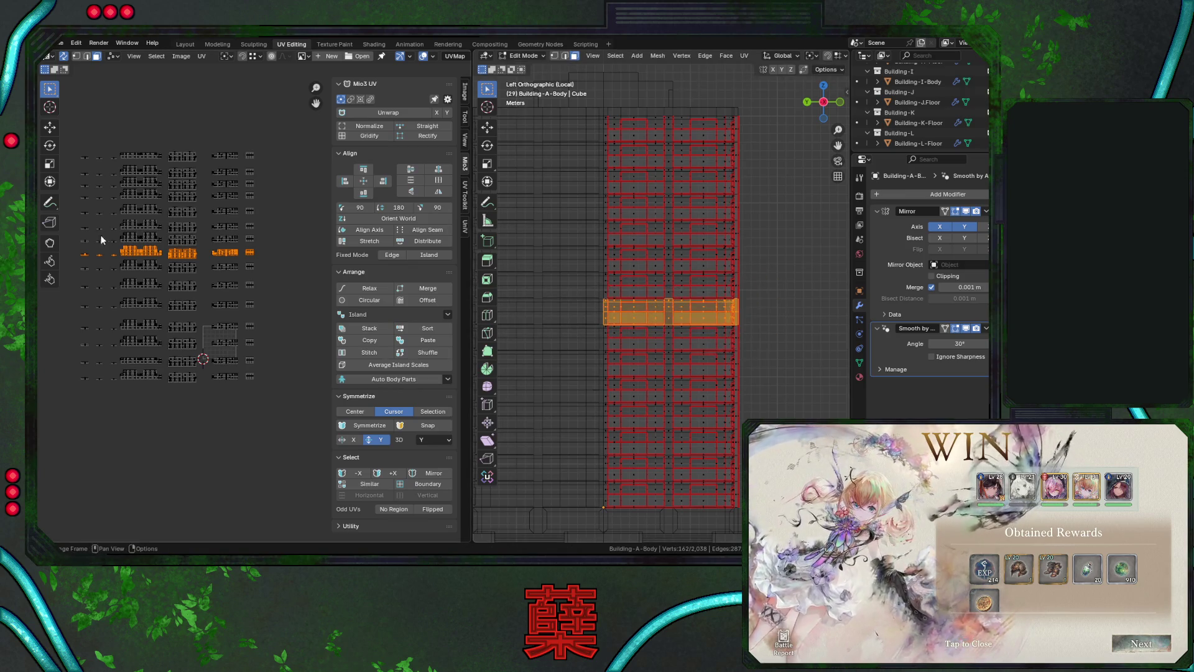
{"action": "left_click_drag", "start_coordinate": [79, 230], "coordinate": [301, 255]}
{"action": "left_click_drag", "start_coordinate": [181, 251], "coordinate": [181, 252]}
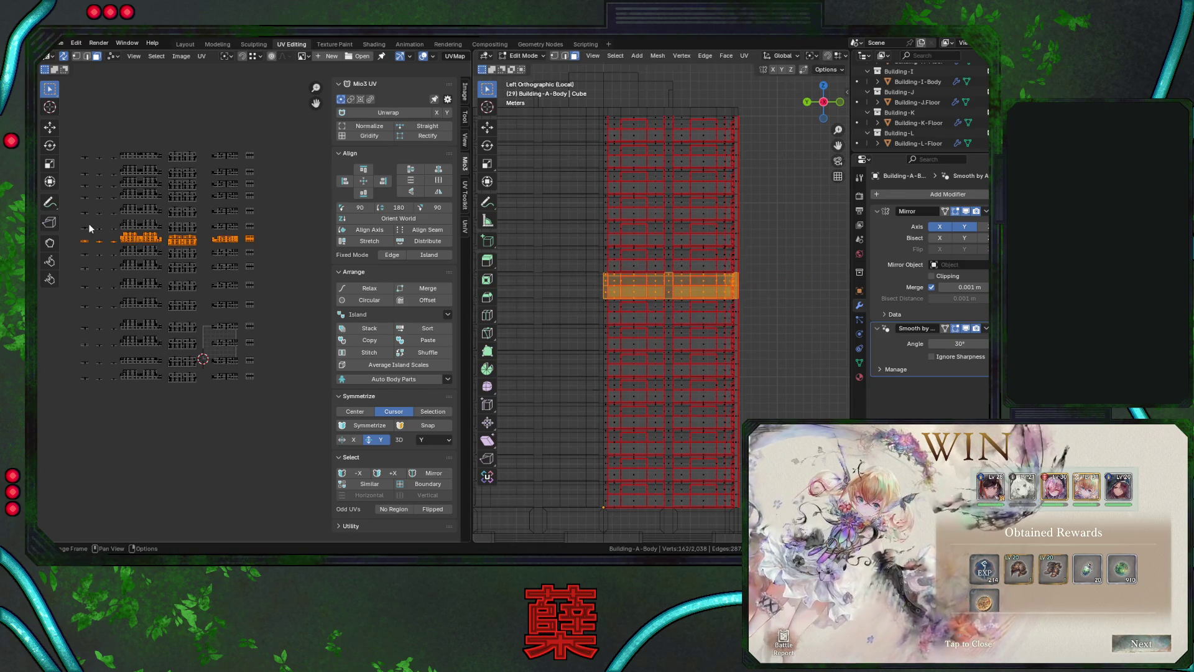
{"action": "left_click_drag", "start_coordinate": [81, 219], "coordinate": [285, 233]}
{"action": "left_click_drag", "start_coordinate": [81, 208], "coordinate": [285, 219]}
{"action": "key", "text": "g"}
{"action": "right_click", "coordinate": [639, 285]}
Check the uppermost UV rows, up to the top row, on the building and view it from the top.
{"action": "left_click_drag", "start_coordinate": [79, 190], "coordinate": [270, 202]}
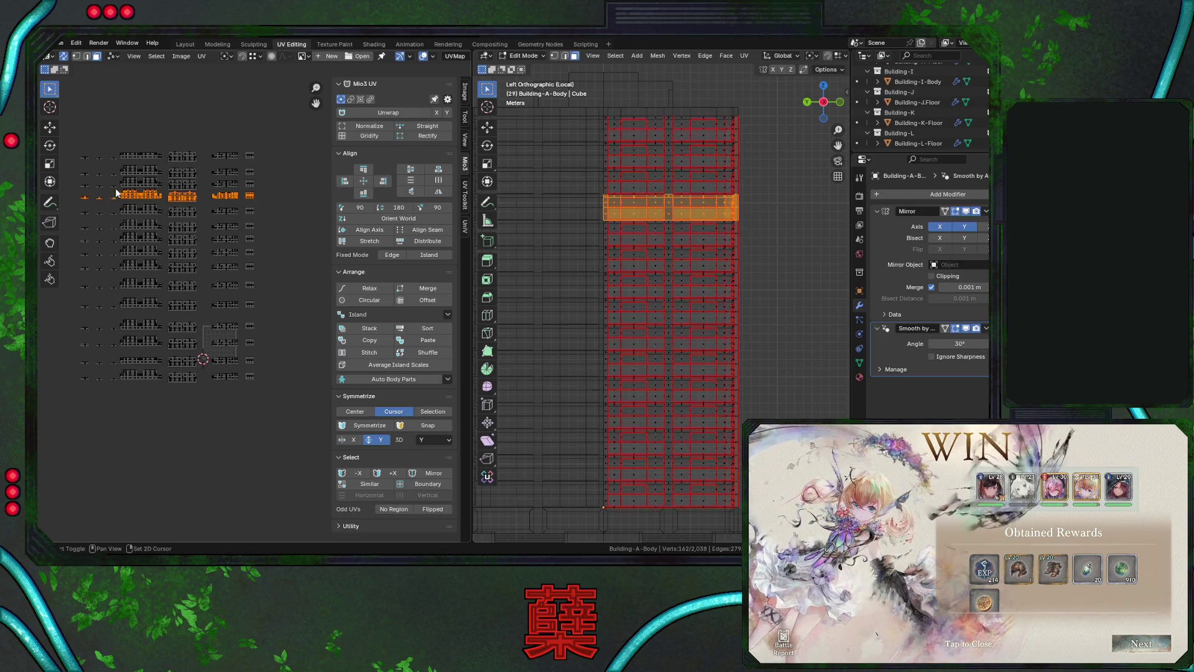
{"action": "left_click", "coordinate": [175, 196], "text": "shift"}
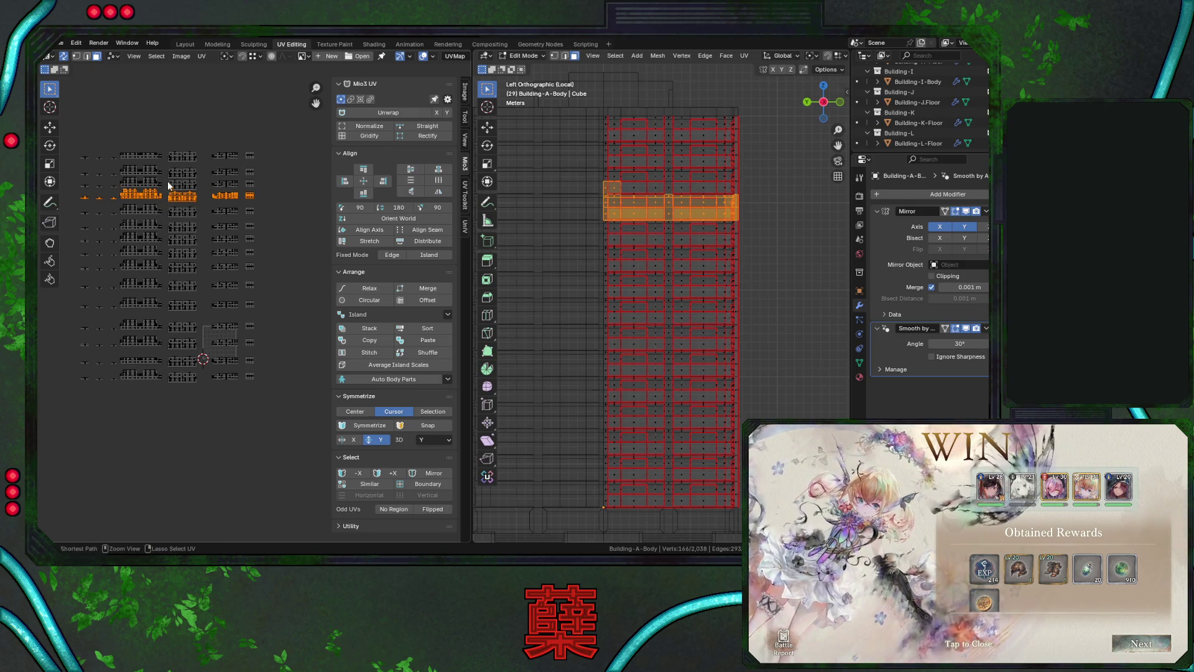
{"action": "left_click", "coordinate": [181, 193], "text": "shift"}
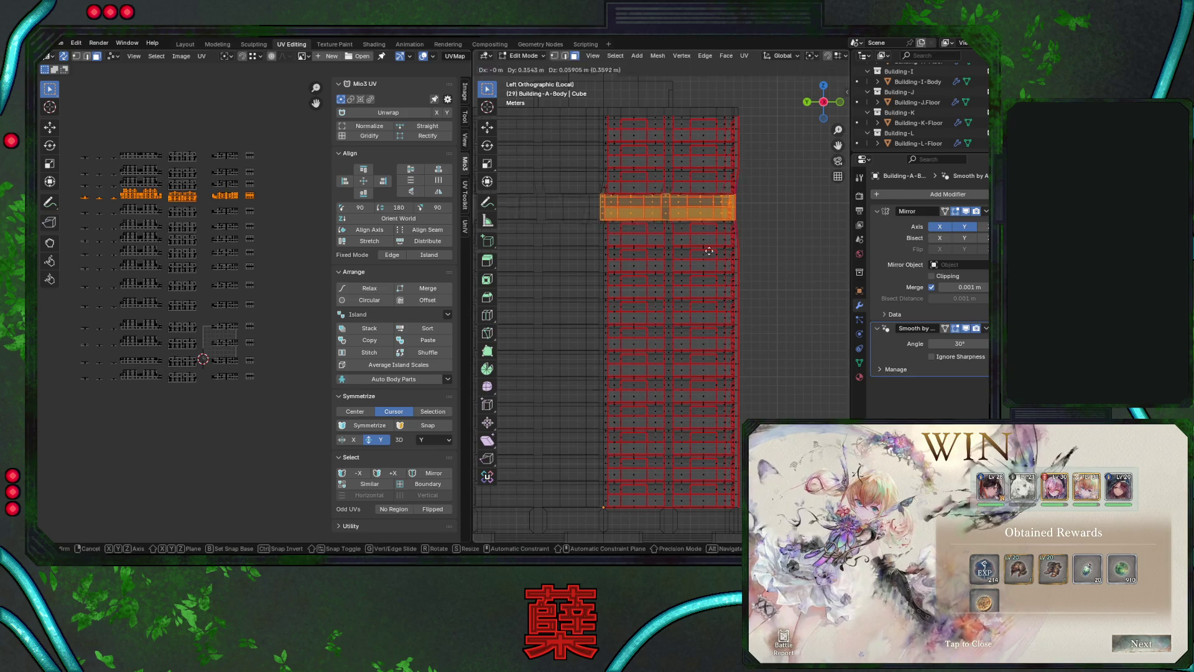
{"action": "mouse_move", "coordinate": [77, 177]}
{"action": "left_mouse_down"}
{"action": "mouse_move", "coordinate": [215, 196]}
{"action": "mouse_move", "coordinate": [274, 187]}
{"action": "left_mouse_up"}
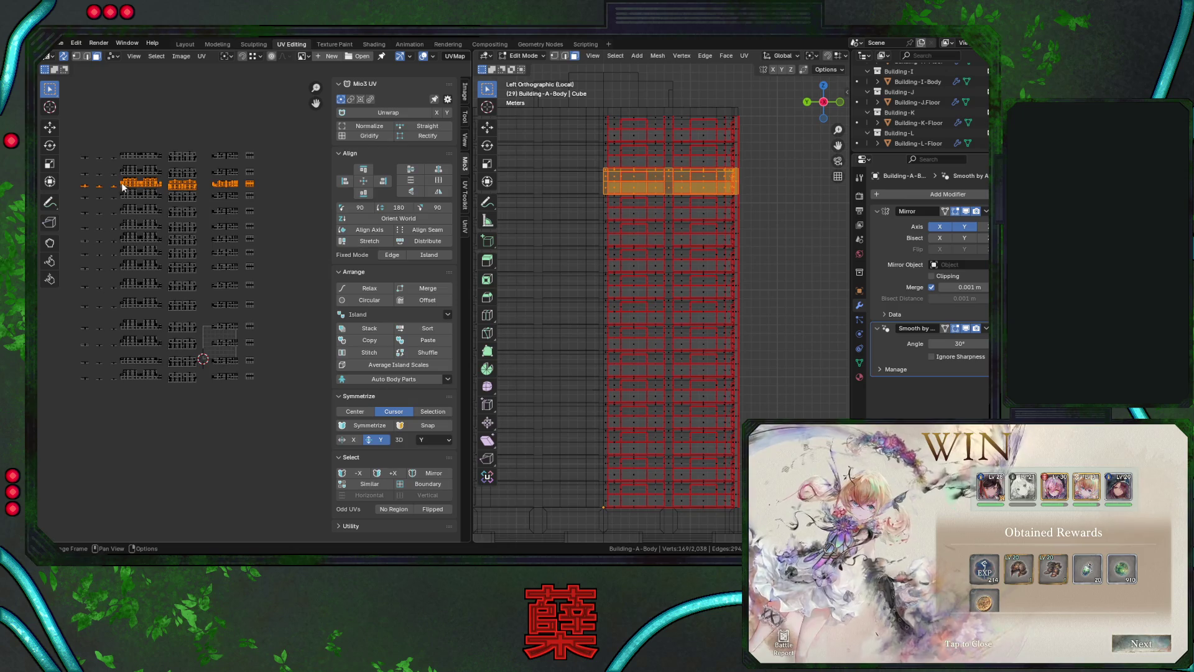
{"action": "left_click_drag", "start_coordinate": [126, 179], "coordinate": [168, 187]}
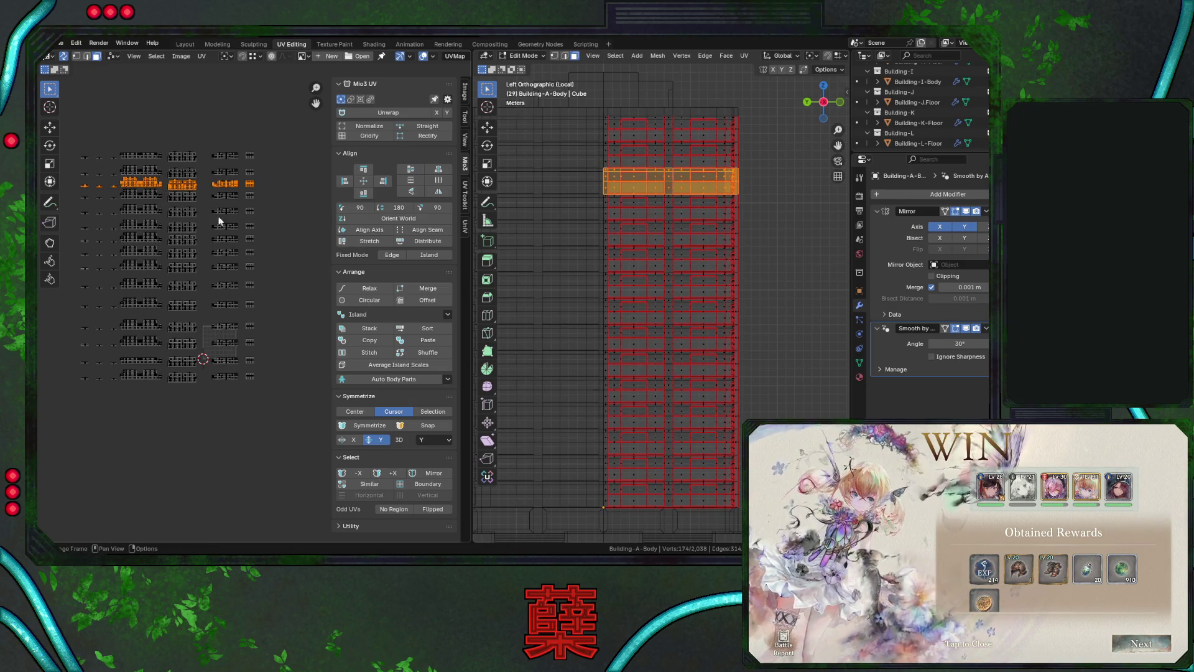
{"action": "key", "text": "g"}
{"action": "right_click", "coordinate": [191, 175]}
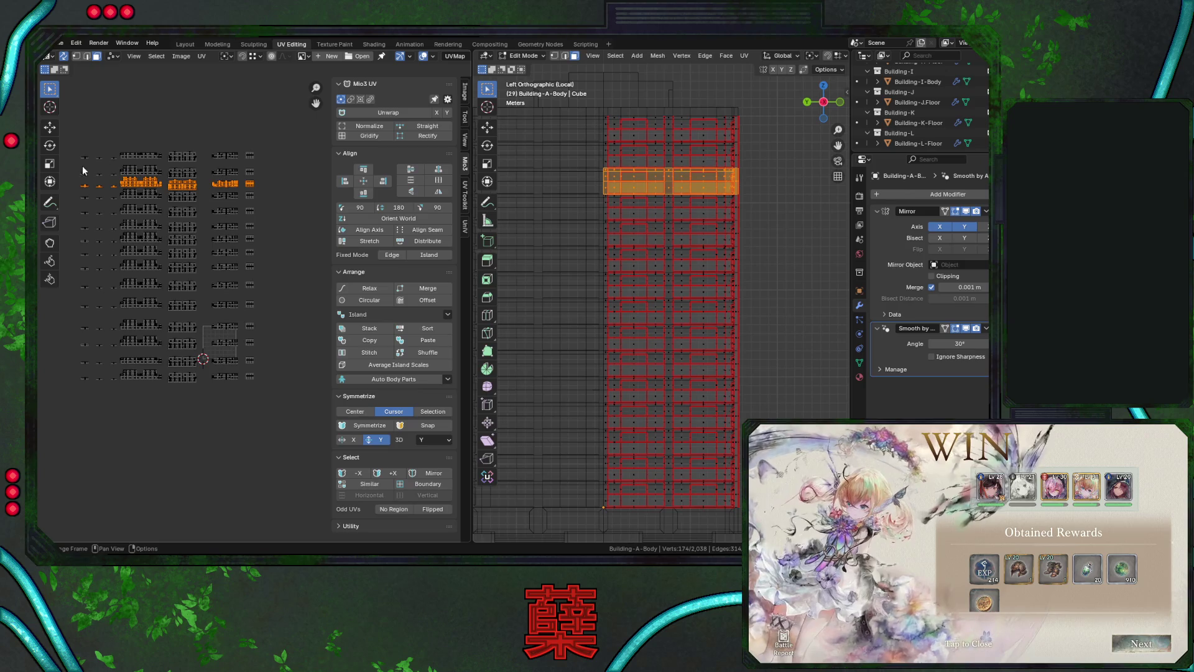
{"action": "left_click_drag", "start_coordinate": [279, 177], "coordinate": [279, 177]}
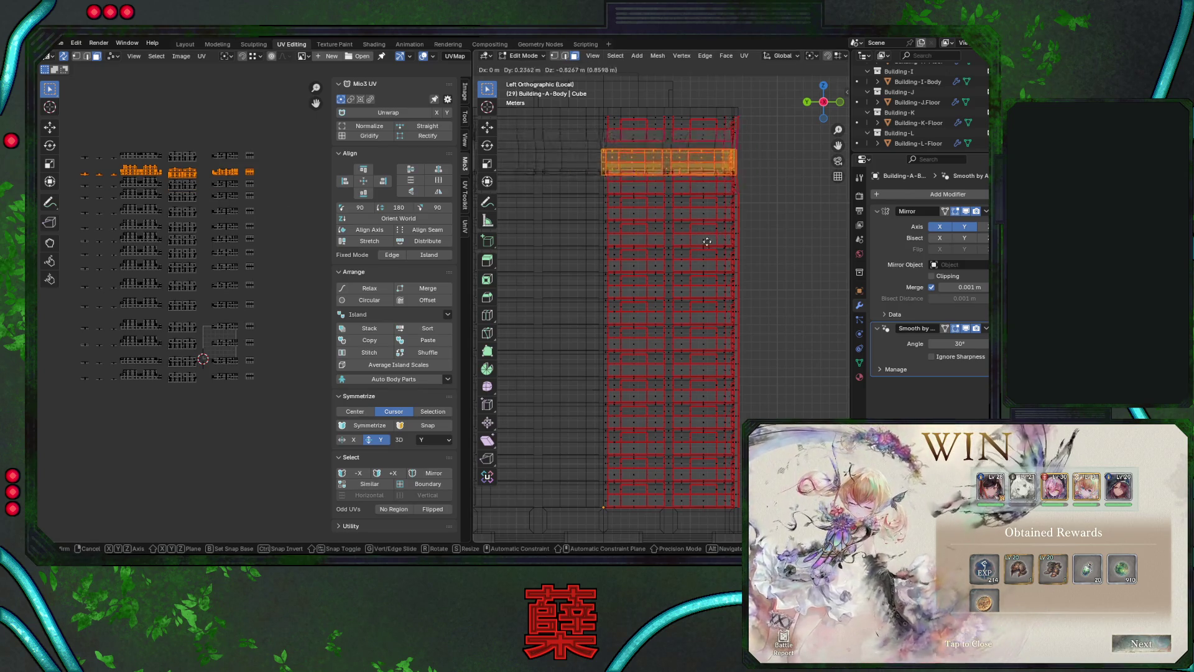
{"action": "left_click_drag", "start_coordinate": [71, 142], "coordinate": [272, 162]}
{"action": "key", "text": "g"}
{"action": "right_click", "coordinate": [603, 222]}
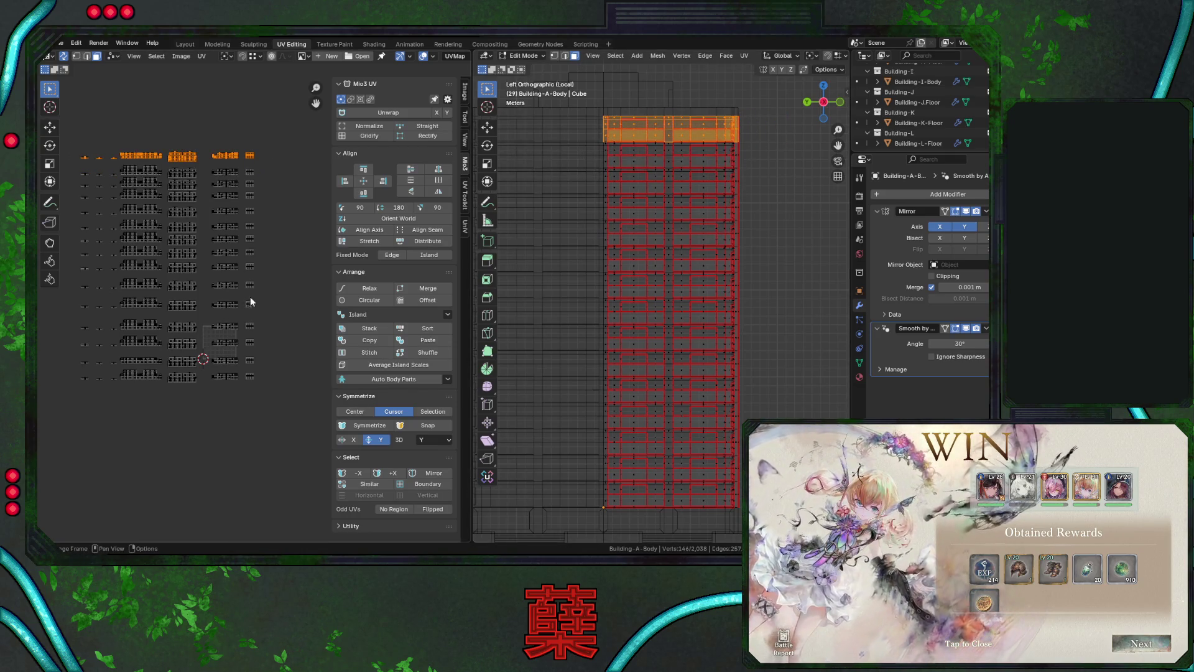
{"action": "key", "text": "KP_7"}
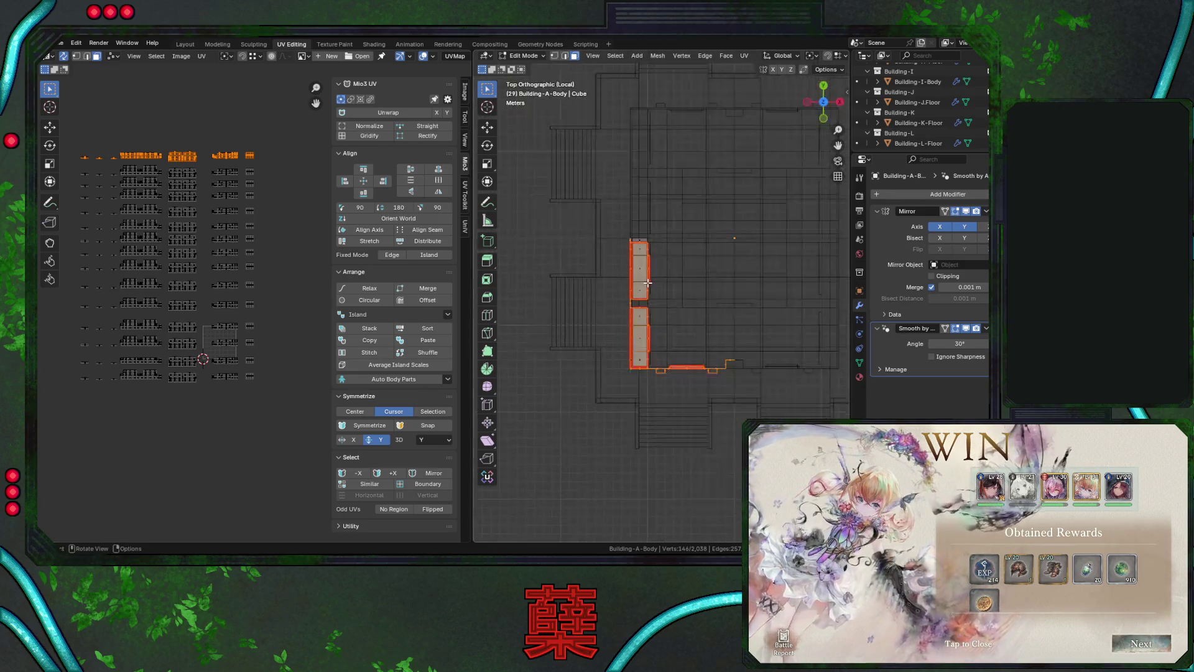
Hide every floor band's faces except the bottom UV island row.
{"action": "scroll", "coordinate": [659, 286], "scroll_direction": "up", "scroll_amount": 6}
{"action": "key", "text": "KP_Decimal"}
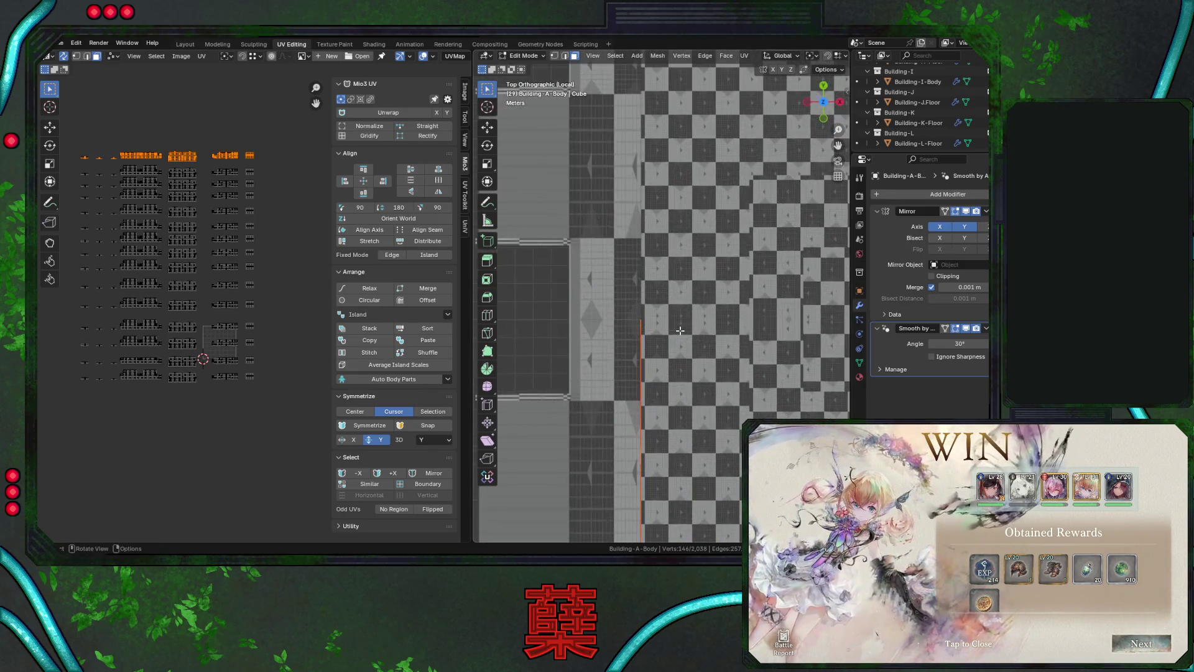
{"action": "key", "text": "shift+z"}
{"action": "mouse_move", "coordinate": [77, 139]}
{"action": "left_mouse_down"}
{"action": "mouse_move", "coordinate": [176, 266]}
{"action": "mouse_move", "coordinate": [281, 368]}
{"action": "left_mouse_up"}
{"action": "key", "text": "h"}
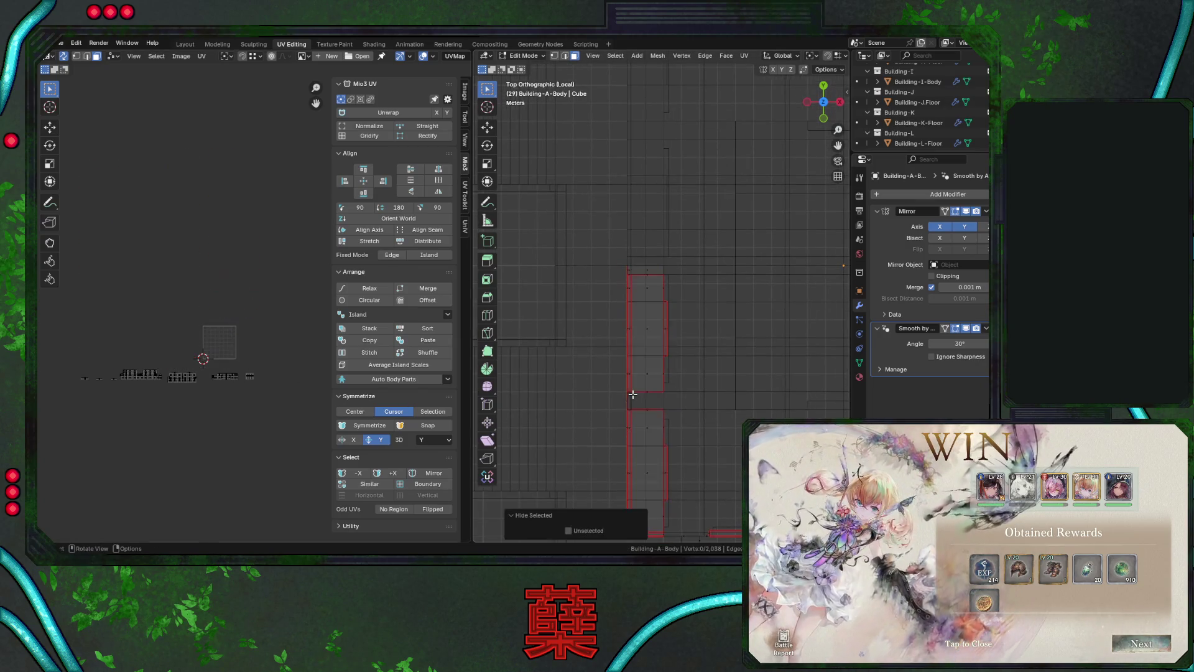
{"action": "left_click", "coordinate": [565, 59]}
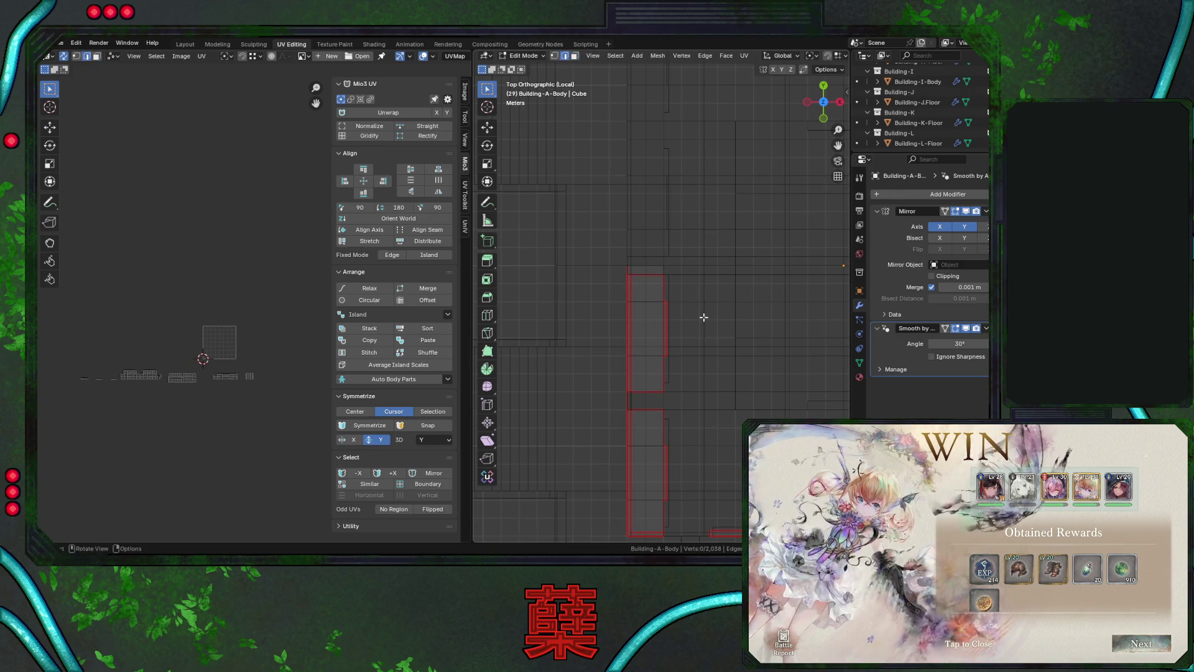
{"action": "key", "text": "shift+z"}
From the right-side view, re-enter Edit Mode and box-select the 28 corner-strip vertices.
{"action": "middle_click_drag", "start_coordinate": [701, 323], "coordinate": [722, 305]}
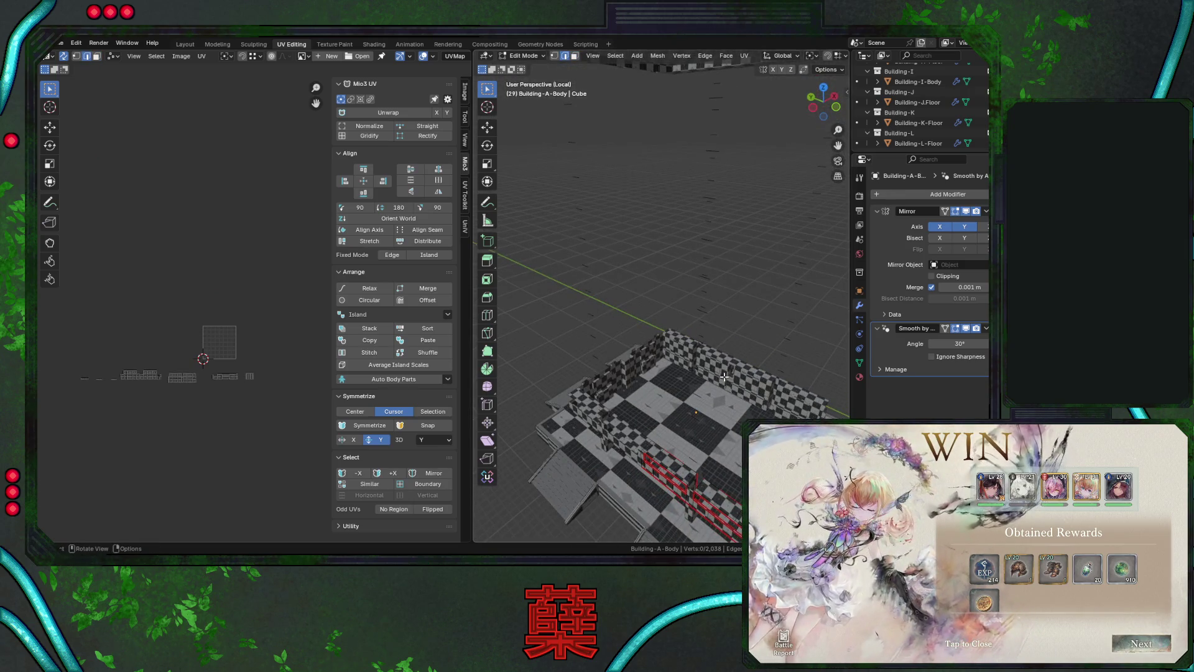
{"action": "key", "text": "KP_3"}
{"action": "key", "text": "Tab"}
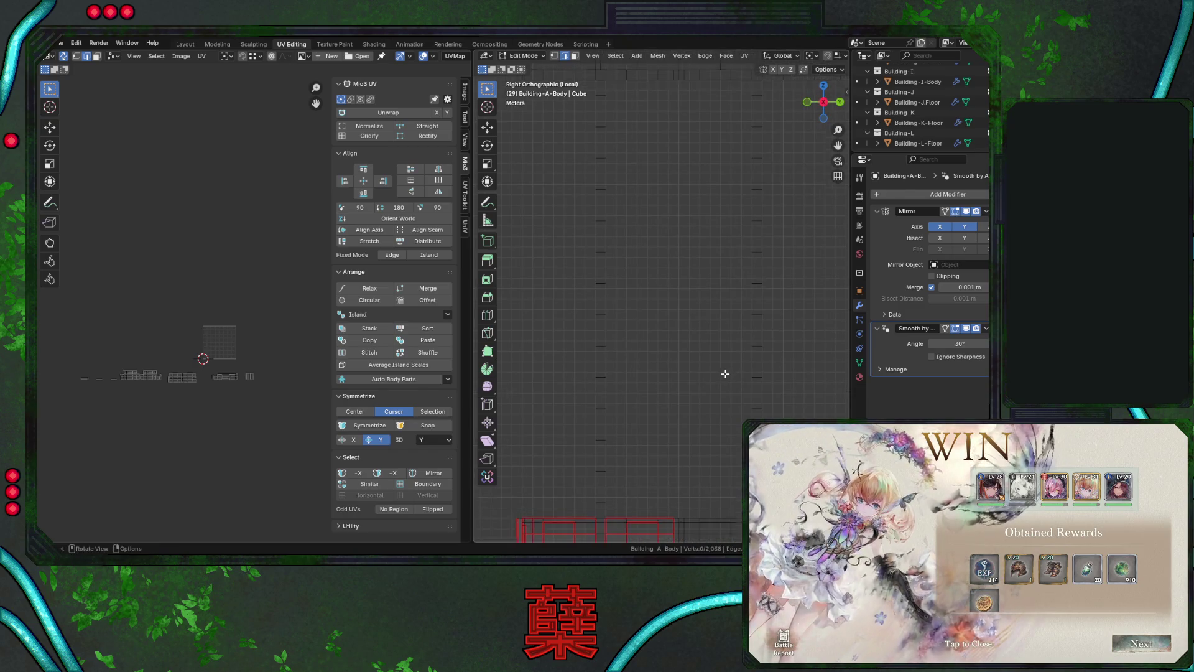
{"action": "key", "text": "Tab"}
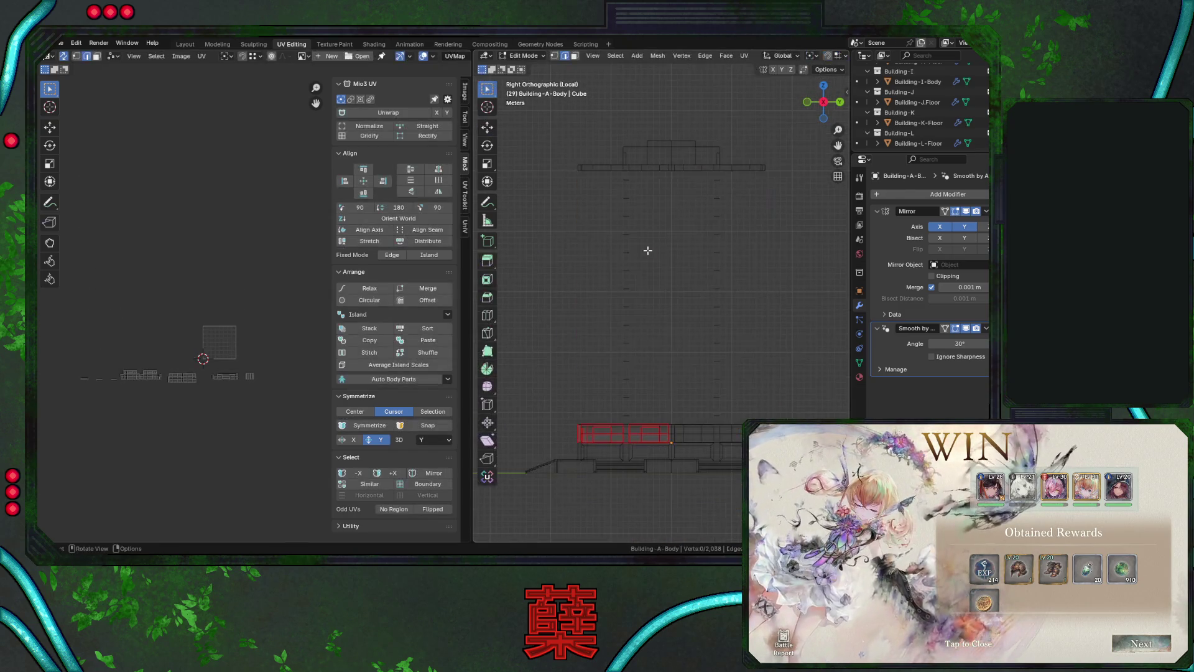
{"action": "left_click_drag", "start_coordinate": [608, 162], "coordinate": [760, 420]}
{"action": "middle_click_drag", "start_coordinate": [647, 415], "coordinate": [646, 299], "text": "shift"}
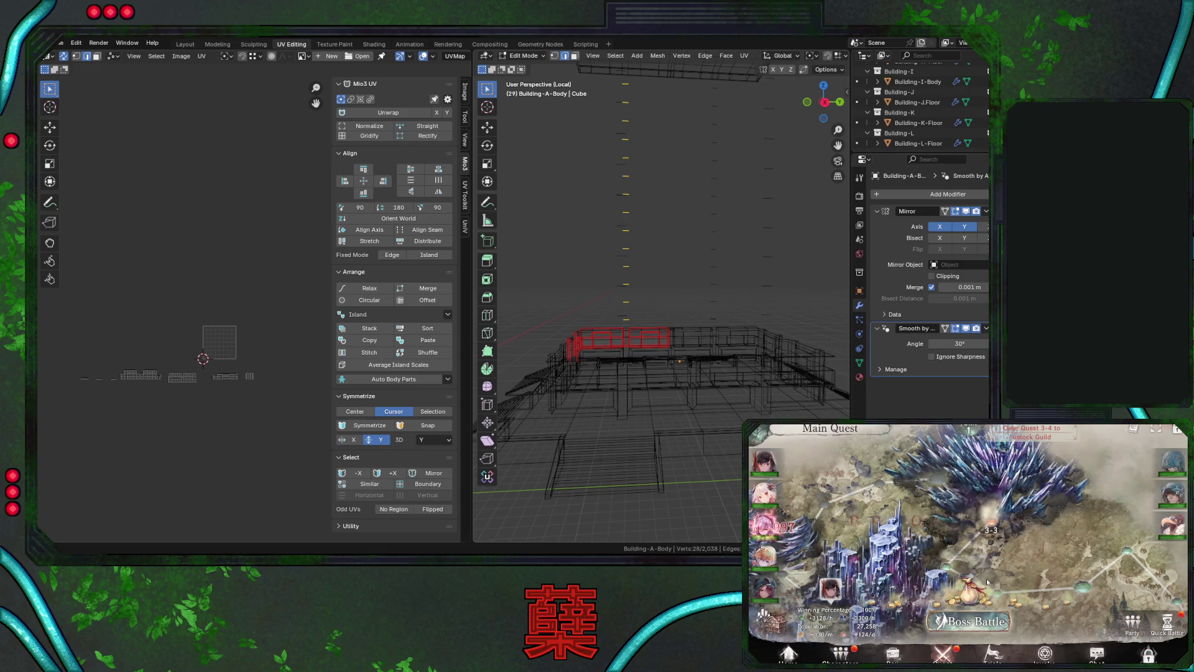
Start the game's boss battle and begin it after party formation.
{"action": "left_click", "coordinate": [994, 617]}
{"action": "left_click", "coordinate": [981, 640]}
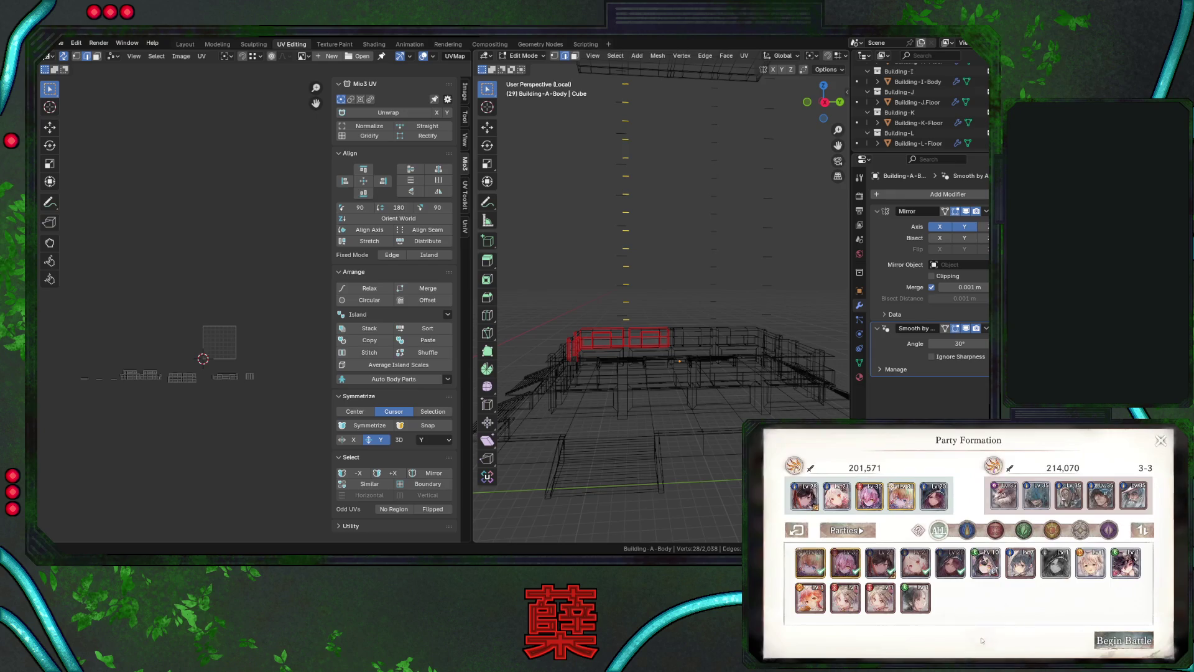
{"action": "left_click", "coordinate": [1125, 642]}
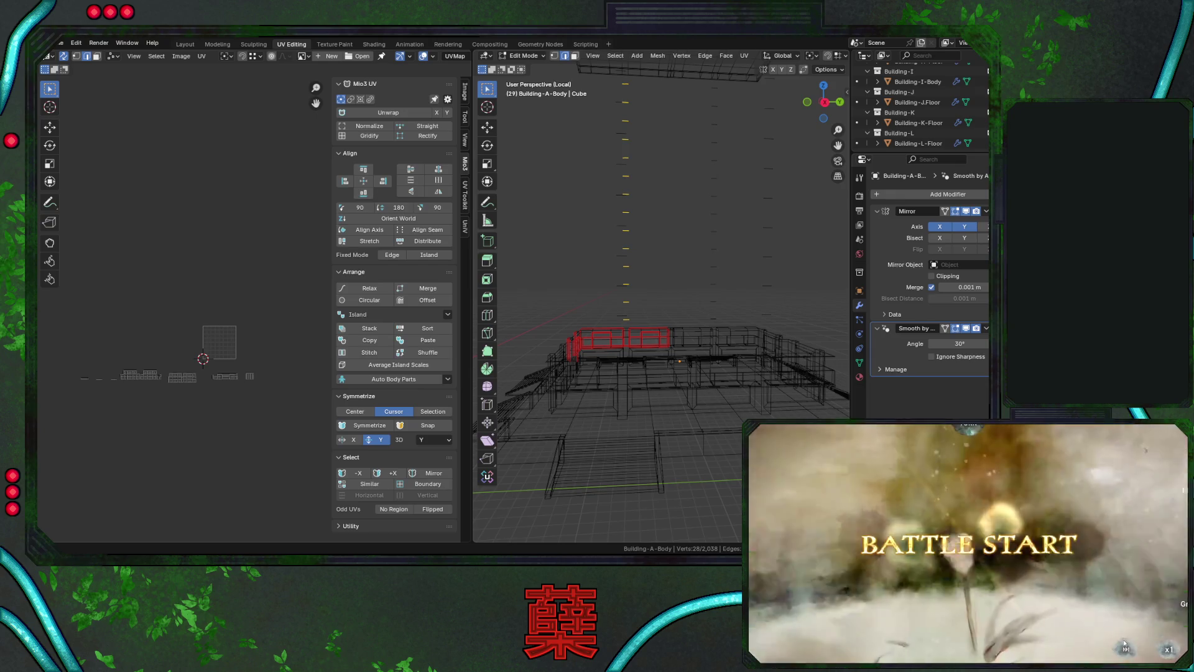
Delete the selected stray geometry from Building-A-Body's lower walls.
{"action": "mouse_move", "coordinate": [628, 252]}
{"action": "middle_mouse_down"}
{"action": "mouse_move", "coordinate": [674, 256]}
{"action": "mouse_move", "coordinate": [733, 306]}
{"action": "middle_mouse_up"}
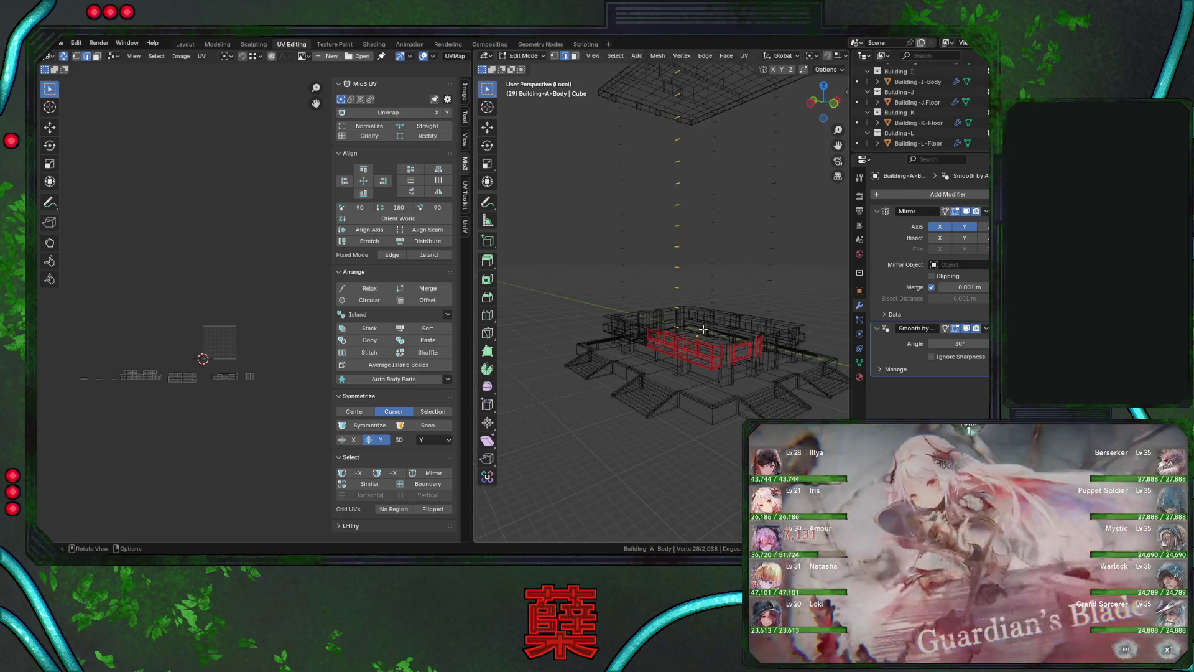
{"action": "scroll", "coordinate": [703, 329], "scroll_direction": "up", "scroll_amount": 4}
{"action": "key", "text": "x"}
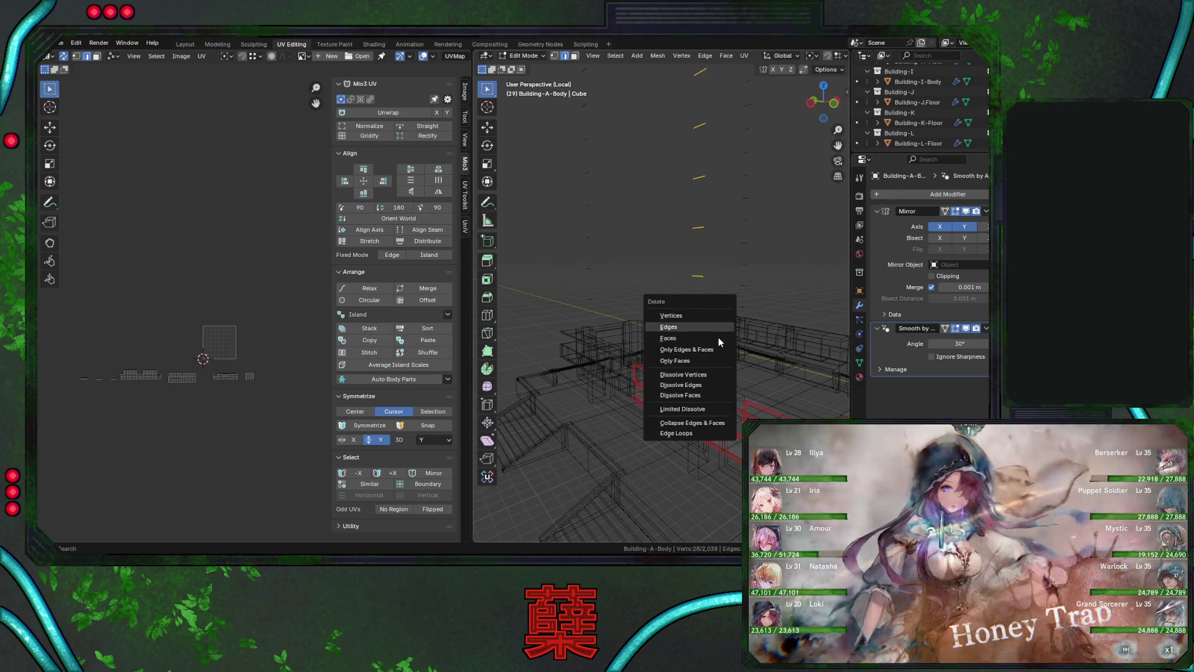
{"action": "left_click", "coordinate": [718, 337]}
Orbit down to the red walls and delete the selected wall edges.
{"action": "middle_click_drag", "start_coordinate": [737, 396], "coordinate": [746, 321]}
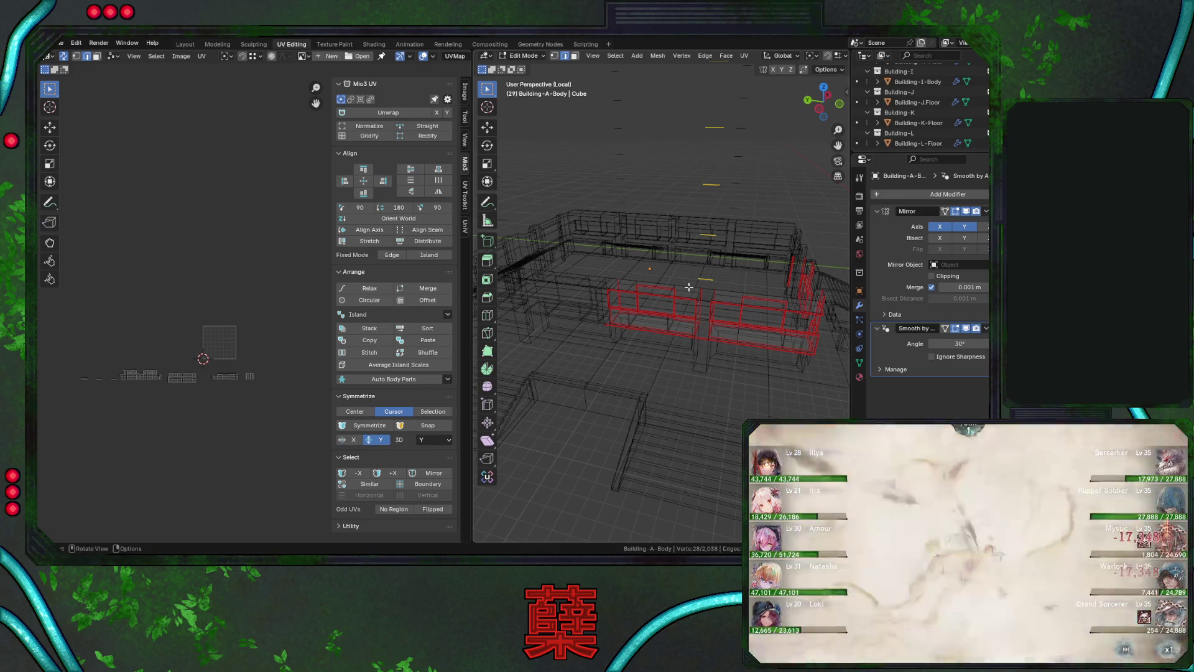
{"action": "scroll", "coordinate": [715, 286], "scroll_direction": "up", "scroll_amount": 3}
{"action": "mouse_move", "coordinate": [634, 255]}
{"action": "middle_mouse_down"}
{"action": "mouse_move", "coordinate": [682, 259]}
{"action": "mouse_move", "coordinate": [707, 288]}
{"action": "mouse_move", "coordinate": [690, 288]}
{"action": "middle_mouse_up"}
{"action": "key", "text": "x"}
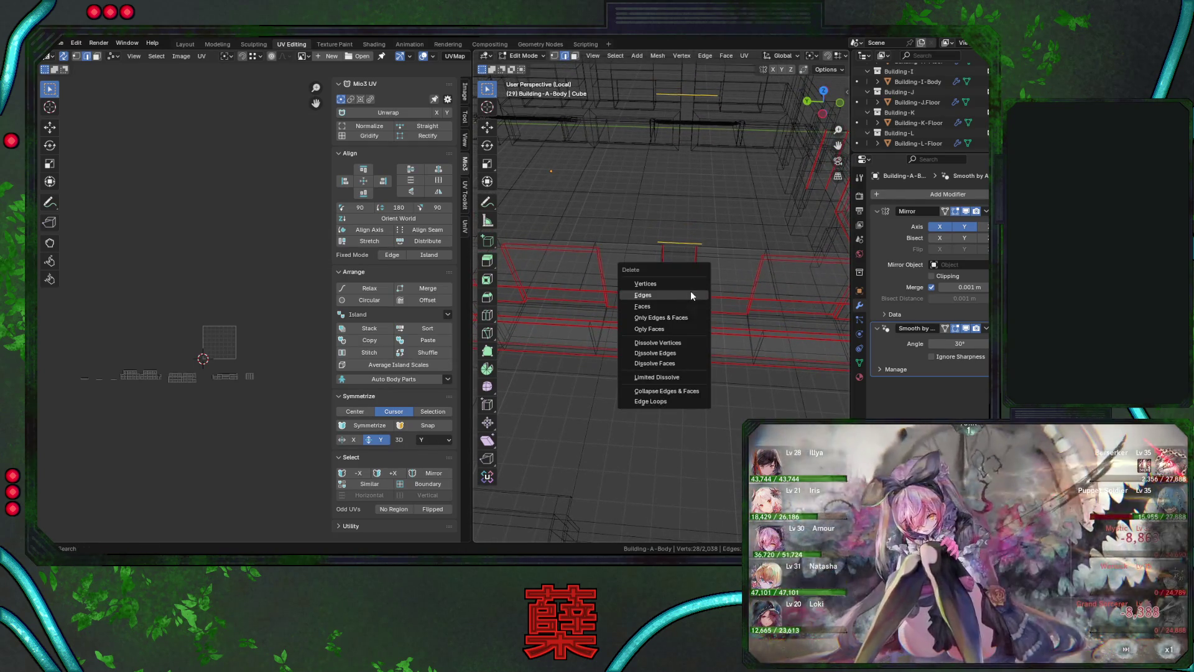
{"action": "left_click", "coordinate": [691, 293]}
Select the short edge left in the gap and move it into place.
{"action": "left_click", "coordinate": [684, 292]}
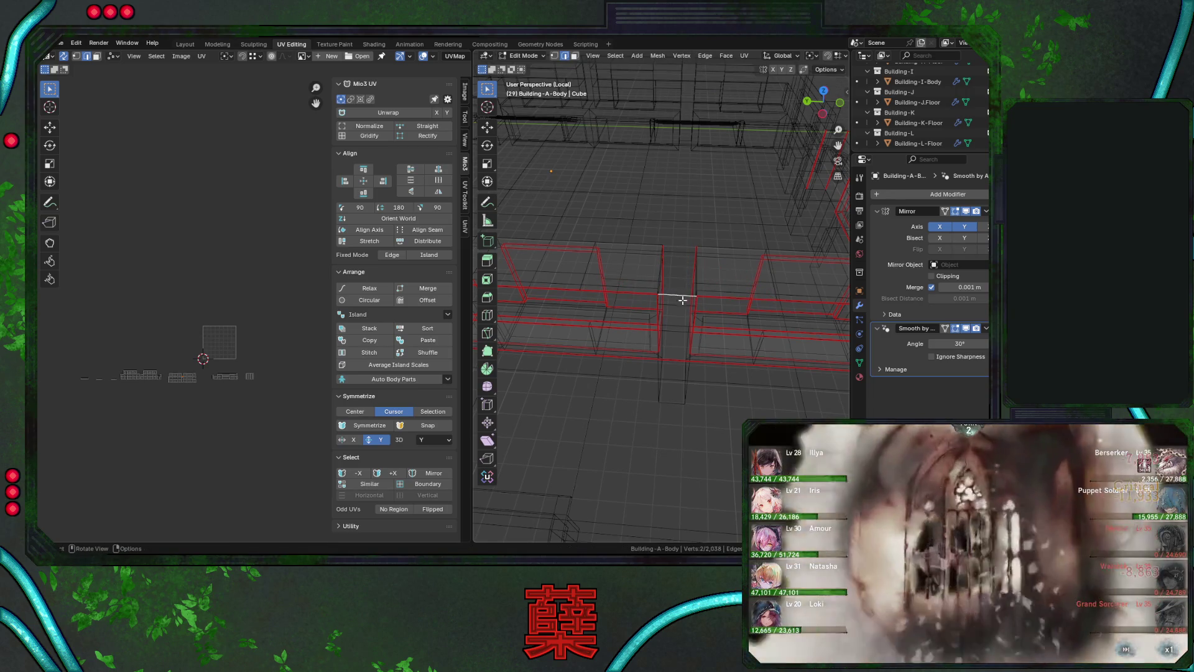
{"action": "key", "text": "g"}
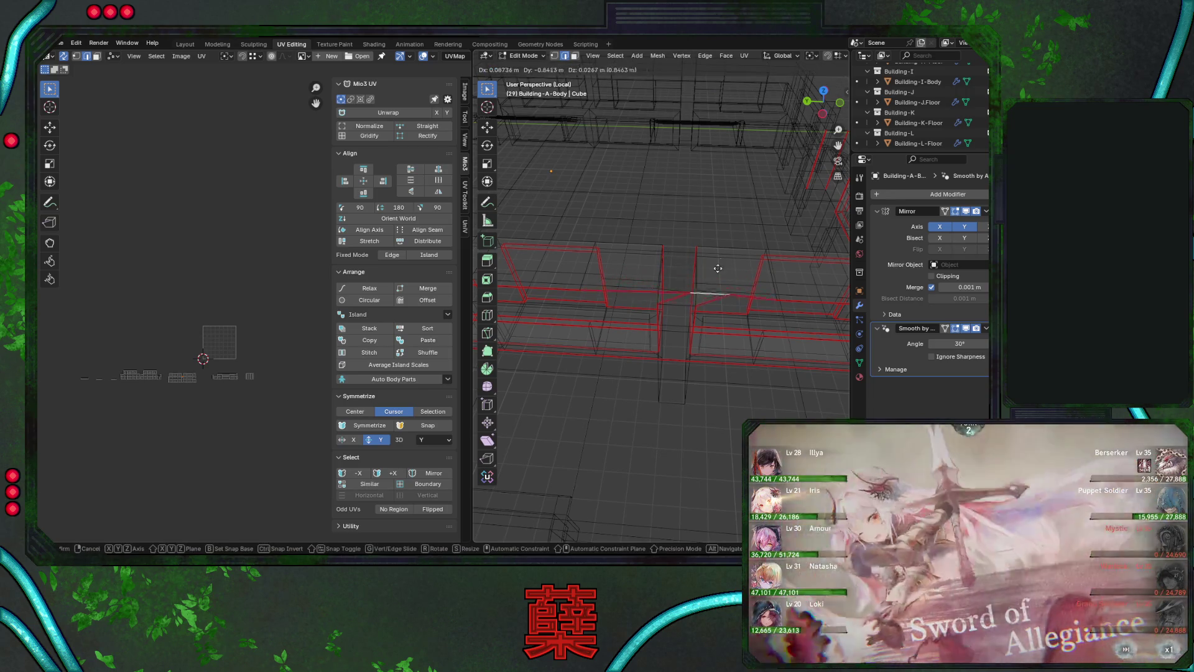
{"action": "left_click", "coordinate": [689, 267]}
{"action": "key", "text": "shift+z"}
{"action": "key", "text": "g"}
{"action": "key", "text": "Escape"}
{"action": "key", "text": "g"}
{"action": "key", "text": "Escape"}
{"action": "key", "text": "g"}
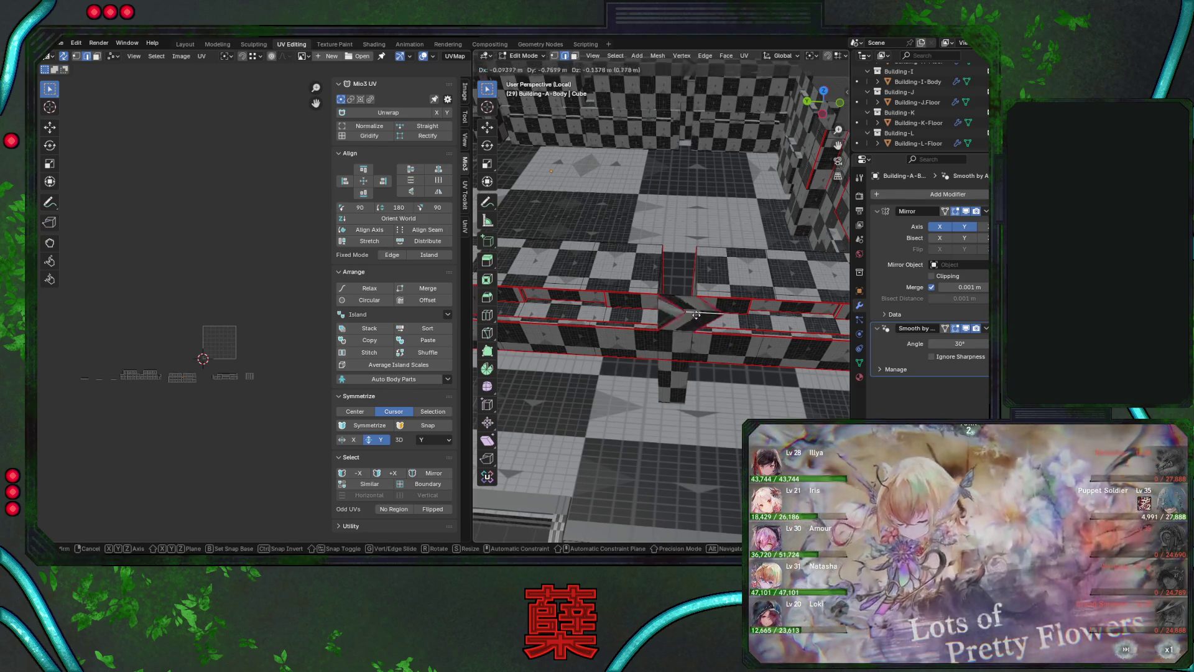
{"action": "left_click", "coordinate": [669, 350]}
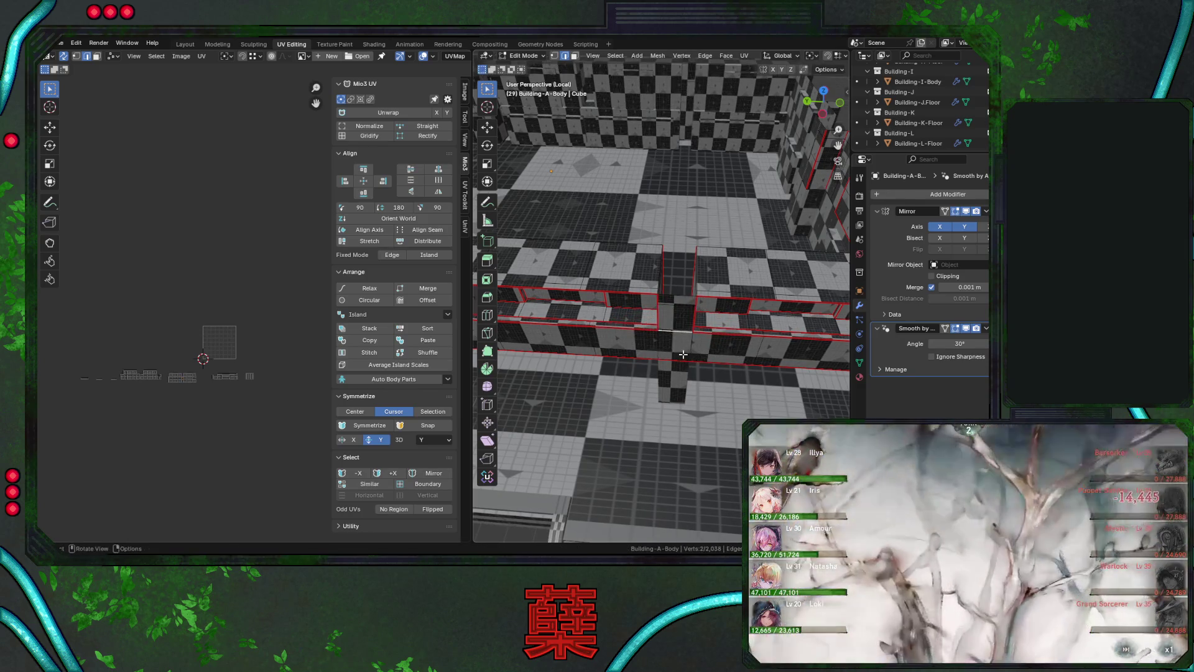
Check the wall from another angle and cancel a further edge move.
{"action": "mouse_move", "coordinate": [639, 341]}
{"action": "middle_mouse_down"}
{"action": "mouse_move", "coordinate": [624, 344]}
{"action": "mouse_move", "coordinate": [670, 323]}
{"action": "middle_mouse_up"}
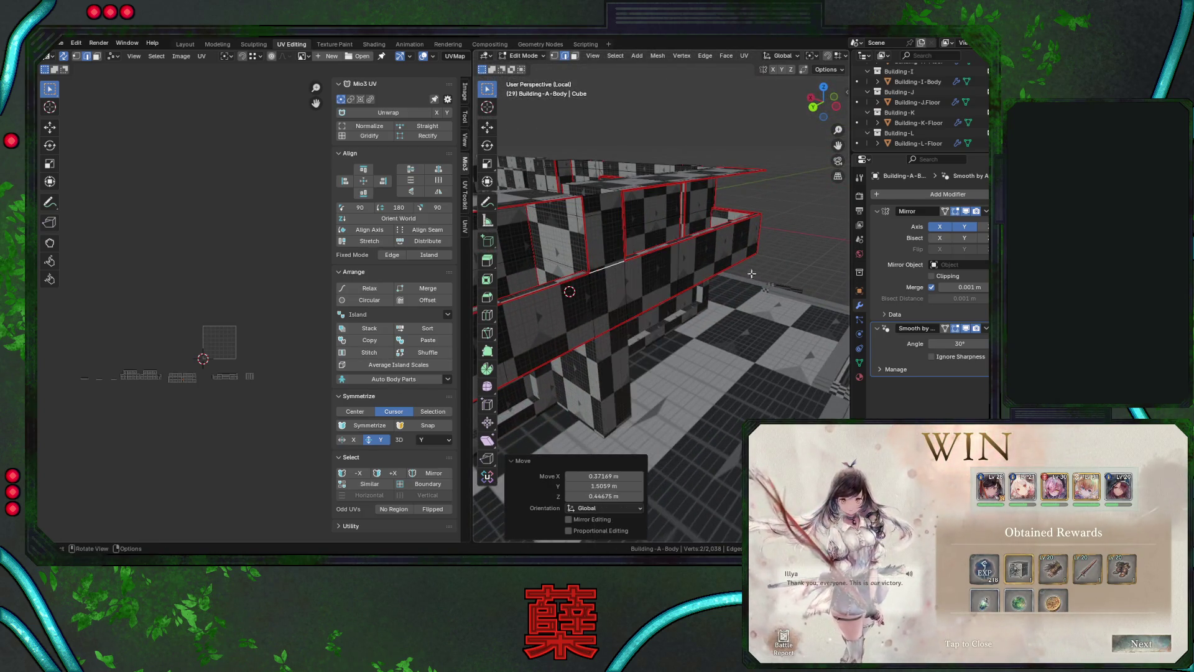
{"action": "key", "text": "g"}
{"action": "key", "text": "Escape"}
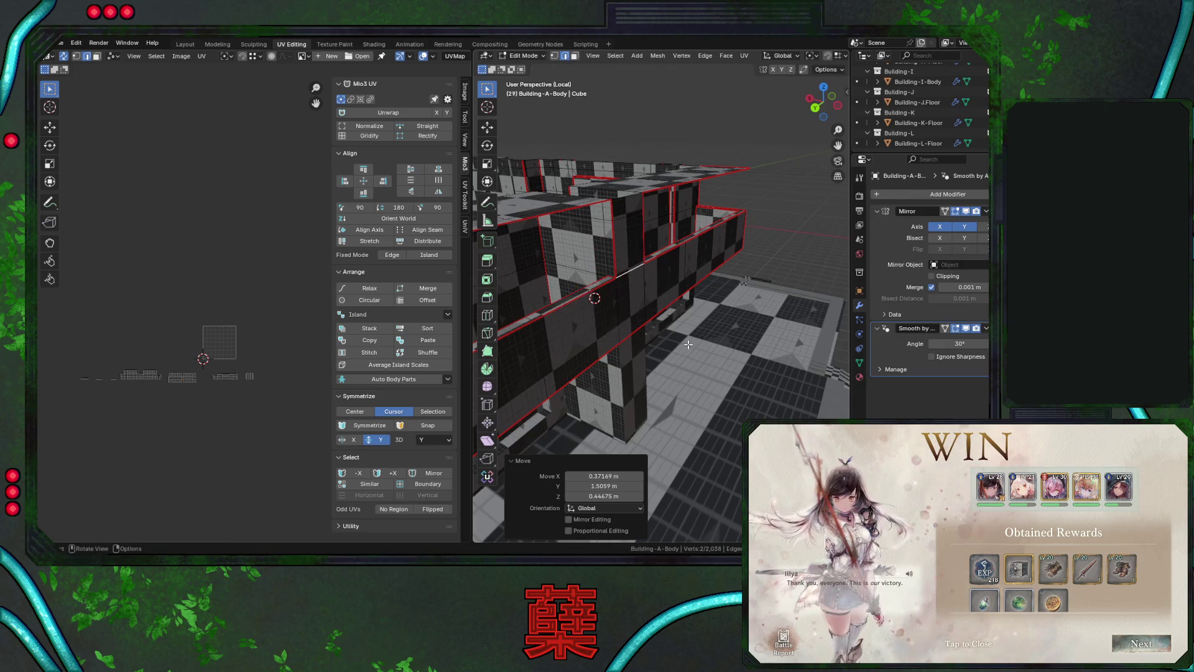
{"action": "key", "text": "shift+z"}
{"action": "middle_click_drag", "start_coordinate": [618, 279], "coordinate": [621, 277]}
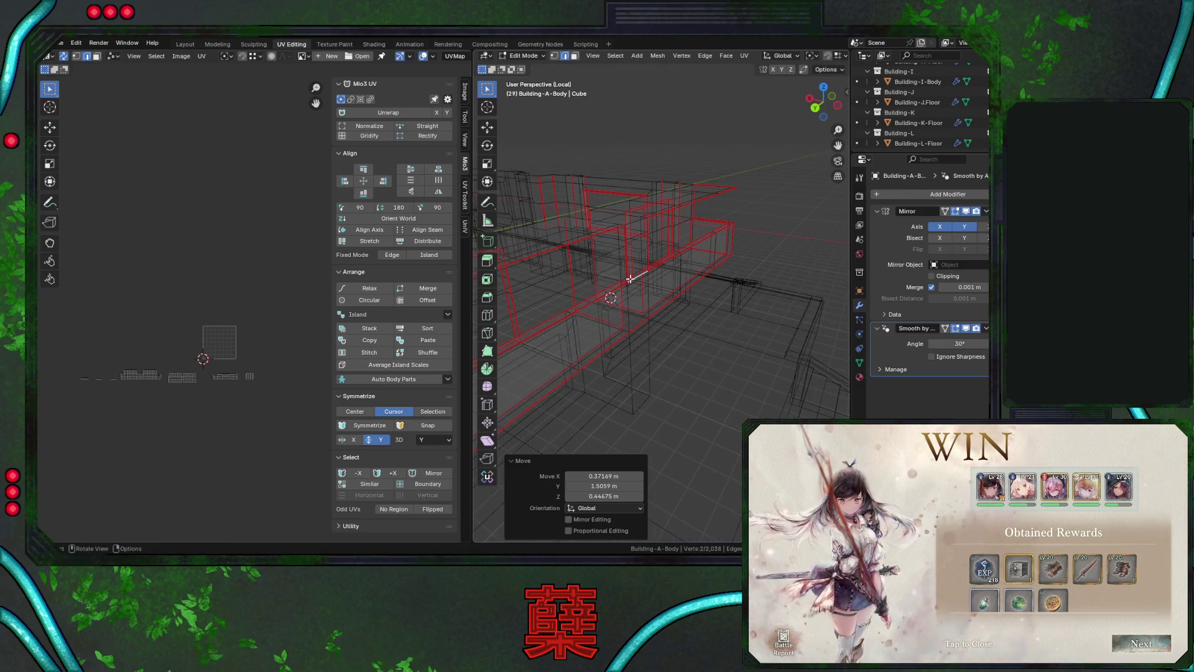
Delete the long edge along the wall, then deselect everything.
{"action": "left_click", "coordinate": [630, 279]}
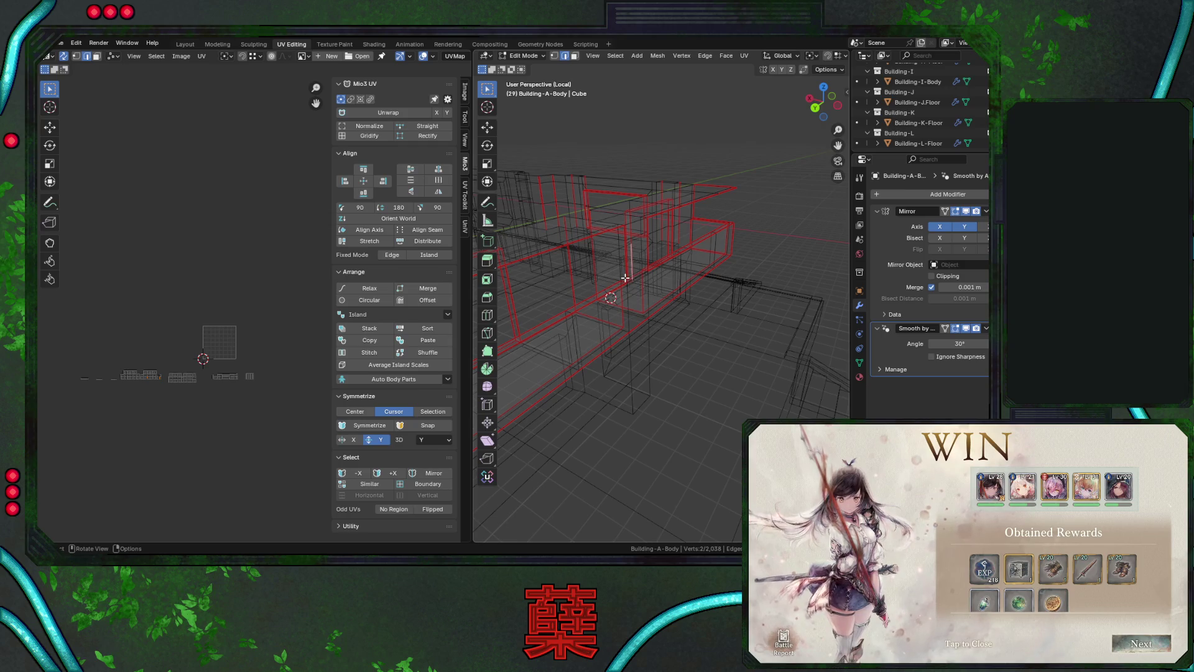
{"action": "key", "text": "shift+z"}
{"action": "key", "text": "x"}
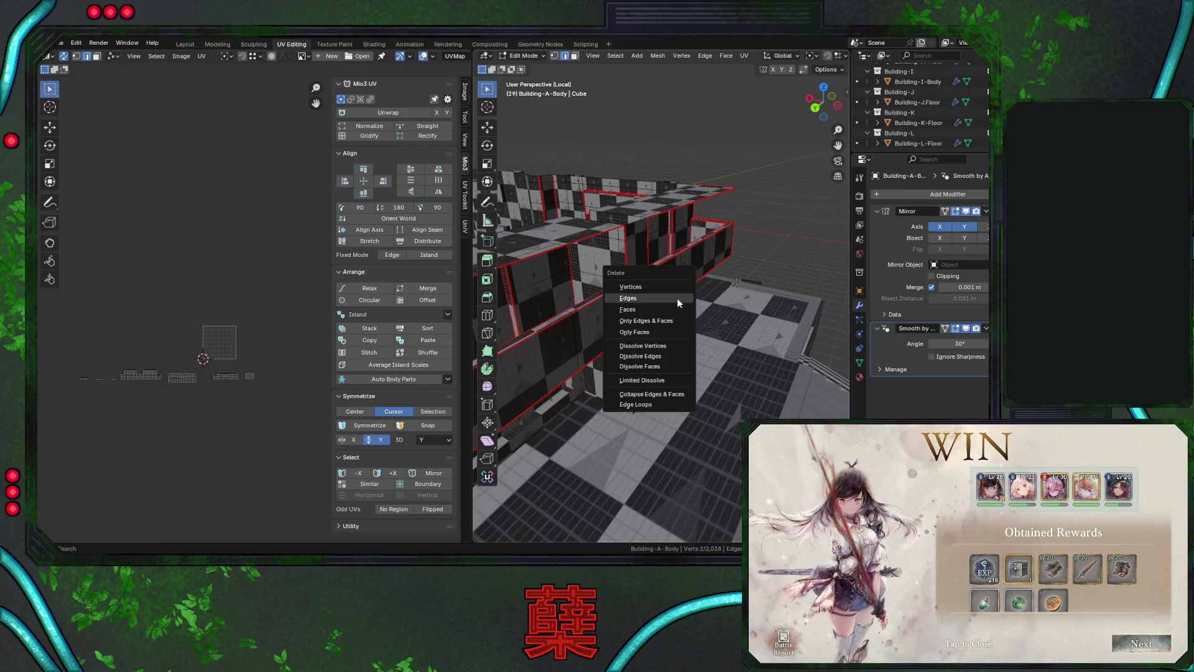
{"action": "left_click", "coordinate": [678, 300]}
{"action": "key", "text": "shift+z"}
{"action": "key", "text": "a"}
{"action": "key", "text": "alt+a"}
Unhide the upper tower floors with Alt+H and deselect all.
{"action": "middle_click_drag", "start_coordinate": [659, 338], "coordinate": [680, 347]}
{"action": "key", "text": "shift+z"}
{"action": "scroll", "coordinate": [680, 346], "scroll_direction": "down", "scroll_amount": 5}
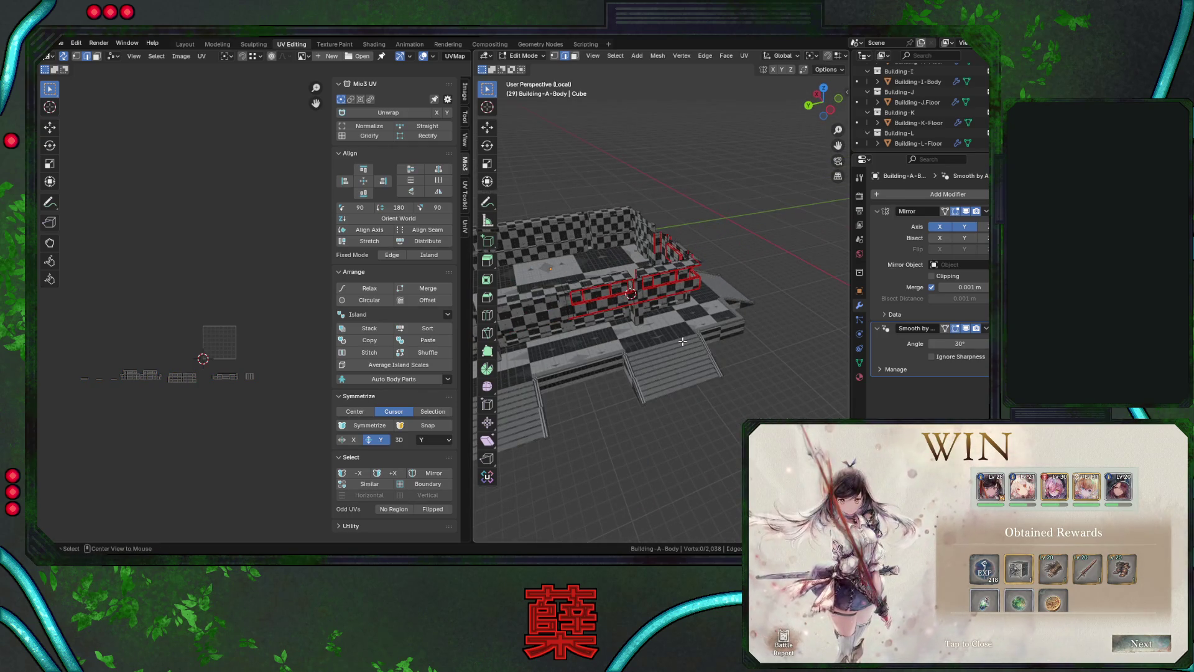
{"action": "key", "text": "alt+h"}
{"action": "scroll", "coordinate": [682, 342], "scroll_direction": "up", "scroll_amount": 3}
{"action": "key", "text": "alt+a"}
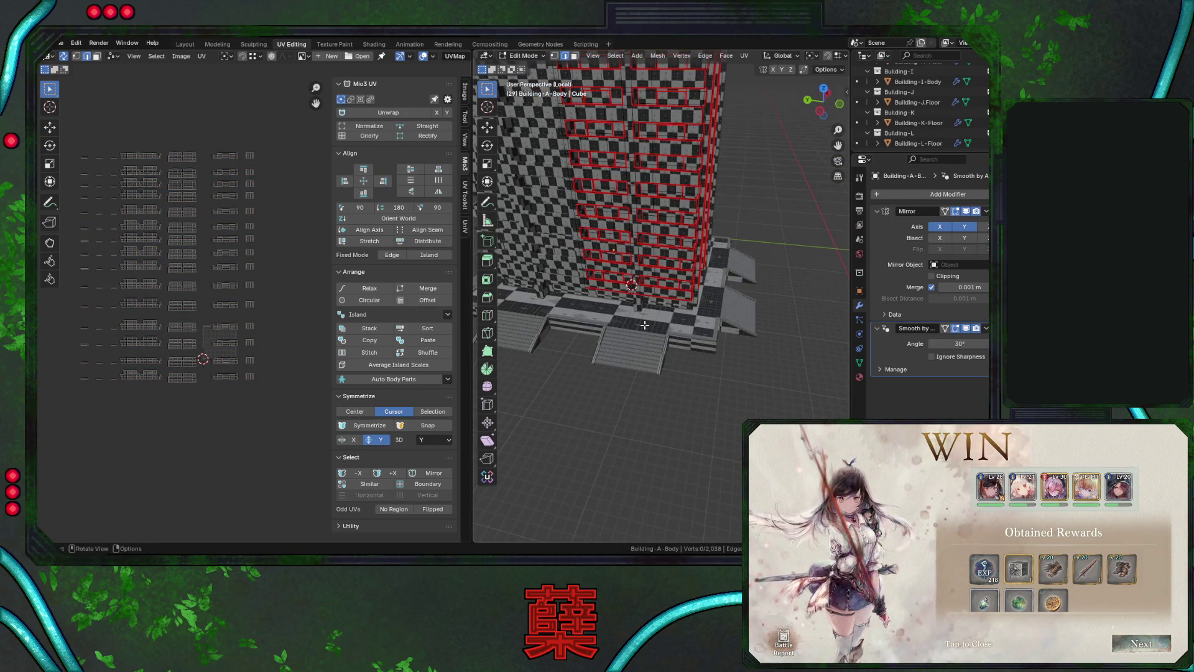
In top ortho face mode, box-select the tower's side strip of faces and delete them.
{"action": "middle_click_drag", "start_coordinate": [645, 325], "coordinate": [671, 341]}
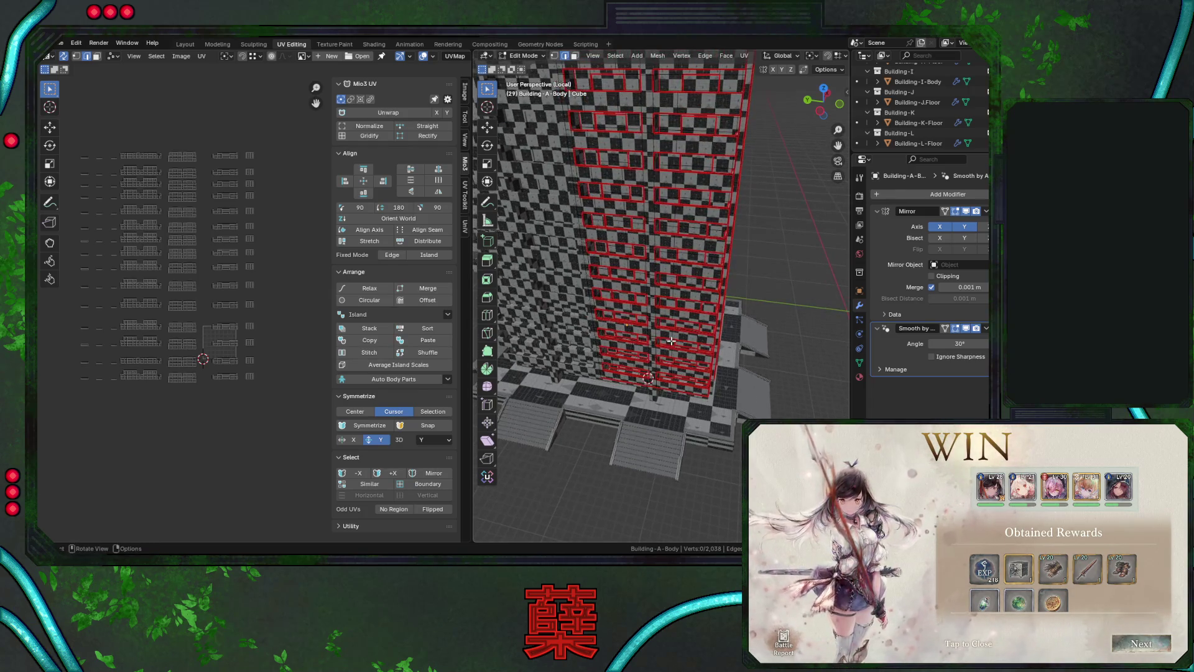
{"action": "key", "text": "KP_7"}
{"action": "scroll", "coordinate": [648, 293], "scroll_direction": "up", "scroll_amount": 5}
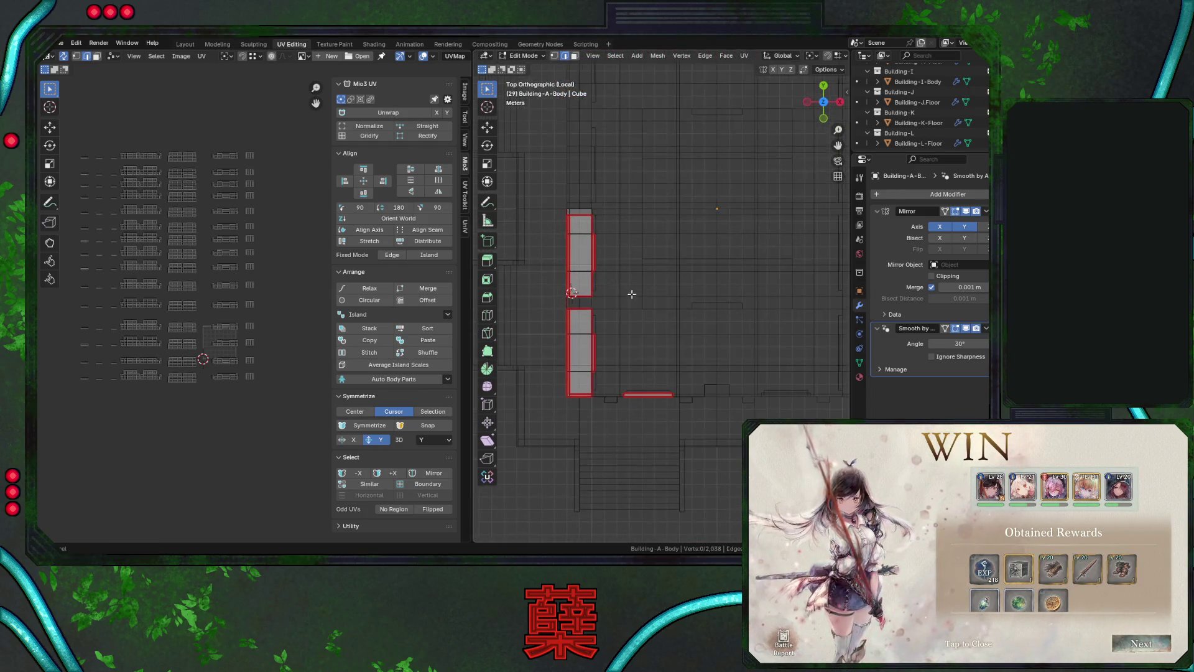
{"action": "scroll", "coordinate": [629, 293], "scroll_direction": "up", "scroll_amount": 1}
{"action": "key", "text": "3"}
{"action": "scroll", "coordinate": [612, 188], "scroll_direction": "up", "scroll_amount": 3}
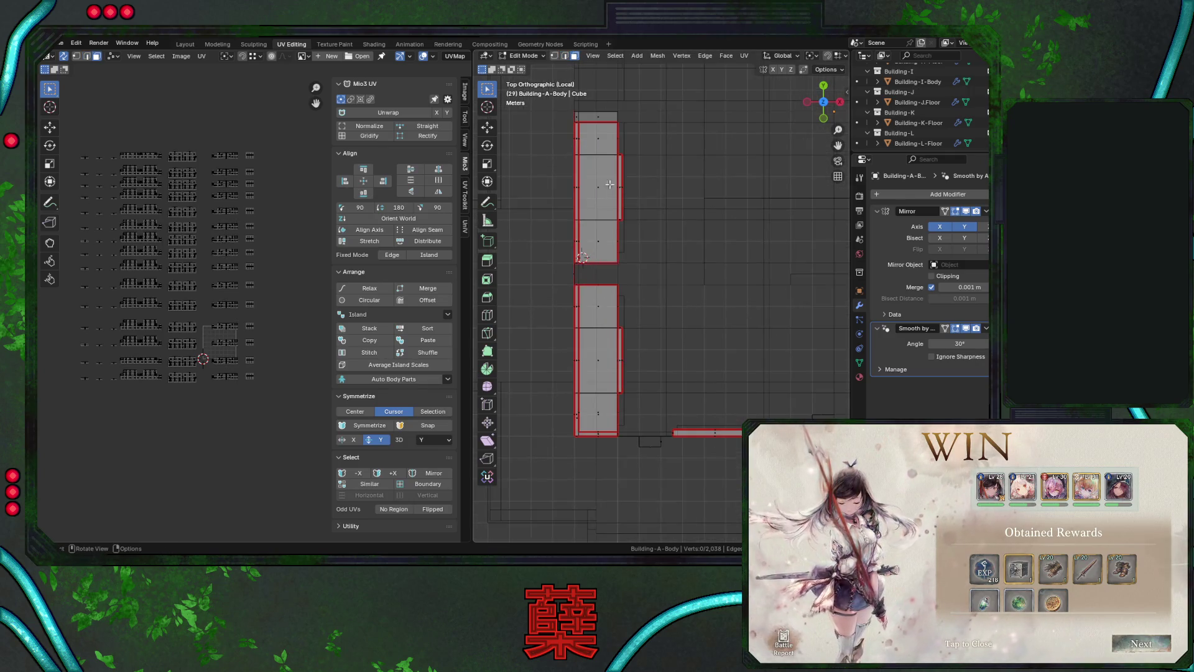
{"action": "left_click_drag", "start_coordinate": [609, 117], "coordinate": [610, 119]}
{"action": "mouse_move", "coordinate": [684, 261]}
{"action": "middle_mouse_down"}
{"action": "mouse_move", "coordinate": [718, 315]}
{"action": "mouse_move", "coordinate": [671, 314]}
{"action": "mouse_move", "coordinate": [680, 259]}
{"action": "mouse_move", "coordinate": [780, 341]}
{"action": "mouse_move", "coordinate": [753, 400]}
{"action": "mouse_move", "coordinate": [697, 333]}
{"action": "mouse_move", "coordinate": [650, 384]}
{"action": "middle_mouse_up"}
{"action": "key", "text": "shift+z"}
{"action": "key", "text": "shift+z"}
{"action": "key", "text": "shift+z"}
{"action": "key", "text": "x"}
{"action": "left_click", "coordinate": [685, 335]}
Save City.blend and select all UV islands, cancelling a horizontal move.
{"action": "middle_click_drag", "start_coordinate": [709, 352], "coordinate": [640, 372]}
{"action": "key", "text": "ctrl+s"}
{"action": "key", "text": "a"}
{"action": "key", "text": "g"}
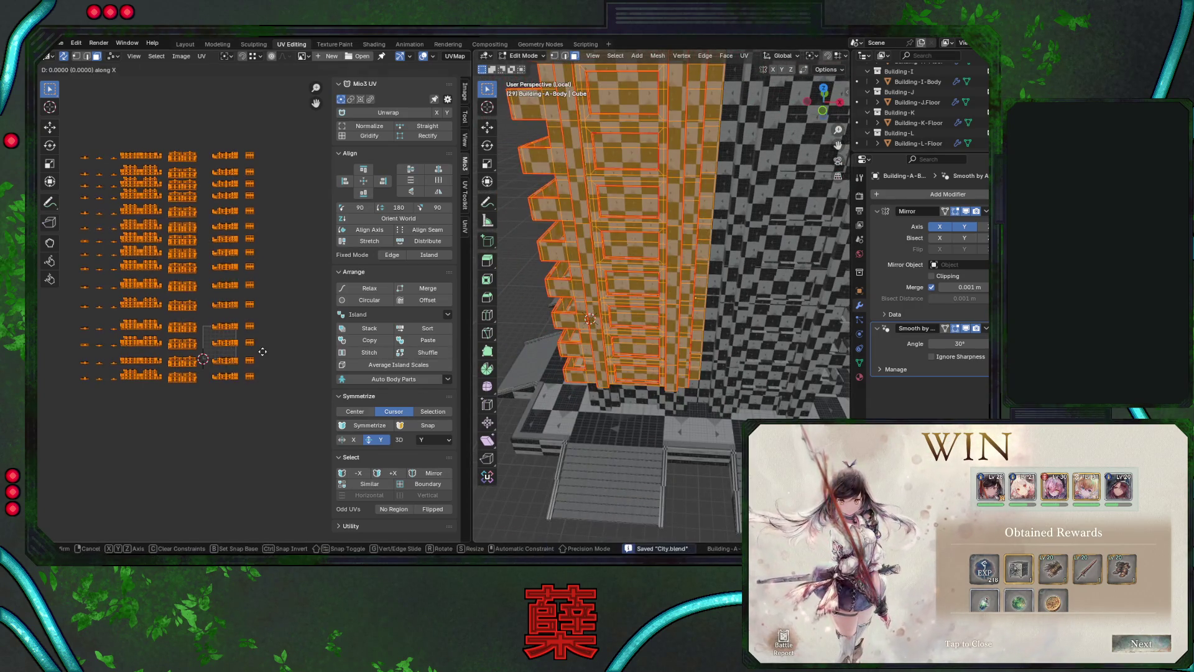
{"action": "key", "text": "x"}
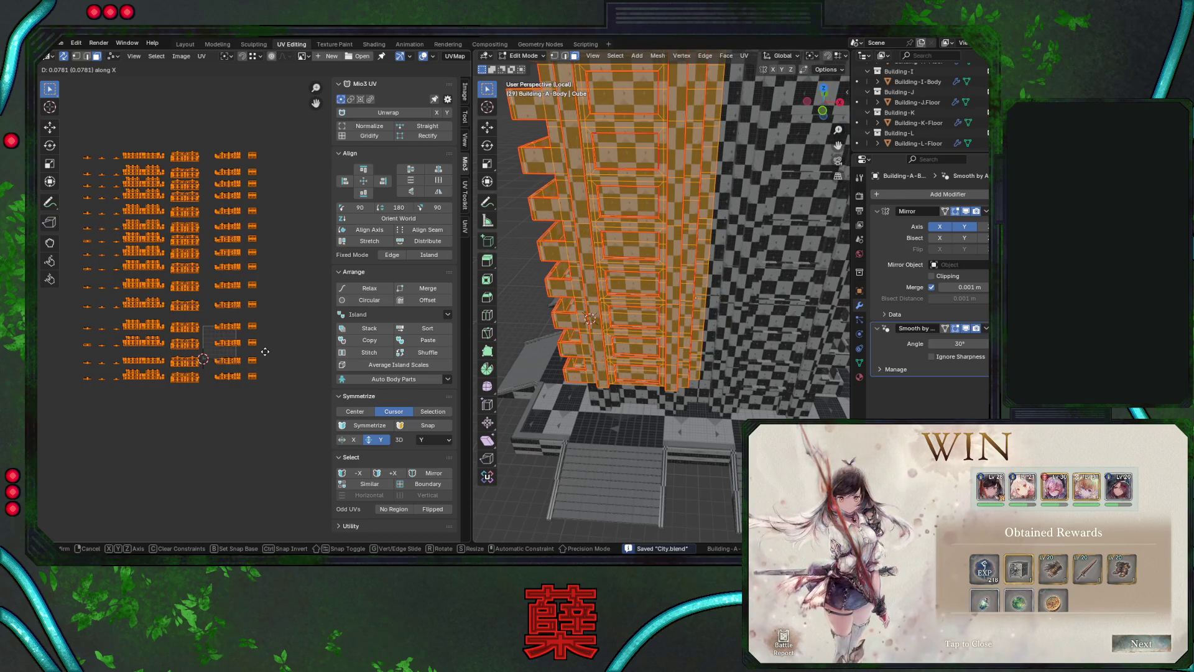
{"action": "right_click", "coordinate": [265, 351]}
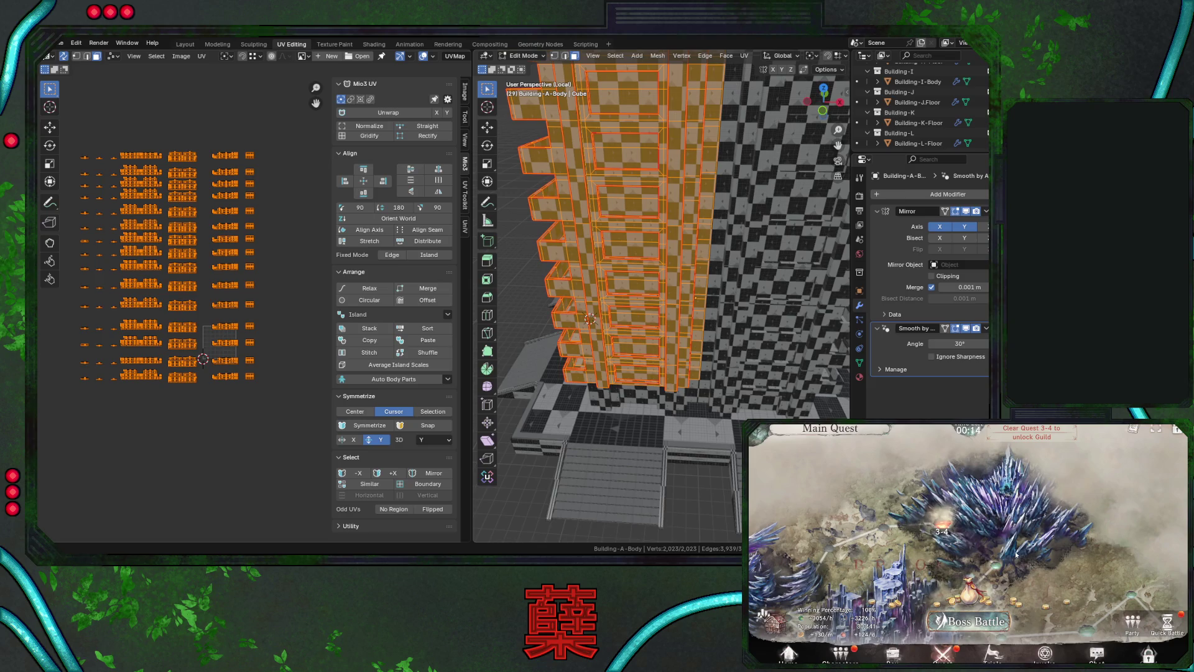
In the gacha game, open the boss battle challenge and proceed to party formation.
{"action": "left_click", "coordinate": [982, 623]}
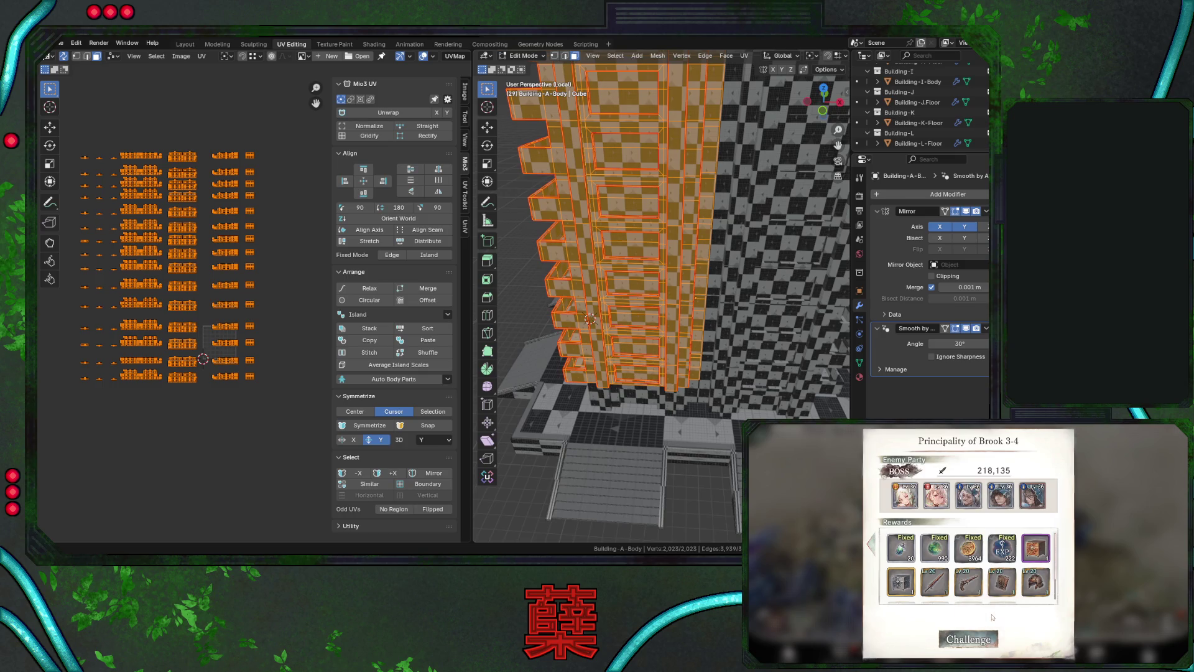
{"action": "left_click", "coordinate": [985, 641]}
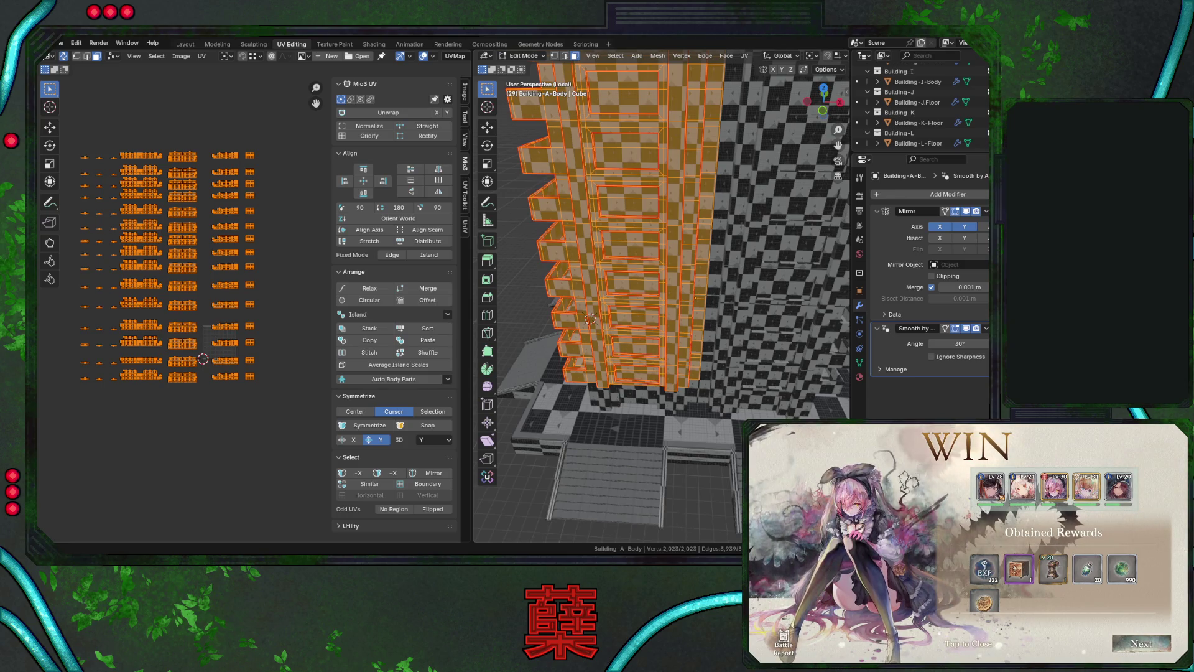
Close the WIN screen, open the Guild section, dismiss its intro, and open Guild Invitations.
{"action": "left_click", "coordinate": [972, 645]}
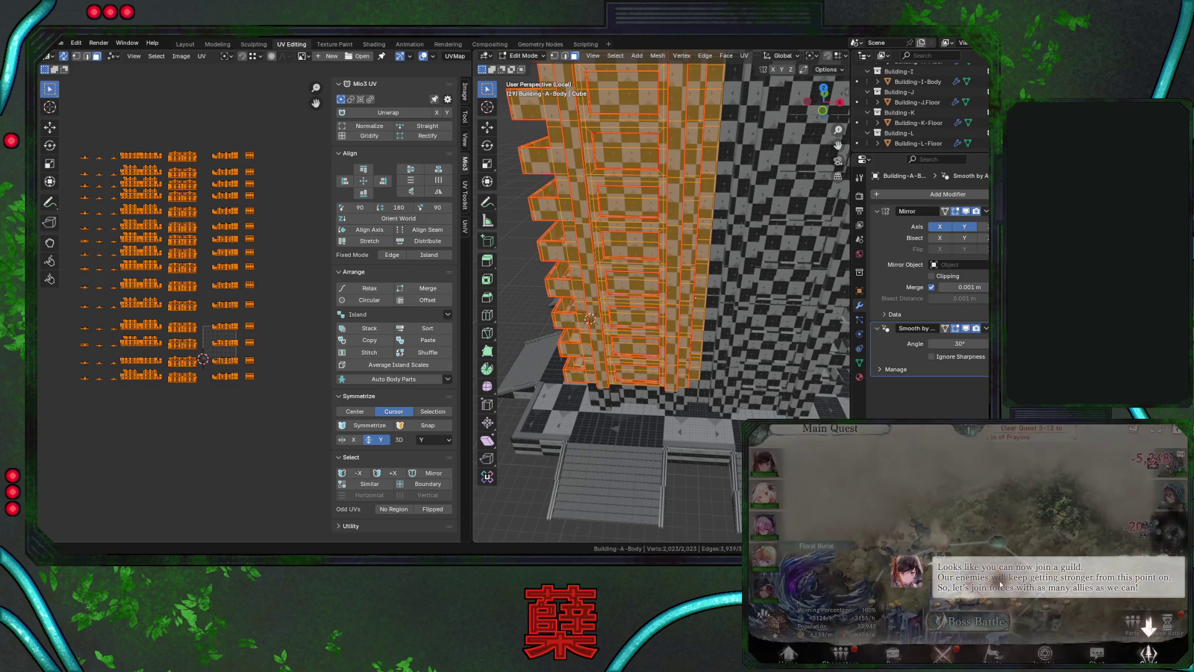
{"action": "left_click", "coordinate": [1151, 653]}
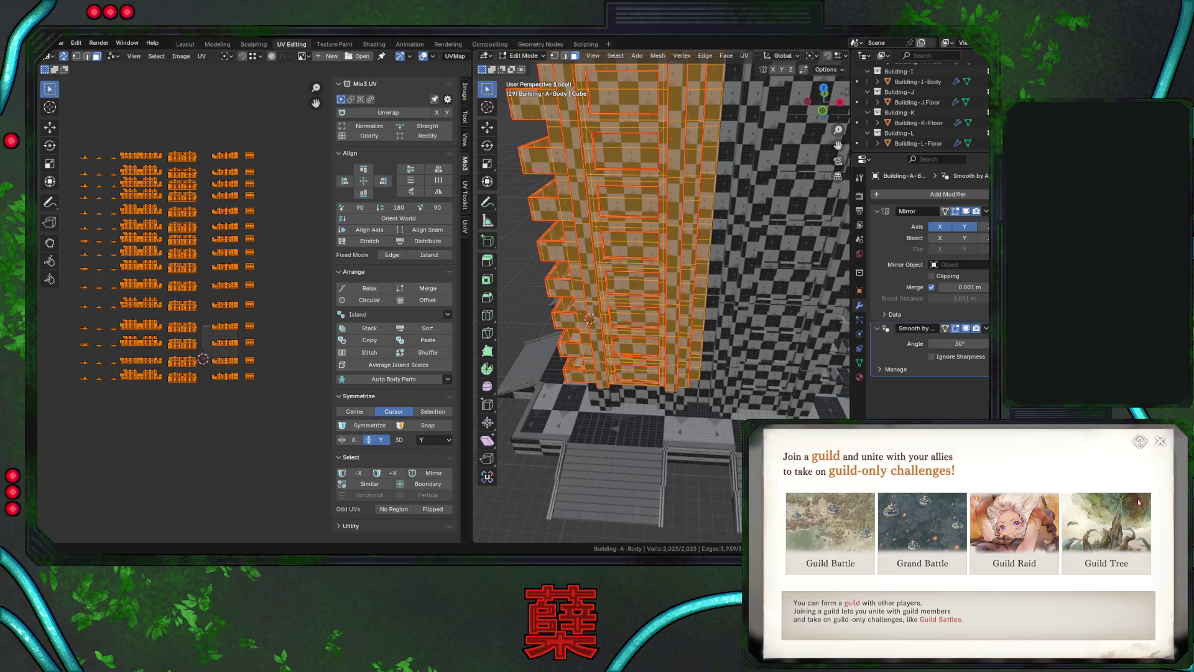
{"action": "left_click", "coordinate": [1160, 442]}
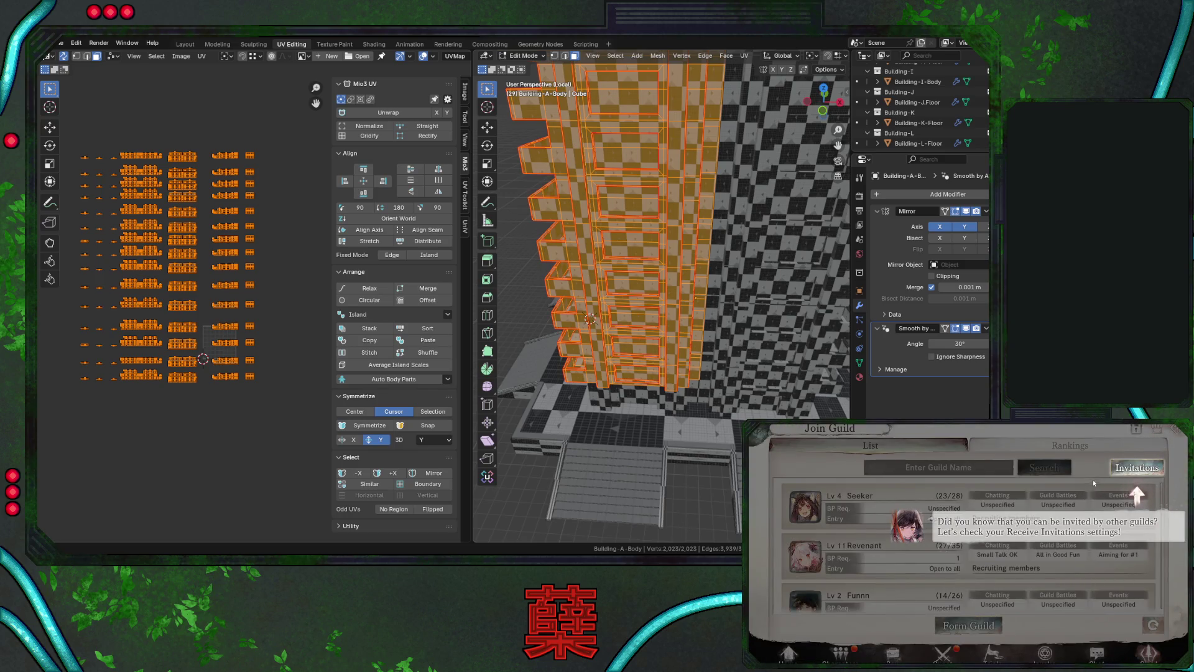
{"action": "left_click", "coordinate": [1133, 468]}
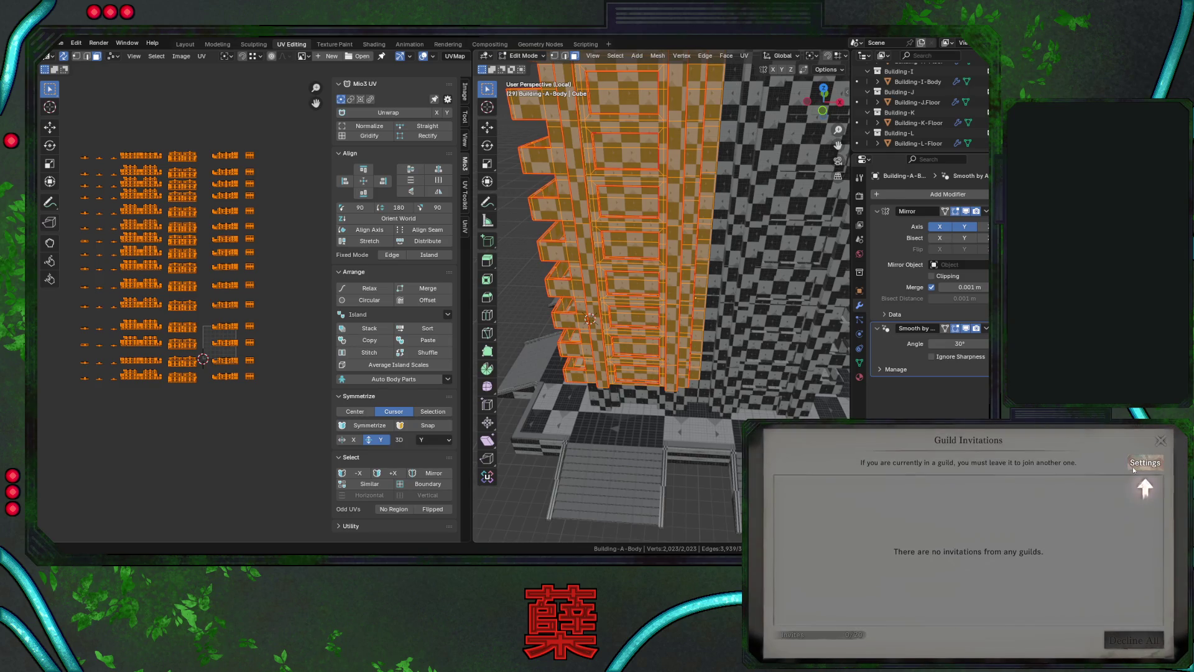
Open guild invitation settings and dismiss the tutorial hints, including Play Style.
{"action": "left_click", "coordinate": [1133, 466]}
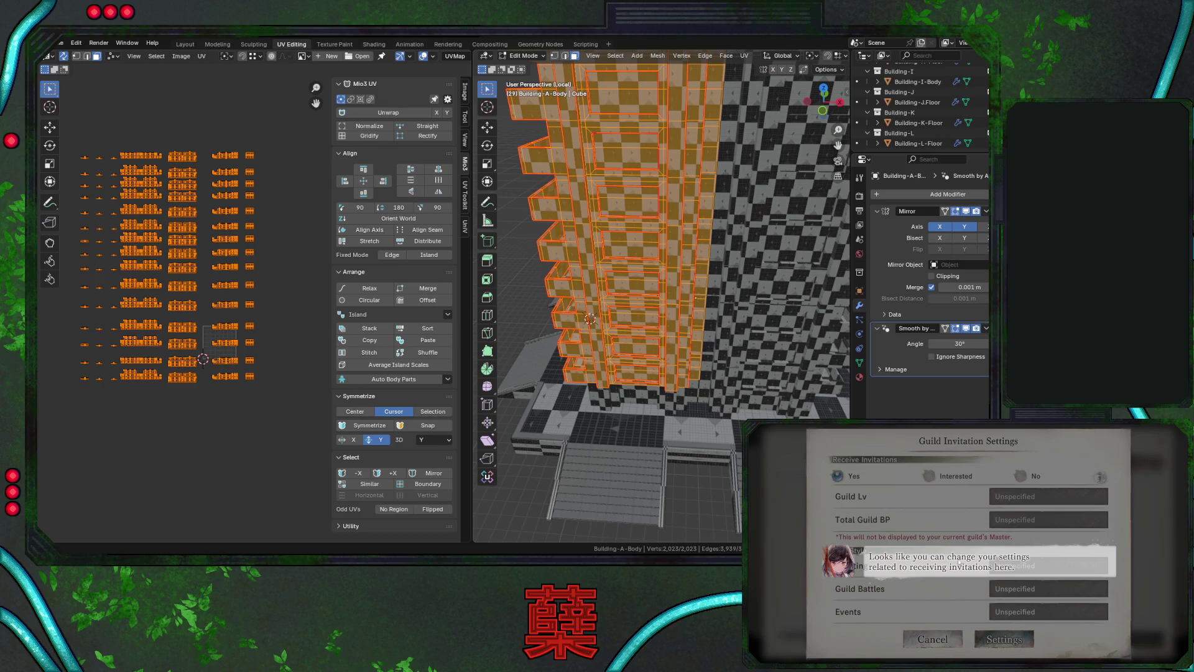
{"action": "left_click", "coordinate": [952, 560]}
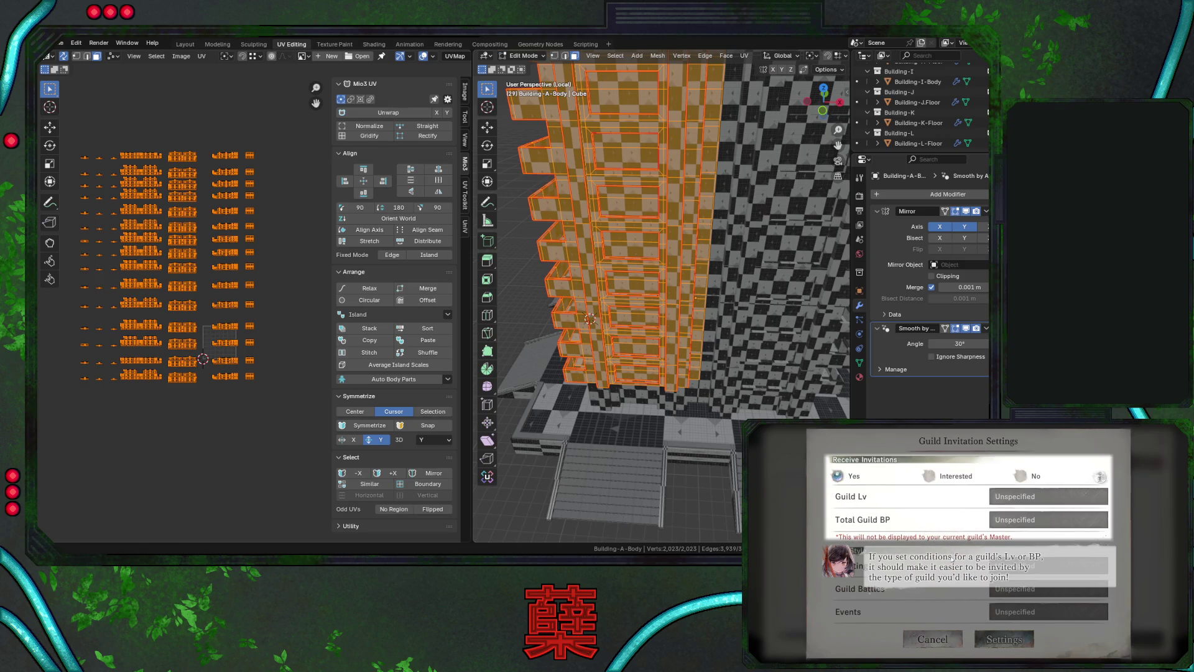
{"action": "left_click", "coordinate": [952, 559]}
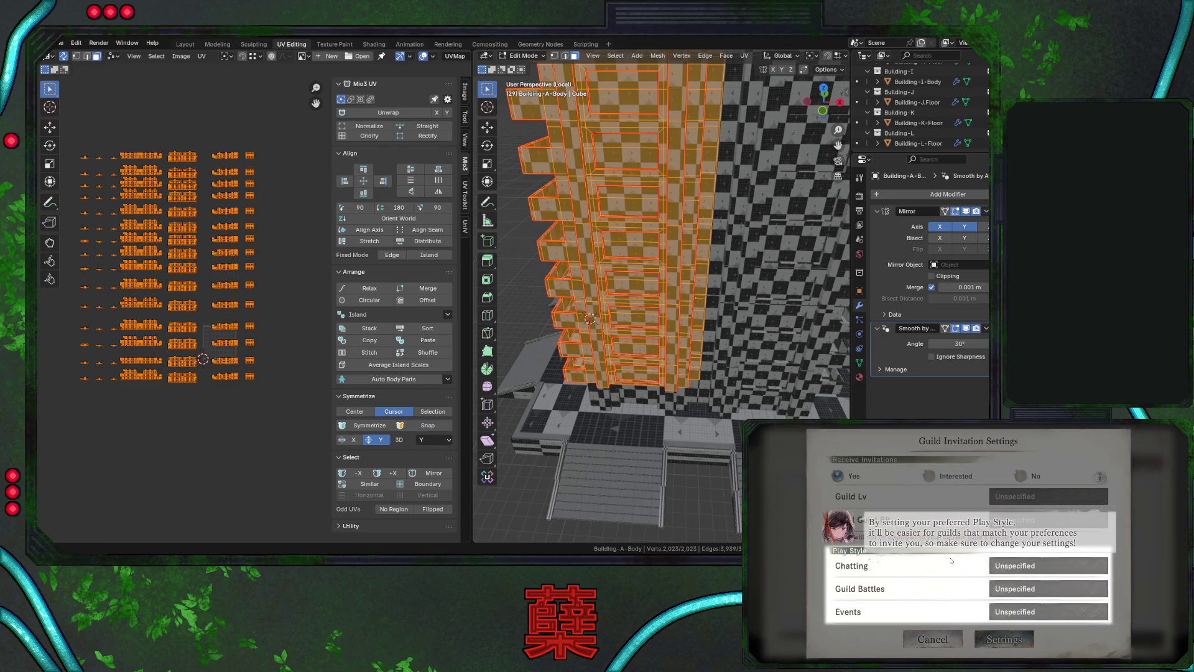
{"action": "left_click", "coordinate": [952, 560]}
{"action": "left_click", "coordinate": [950, 560]}
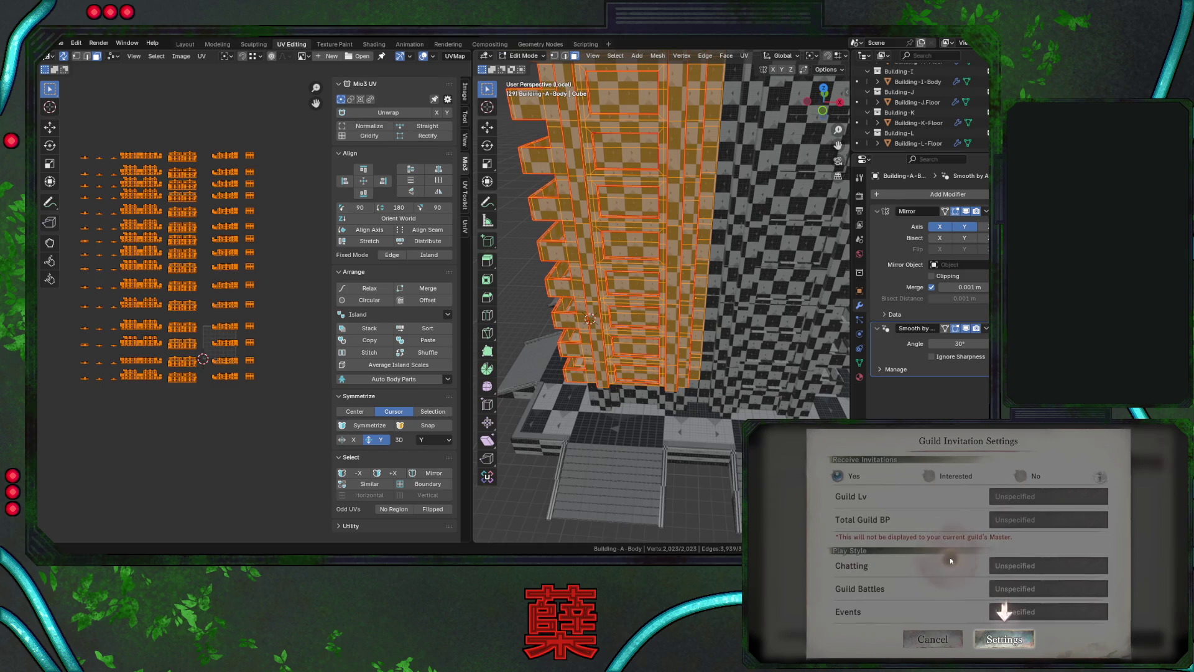
{"action": "left_click", "coordinate": [1006, 641]}
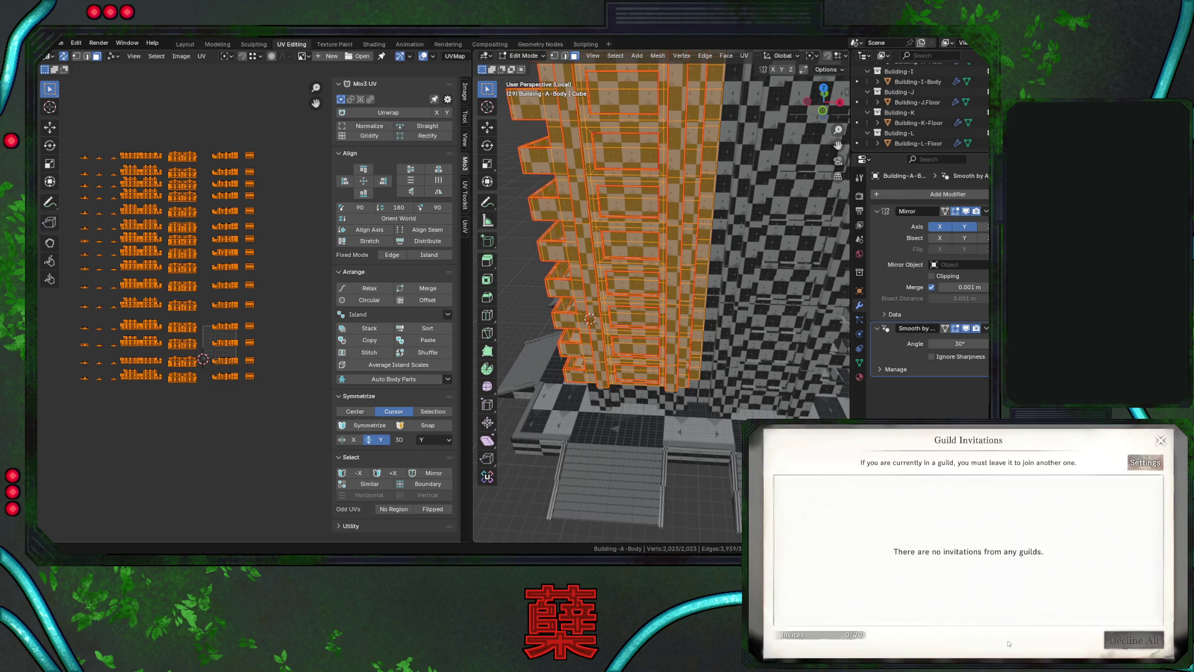
Open the Chatting policy in invitation settings, cancel it, and close Guild Invitations.
{"action": "left_click", "coordinate": [1140, 468]}
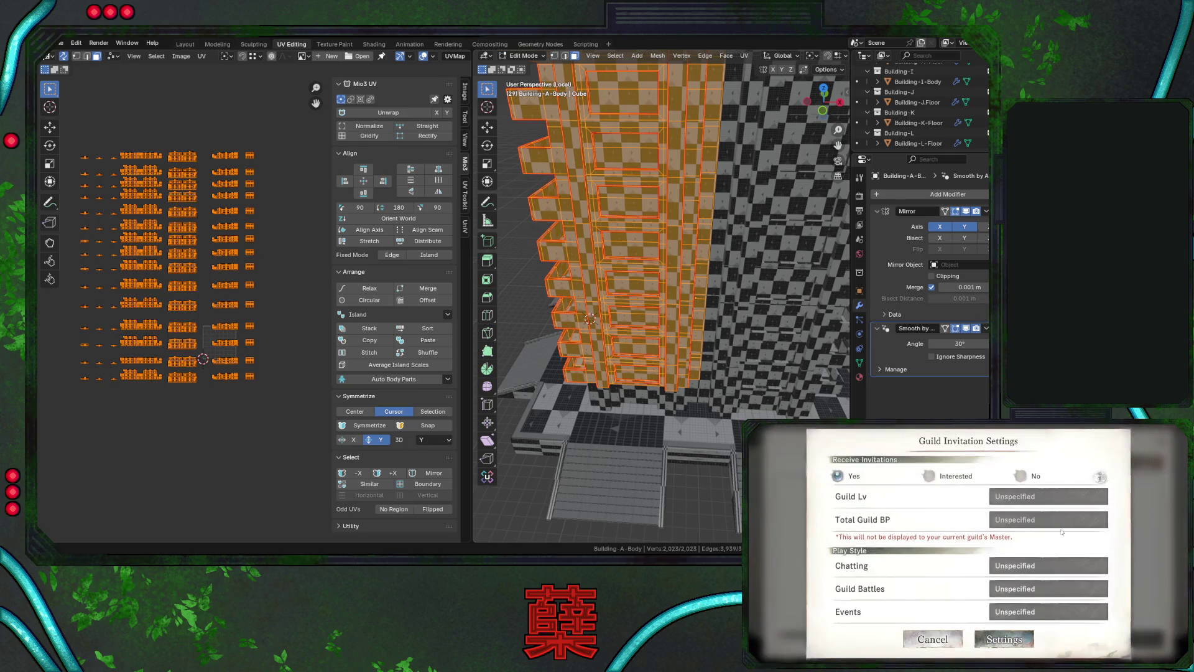
{"action": "left_click", "coordinate": [1011, 565]}
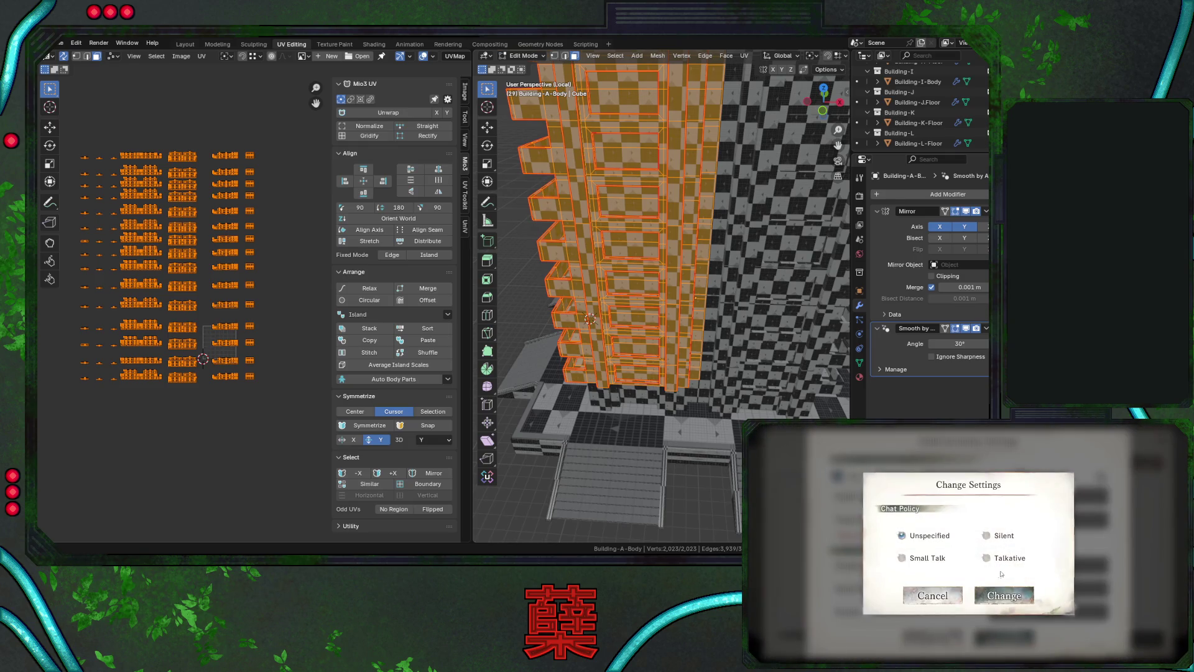
{"action": "left_click", "coordinate": [933, 596]}
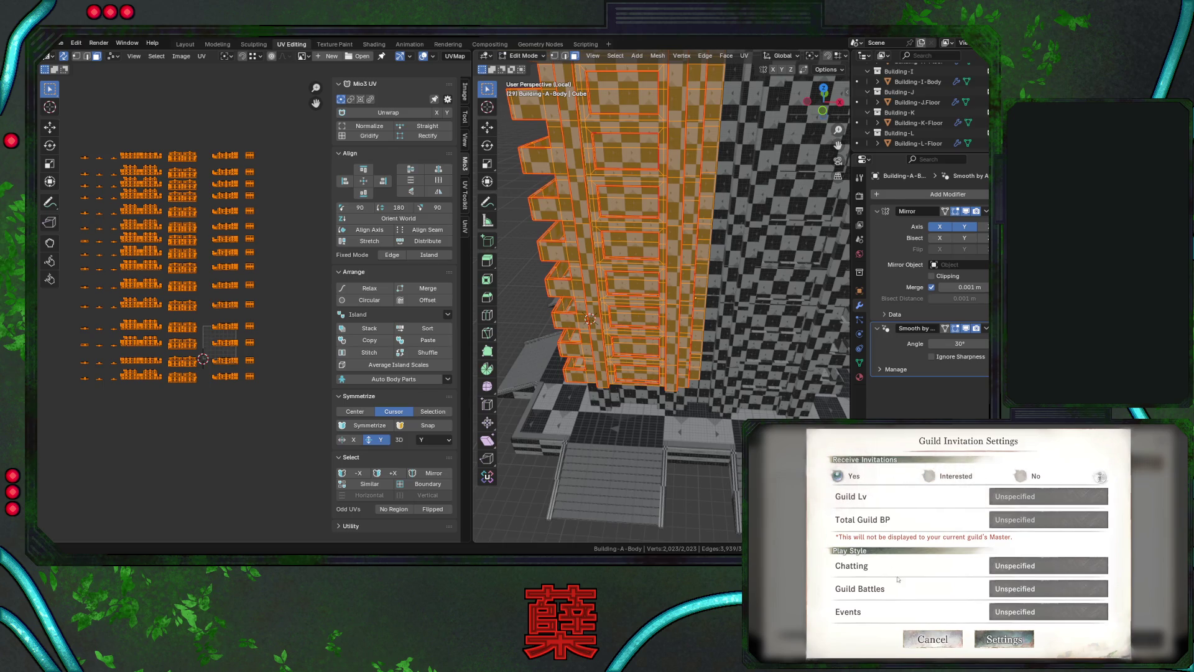
{"action": "left_click", "coordinate": [933, 639]}
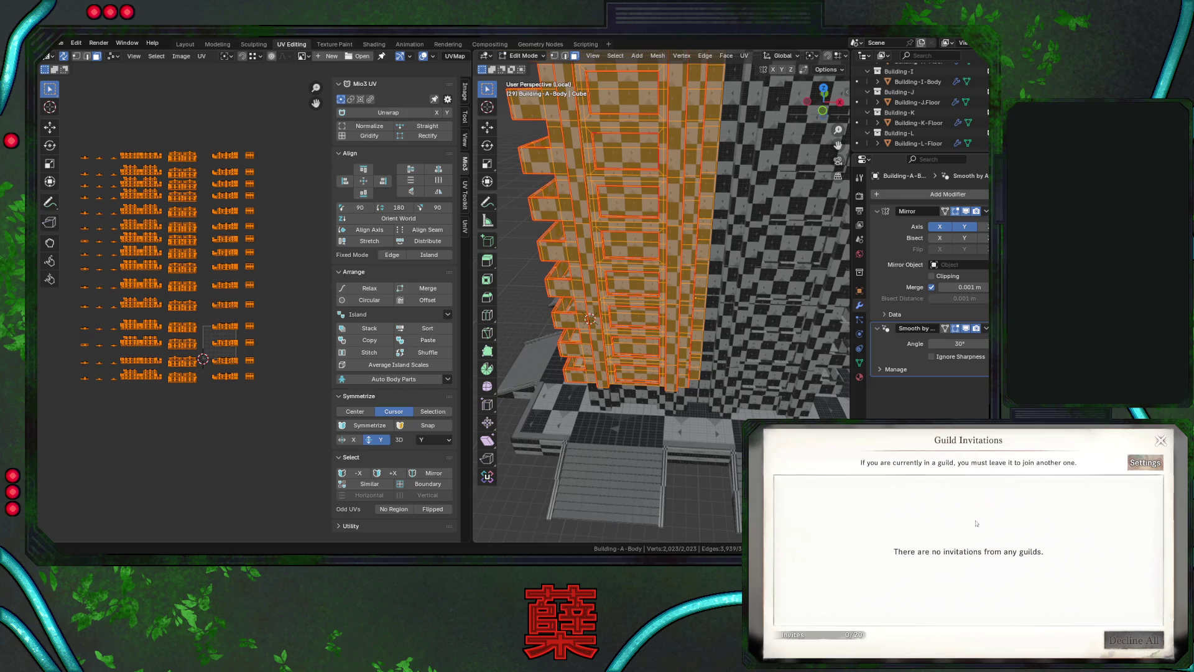
{"action": "left_click", "coordinate": [1161, 441]}
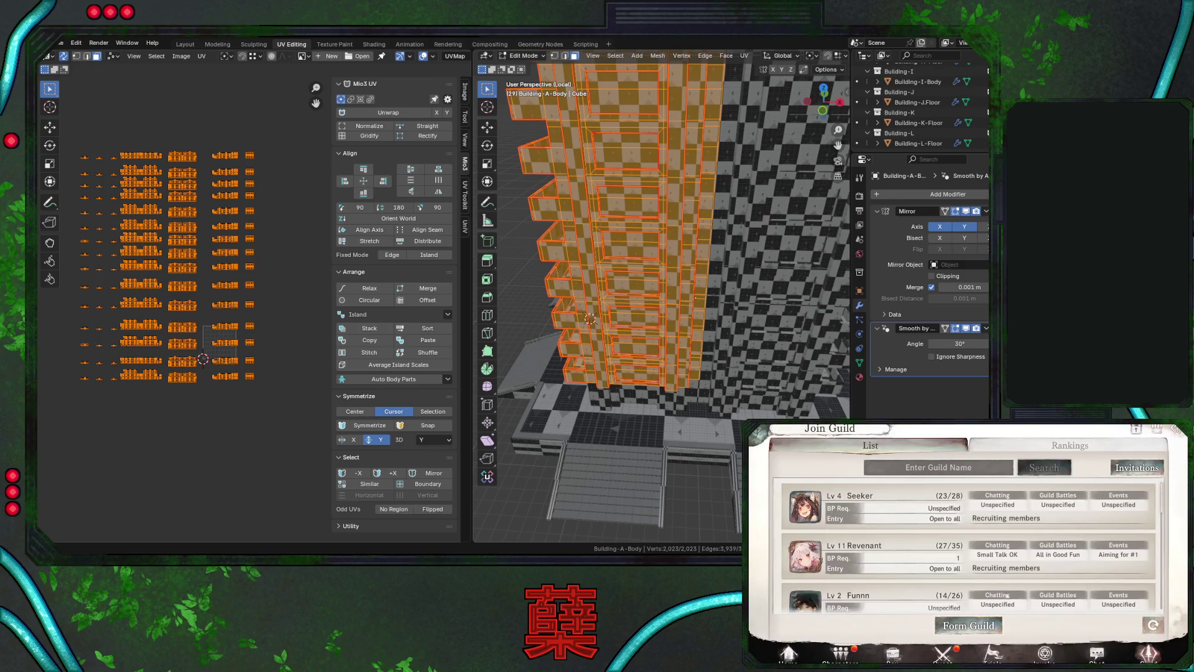
{"action": "scroll", "coordinate": [1025, 550], "scroll_direction": "down", "scroll_amount": 1}
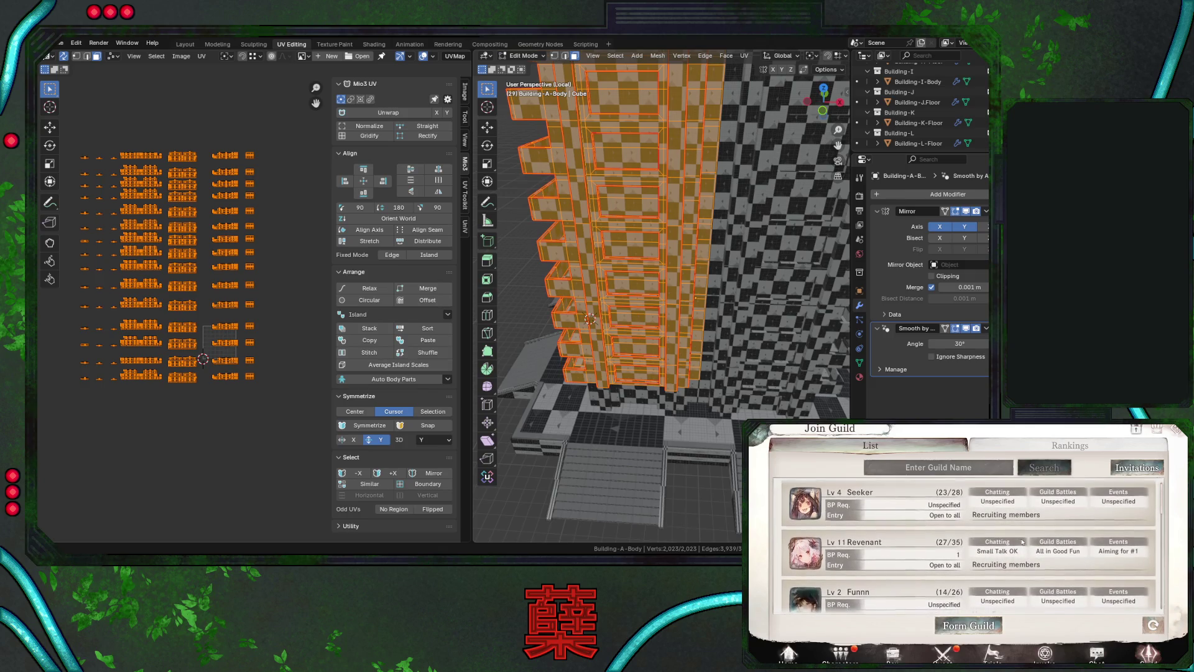
{"action": "scroll", "coordinate": [1023, 541], "scroll_direction": "down", "scroll_amount": 2}
{"action": "scroll", "coordinate": [1032, 538], "scroll_direction": "down", "scroll_amount": 2}
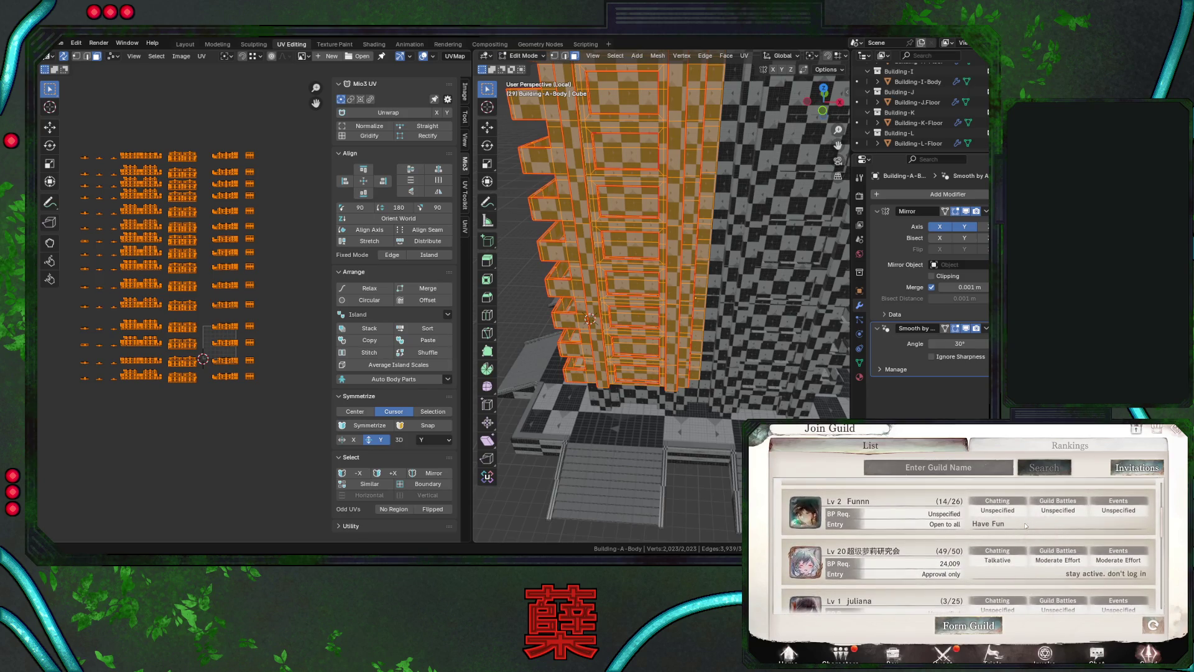
{"action": "scroll", "coordinate": [1025, 529], "scroll_direction": "down", "scroll_amount": 1}
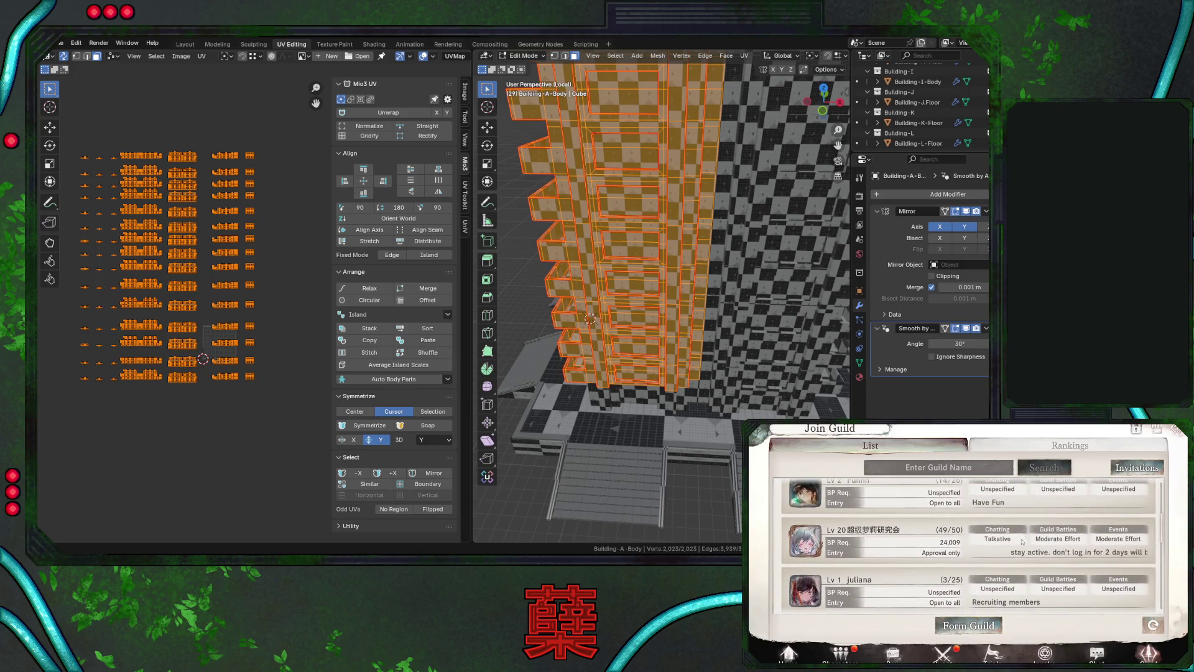
{"action": "scroll", "coordinate": [1020, 544], "scroll_direction": "down", "scroll_amount": 3}
{"action": "scroll", "coordinate": [1015, 556], "scroll_direction": "down", "scroll_amount": 2}
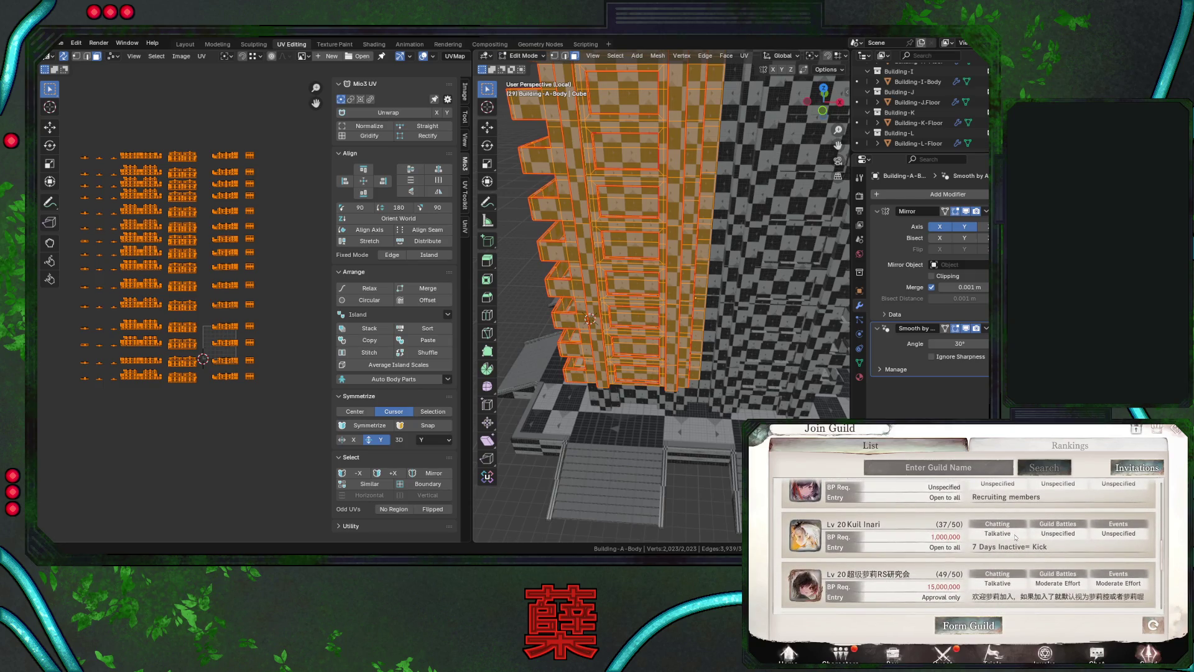
{"action": "scroll", "coordinate": [1014, 537], "scroll_direction": "down", "scroll_amount": 5}
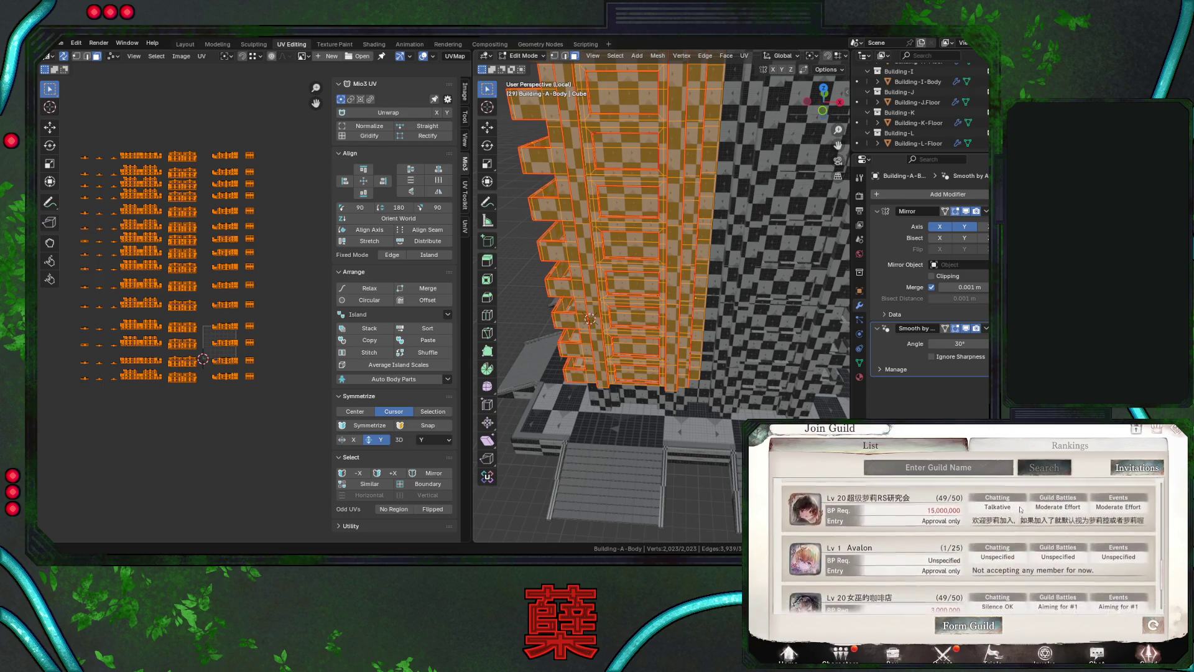
{"action": "scroll", "coordinate": [1017, 548], "scroll_direction": "down", "scroll_amount": 1}
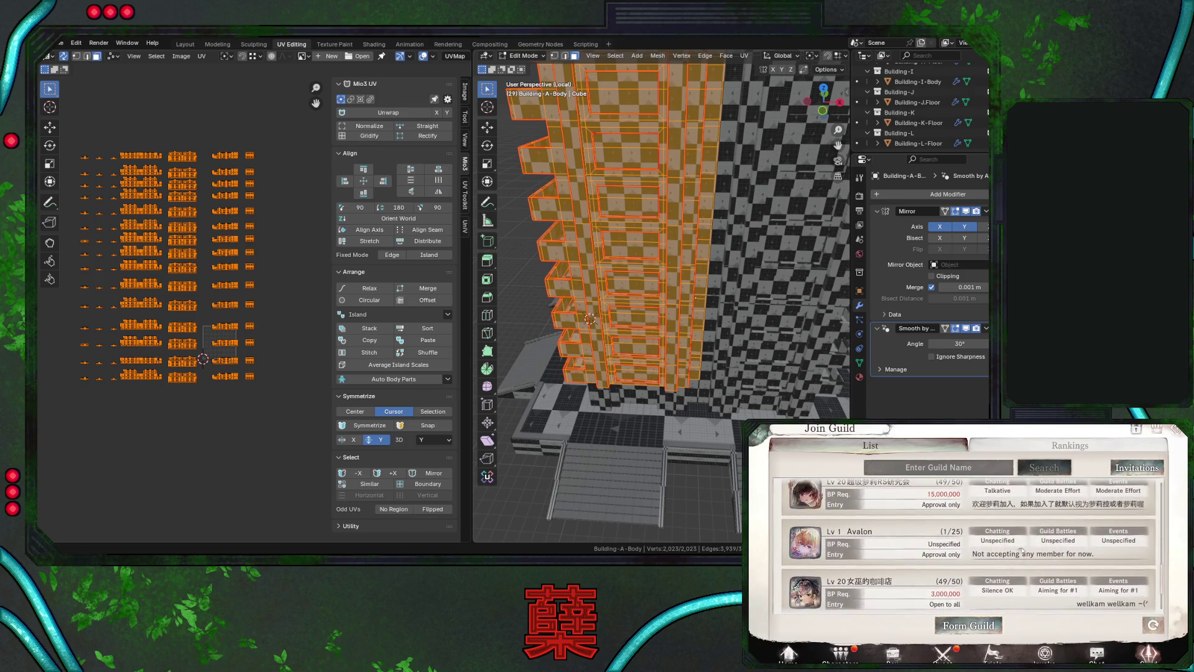
{"action": "scroll", "coordinate": [1022, 551], "scroll_direction": "down", "scroll_amount": 1}
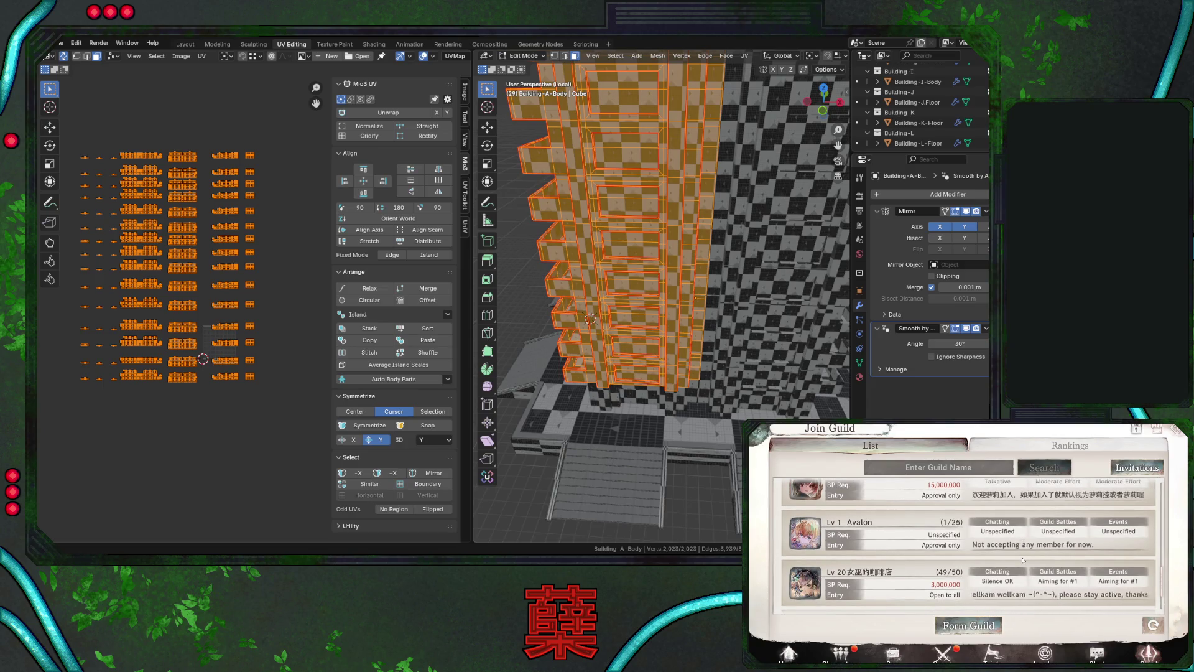
{"action": "scroll", "coordinate": [1022, 555], "scroll_direction": "down", "scroll_amount": 1}
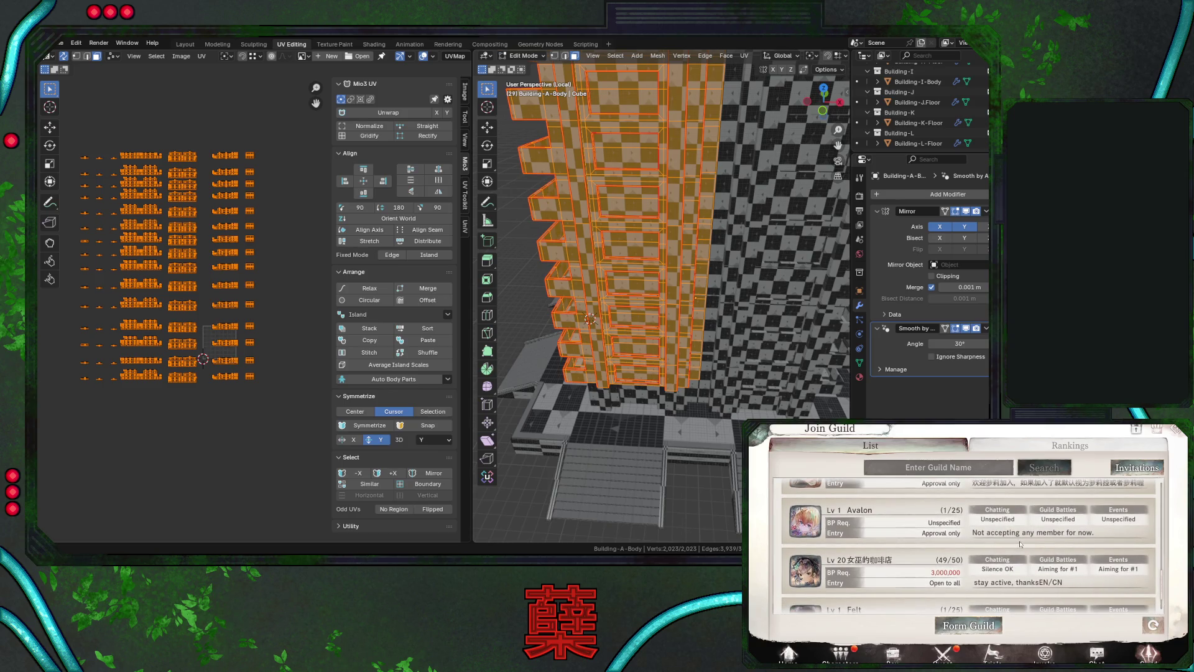
{"action": "scroll", "coordinate": [1020, 544], "scroll_direction": "down", "scroll_amount": 2}
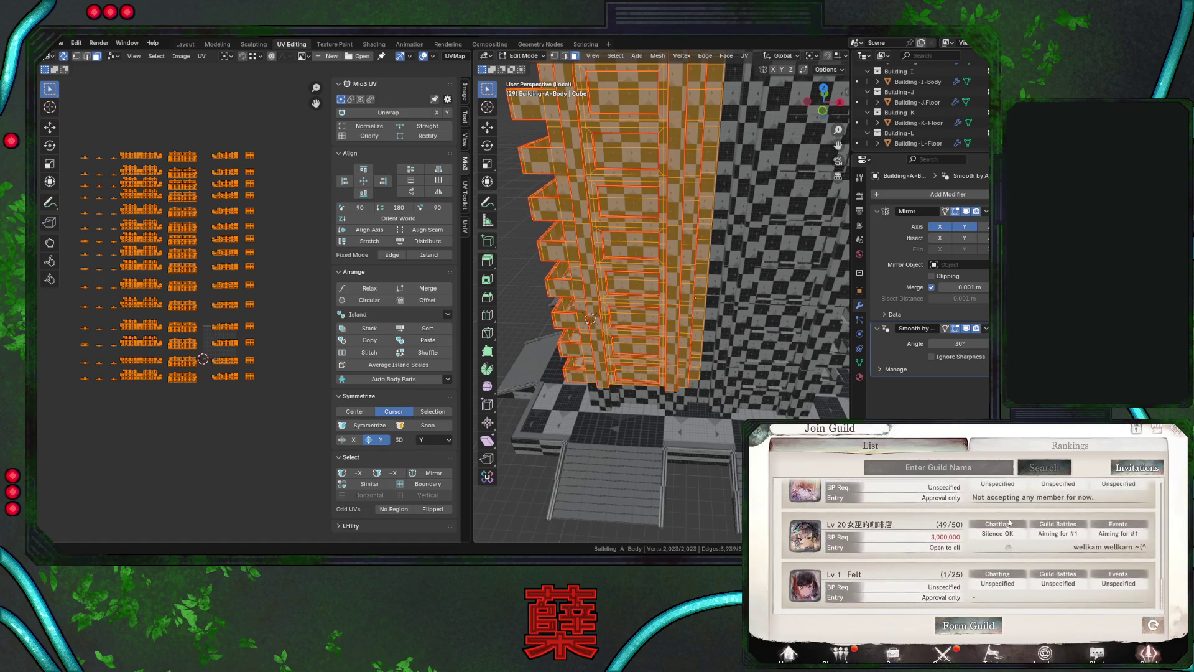
{"action": "scroll", "coordinate": [1009, 516], "scroll_direction": "up", "scroll_amount": 5}
{"action": "scroll", "coordinate": [1010, 504], "scroll_direction": "up", "scroll_amount": 2}
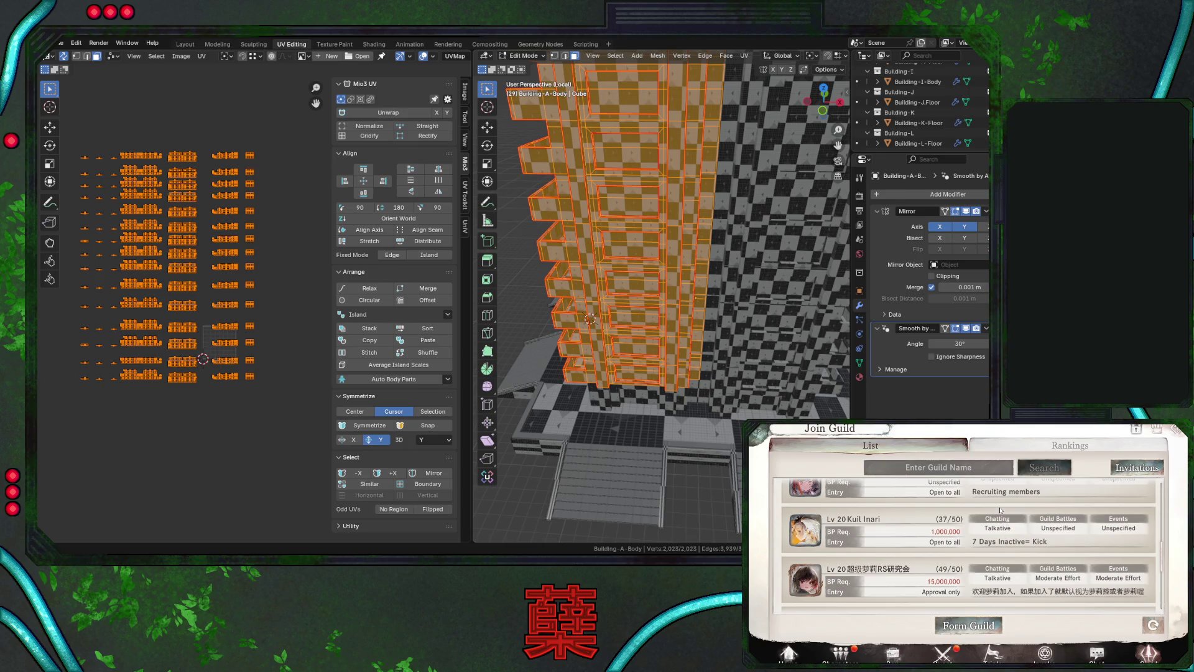
{"action": "scroll", "coordinate": [999, 509], "scroll_direction": "up", "scroll_amount": 1}
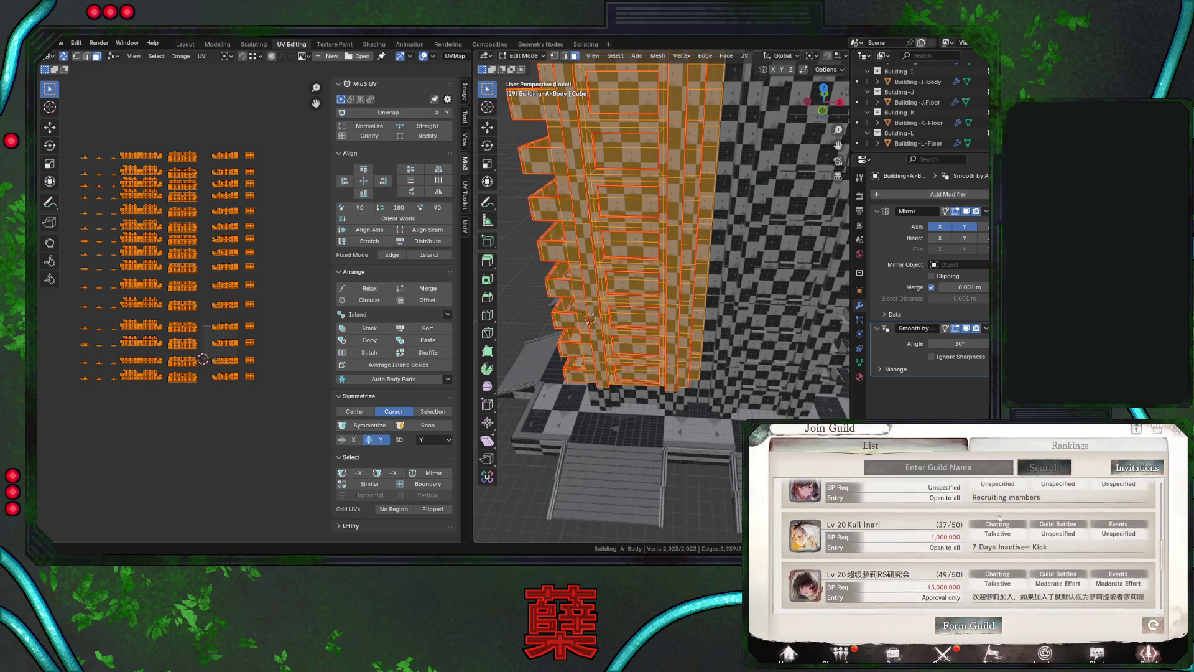
{"action": "scroll", "coordinate": [999, 521], "scroll_direction": "down", "scroll_amount": 1}
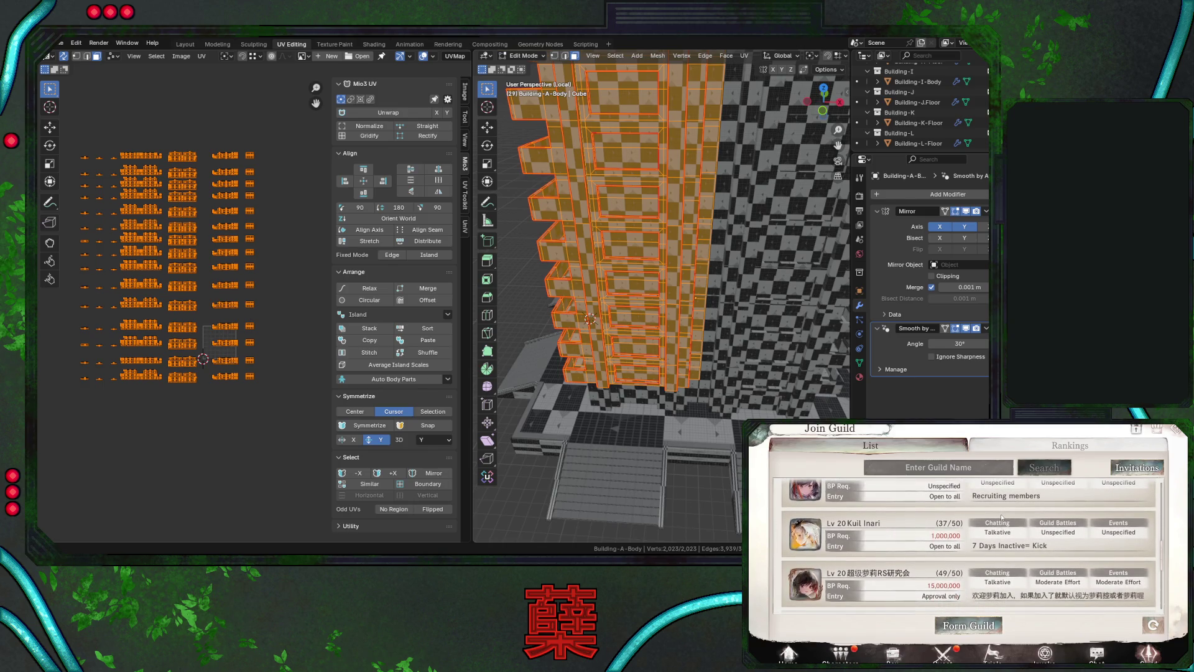
{"action": "scroll", "coordinate": [1002, 516], "scroll_direction": "up", "scroll_amount": 1}
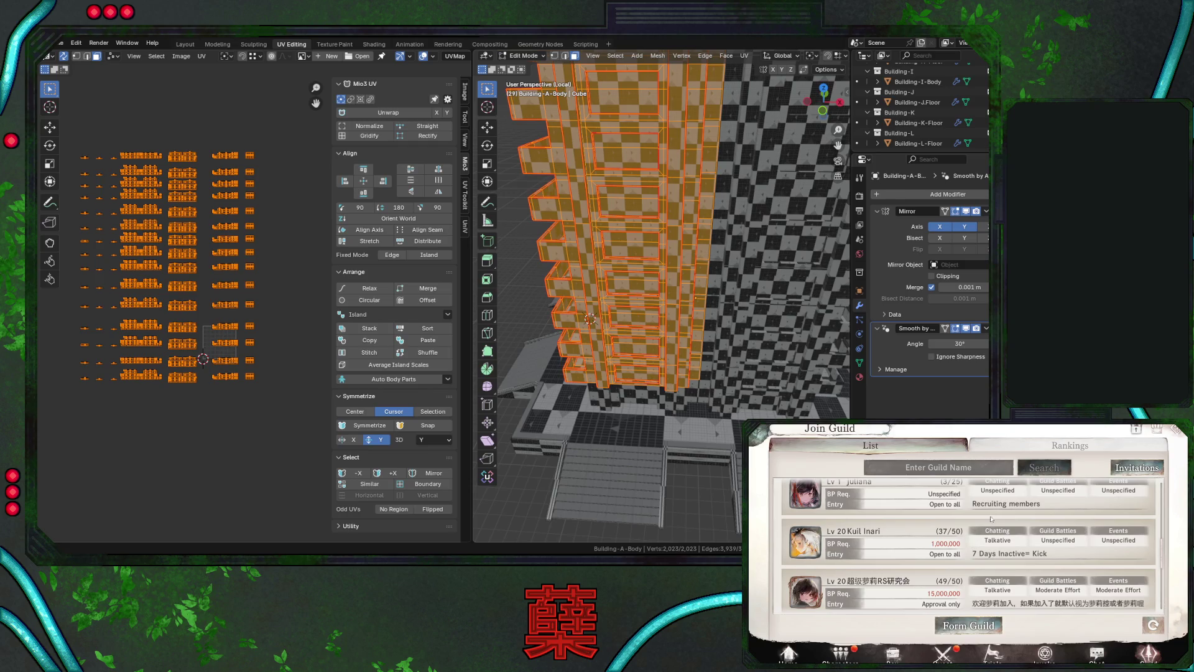
{"action": "left_click_drag", "start_coordinate": [990, 520], "coordinate": [981, 558]}
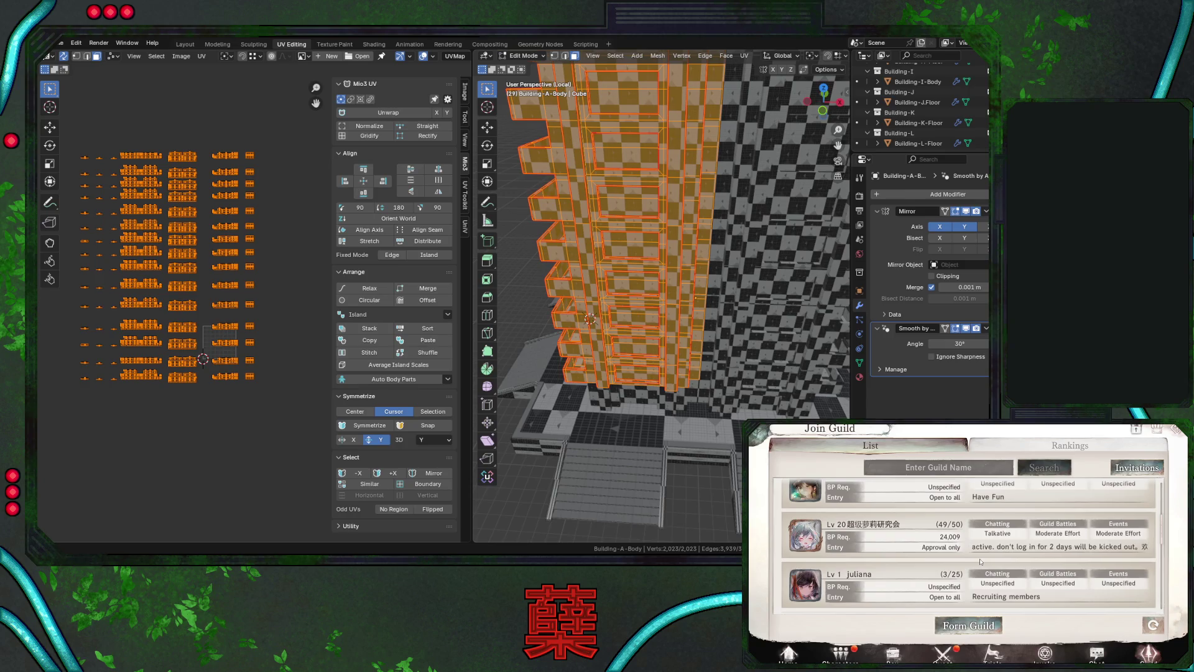
{"action": "left_click_drag", "start_coordinate": [967, 504], "coordinate": [961, 609]}
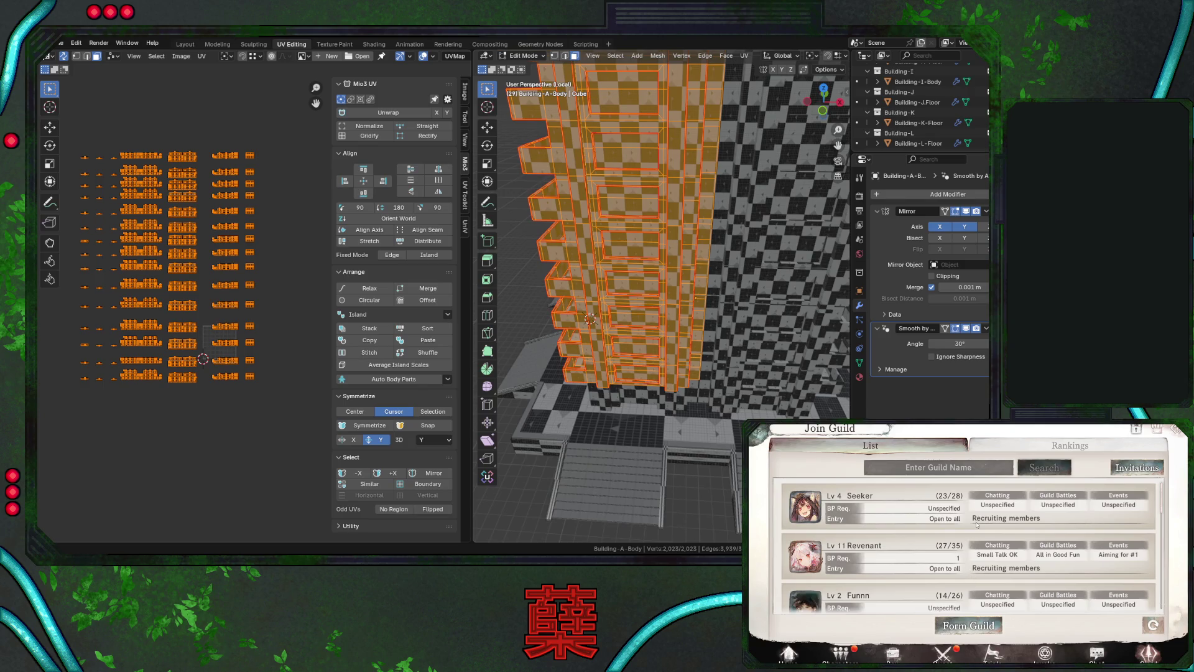
Join the Lv 11 Revenant guild and dismiss the rewards popup.
{"action": "left_click", "coordinate": [812, 552]}
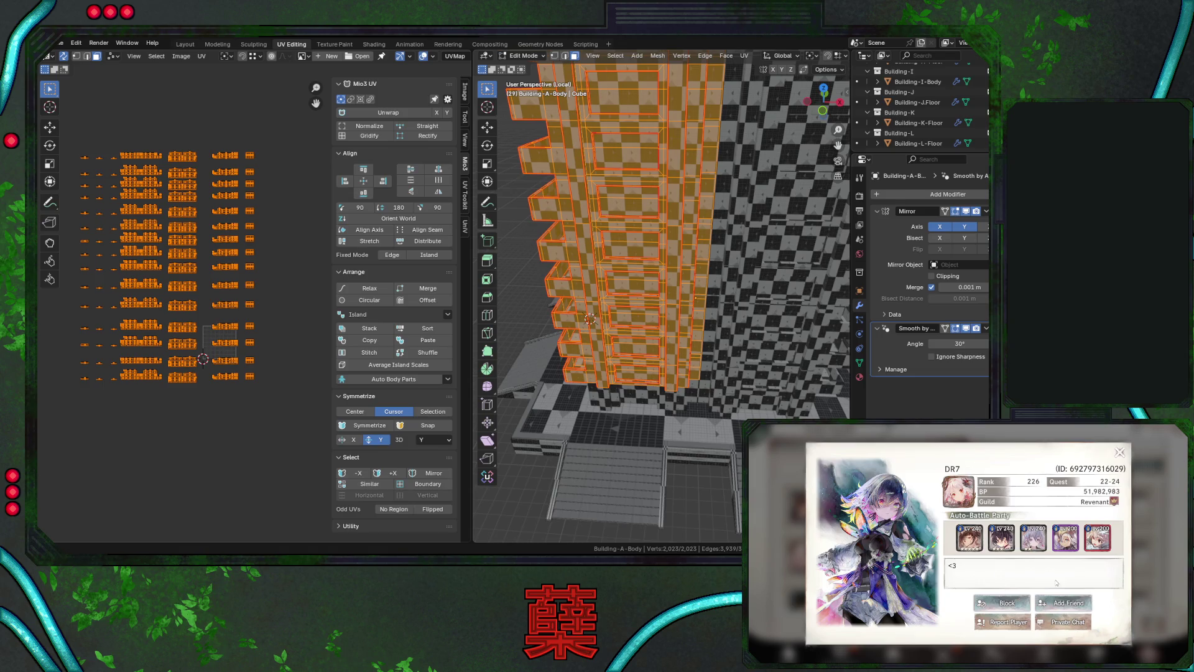
{"action": "left_click", "coordinate": [1119, 455]}
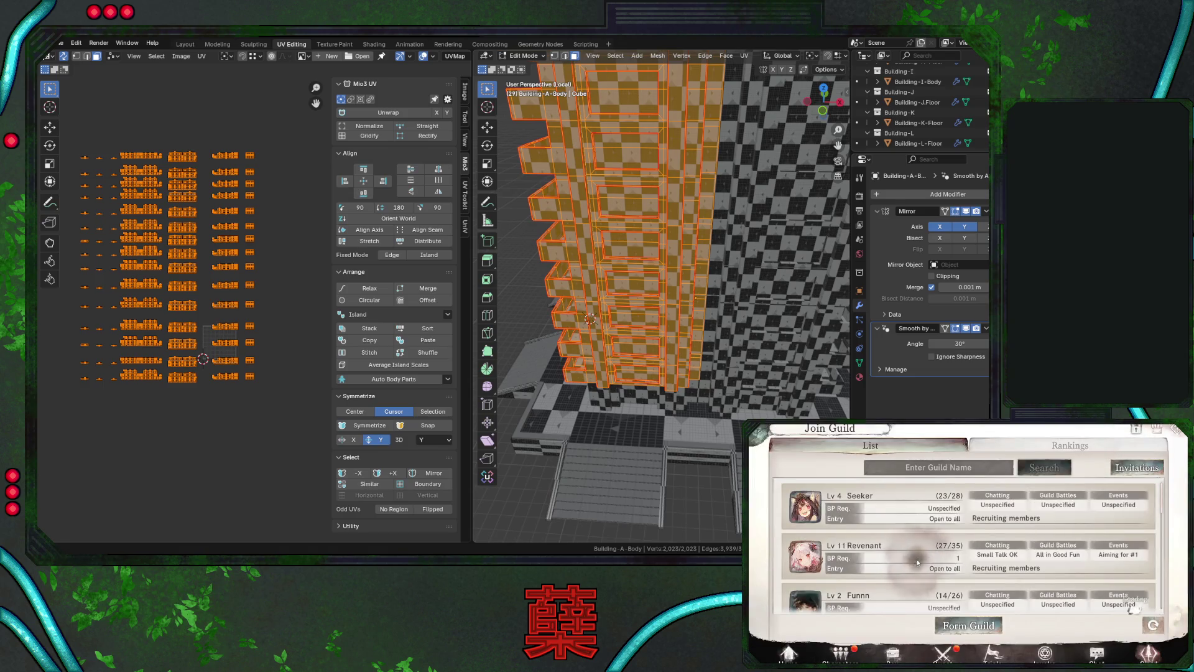
{"action": "left_click", "coordinate": [884, 550]}
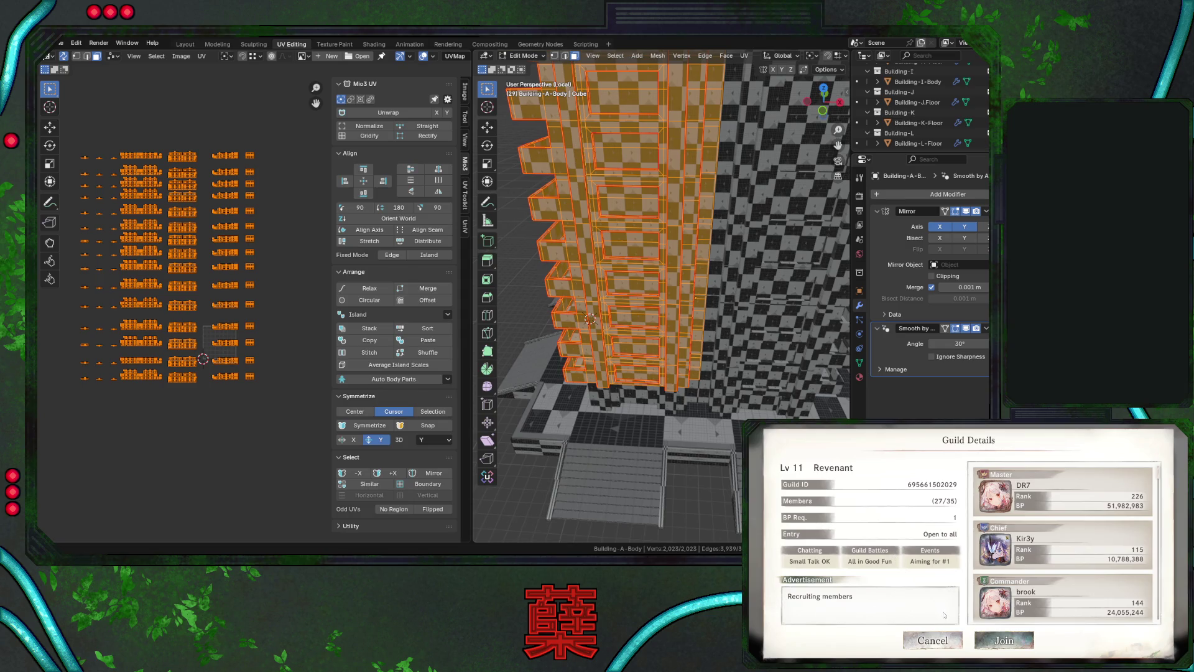
{"action": "left_click", "coordinate": [994, 644]}
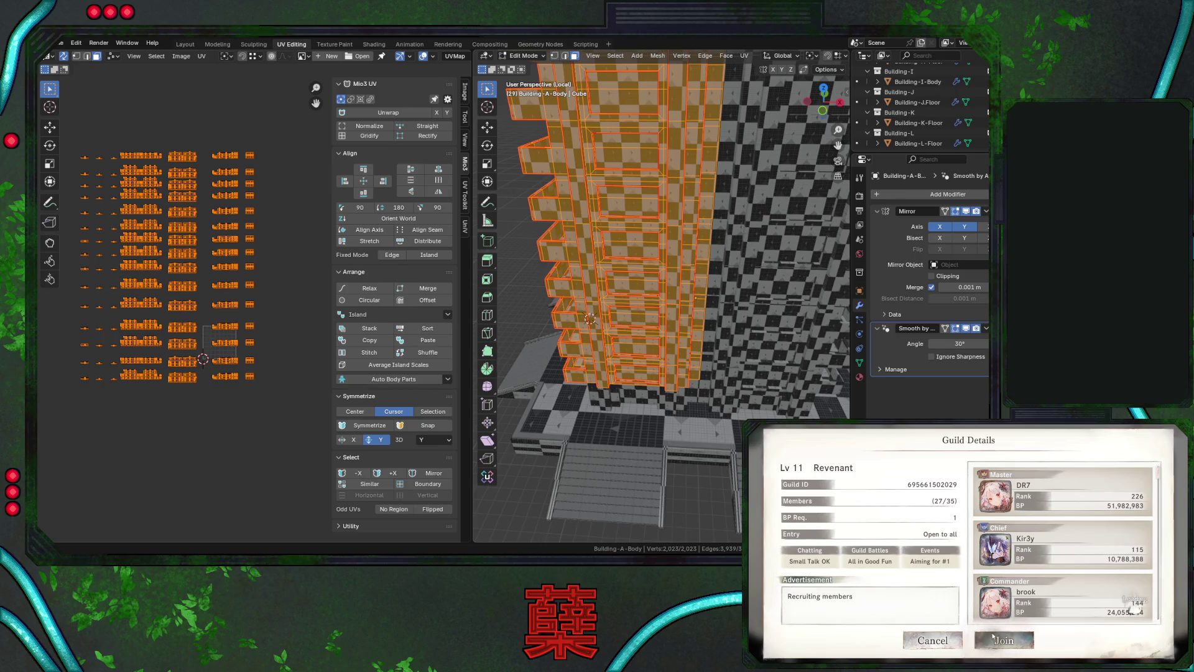
{"action": "left_click", "coordinate": [990, 557]}
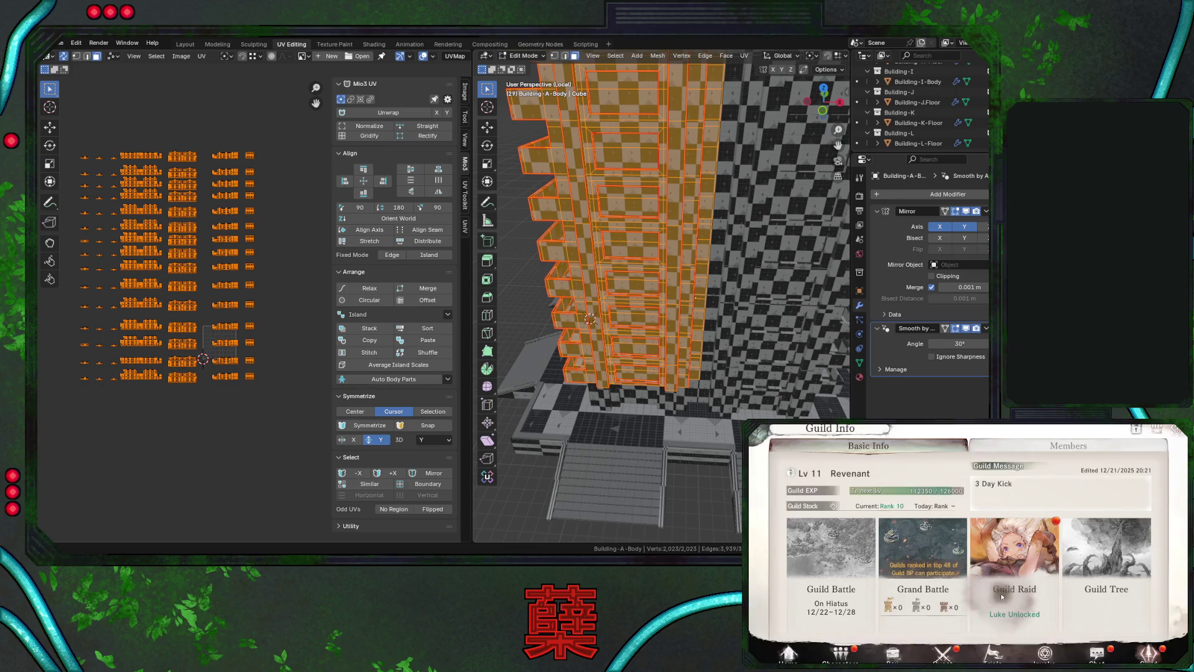
Open Guild Raid, close its tutorial, and open the chat.
{"action": "left_click", "coordinate": [1008, 552]}
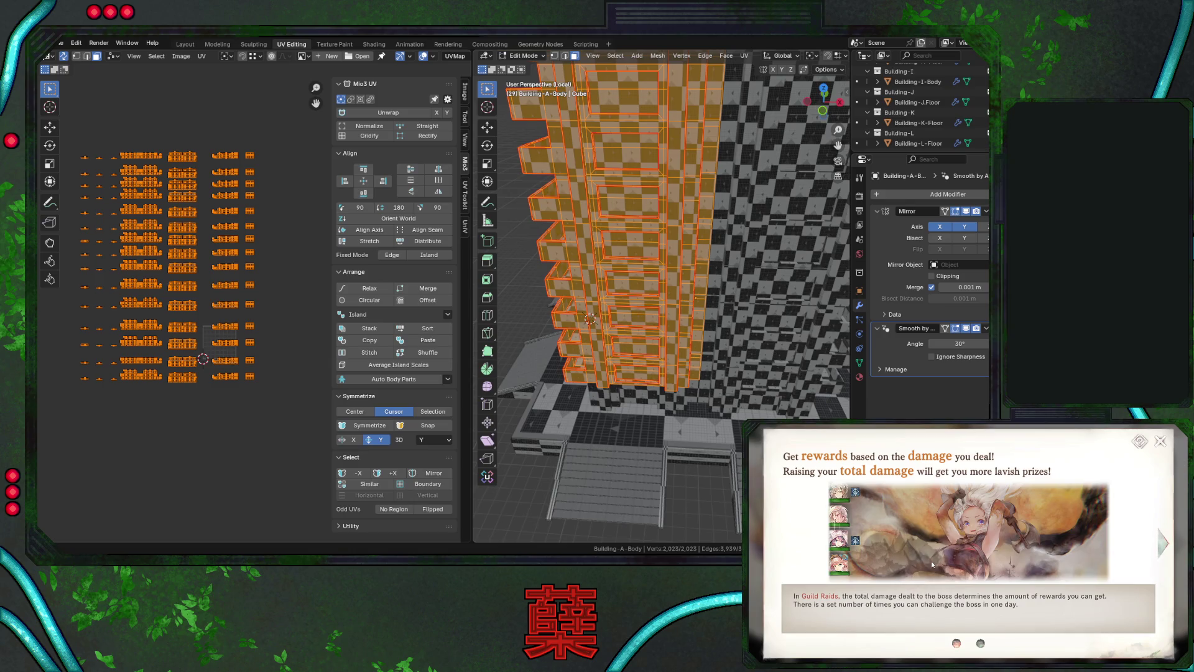
{"action": "left_click", "coordinate": [1160, 545]}
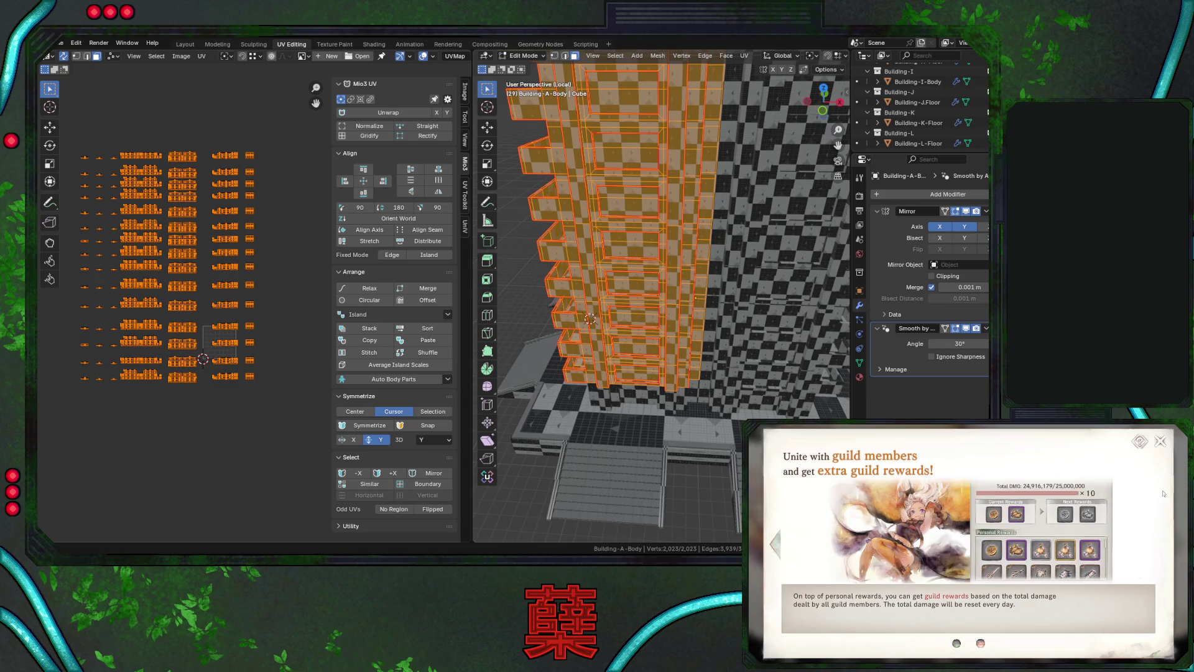
{"action": "left_click", "coordinate": [1161, 442]}
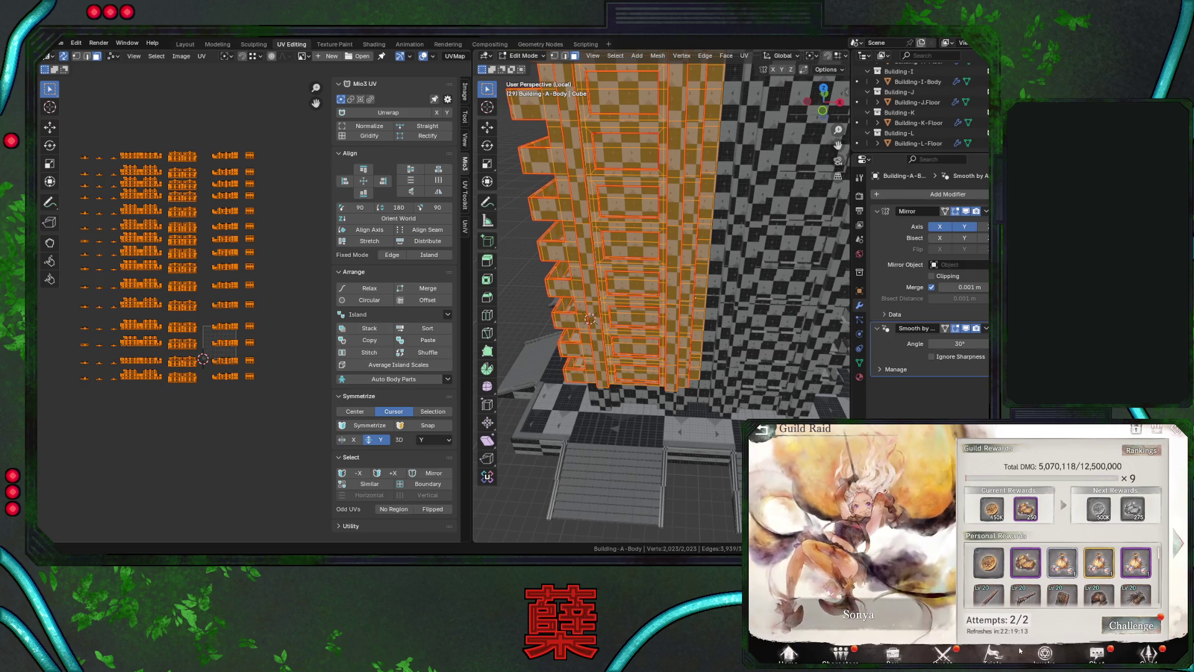
{"action": "left_click", "coordinate": [1087, 650]}
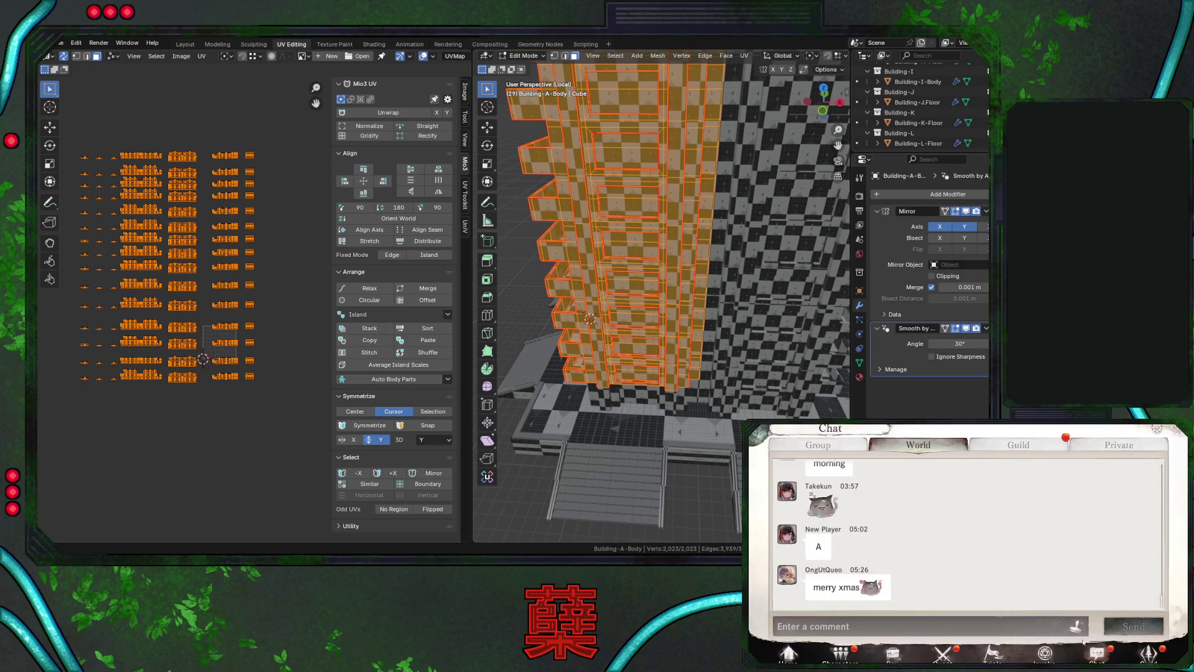
Switch chat to World, go to the Main Quest map, and open stage 3-5.
{"action": "left_click", "coordinate": [1012, 446]}
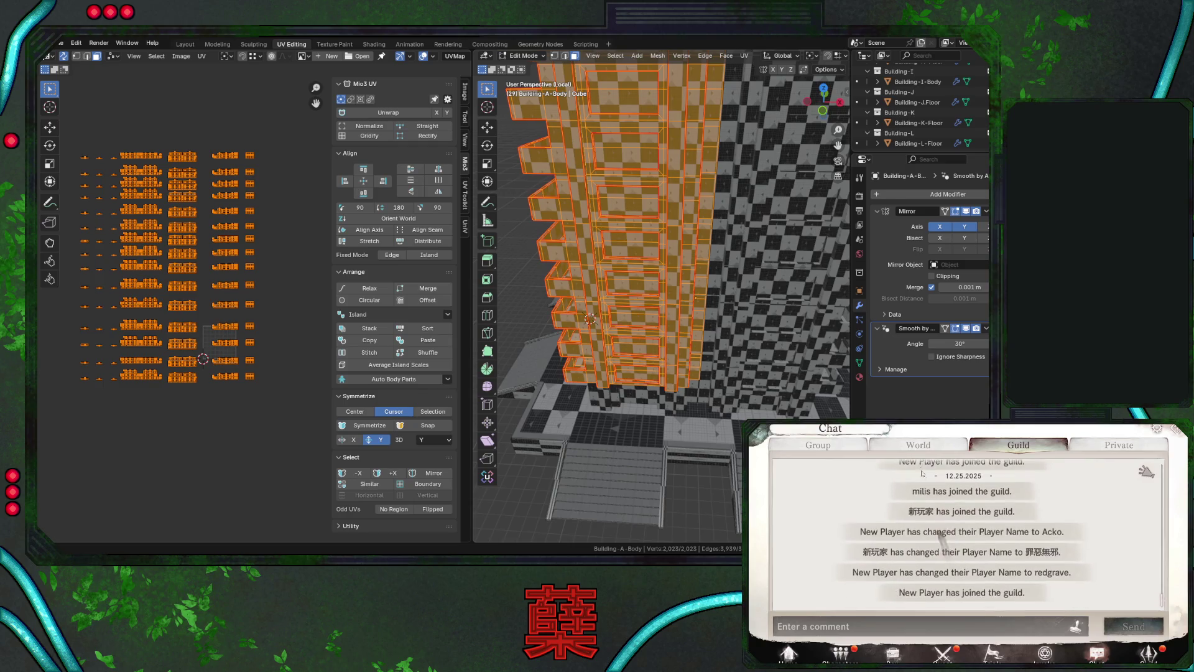
{"action": "left_click", "coordinate": [914, 446]}
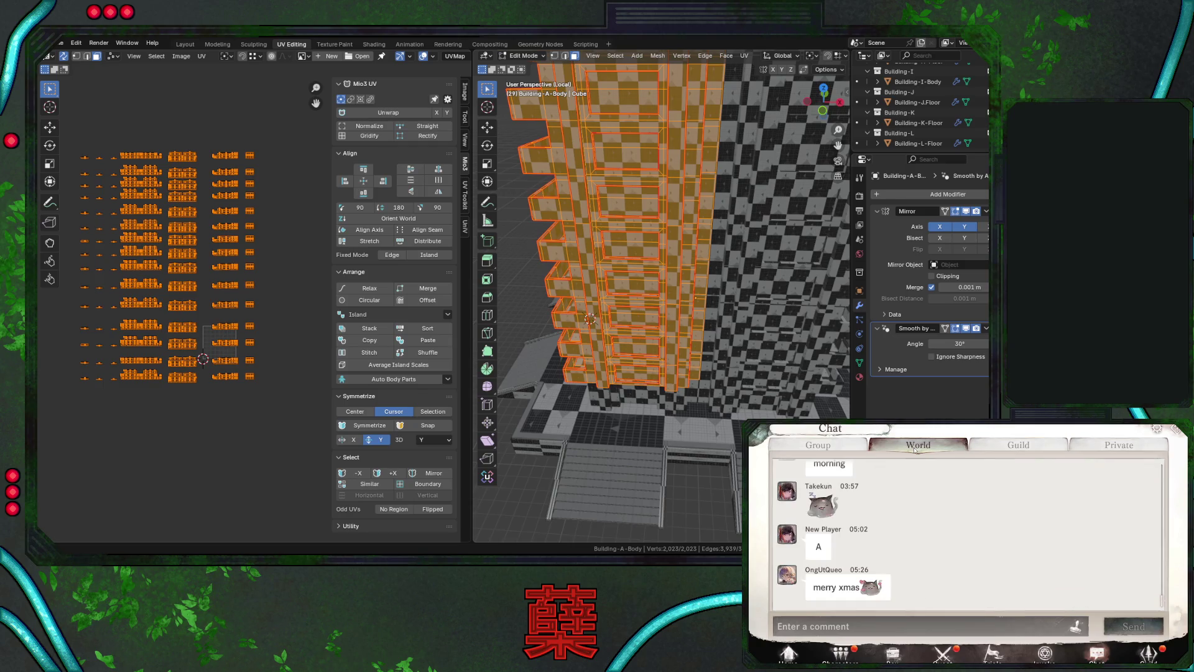
{"action": "left_click", "coordinate": [852, 653]}
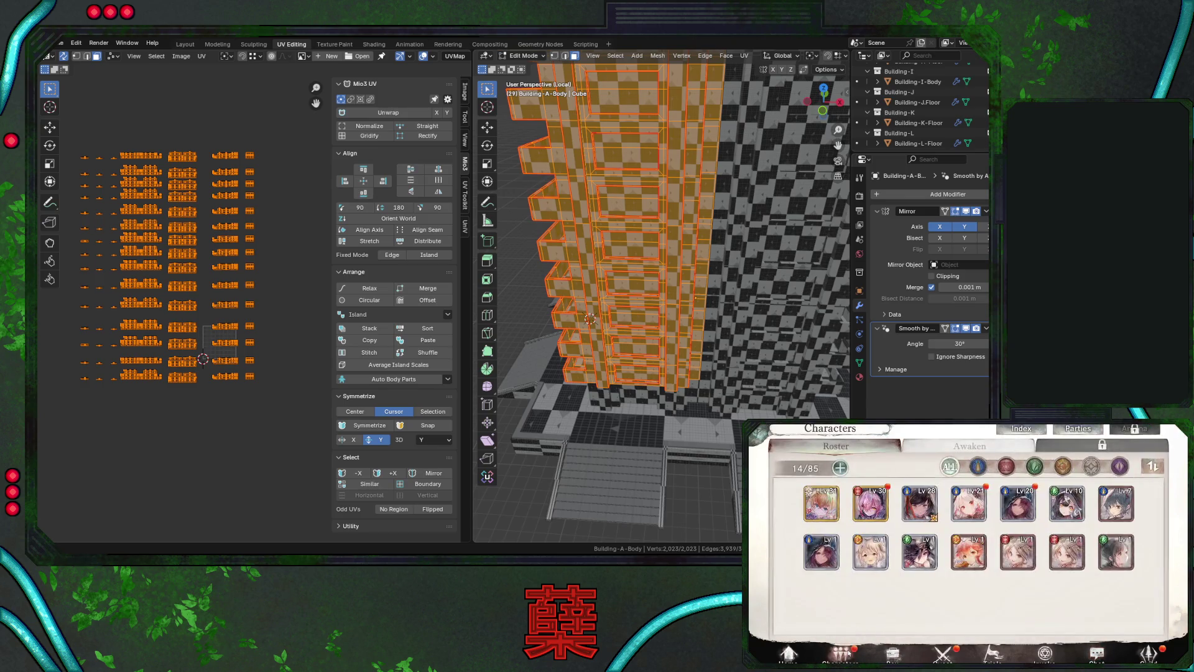
{"action": "left_click", "coordinate": [891, 654]}
{"action": "left_click", "coordinate": [942, 653]}
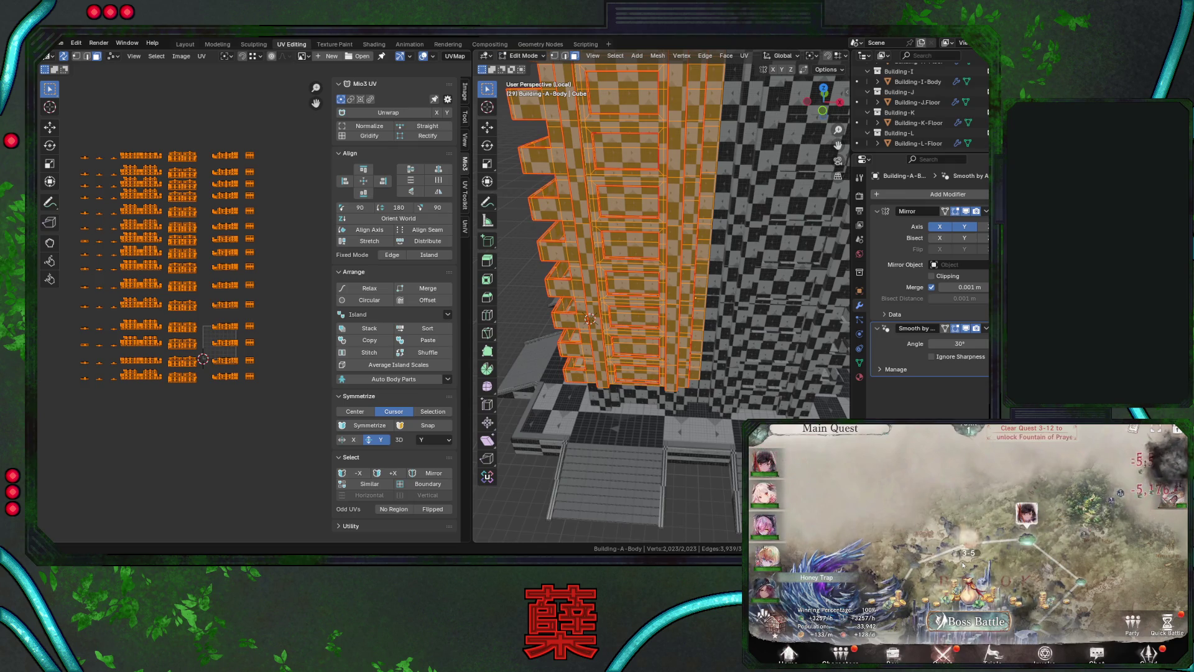
{"action": "left_click", "coordinate": [964, 563]}
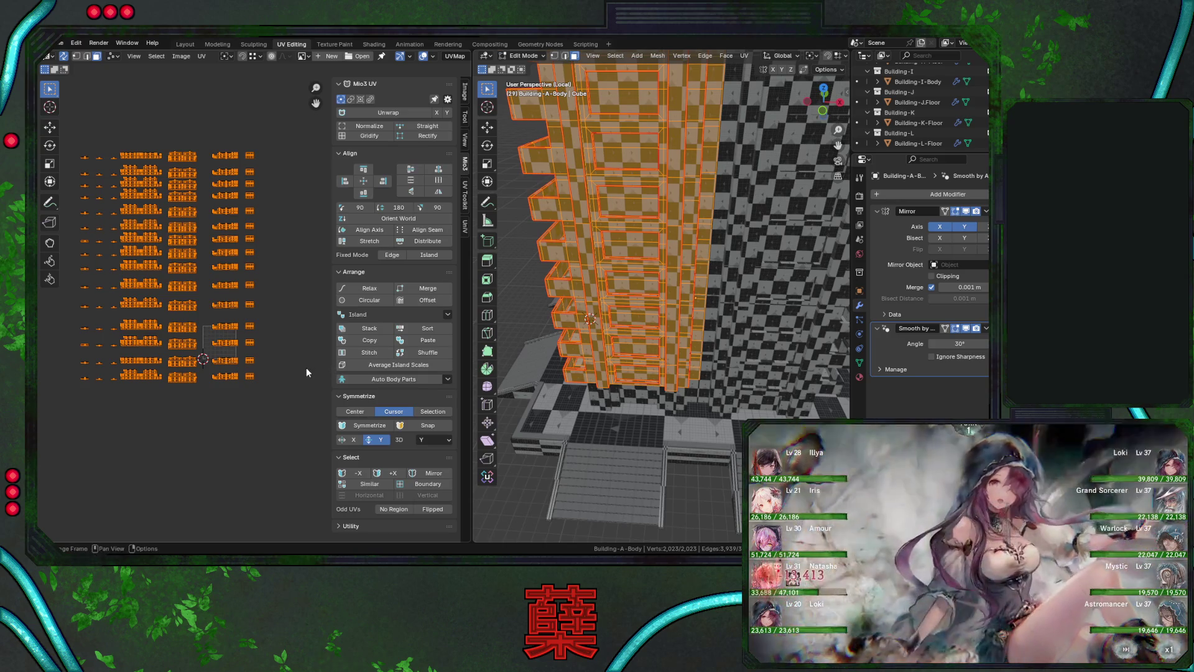
Save the city file and shift the selected UV islands left along X.
{"action": "mouse_move", "coordinate": [646, 348]}
{"action": "middle_mouse_down"}
{"action": "mouse_move", "coordinate": [685, 367]}
{"action": "mouse_move", "coordinate": [710, 328]}
{"action": "mouse_move", "coordinate": [691, 321]}
{"action": "mouse_move", "coordinate": [689, 346]}
{"action": "middle_mouse_up"}
{"action": "key", "text": "ctrl+s"}
{"action": "scroll", "coordinate": [278, 324], "scroll_direction": "up", "scroll_amount": 5}
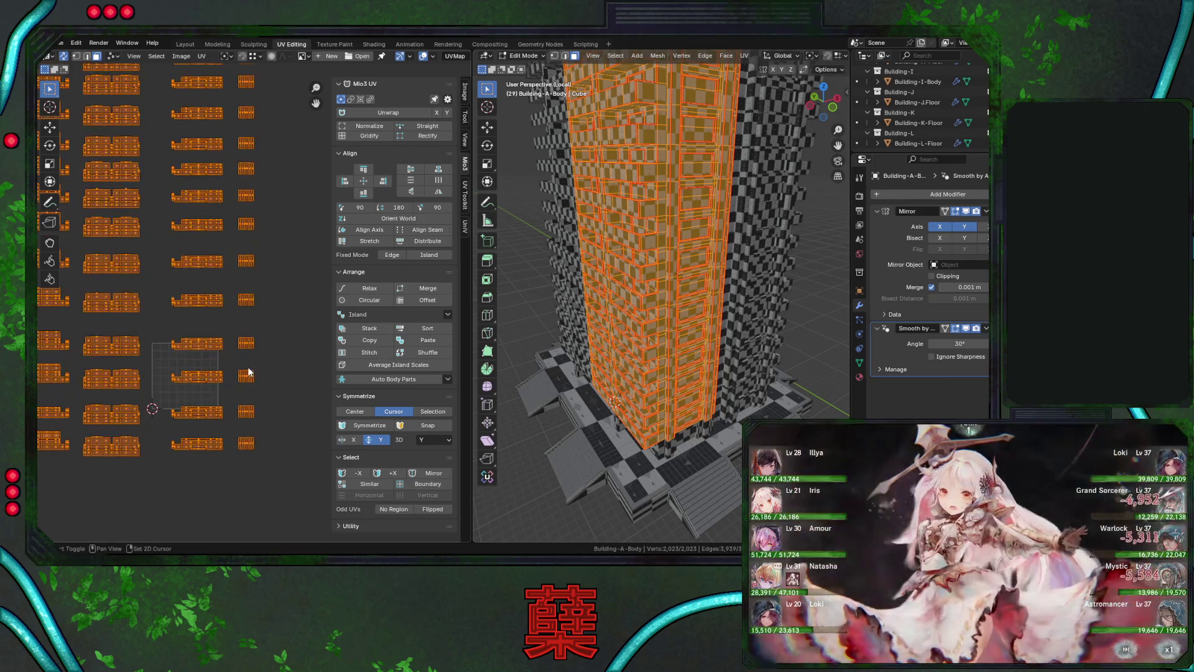
{"action": "scroll", "coordinate": [278, 324], "scroll_direction": "down", "scroll_amount": 3}
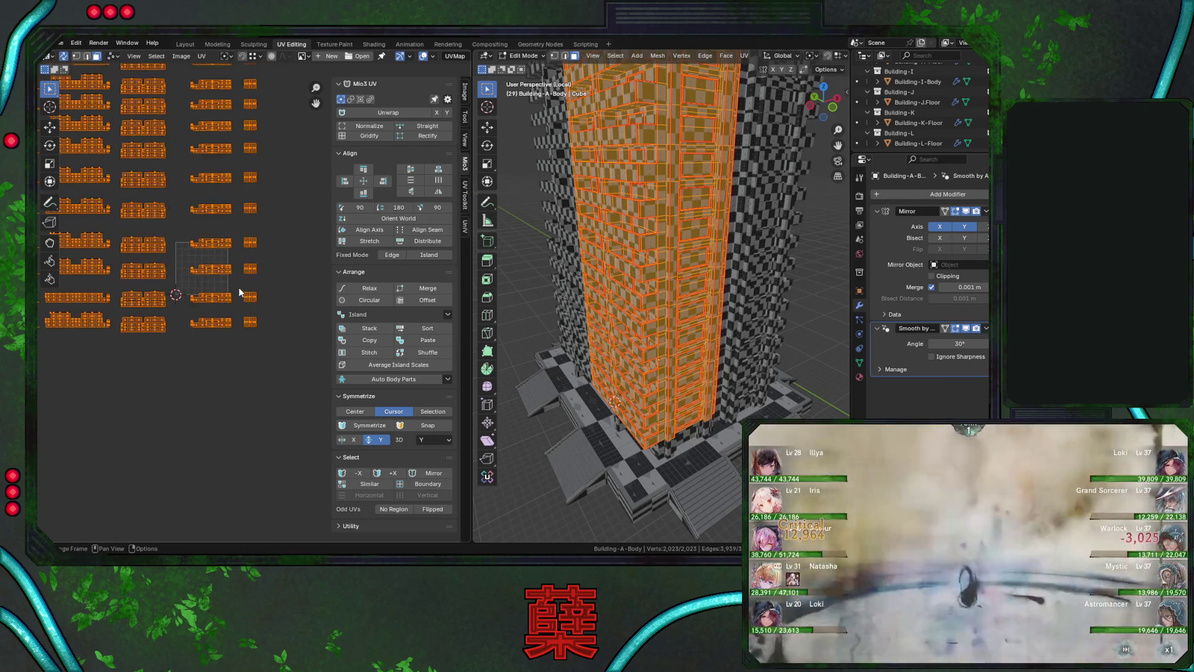
{"action": "key", "text": "g"}
{"action": "key", "text": "x"}
{"action": "left_click", "coordinate": [173, 345]}
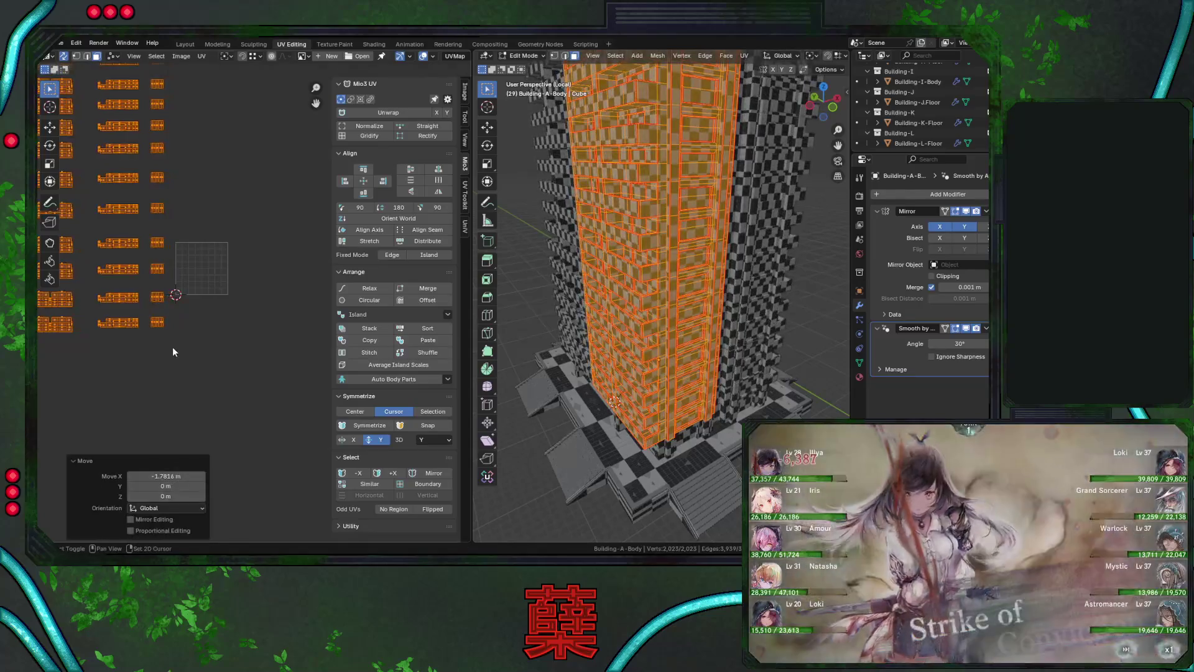
Select a small UV island and drop it onto the grey island.
{"action": "scroll", "coordinate": [286, 331], "scroll_direction": "up", "scroll_amount": 1}
{"action": "scroll", "coordinate": [261, 332], "scroll_direction": "up", "scroll_amount": 3}
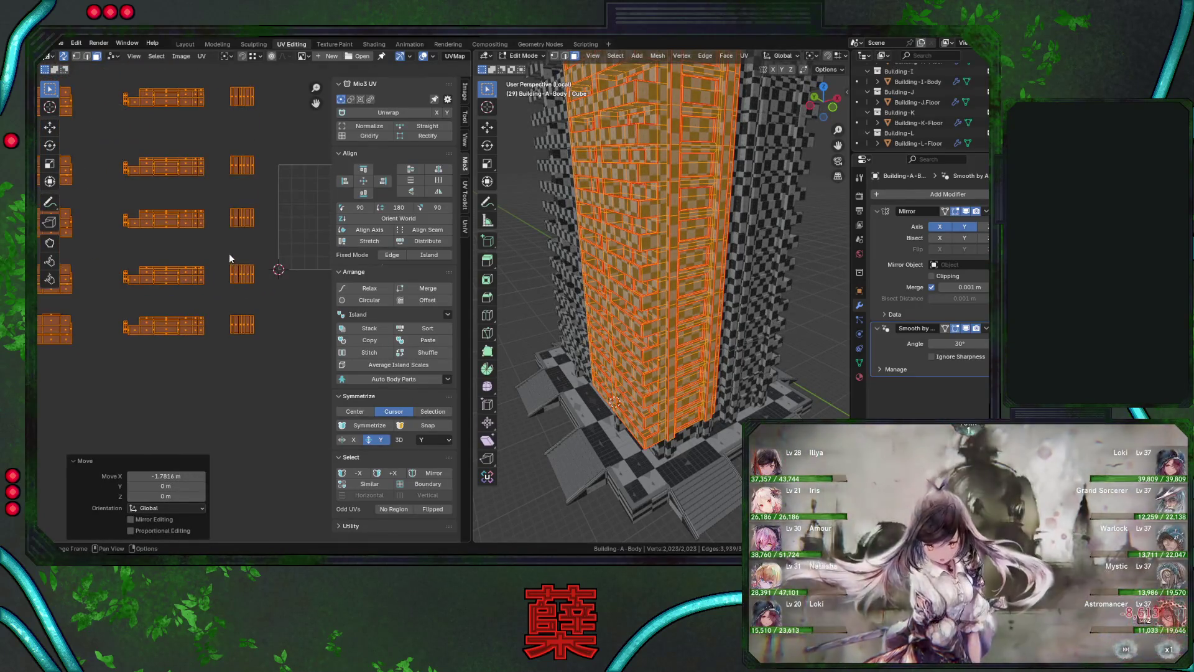
{"action": "left_click_drag", "start_coordinate": [278, 297], "coordinate": [282, 302]}
{"action": "scroll", "coordinate": [254, 307], "scroll_direction": "up", "scroll_amount": 5}
{"action": "key", "text": "g"}
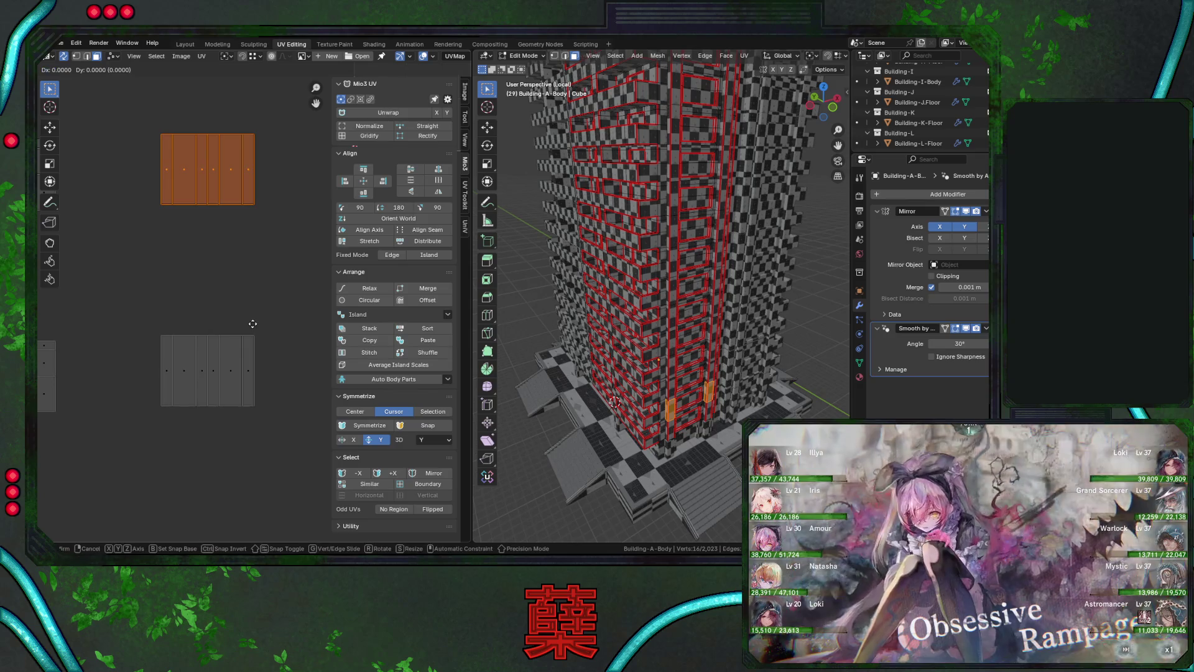
{"action": "left_click", "coordinate": [251, 330]}
{"action": "scroll", "coordinate": [252, 331], "scroll_direction": "down", "scroll_amount": 4}
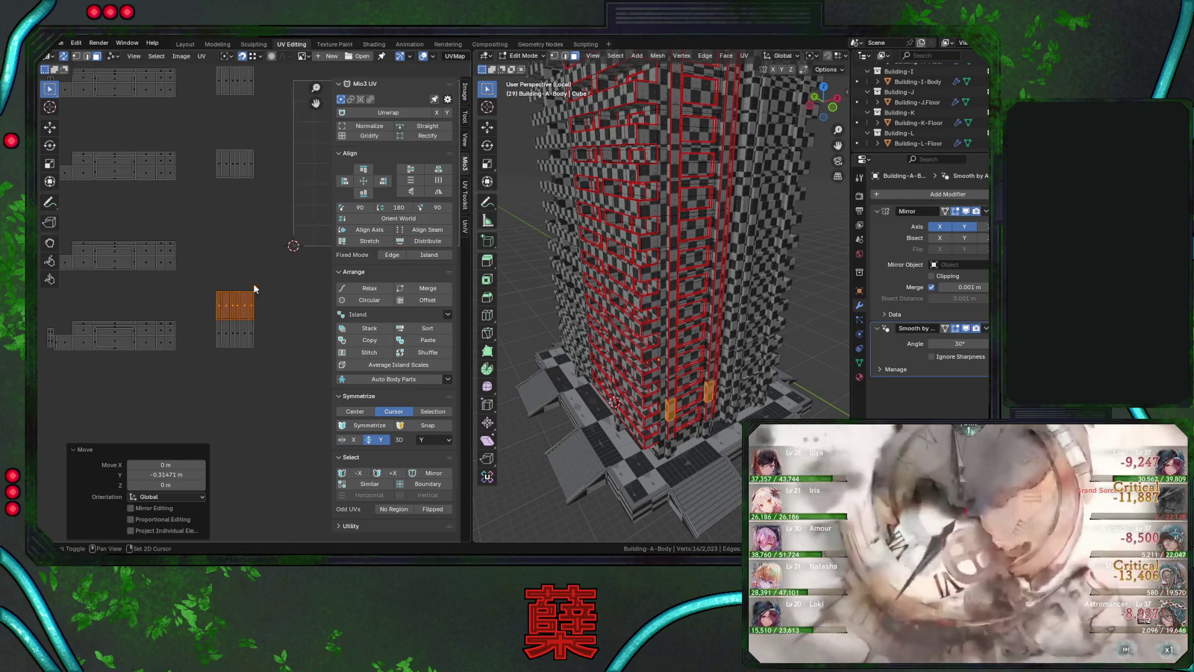
Reposition that island near the grey island, undoing and retrying its placement.
{"action": "key", "text": "ctrl+z"}
{"action": "key", "text": "g"}
{"action": "left_click", "coordinate": [255, 307]}
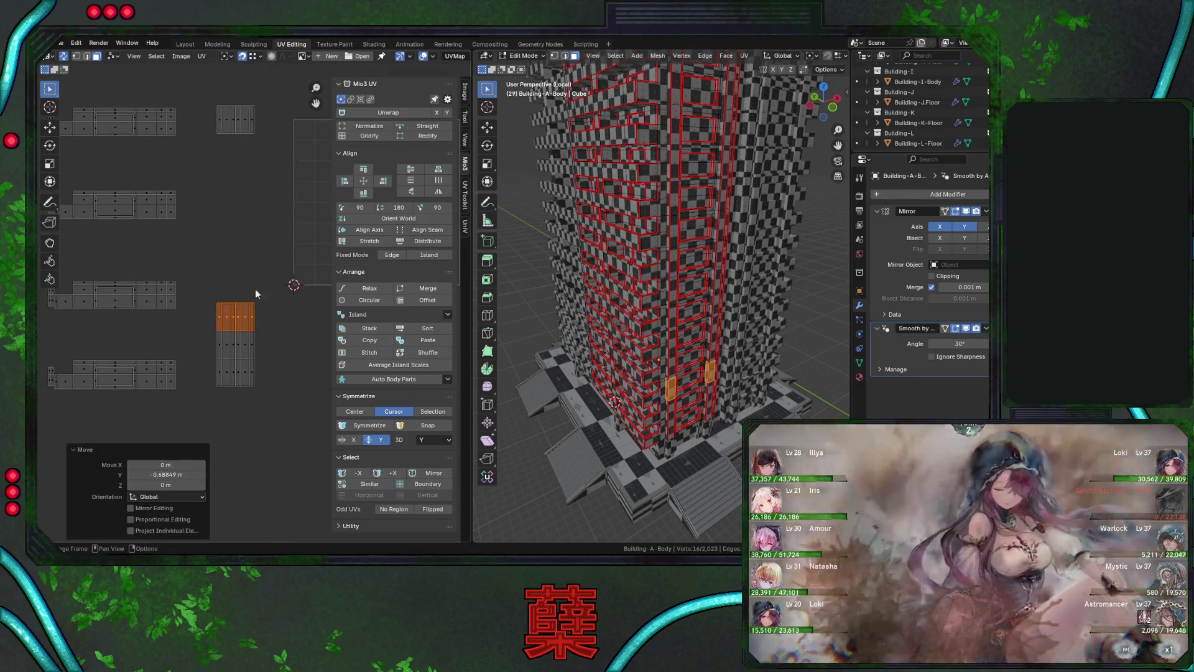
{"action": "key", "text": "g"}
{"action": "left_click", "coordinate": [255, 205]}
{"action": "scroll", "coordinate": [261, 179], "scroll_direction": "down", "scroll_amount": 2}
{"action": "key", "text": "ctrl+z"}
{"action": "key", "text": "g"}
{"action": "left_click", "coordinate": [272, 383]}
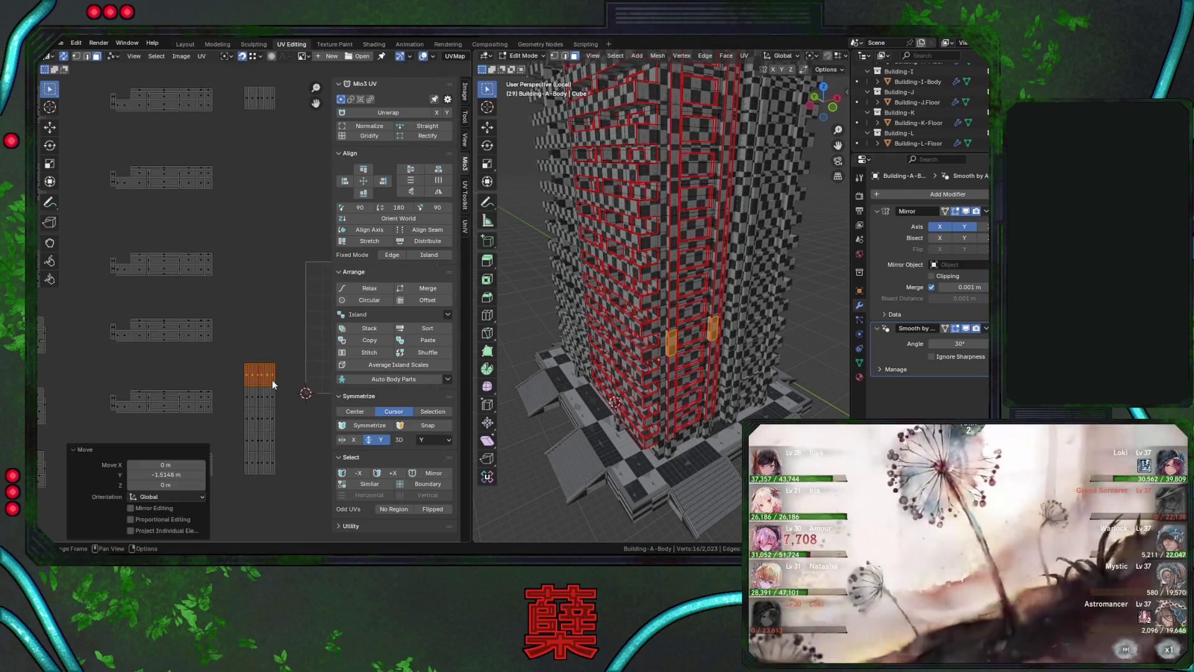
Move the top-right UV island down beside the lower strip.
{"action": "left_click", "coordinate": [241, 90]}
{"action": "key", "text": "g"}
{"action": "left_click", "coordinate": [278, 230]}
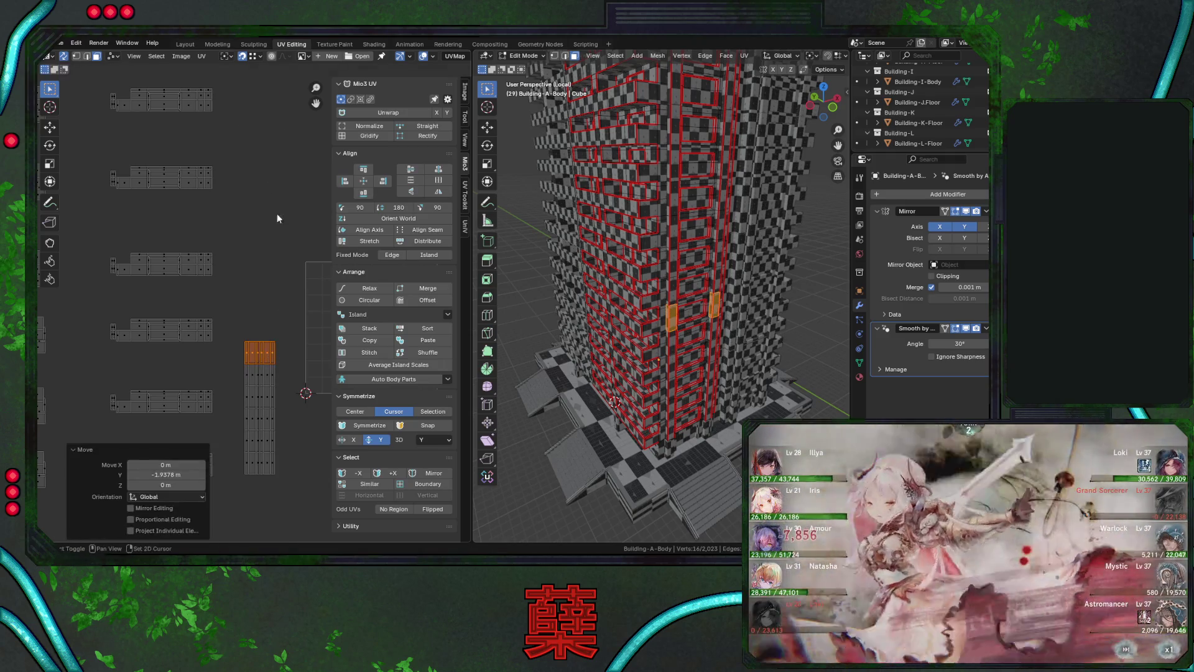
{"action": "scroll", "coordinate": [278, 220], "scroll_direction": "up", "scroll_amount": 1}
{"action": "left_click_drag", "start_coordinate": [286, 155], "coordinate": [287, 154]}
{"action": "key", "text": "g"}
{"action": "left_click", "coordinate": [287, 418]}
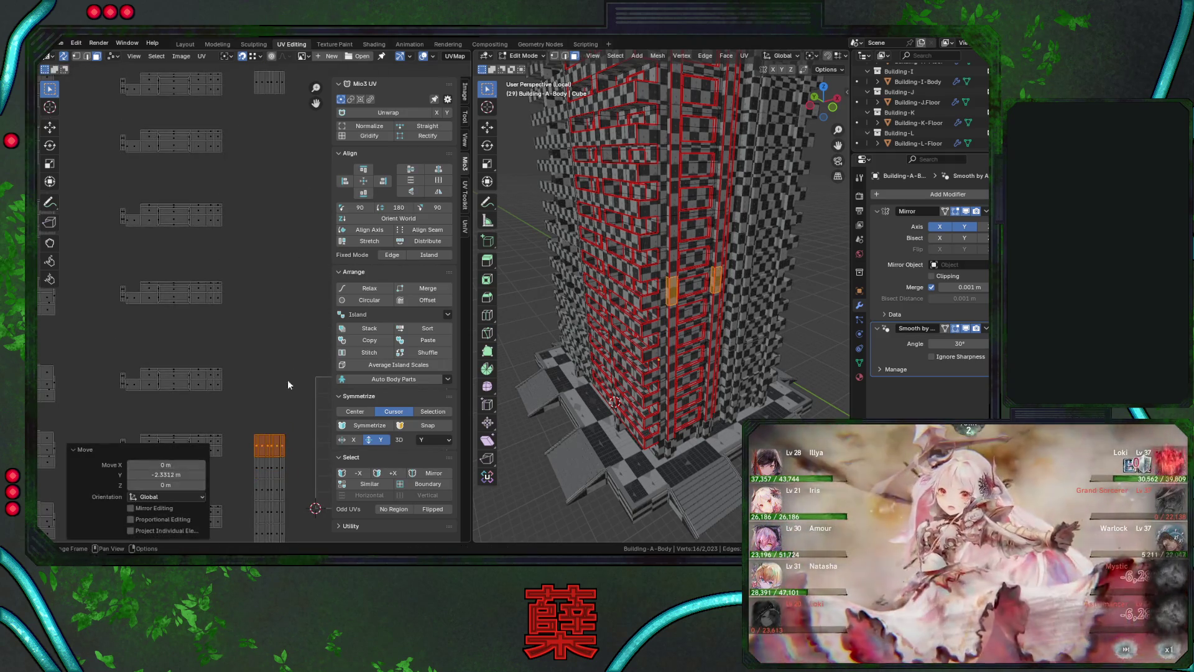
Move the next top-right UV island down onto the lower stack.
{"action": "left_click", "coordinate": [253, 77]}
{"action": "key", "text": "g"}
{"action": "left_click", "coordinate": [281, 429]}
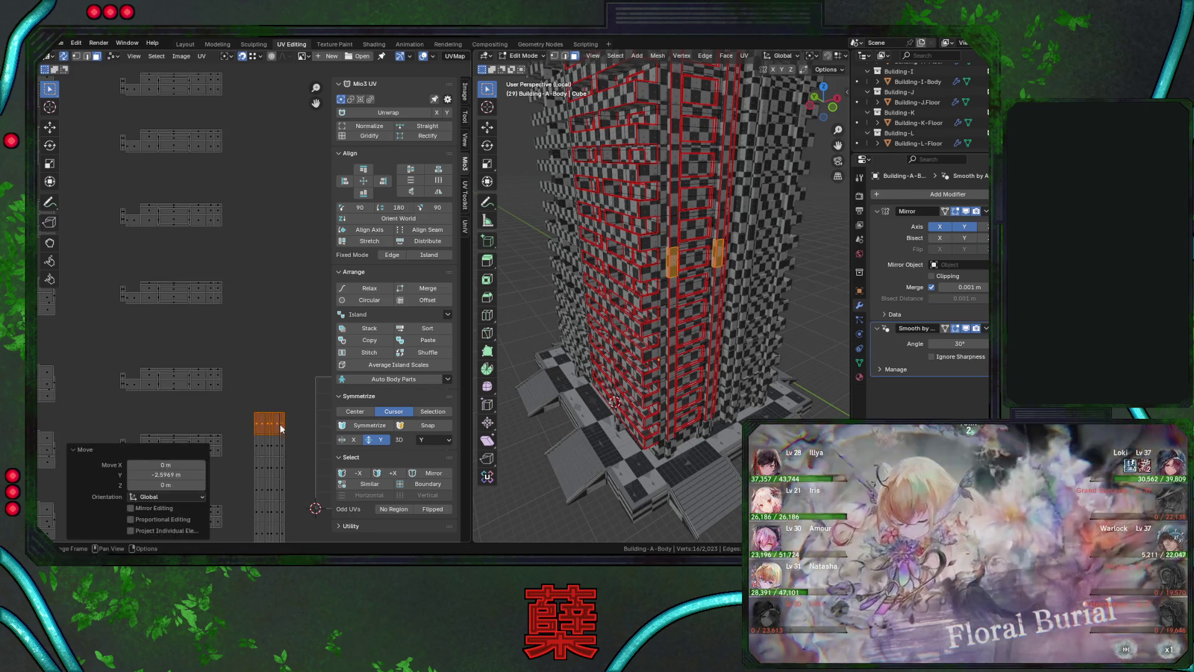
{"action": "key", "text": "ctrl+z"}
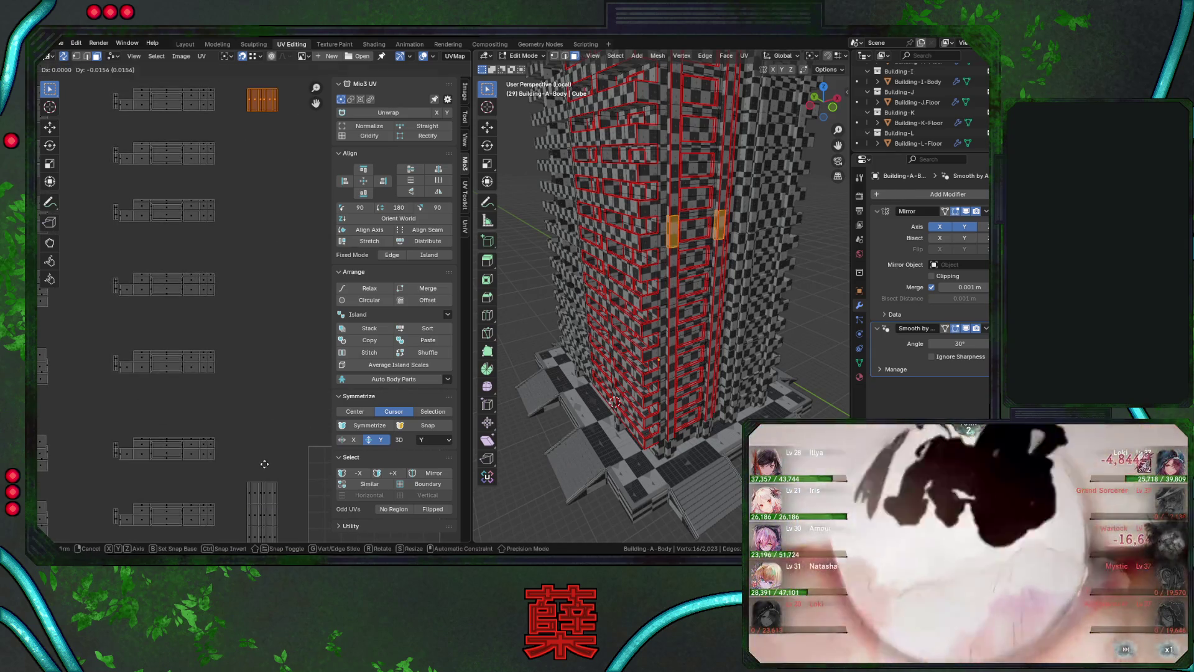
{"action": "key", "text": "g"}
{"action": "left_click", "coordinate": [270, 473]}
{"action": "scroll", "coordinate": [277, 224], "scroll_direction": "down", "scroll_amount": 2}
{"action": "key", "text": "g"}
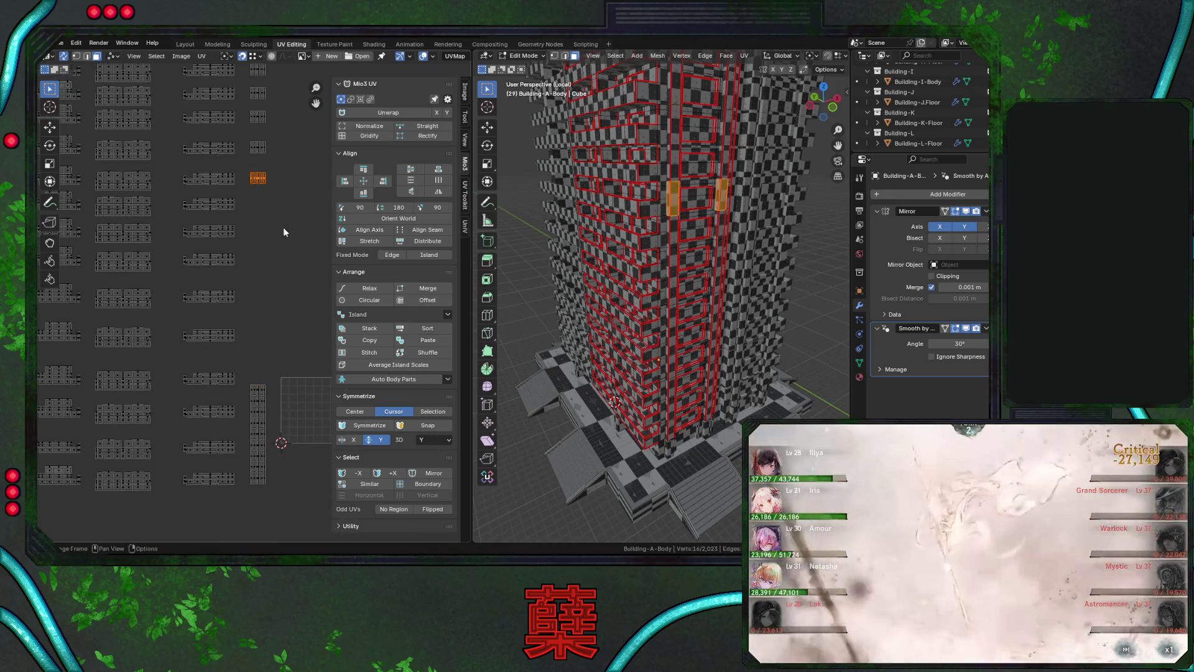
{"action": "left_click", "coordinate": [242, 191]}
Nudge the island up, compare it on the lower strip via undo/redo, then select the middle island.
{"action": "left_click", "coordinate": [259, 150]}
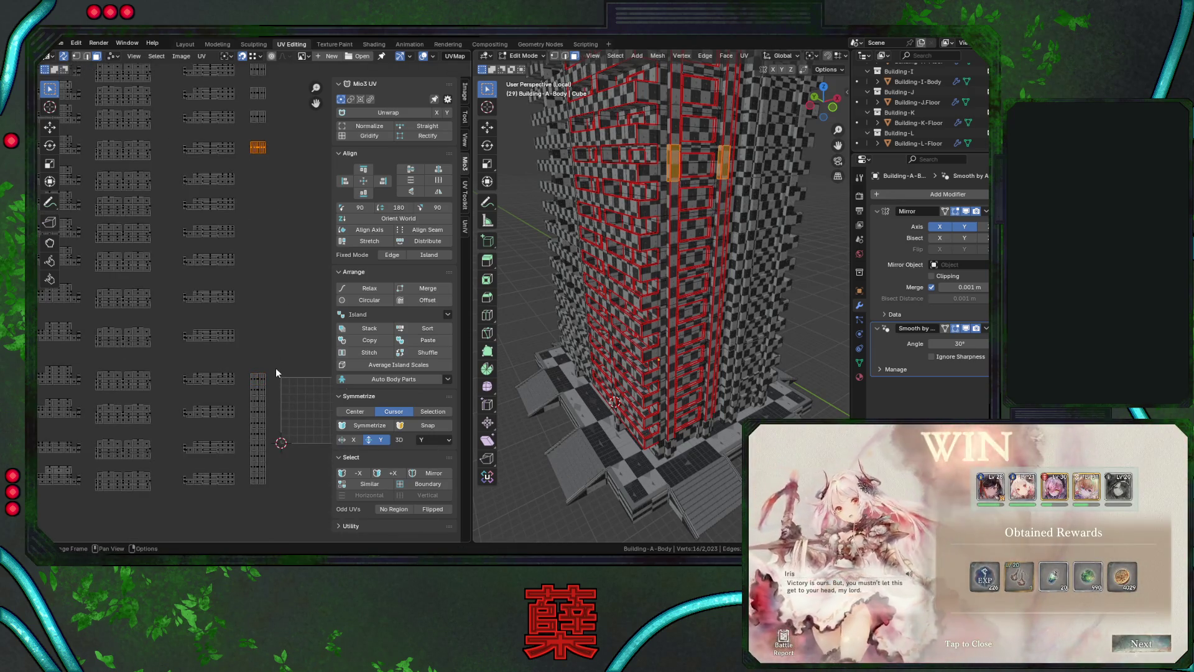
{"action": "key", "text": "ctrl+z"}
{"action": "key", "text": "ctrl+shift+z"}
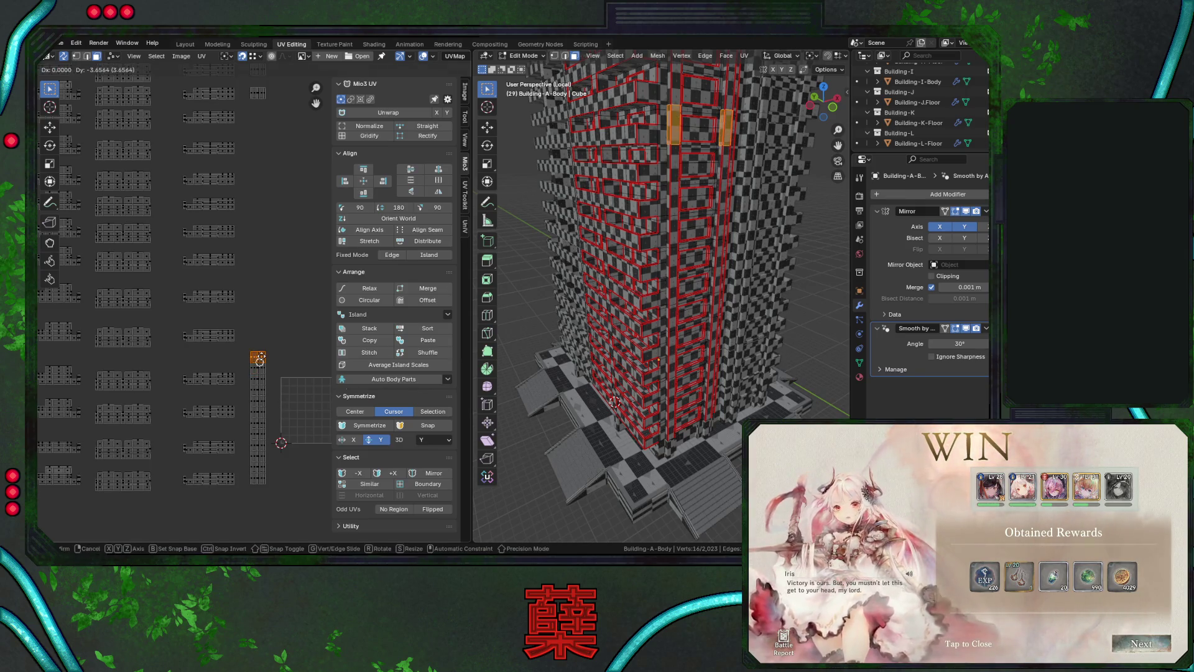
{"action": "key", "text": "ctrl+z"}
{"action": "key", "text": "ctrl+shift+z"}
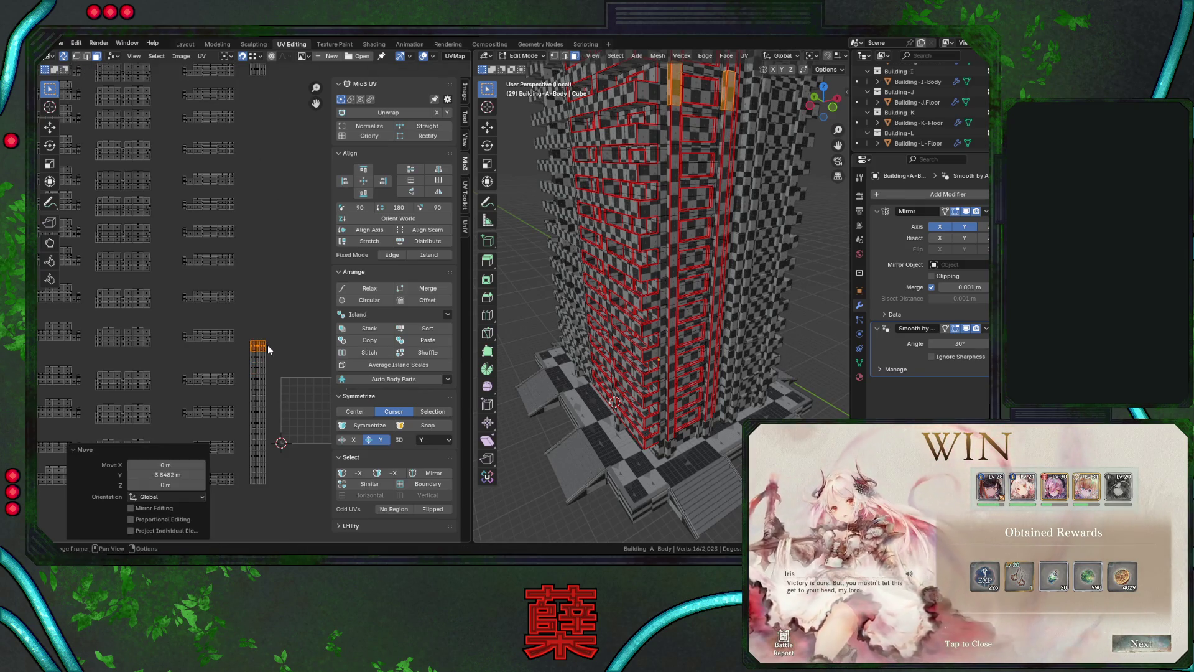
{"action": "middle_click_drag", "start_coordinate": [272, 343], "coordinate": [276, 388]}
{"action": "key", "text": "ctrl+z"}
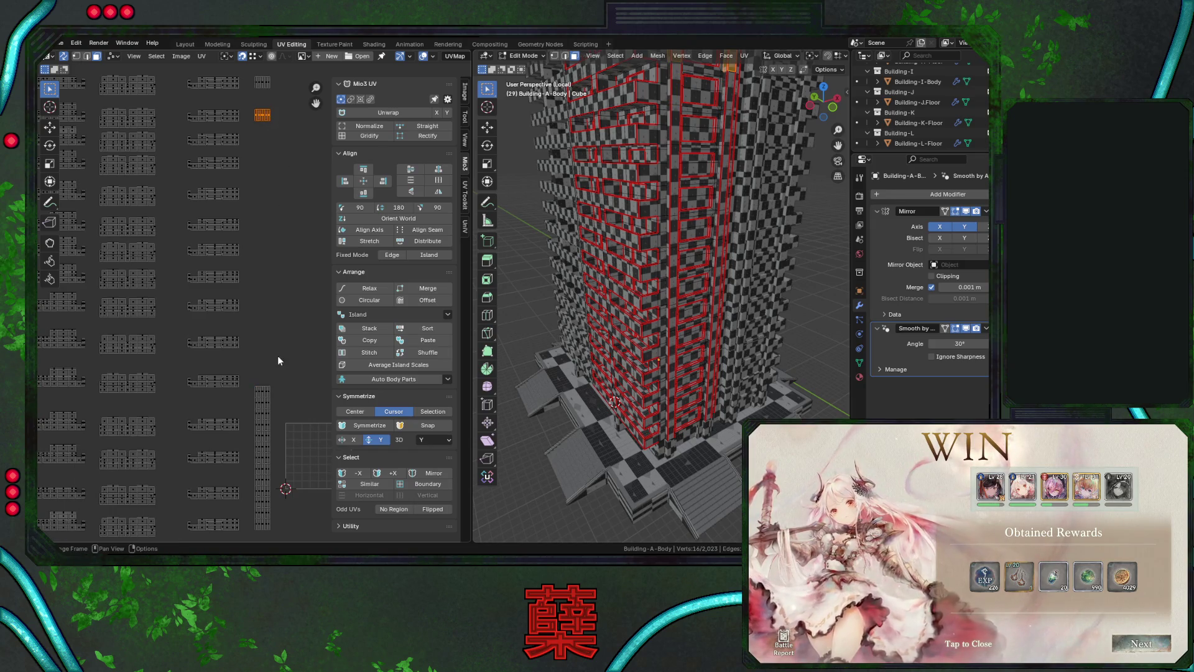
{"action": "key", "text": "ctrl+shift+z"}
{"action": "key", "text": "ctrl+z"}
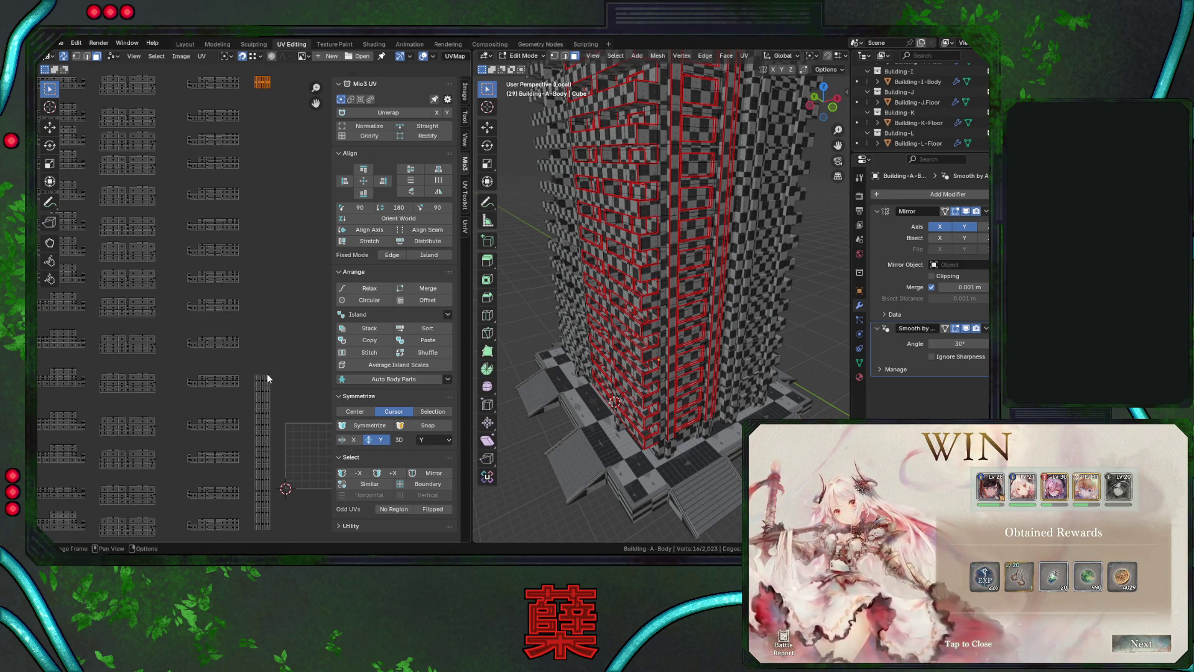
{"action": "key", "text": "ctrl+shift+z"}
{"action": "scroll", "coordinate": [295, 272], "scroll_direction": "up", "scroll_amount": 3}
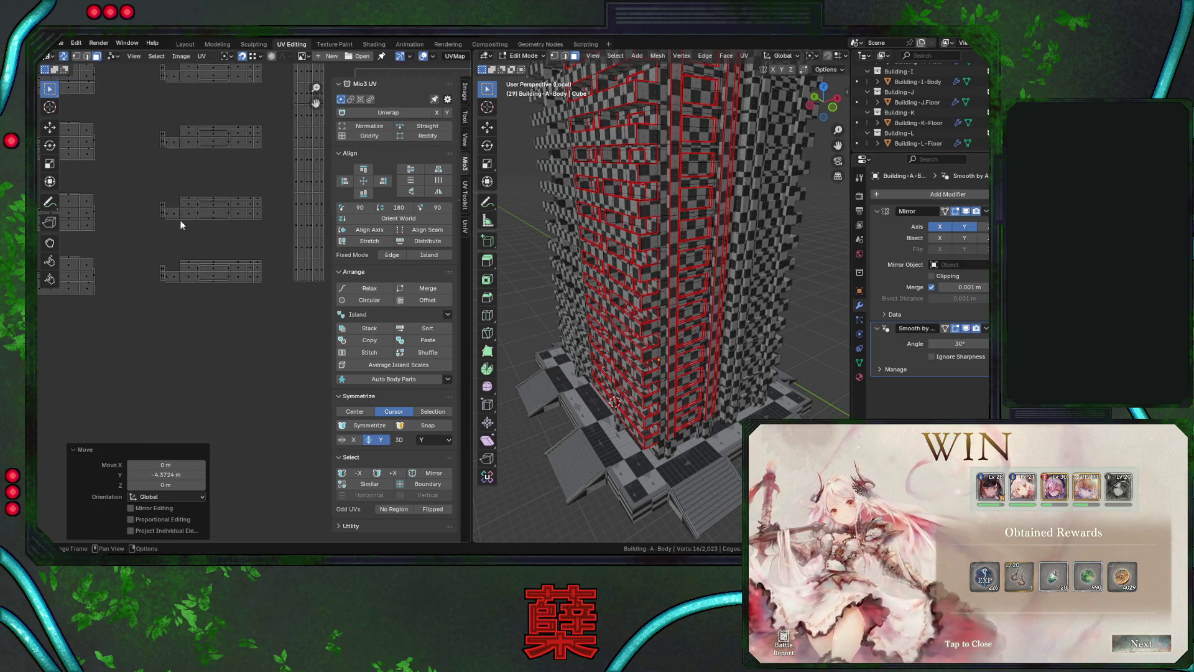
{"action": "left_click_drag", "start_coordinate": [211, 212], "coordinate": [213, 215]}
Redo the top island's move onto the lower strip, then select the thin right column.
{"action": "key", "text": "ctrl+shift+z"}
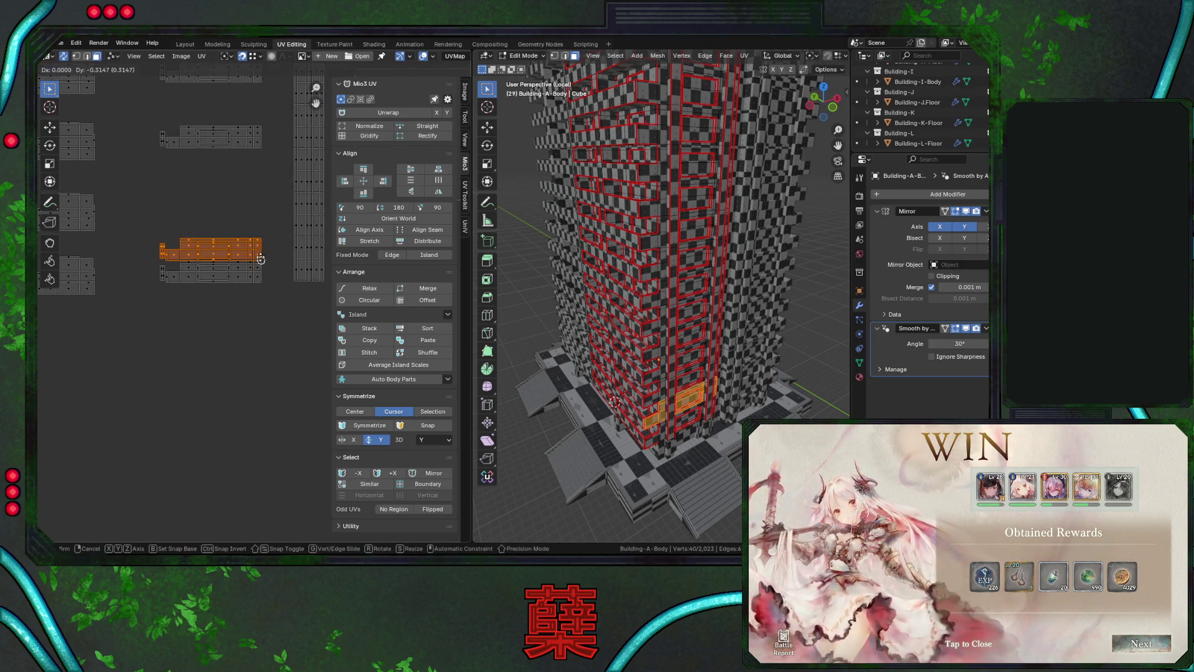
{"action": "left_click_drag", "start_coordinate": [138, 112], "coordinate": [269, 163]}
{"action": "key", "text": "ctrl+shift+z"}
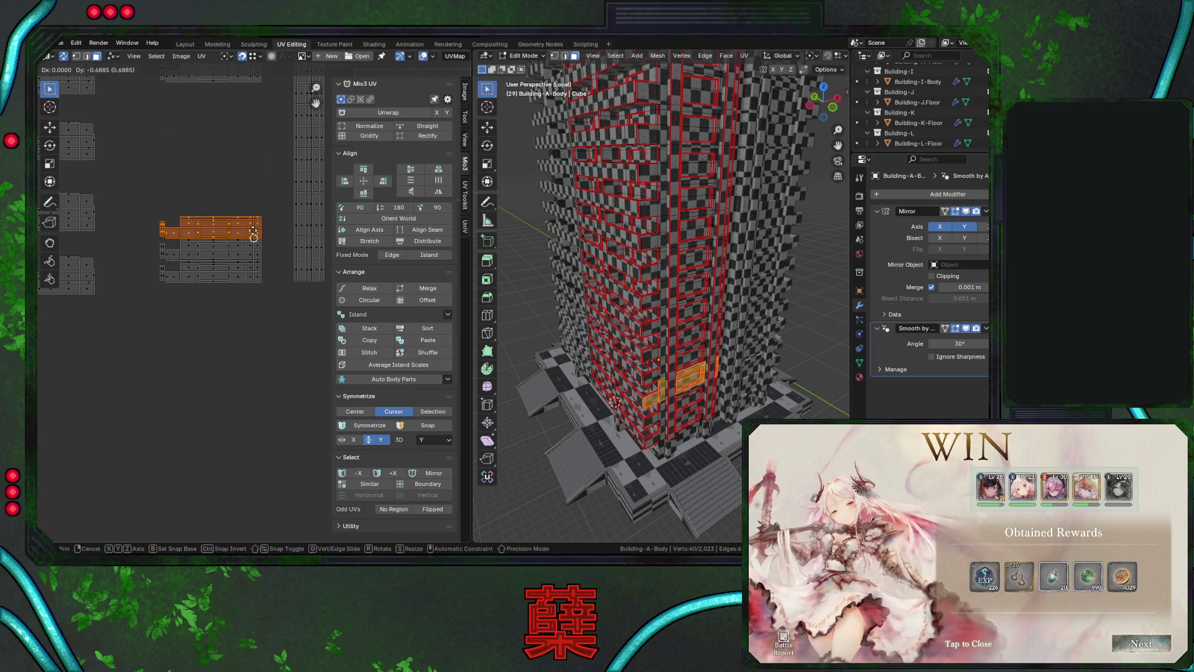
{"action": "left_click_drag", "start_coordinate": [273, 314], "coordinate": [273, 314]}
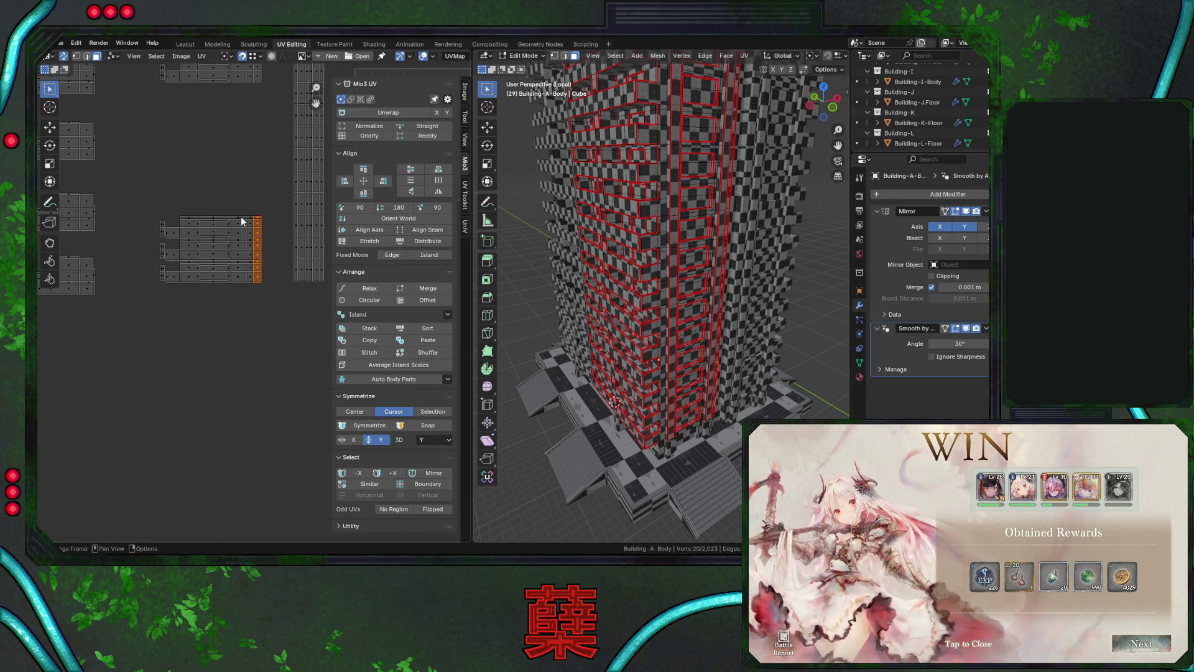
{"action": "scroll", "coordinate": [241, 219], "scroll_direction": "up", "scroll_amount": 3}
Move the middle island and the upper island down onto the lower stack.
{"action": "mouse_move", "coordinate": [218, 166]}
{"action": "left_mouse_down"}
{"action": "mouse_move", "coordinate": [278, 196]}
{"action": "mouse_move", "coordinate": [231, 169]}
{"action": "left_mouse_up"}
{"action": "key", "text": "g"}
{"action": "left_click", "coordinate": [269, 432]}
{"action": "scroll", "coordinate": [225, 217], "scroll_direction": "up", "scroll_amount": 3, "text": "shift"}
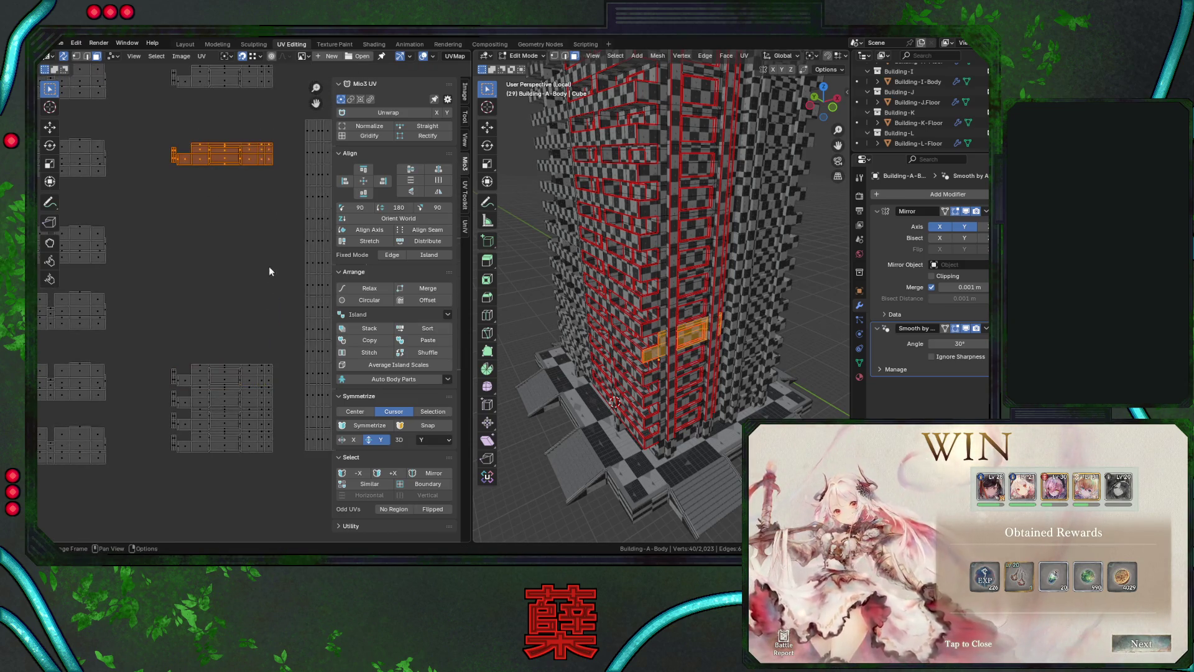
{"action": "key", "text": "g"}
{"action": "left_click", "coordinate": [270, 456]}
{"action": "scroll", "coordinate": [230, 143], "scroll_direction": "down", "scroll_amount": 1}
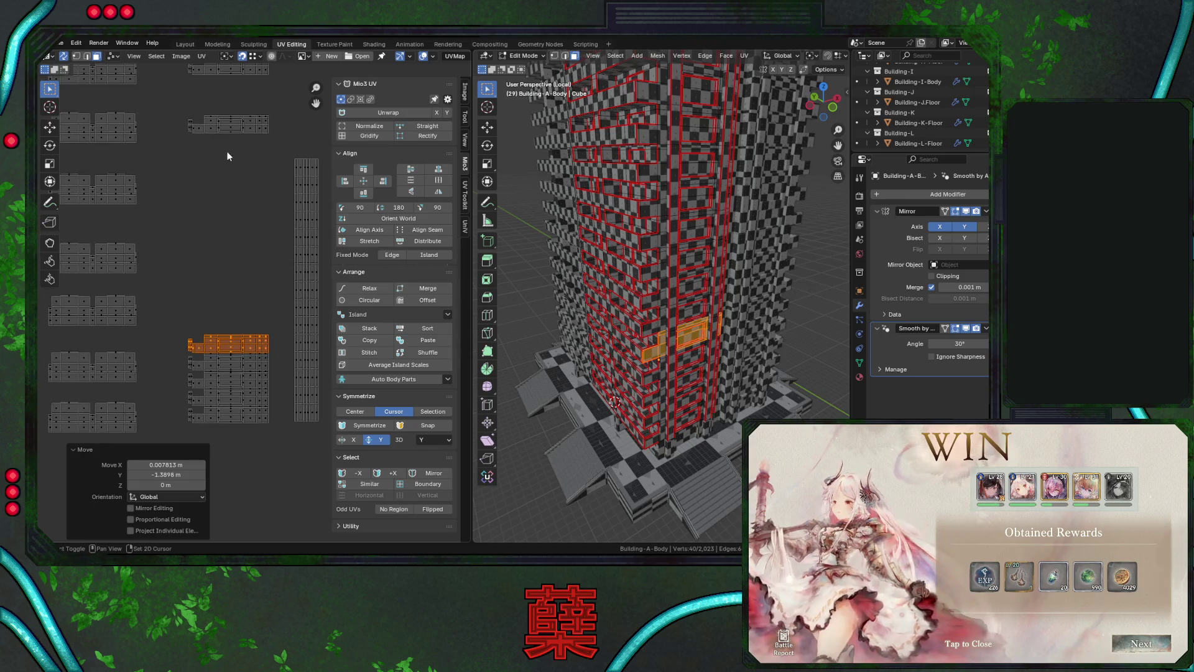
Drop the upper orange island onto the lower stack, redoing its placement once.
{"action": "left_click_drag", "start_coordinate": [258, 140], "coordinate": [257, 141]}
{"action": "key", "text": "g"}
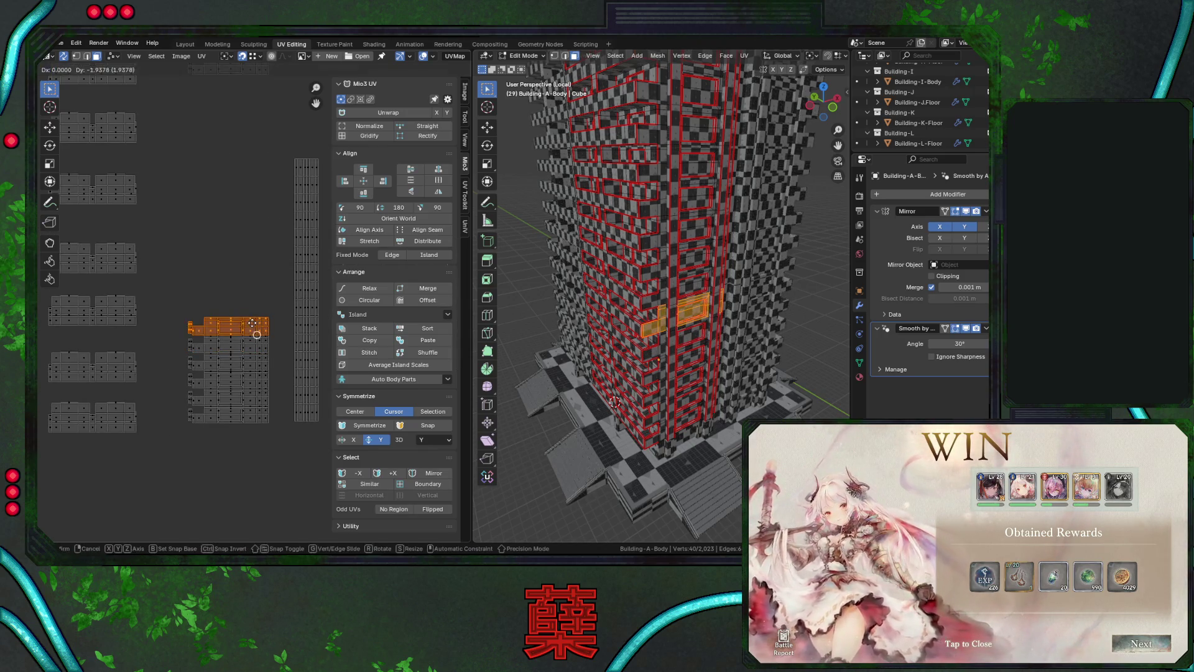
{"action": "left_click", "coordinate": [252, 212]}
{"action": "key", "text": "ctrl+z"}
{"action": "key", "text": "g"}
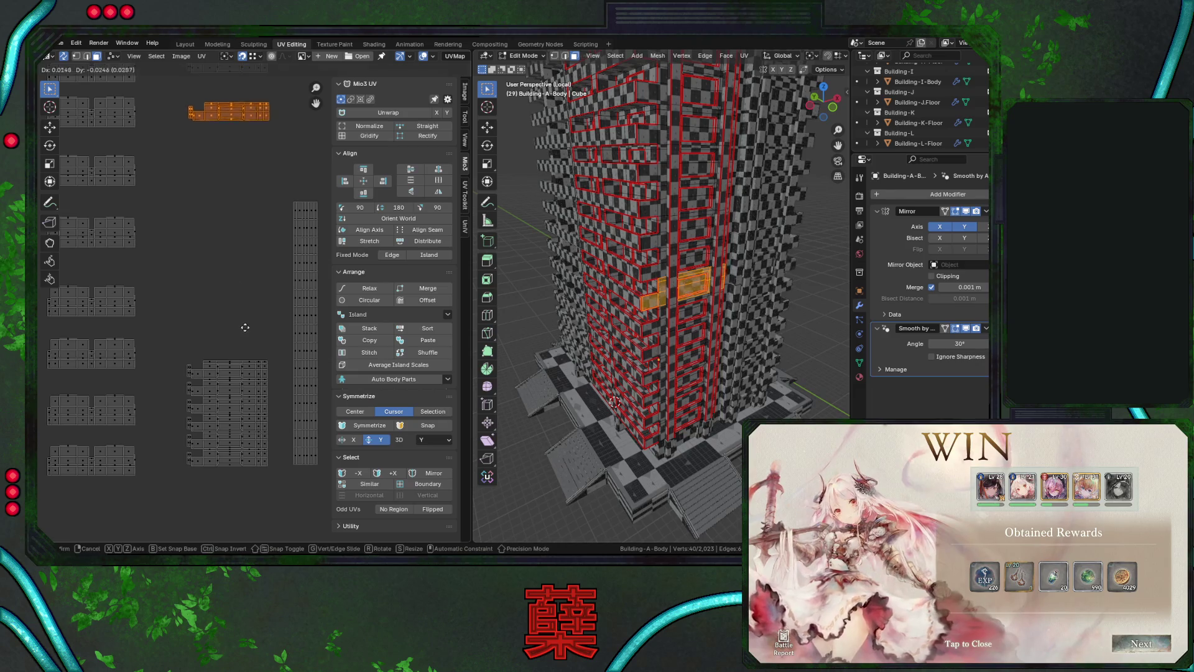
{"action": "left_click", "coordinate": [260, 355]}
{"action": "middle_click_drag", "start_coordinate": [260, 355], "coordinate": [255, 407]}
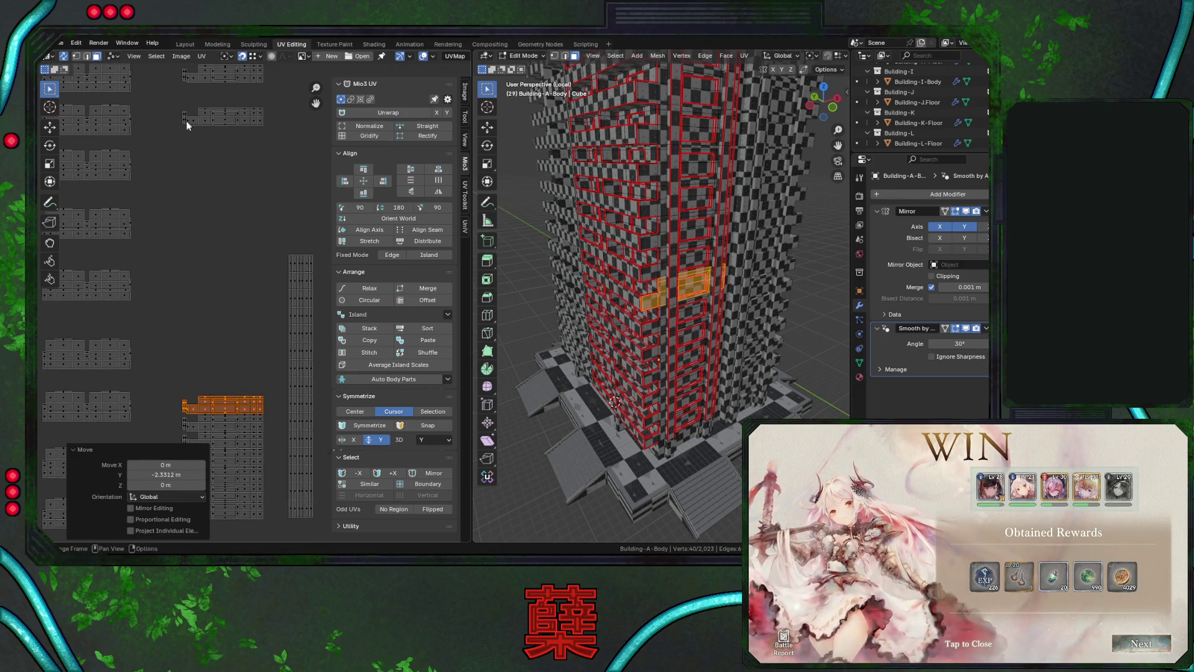
Bring the next two top islands down to sit above the lower stack.
{"action": "left_click_drag", "start_coordinate": [248, 131], "coordinate": [247, 130]}
{"action": "key", "text": "g"}
{"action": "left_click", "coordinate": [252, 400]}
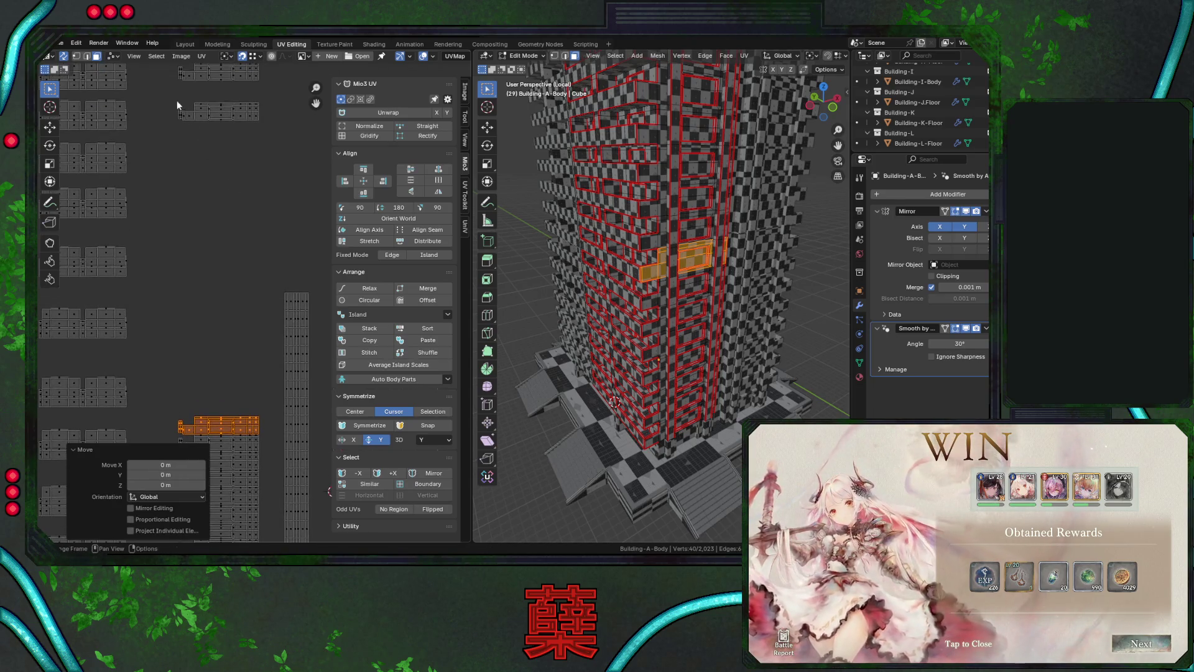
{"action": "left_click_drag", "start_coordinate": [174, 98], "coordinate": [267, 119]}
{"action": "key", "text": "g"}
{"action": "left_click", "coordinate": [218, 377]}
{"action": "middle_click_drag", "start_coordinate": [242, 276], "coordinate": [251, 286]}
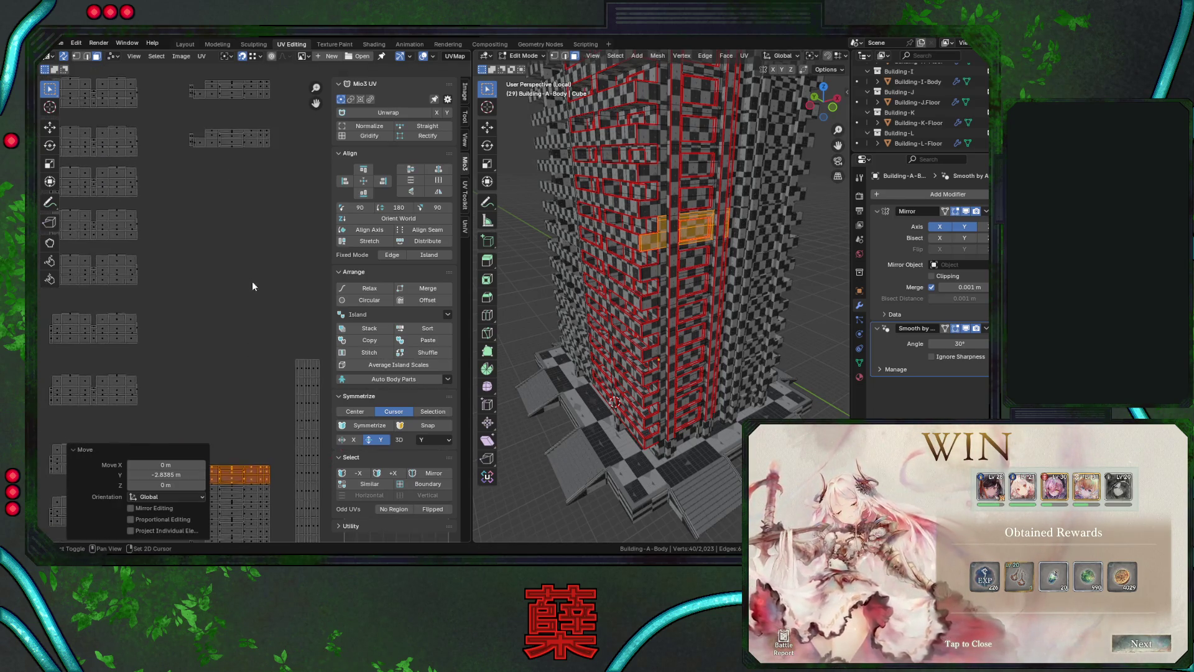
Move the last two top islands down onto the stack and frame the whole stack.
{"action": "left_click_drag", "start_coordinate": [184, 107], "coordinate": [274, 153]}
{"action": "key", "text": "g"}
{"action": "left_click", "coordinate": [251, 372]}
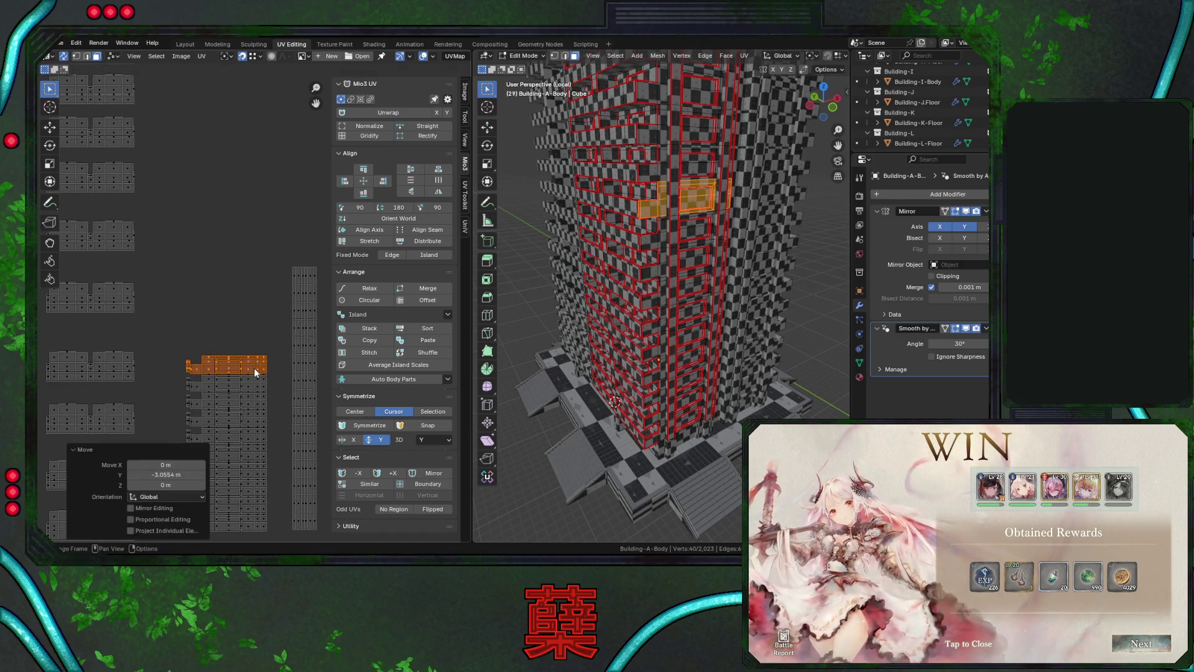
{"action": "left_click_drag", "start_coordinate": [174, 77], "coordinate": [267, 109]}
{"action": "middle_click_drag", "start_coordinate": [265, 428], "coordinate": [265, 297]}
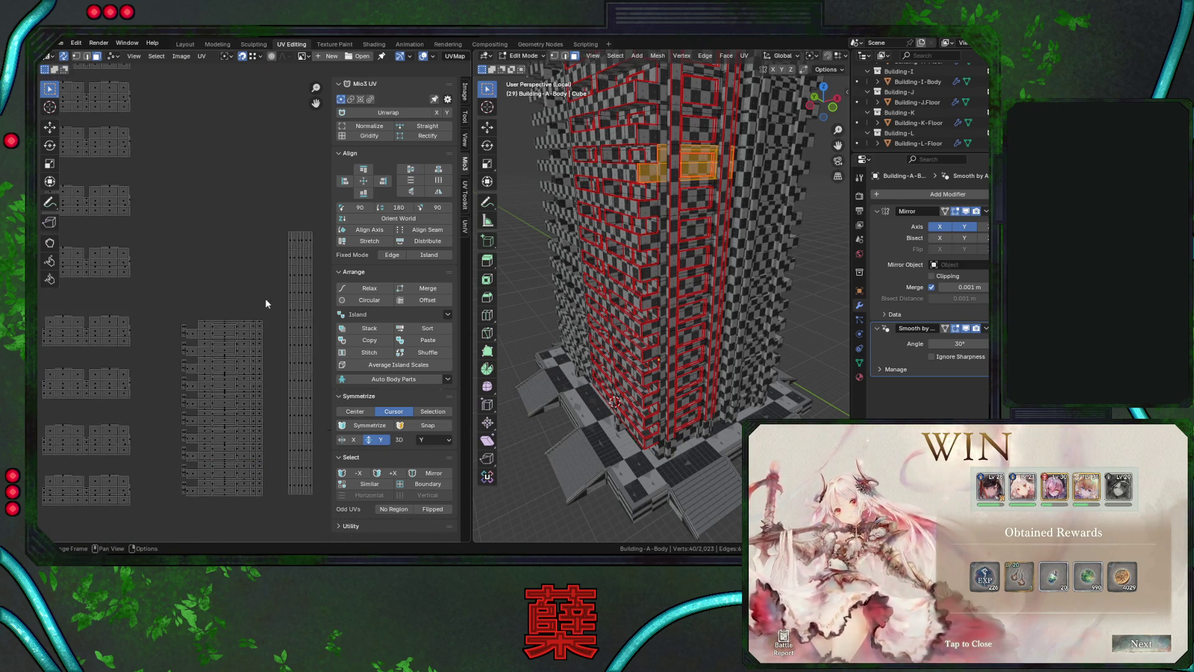
{"action": "key", "text": "g"}
{"action": "left_click", "coordinate": [257, 316]}
{"action": "scroll", "coordinate": [257, 316], "scroll_direction": "down", "scroll_amount": 3}
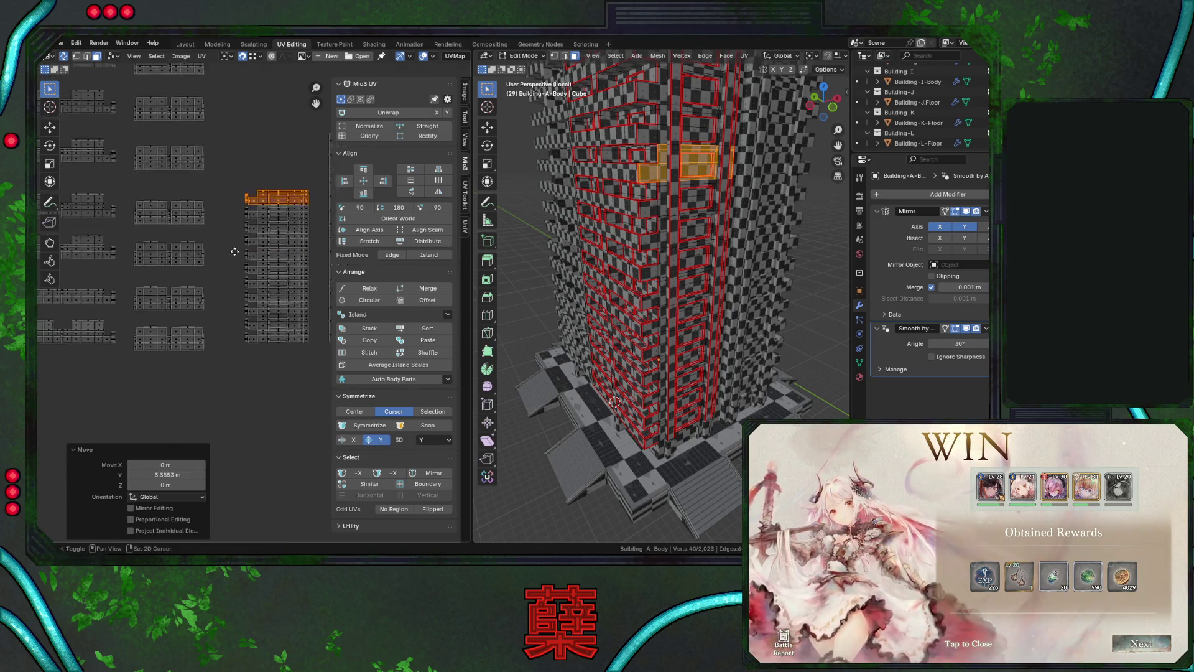
{"action": "middle_click_drag", "start_coordinate": [193, 285], "coordinate": [246, 287]}
{"action": "scroll", "coordinate": [246, 287], "scroll_direction": "up", "scroll_amount": 3}
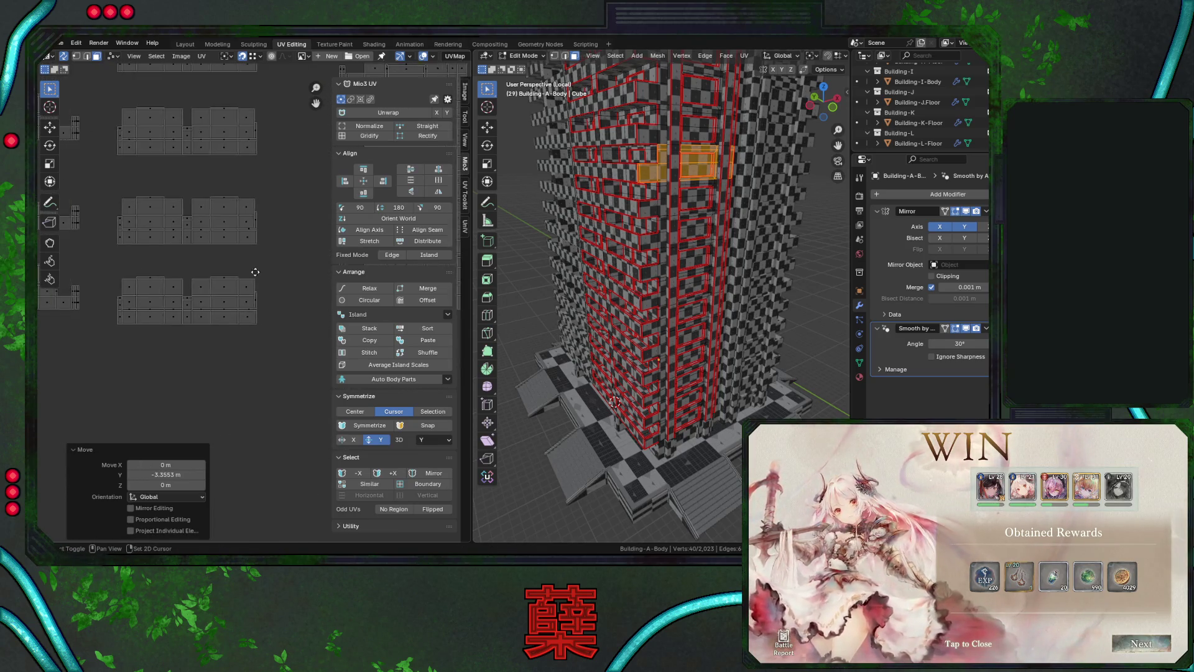
Try moving the middle row of islands, then cancel and clear the selection.
{"action": "left_click_drag", "start_coordinate": [128, 181], "coordinate": [294, 249]}
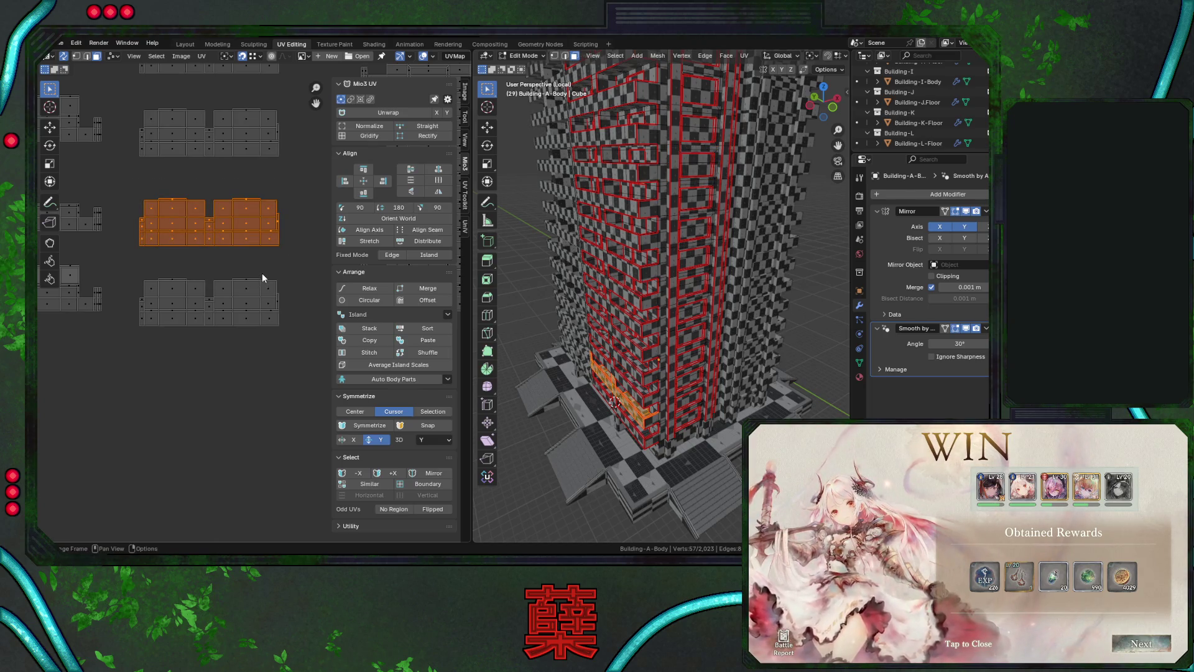
{"action": "key", "text": "g"}
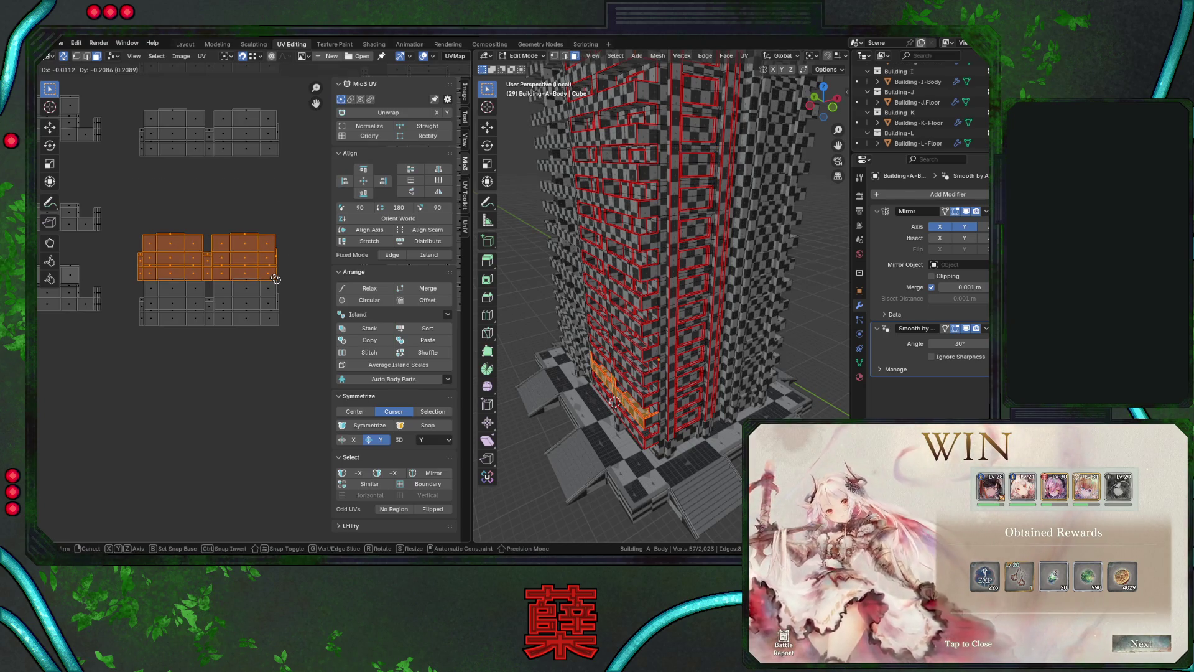
{"action": "key", "text": "Escape"}
{"action": "left_click", "coordinate": [285, 249]}
{"action": "middle_click_drag", "start_coordinate": [219, 241], "coordinate": [210, 234]}
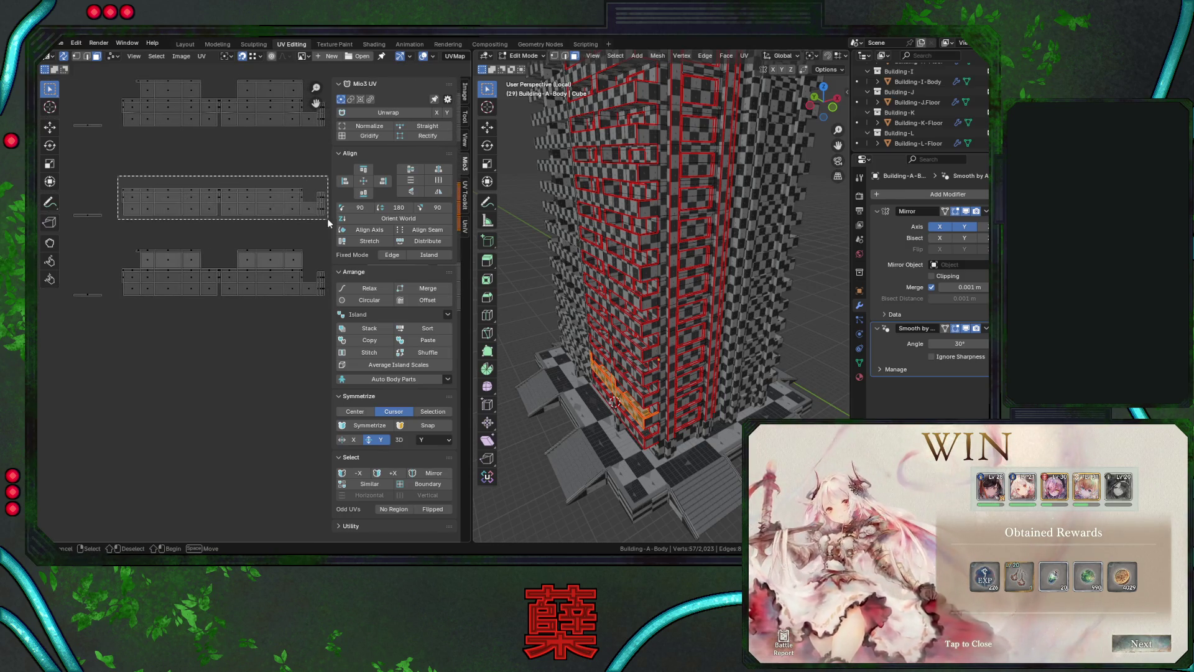
Reselect the middle row of islands and view the building from the left side.
{"action": "left_click_drag", "start_coordinate": [329, 223], "coordinate": [320, 239]}
{"action": "scroll", "coordinate": [318, 233], "scroll_direction": "down", "scroll_amount": 3}
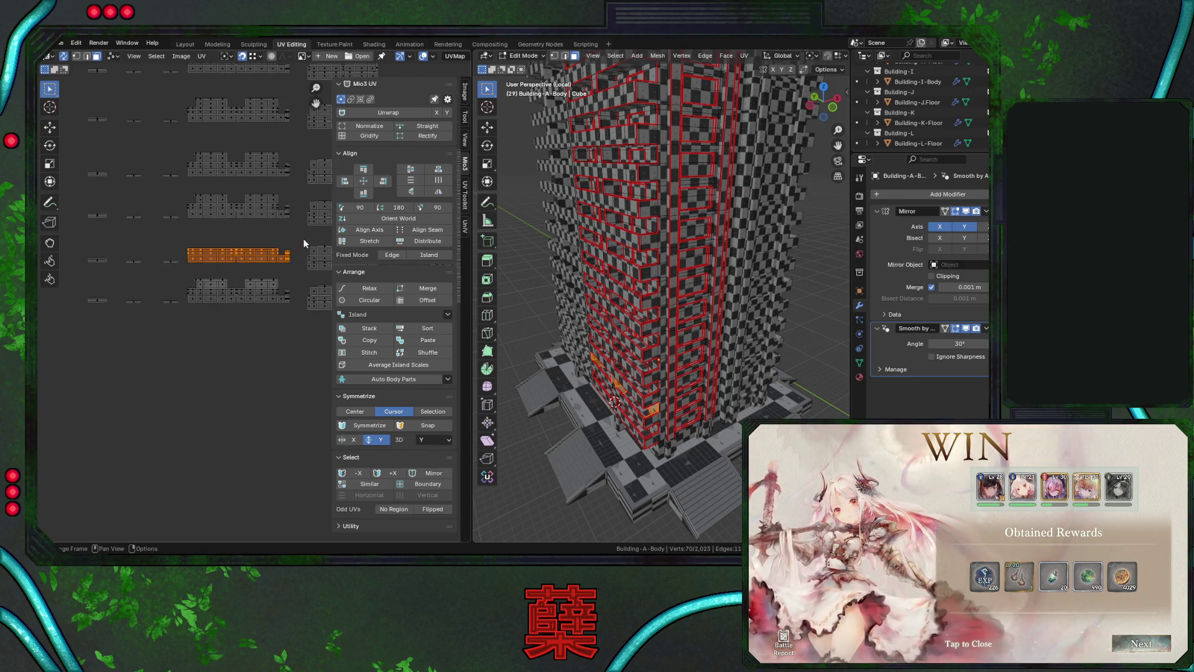
{"action": "scroll", "coordinate": [293, 263], "scroll_direction": "up", "scroll_amount": 3}
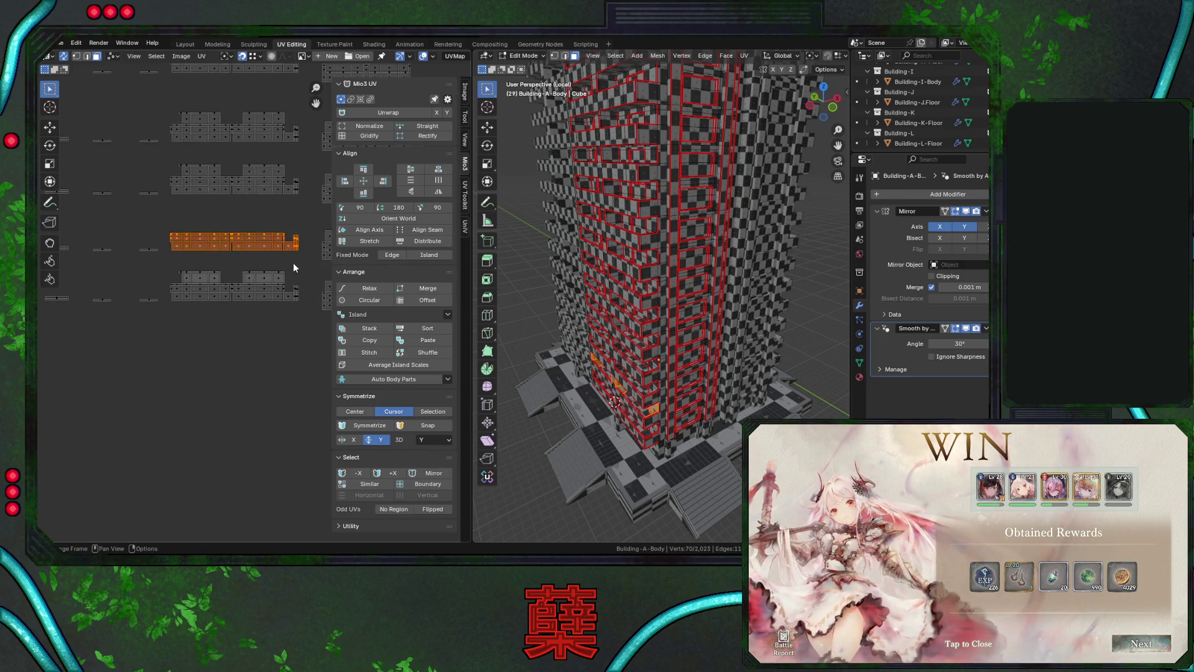
{"action": "left_click", "coordinate": [132, 236]}
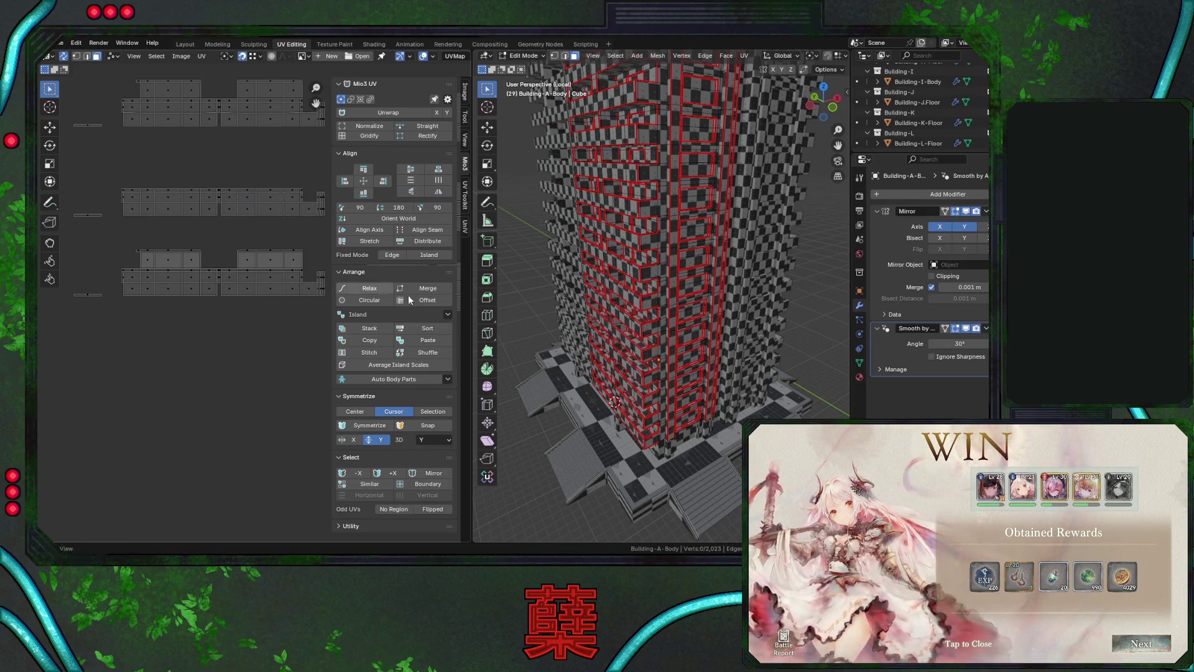
{"action": "left_click_drag", "start_coordinate": [160, 194], "coordinate": [328, 225]}
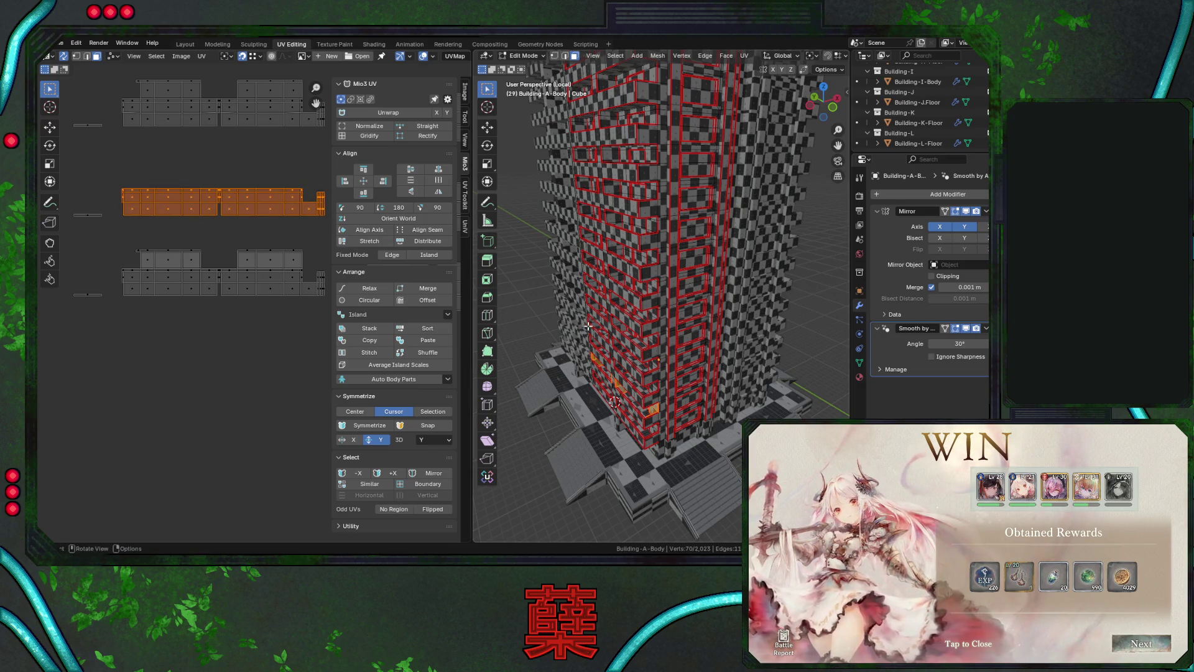
{"action": "mouse_move", "coordinate": [586, 326]}
{"action": "middle_mouse_down", "text": "alt"}
{"action": "mouse_move", "coordinate": [598, 368]}
{"action": "mouse_move", "coordinate": [615, 270]}
{"action": "middle_mouse_up", "text": "alt"}
{"action": "scroll", "coordinate": [605, 379], "scroll_direction": "up", "scroll_amount": 1}
{"action": "scroll", "coordinate": [500, 320], "scroll_direction": "down", "scroll_amount": 1}
Select the two corner strips and switch the 3D view to untextured shading.
{"action": "mouse_move", "coordinate": [112, 239]}
{"action": "left_mouse_down"}
{"action": "mouse_move", "coordinate": [187, 261]}
{"action": "mouse_move", "coordinate": [311, 269]}
{"action": "left_mouse_up"}
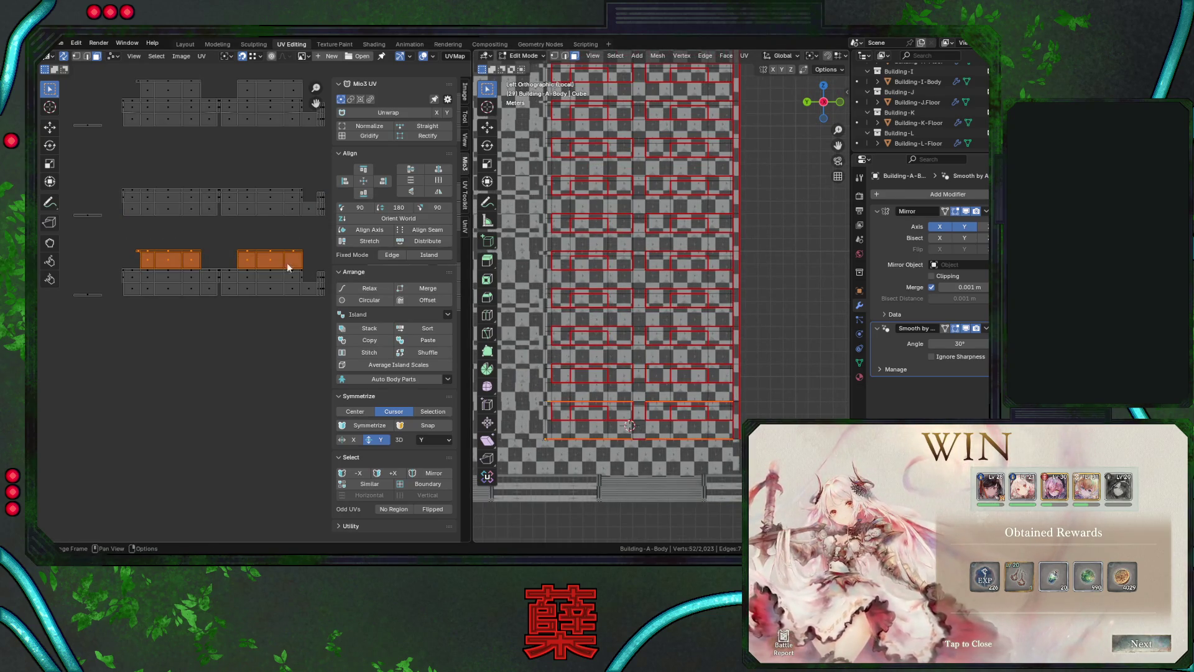
{"action": "key", "text": "g"}
{"action": "key", "text": "Escape"}
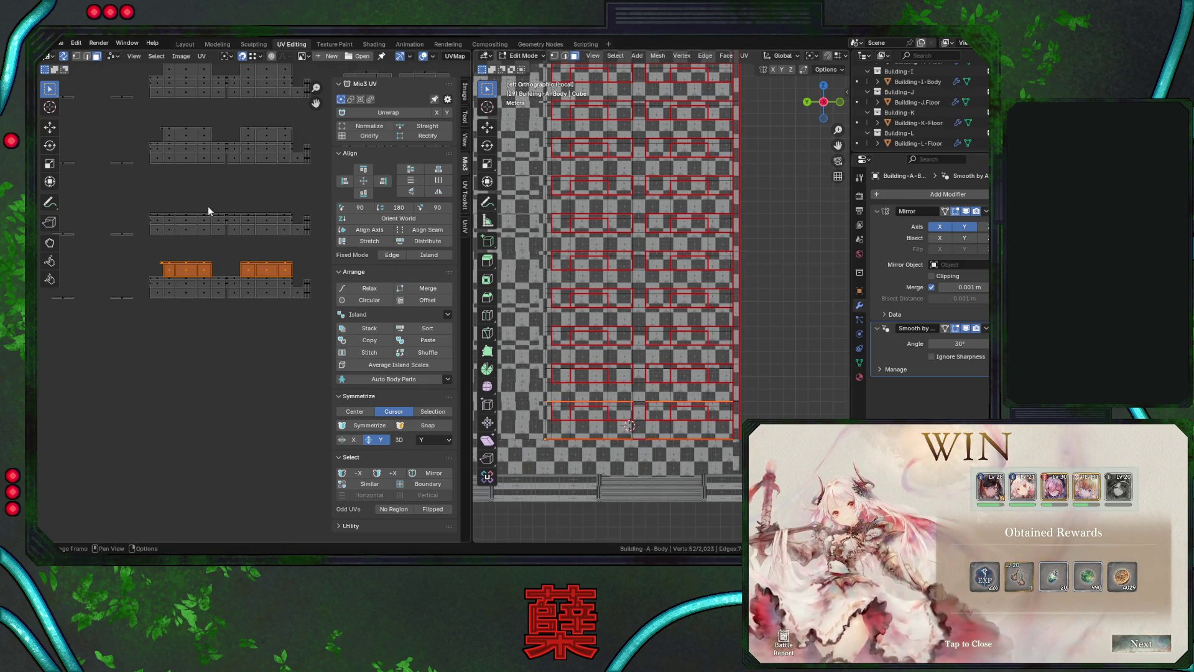
{"action": "scroll", "coordinate": [211, 235], "scroll_direction": "up", "scroll_amount": 4}
{"action": "key", "text": "shift+z"}
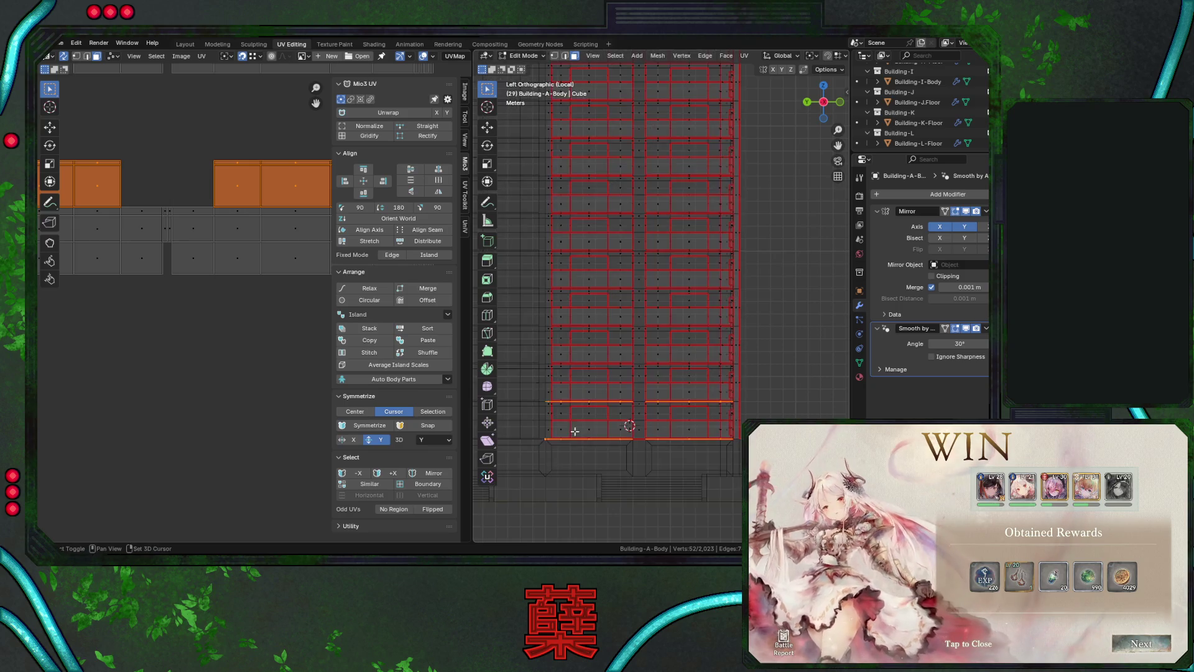
{"action": "scroll", "coordinate": [290, 298], "scroll_direction": "down", "scroll_amount": 5}
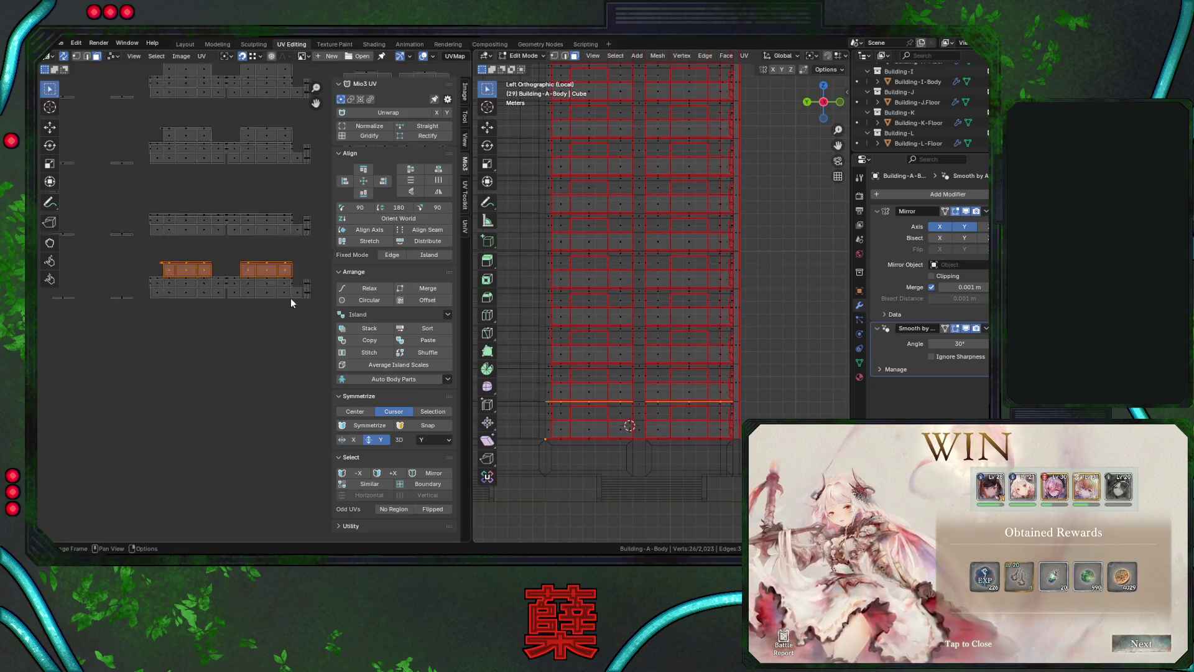
Raise the two strips 0.74994 in Y to rest on top of their floor-band row.
{"action": "key", "text": "g"}
{"action": "key", "text": "y"}
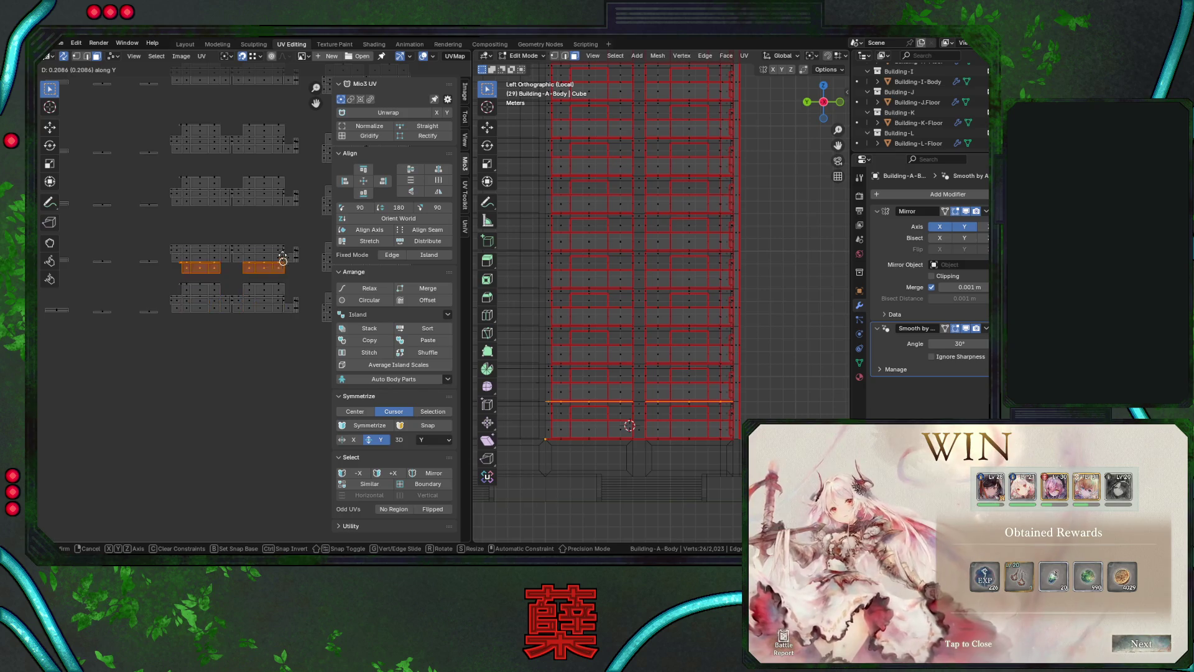
{"action": "left_click", "coordinate": [287, 234]}
{"action": "key", "text": "g"}
{"action": "key", "text": "y"}
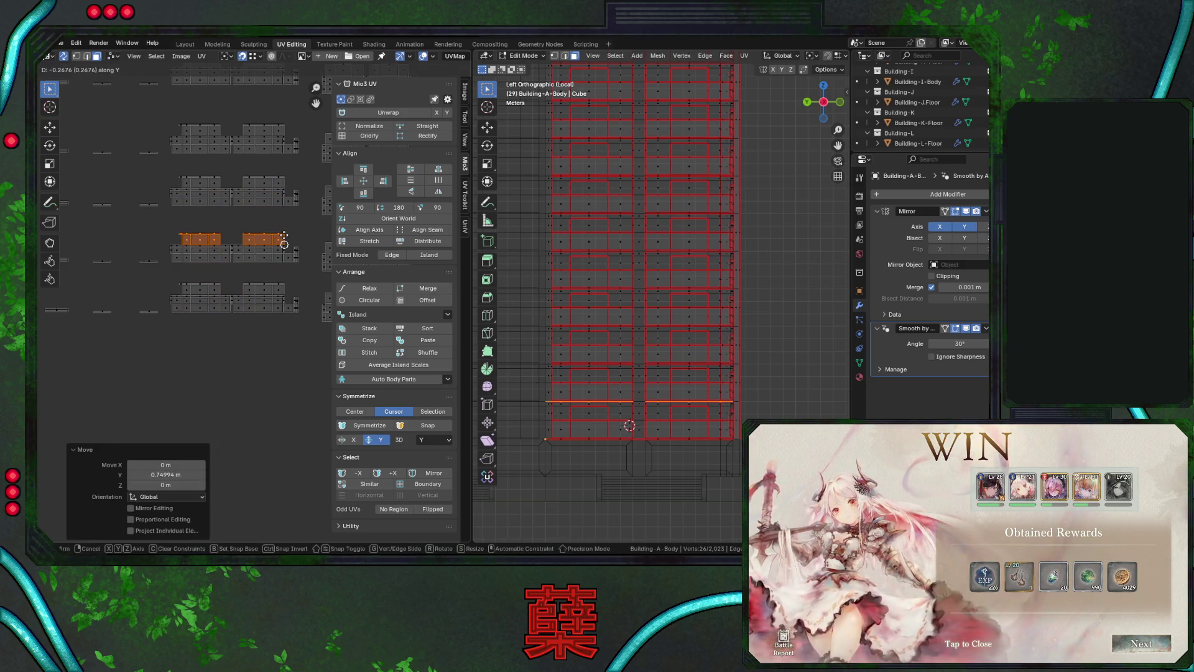
{"action": "left_click", "coordinate": [285, 239]}
Box-select the strip row and its neighbouring rows to check their placement.
{"action": "left_click_drag", "start_coordinate": [190, 249], "coordinate": [280, 284]}
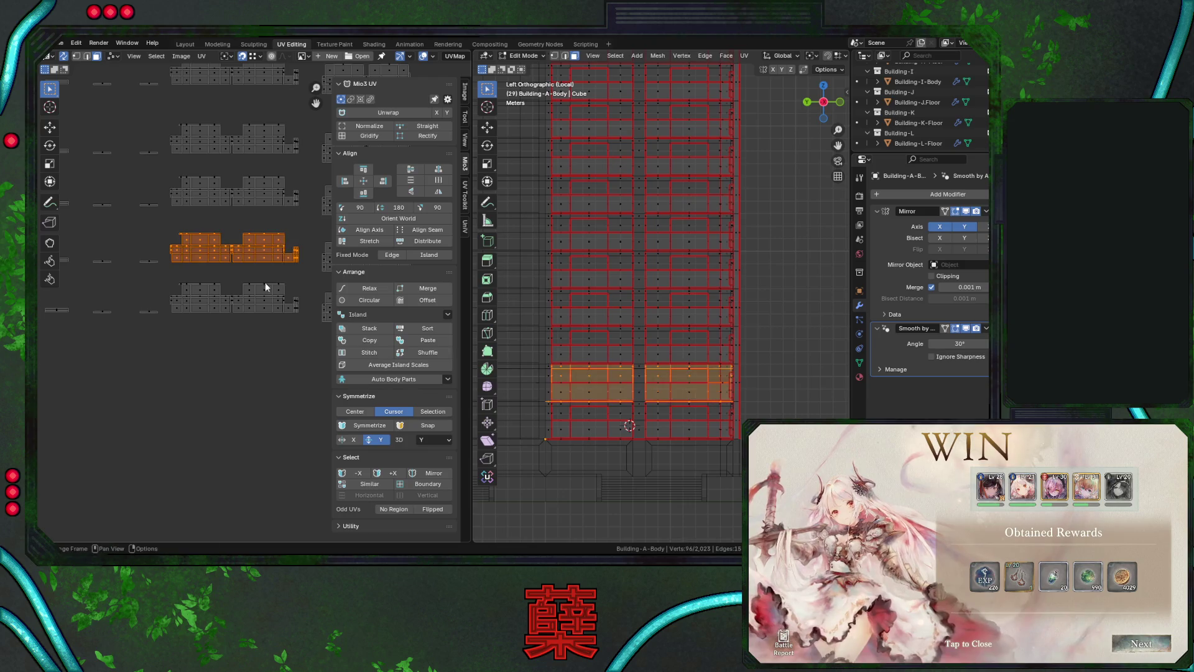
{"action": "left_click_drag", "start_coordinate": [165, 278], "coordinate": [304, 331]}
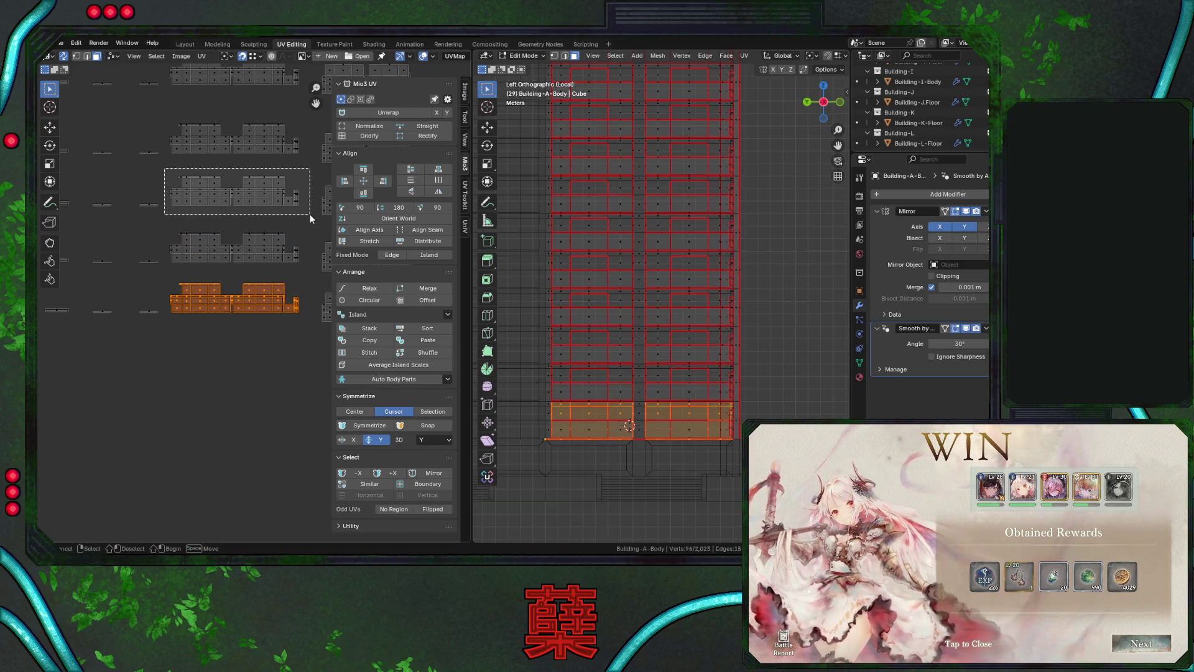
{"action": "left_click_drag", "start_coordinate": [310, 217], "coordinate": [311, 218]}
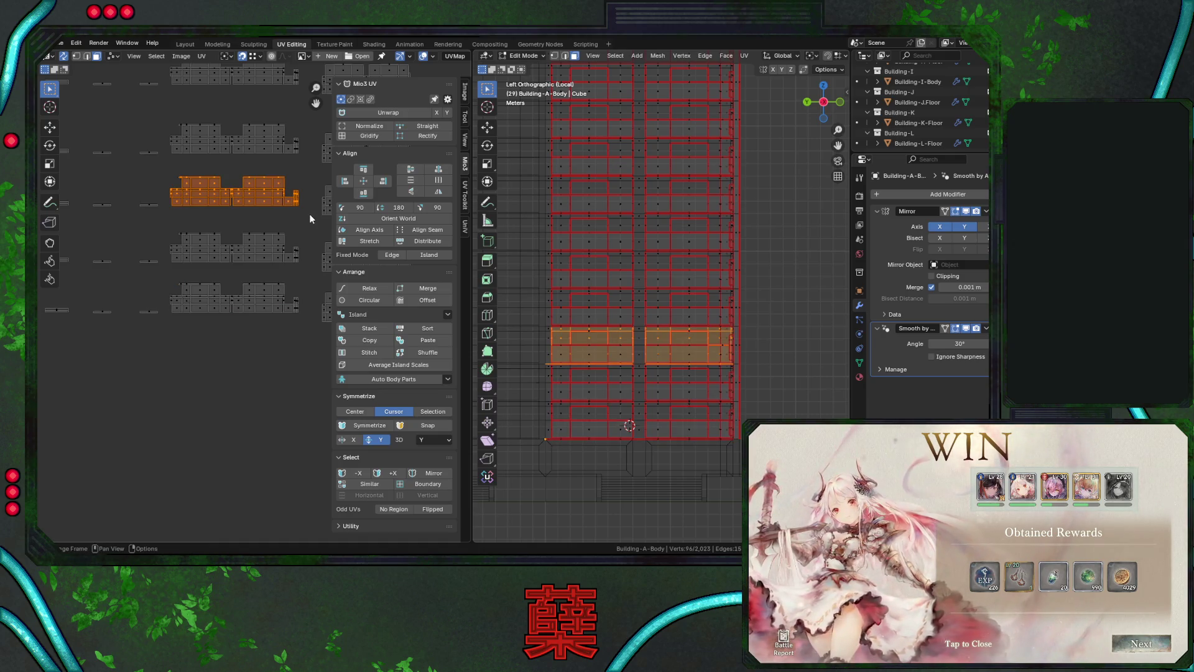
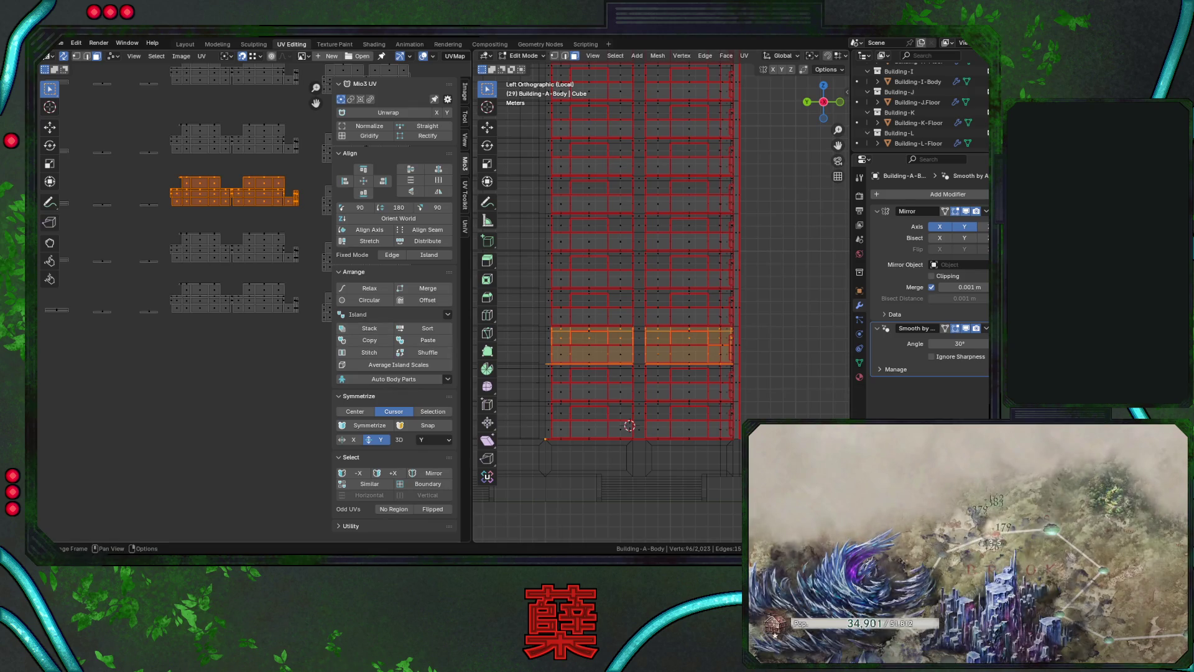
Move the middle floor's UV islands straight down onto the shared stack.
{"action": "scroll", "coordinate": [247, 269], "scroll_direction": "left", "scroll_amount": 1, "text": "ctrl"}
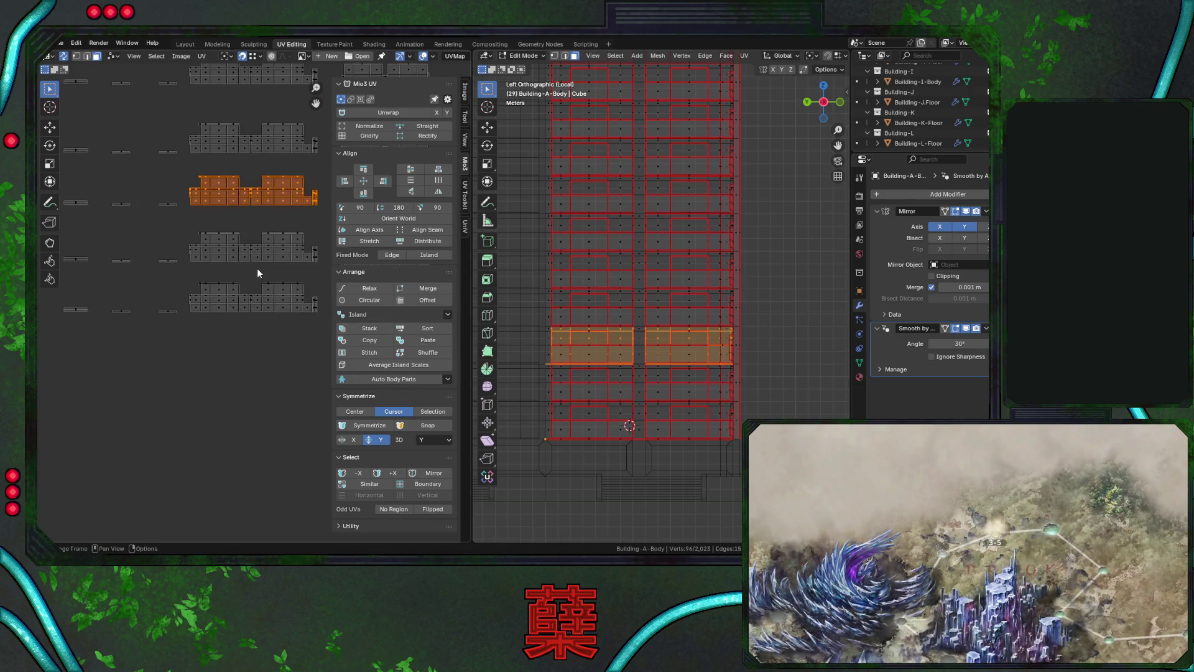
{"action": "scroll", "coordinate": [256, 267], "scroll_direction": "down", "scroll_amount": 4, "text": "shift"}
{"action": "scroll", "coordinate": [139, 188], "scroll_direction": "up", "scroll_amount": 2}
{"action": "mouse_move", "coordinate": [102, 159]}
{"action": "left_mouse_down"}
{"action": "mouse_move", "coordinate": [311, 229]}
{"action": "mouse_move", "coordinate": [303, 248]}
{"action": "left_mouse_up"}
{"action": "key", "text": "g"}
{"action": "key", "text": "y"}
{"action": "left_click", "coordinate": [297, 252]}
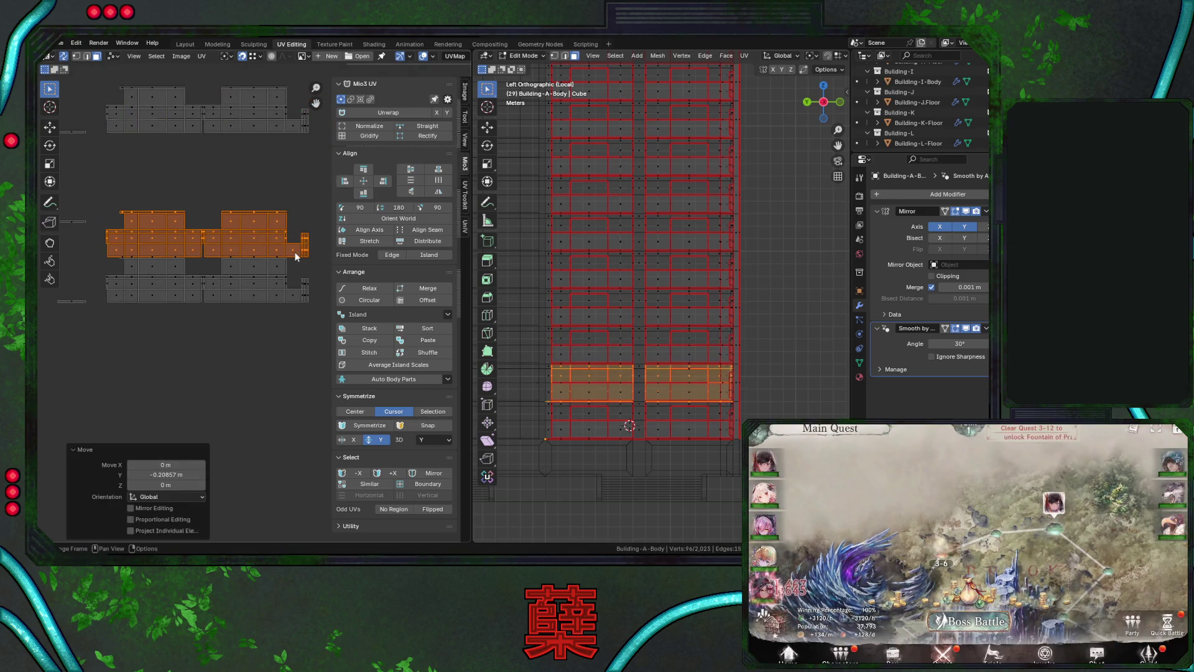
Shift the top row of UV islands down to a lower position, then deselect them.
{"action": "left_click_drag", "start_coordinate": [116, 83], "coordinate": [314, 140]}
{"action": "key", "text": "g"}
{"action": "left_click", "coordinate": [275, 271]}
{"action": "left_click", "coordinate": [229, 124]}
Move the upper floor's row of islands down by 0.70445.
{"action": "scroll", "coordinate": [238, 139], "scroll_direction": "down", "scroll_amount": 1}
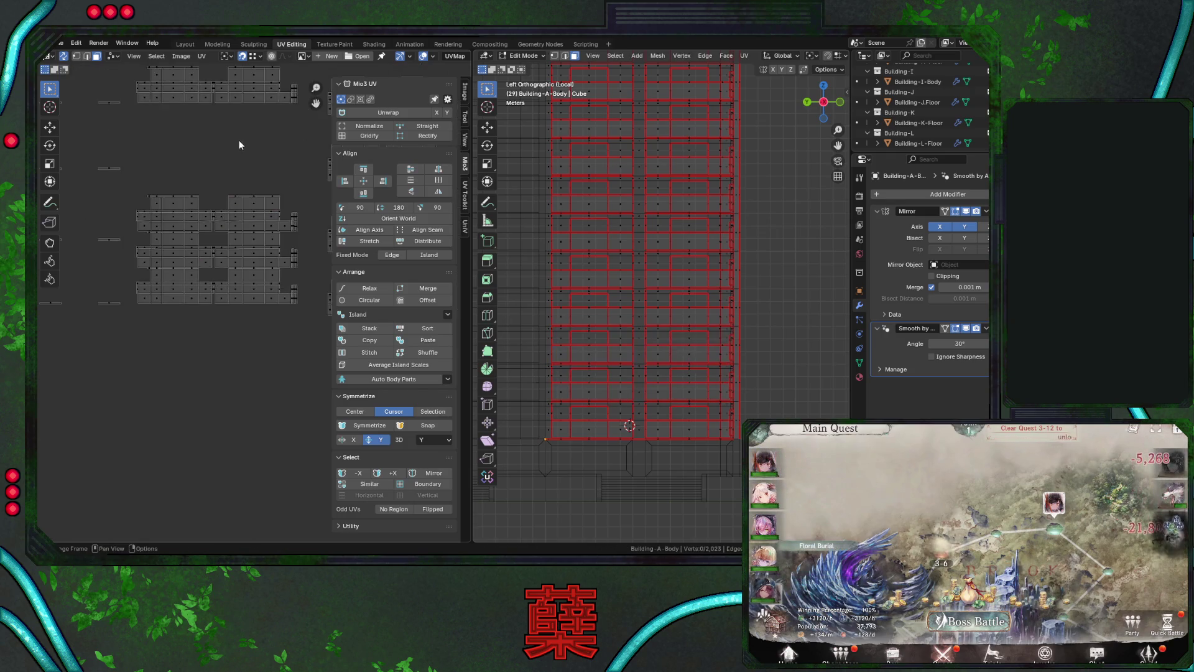
{"action": "scroll", "coordinate": [249, 219], "scroll_direction": "up", "scroll_amount": 3, "text": "shift"}
{"action": "left_click_drag", "start_coordinate": [136, 124], "coordinate": [139, 127]}
{"action": "left_click_drag", "start_coordinate": [300, 193], "coordinate": [300, 193]}
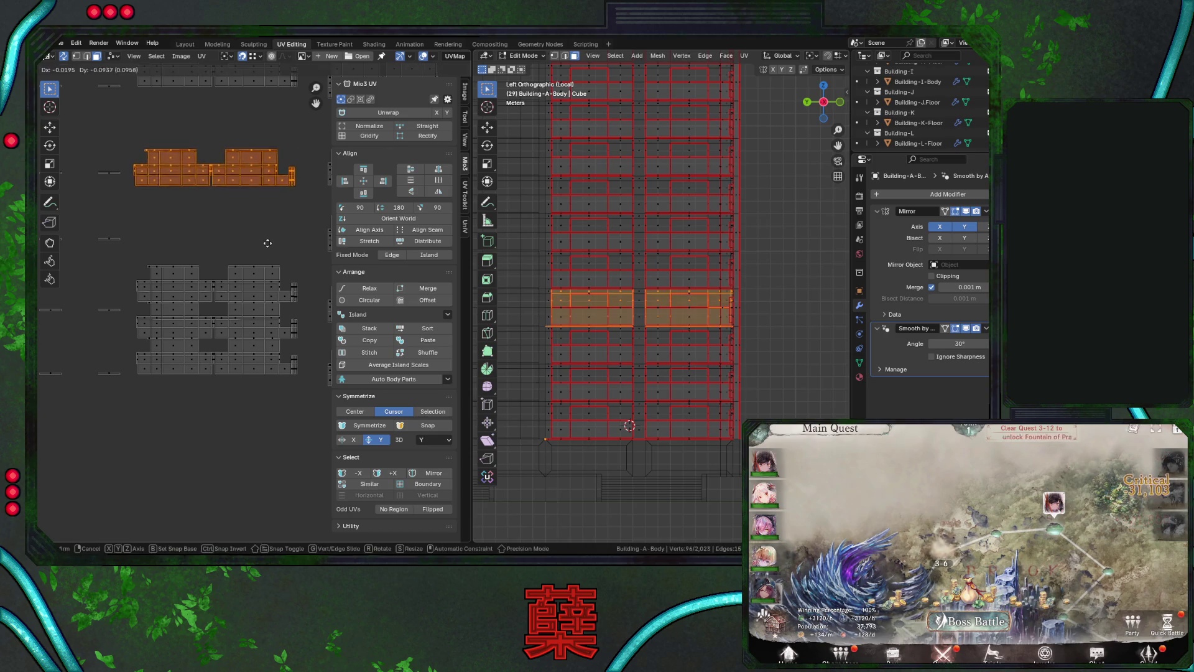
{"action": "key", "text": "g"}
{"action": "left_click", "coordinate": [261, 236]}
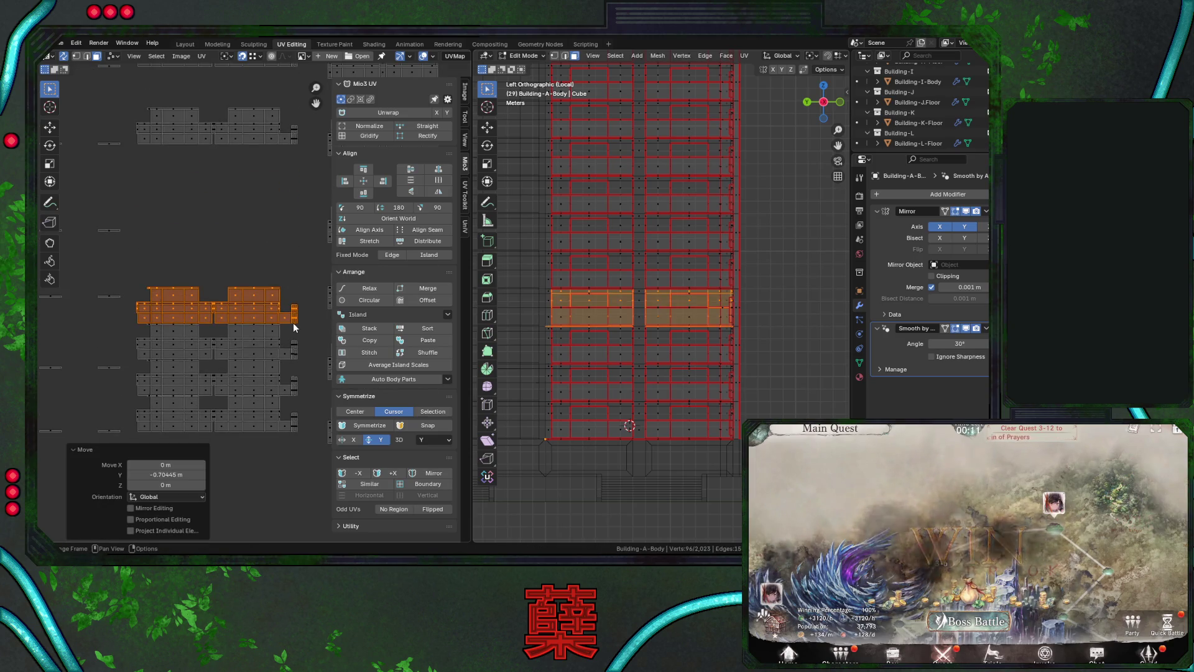
Select the top row of islands and drop it down onto the grey stack.
{"action": "scroll", "coordinate": [281, 325], "scroll_direction": "up", "scroll_amount": 2}
{"action": "scroll", "coordinate": [280, 267], "scroll_direction": "up", "scroll_amount": 4}
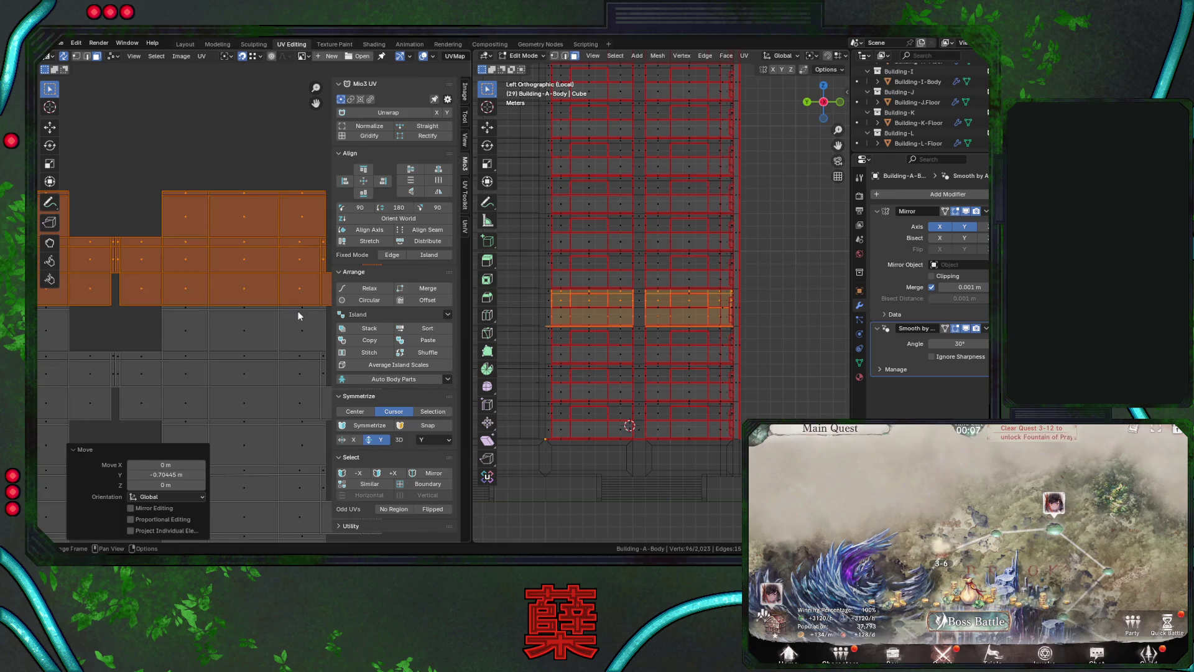
{"action": "middle_click_drag", "start_coordinate": [296, 308], "coordinate": [242, 304]}
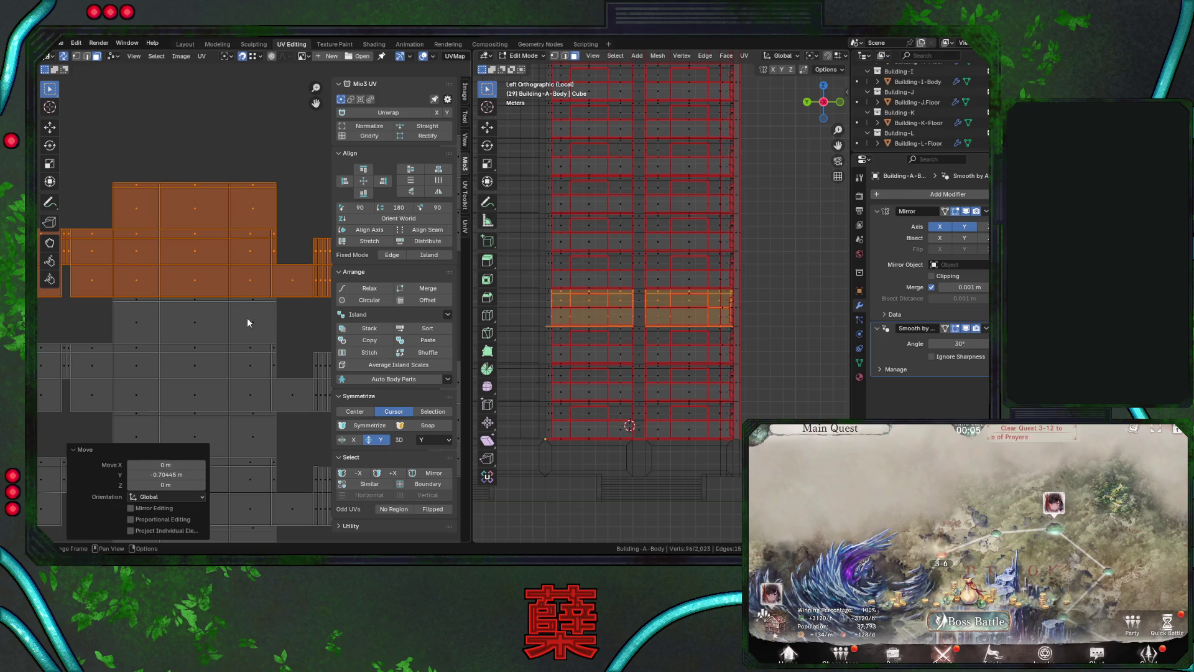
{"action": "scroll", "coordinate": [267, 335], "scroll_direction": "down", "scroll_amount": 5}
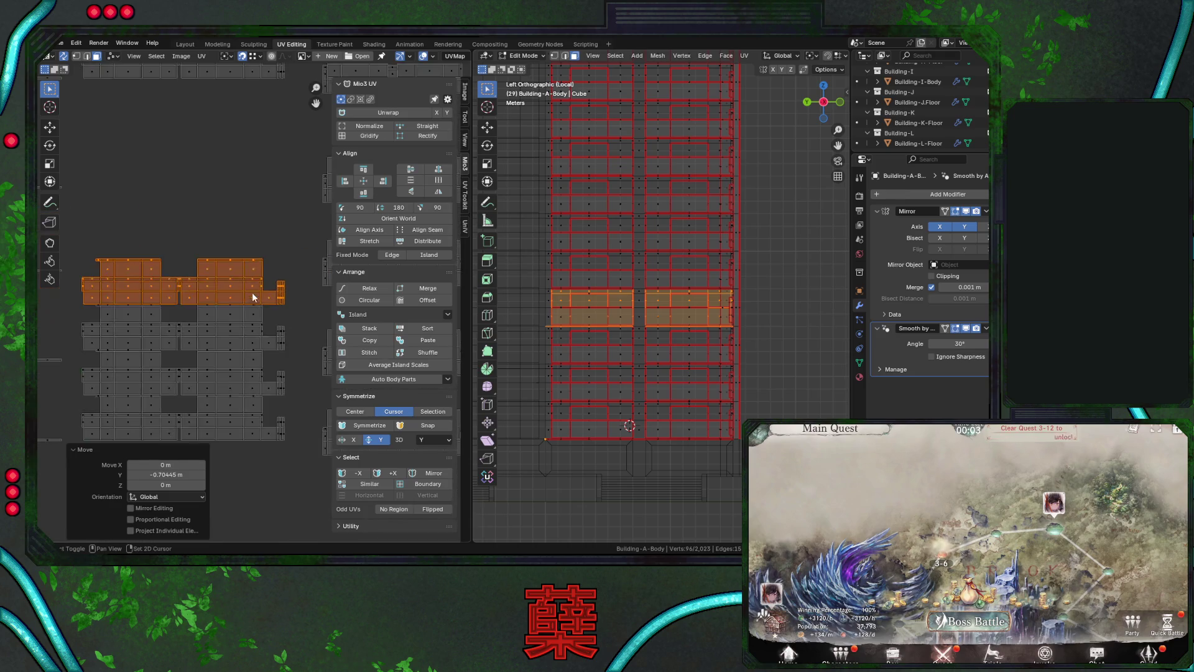
{"action": "left_click_drag", "start_coordinate": [110, 99], "coordinate": [308, 162]}
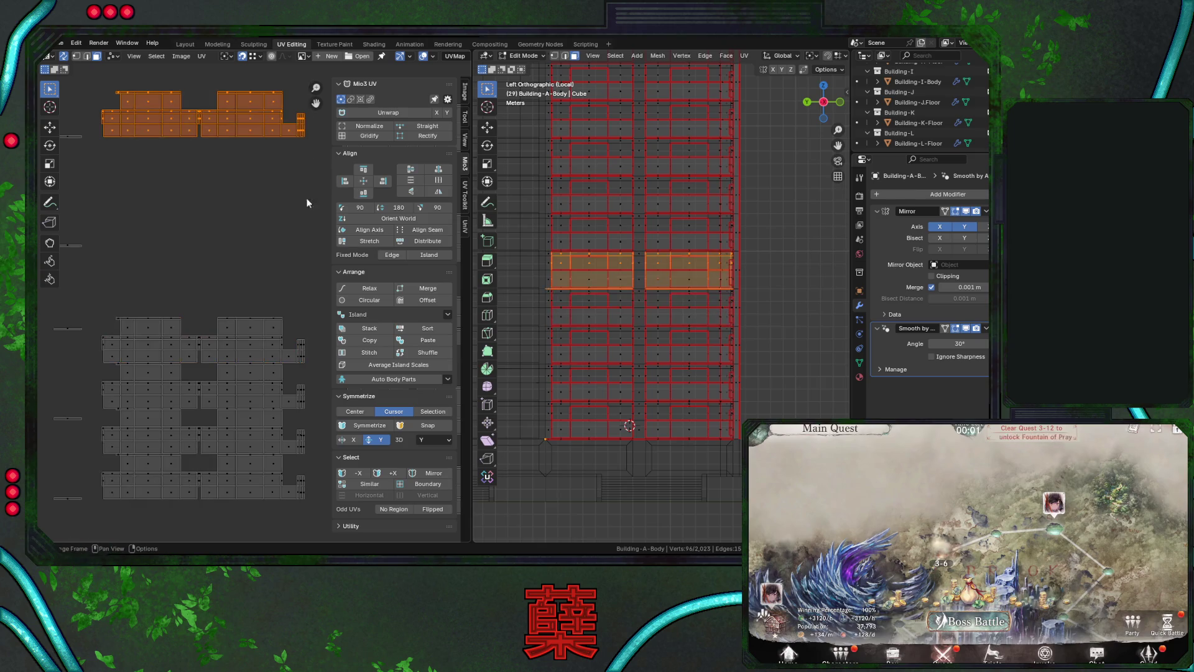
{"action": "key", "text": "g"}
{"action": "key", "text": "y"}
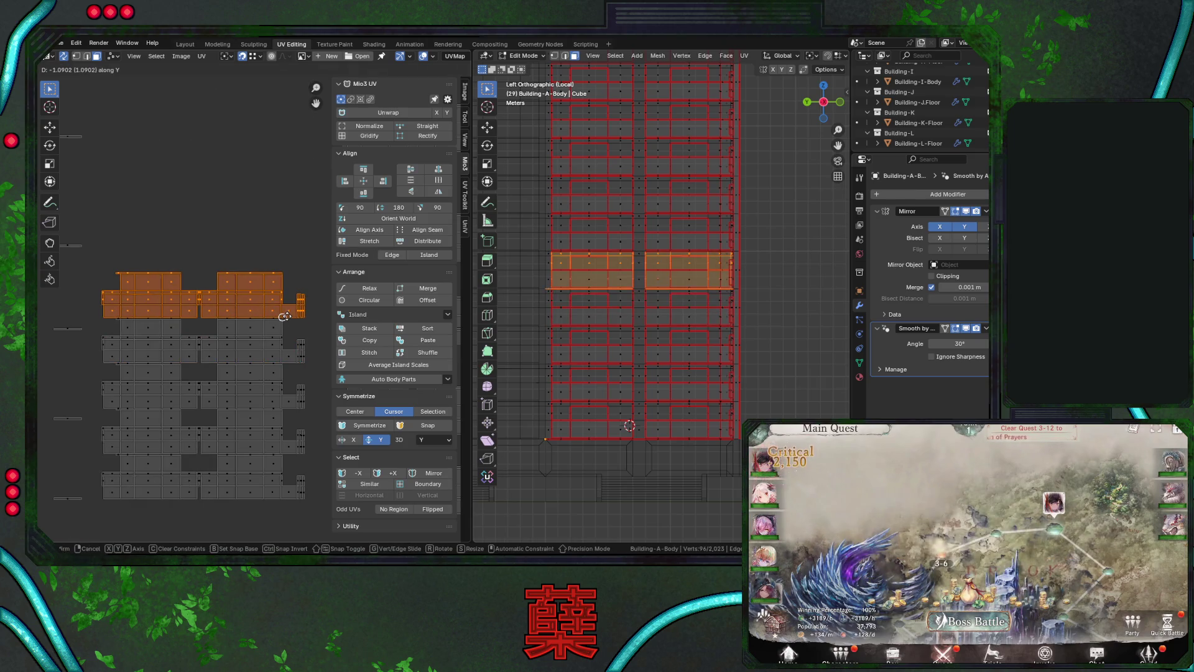
{"action": "key", "text": "Escape"}
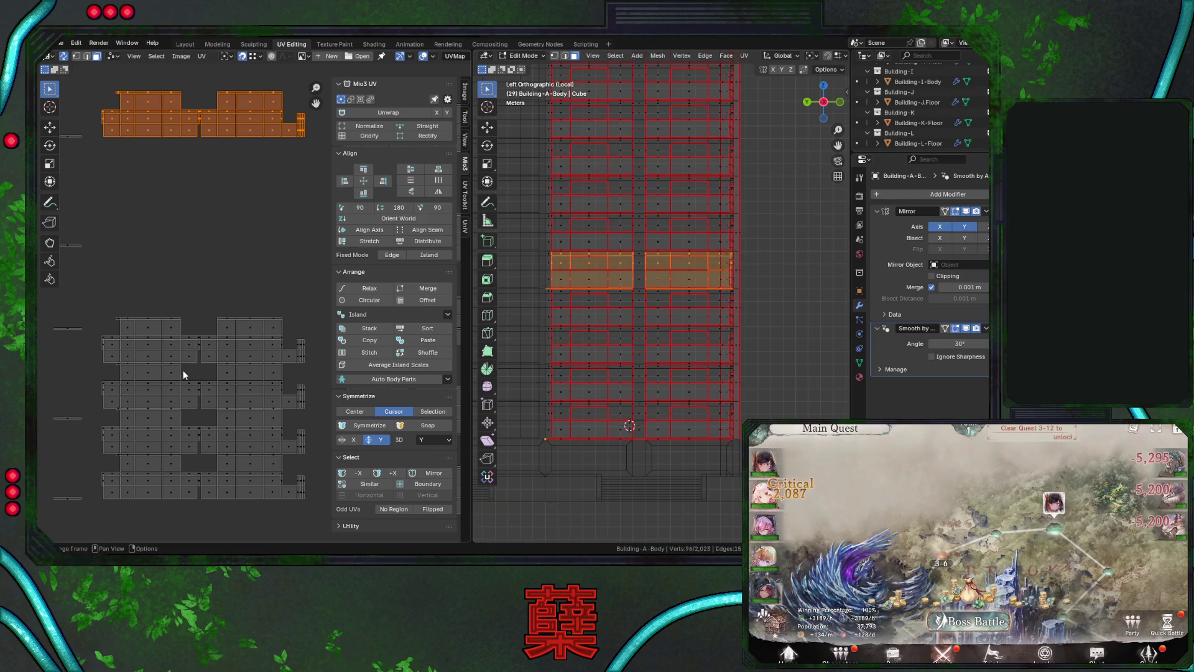
{"action": "key", "text": "ctrl+shift+z"}
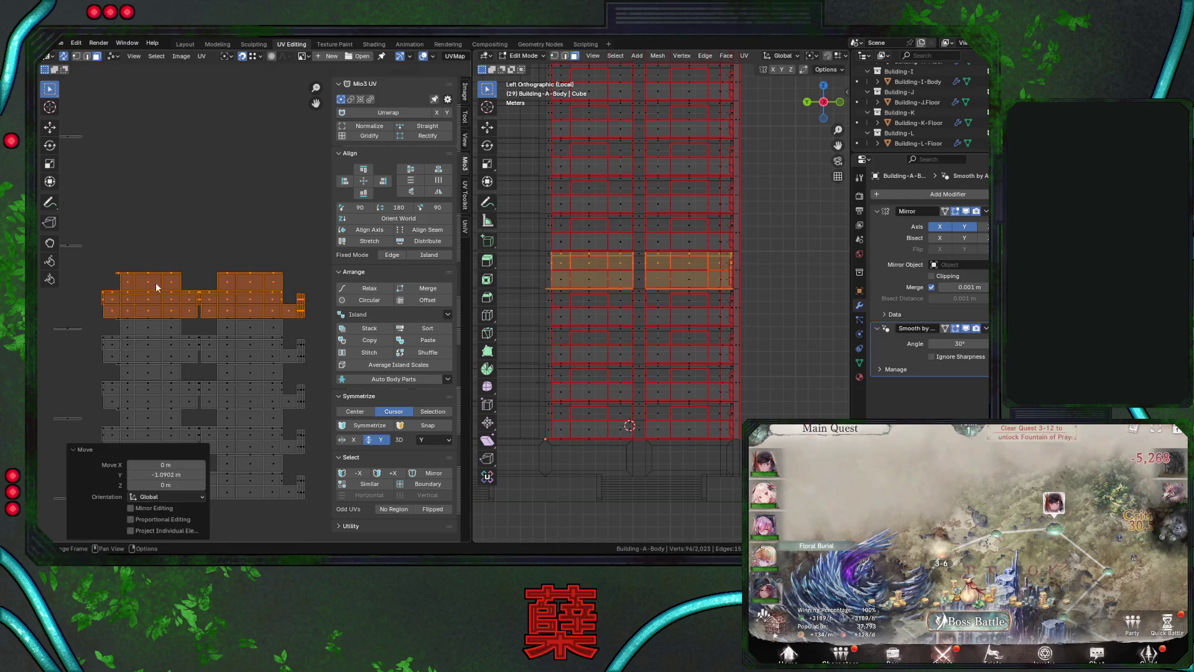
Move the top-left row of islands down by 1.407.
{"action": "scroll", "coordinate": [186, 267], "scroll_direction": "up", "scroll_amount": 3, "text": "shift"}
{"action": "scroll", "coordinate": [200, 148], "scroll_direction": "up", "scroll_amount": 3, "text": "shift"}
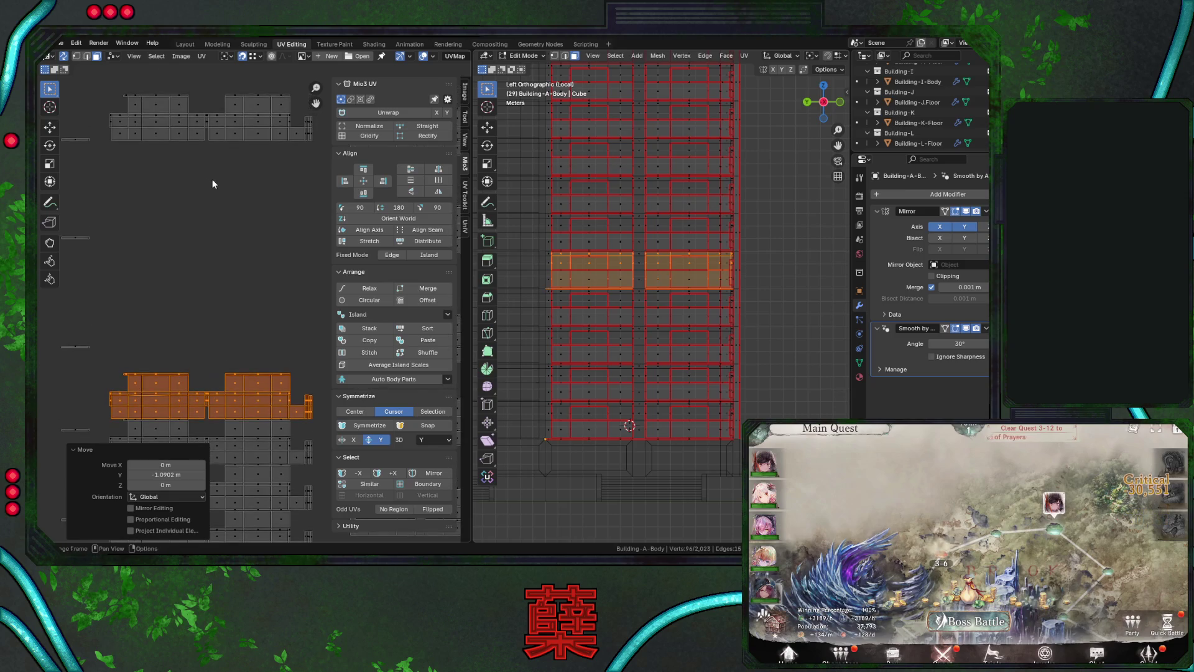
{"action": "left_click_drag", "start_coordinate": [107, 84], "coordinate": [230, 135]}
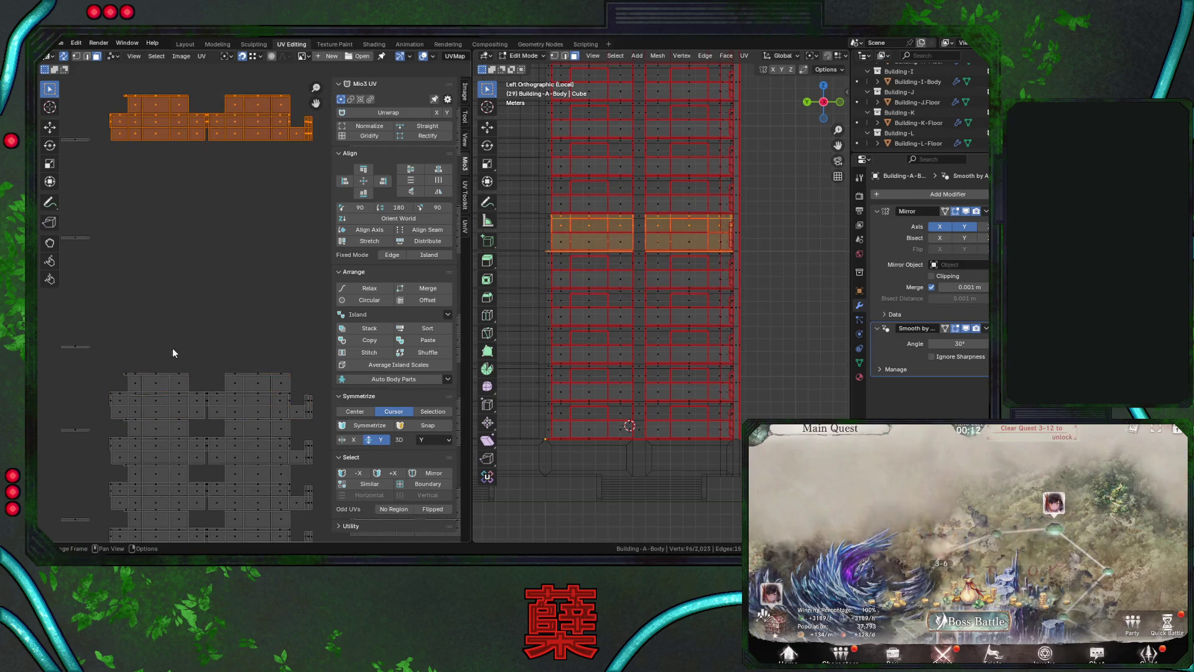
{"action": "key", "text": "g"}
{"action": "left_click", "coordinate": [133, 364]}
Move the full top row of islands vertically down by 1.6944.
{"action": "scroll", "coordinate": [157, 164], "scroll_direction": "up", "scroll_amount": 5, "text": "shift"}
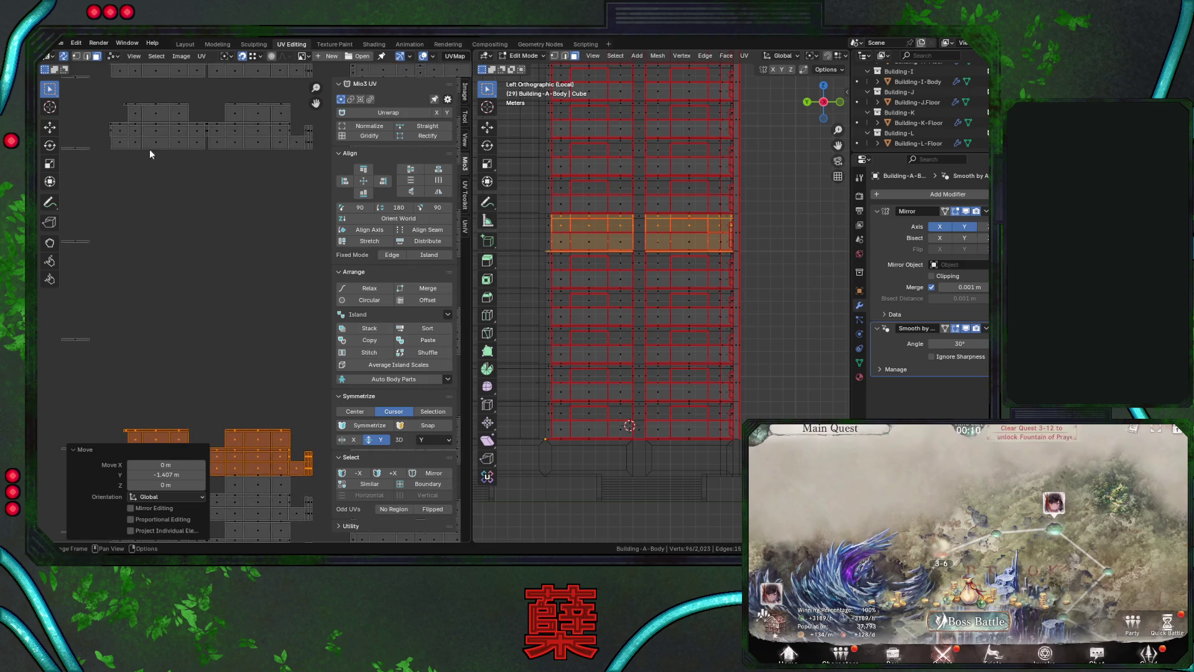
{"action": "left_click_drag", "start_coordinate": [154, 122], "coordinate": [315, 175]}
{"action": "key", "text": "g"}
{"action": "key", "text": "y"}
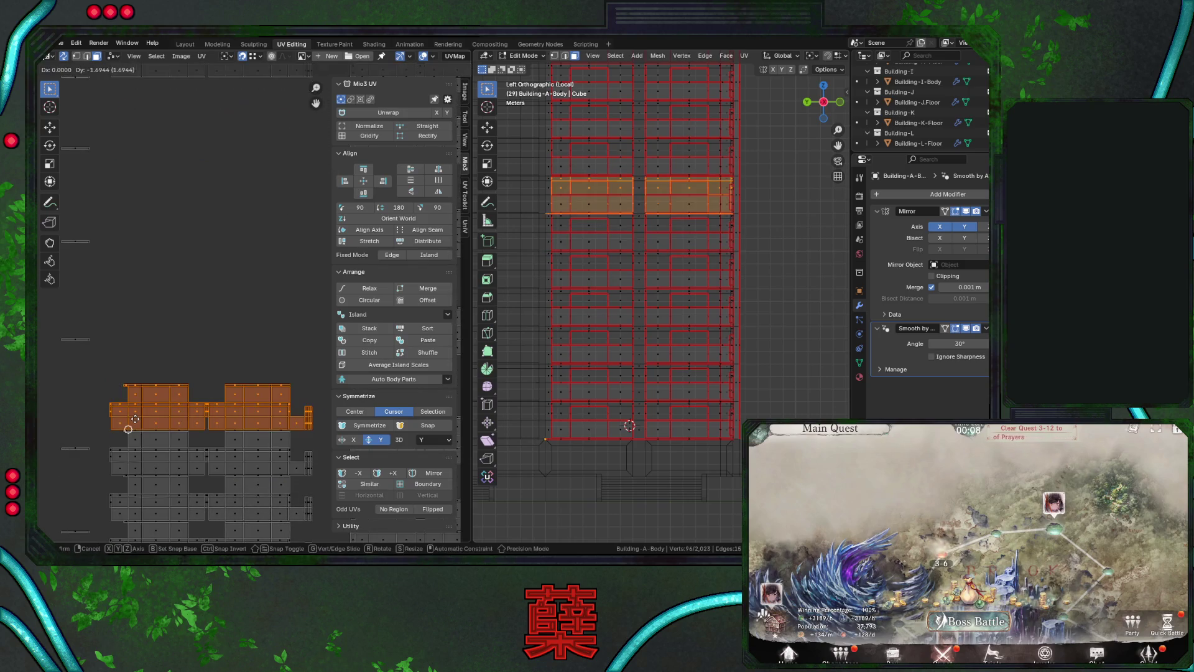
{"action": "left_click", "coordinate": [135, 419]}
Move the next upper row of islands down by 1.8539.
{"action": "scroll", "coordinate": [177, 258], "scroll_direction": "down", "scroll_amount": 2}
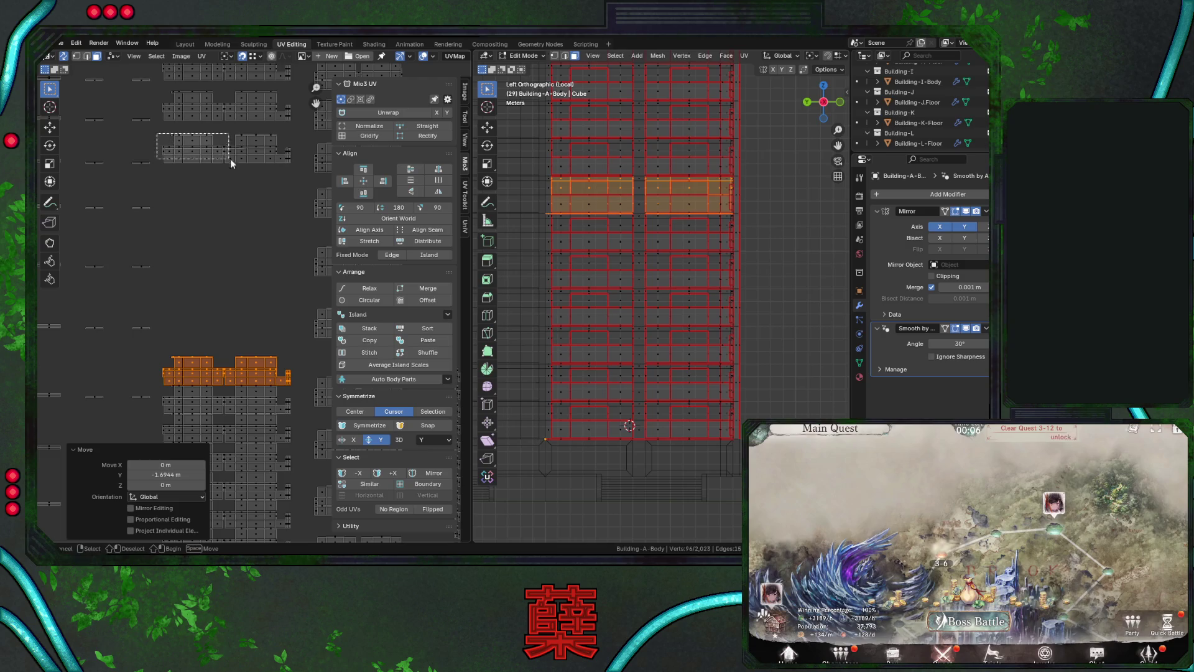
{"action": "left_click_drag", "start_coordinate": [294, 174], "coordinate": [295, 176]}
{"action": "key", "text": "g"}
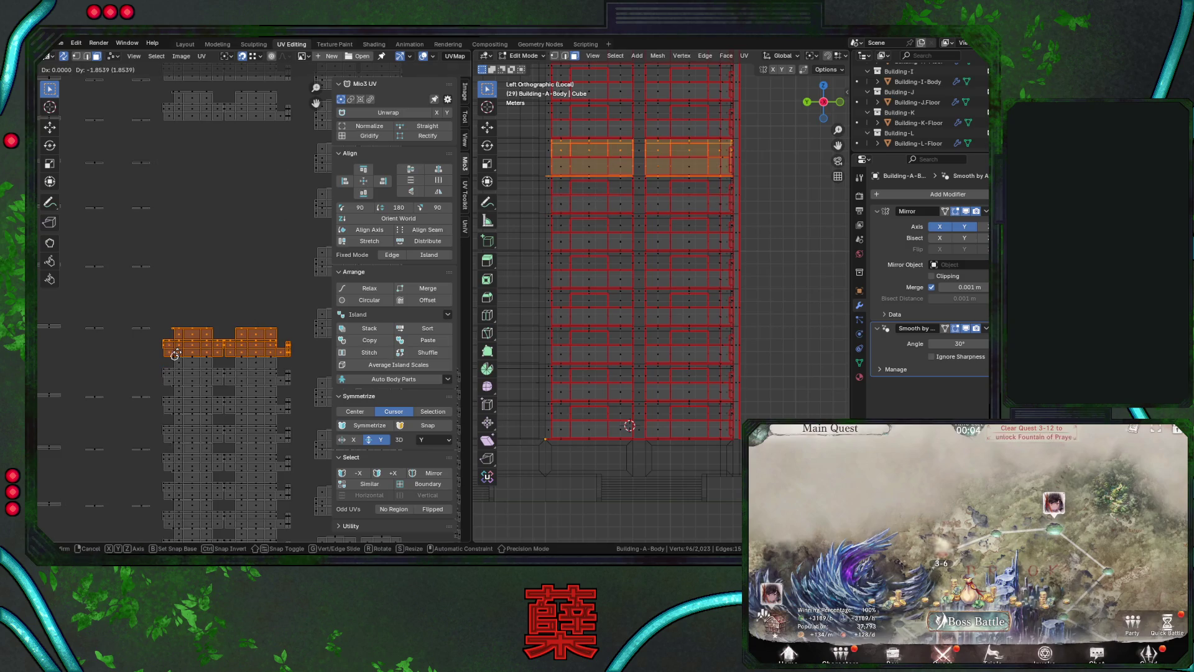
{"action": "left_click", "coordinate": [176, 354]}
Drop the following top row onto the orange row, correcting the offset to 2.1001.
{"action": "left_click_drag", "start_coordinate": [292, 132], "coordinate": [292, 132]}
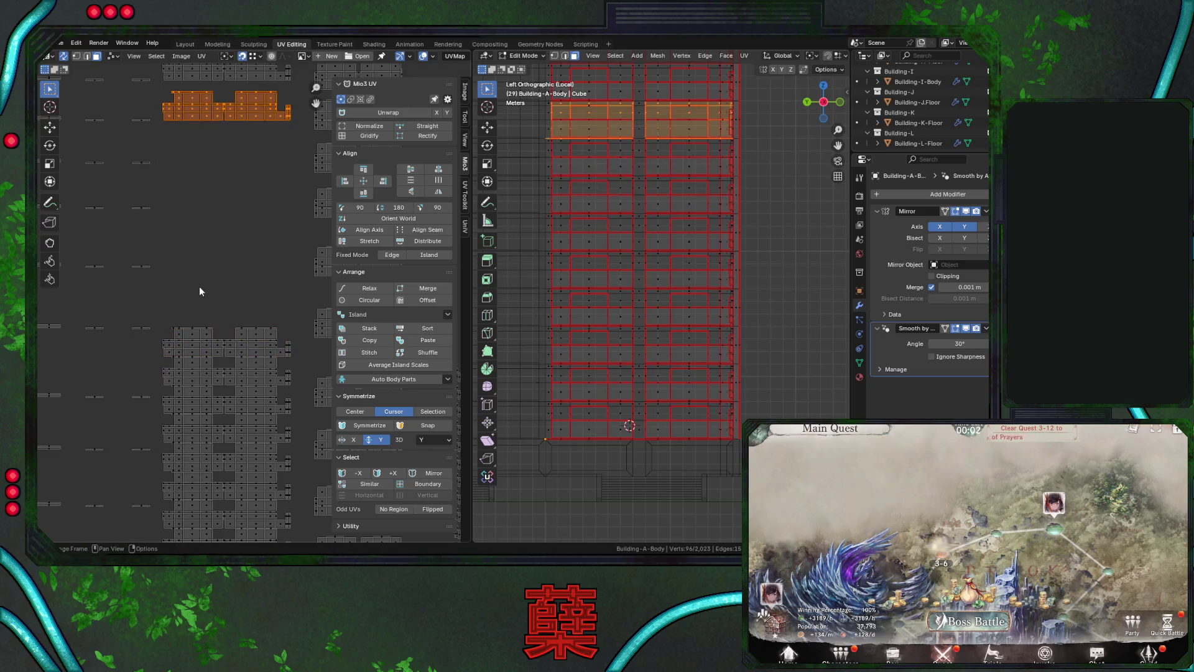
{"action": "key", "text": "g"}
{"action": "left_click", "coordinate": [195, 296]}
{"action": "mouse_move", "coordinate": [220, 220]}
{"action": "middle_mouse_down"}
{"action": "mouse_move", "coordinate": [217, 250]}
{"action": "mouse_move", "coordinate": [149, 333]}
{"action": "middle_mouse_up"}
{"action": "key", "text": "ctrl+z"}
{"action": "key", "text": "g"}
{"action": "left_click", "coordinate": [177, 535]}
Move the next top row of islands down by 2.305.
{"action": "left_click_drag", "start_coordinate": [148, 106], "coordinate": [268, 165]}
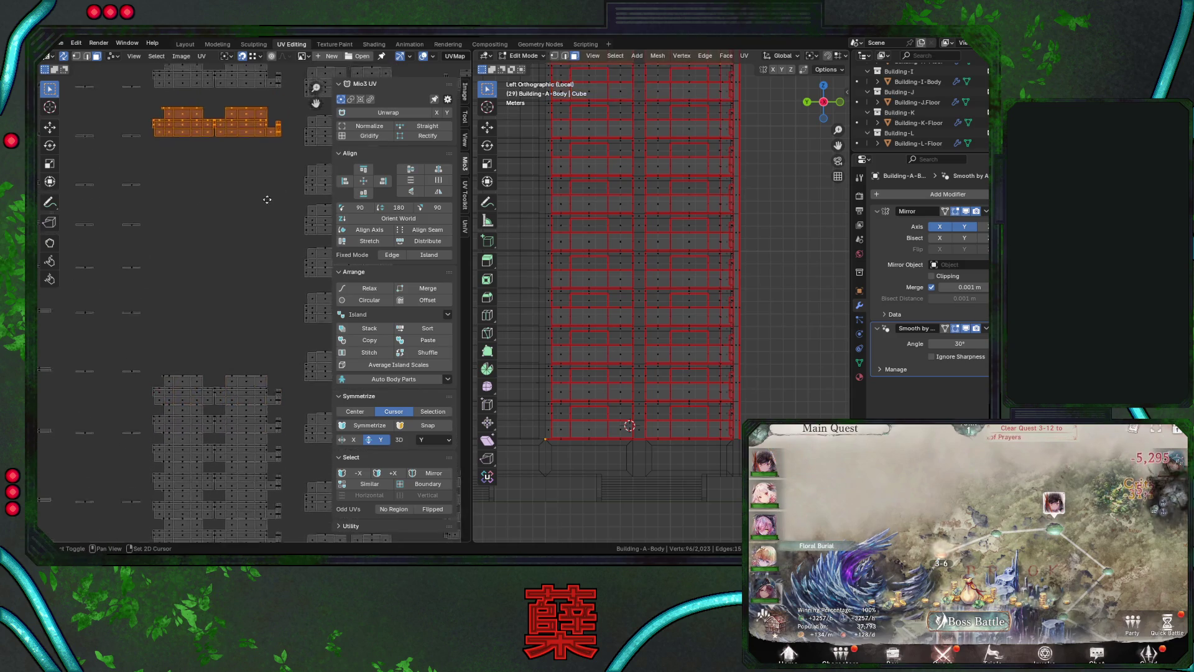
{"action": "middle_click_drag", "start_coordinate": [168, 354], "coordinate": [177, 326]}
{"action": "key", "text": "g"}
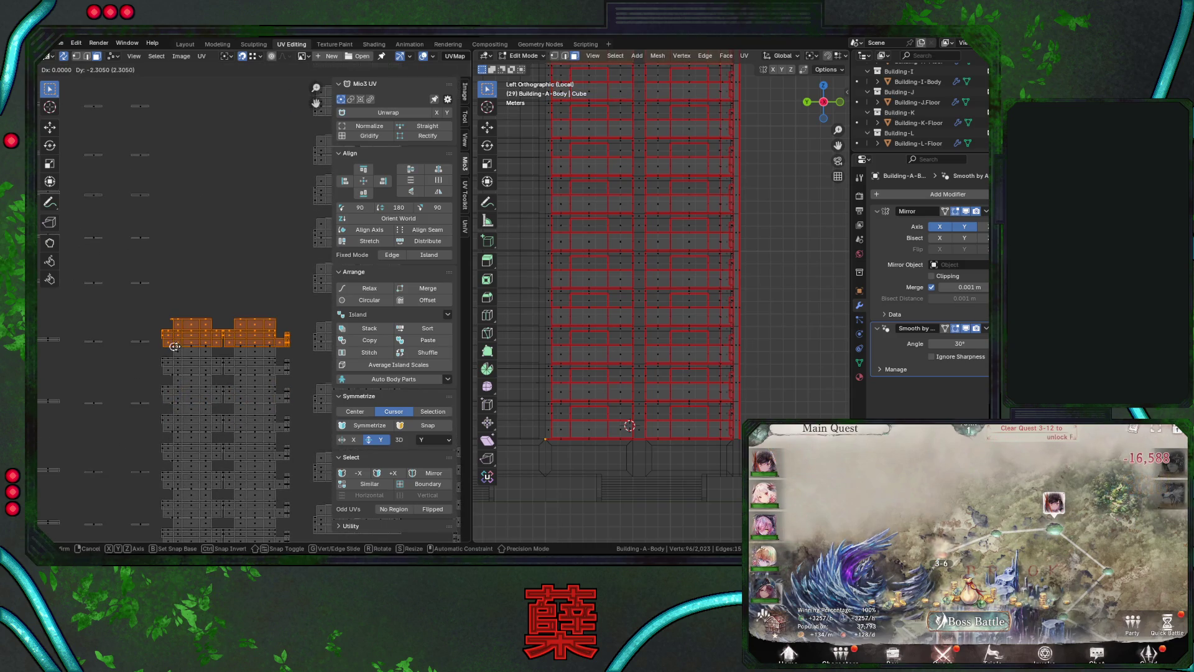
{"action": "left_click", "coordinate": [175, 346]}
Move the remaining top islands down by 2.5 onto the stack.
{"action": "middle_click_drag", "start_coordinate": [229, 192], "coordinate": [225, 236]}
{"action": "left_click_drag", "start_coordinate": [155, 69], "coordinate": [285, 109]}
{"action": "key", "text": "g"}
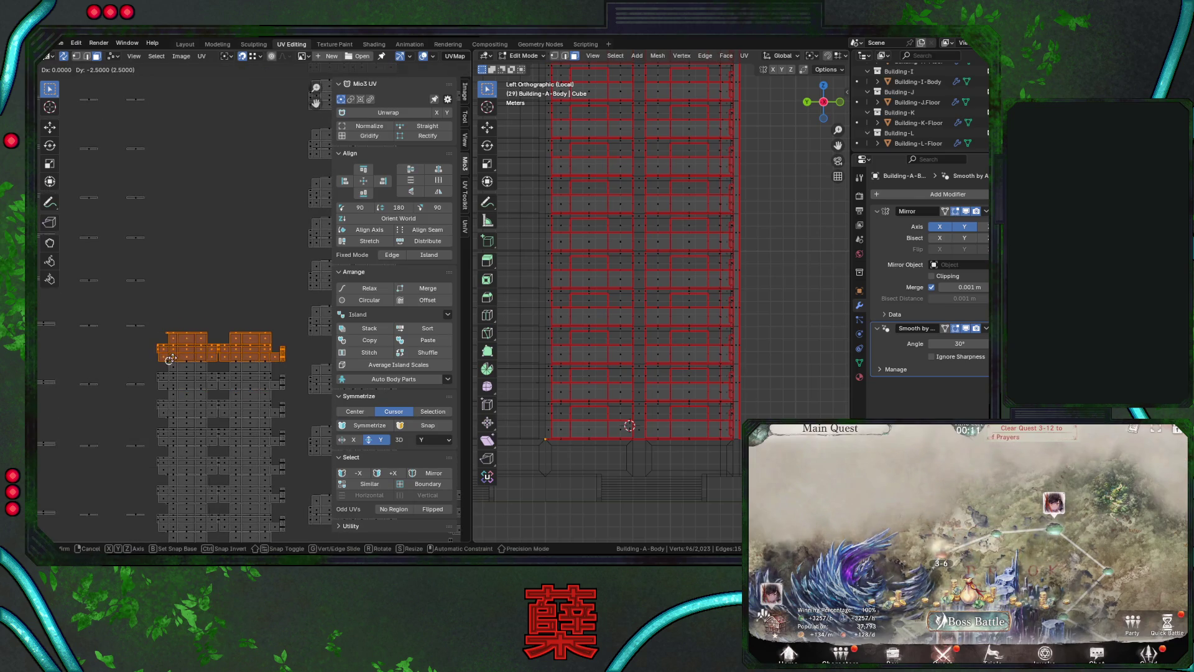
{"action": "left_click", "coordinate": [170, 359]}
Select the last remaining top row of islands and check the stacked layout.
{"action": "scroll", "coordinate": [168, 128], "scroll_direction": "up", "scroll_amount": 3, "text": "shift"}
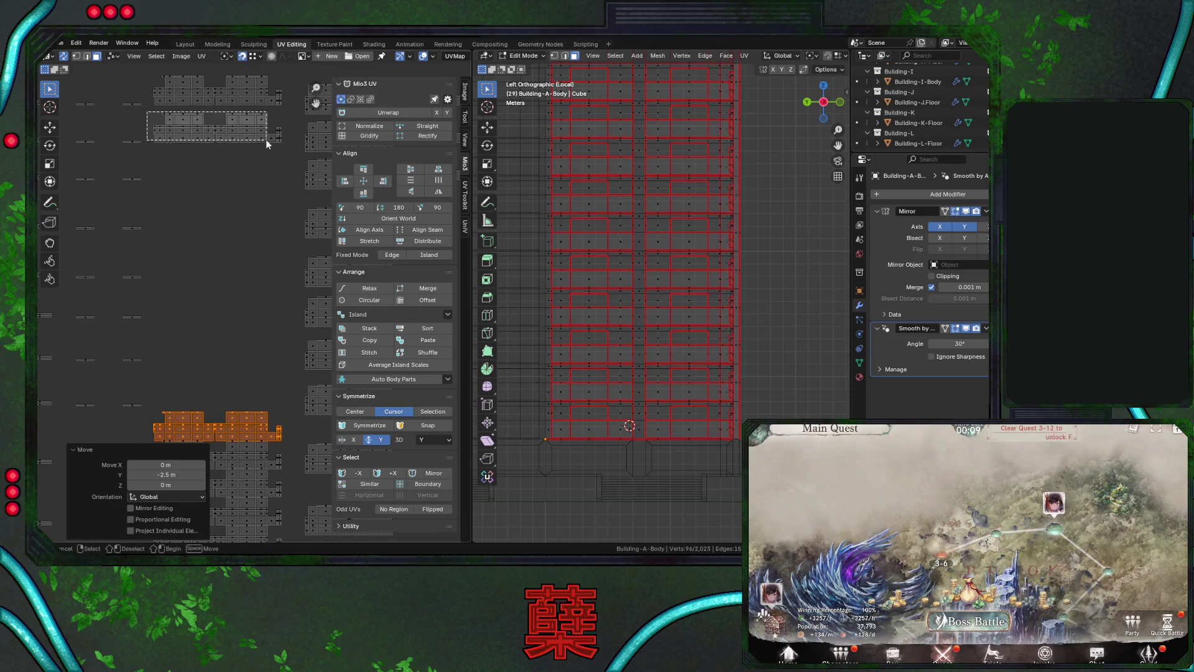
{"action": "left_click_drag", "start_coordinate": [263, 141], "coordinate": [278, 172]}
{"action": "scroll", "coordinate": [278, 172], "scroll_direction": "down", "scroll_amount": 2, "text": "shift"}
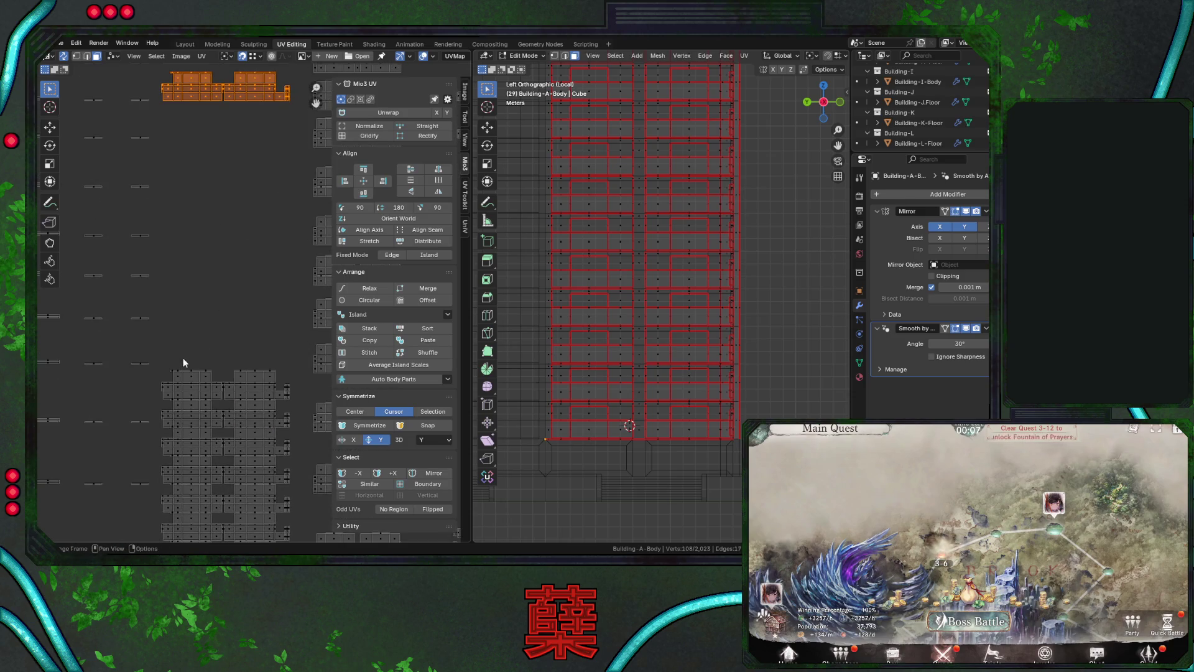
{"action": "scroll", "coordinate": [630, 299], "scroll_direction": "down", "scroll_amount": 2}
{"action": "scroll", "coordinate": [629, 299], "scroll_direction": "up", "scroll_amount": 3, "text": "shift"}
Select the second-row UV islands and move them up into the top row.
{"action": "scroll", "coordinate": [631, 286], "scroll_direction": "up", "scroll_amount": 1}
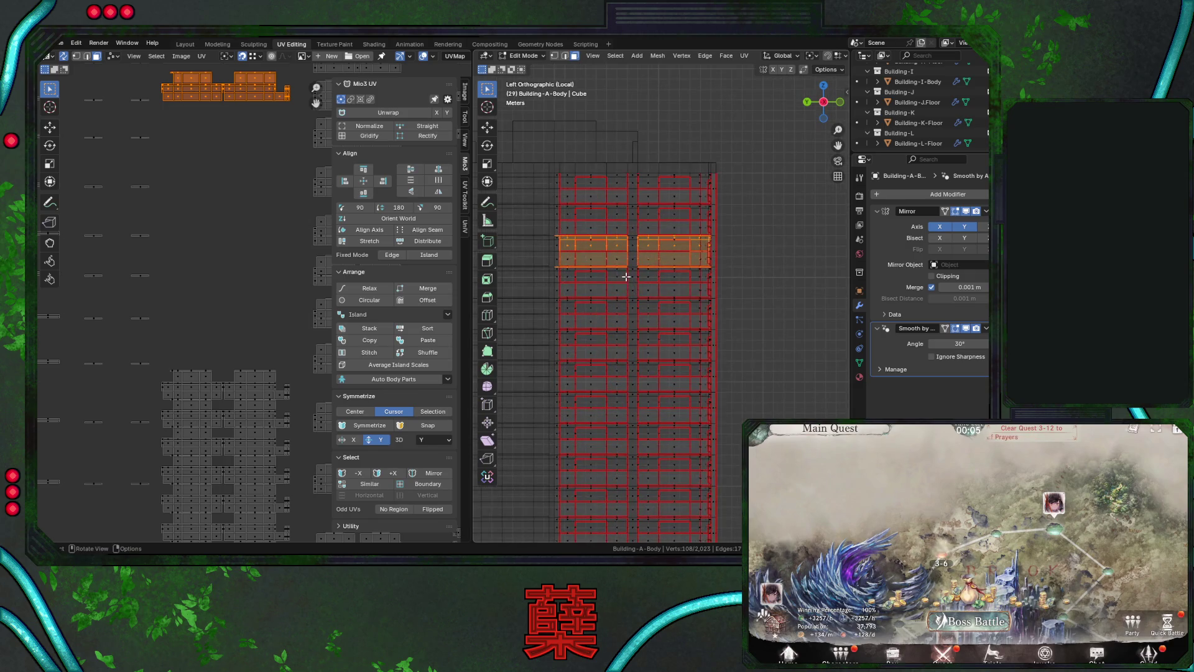
{"action": "scroll", "coordinate": [626, 276], "scroll_direction": "up", "scroll_amount": 1}
{"action": "scroll", "coordinate": [277, 247], "scroll_direction": "up", "scroll_amount": 4, "text": "shift"}
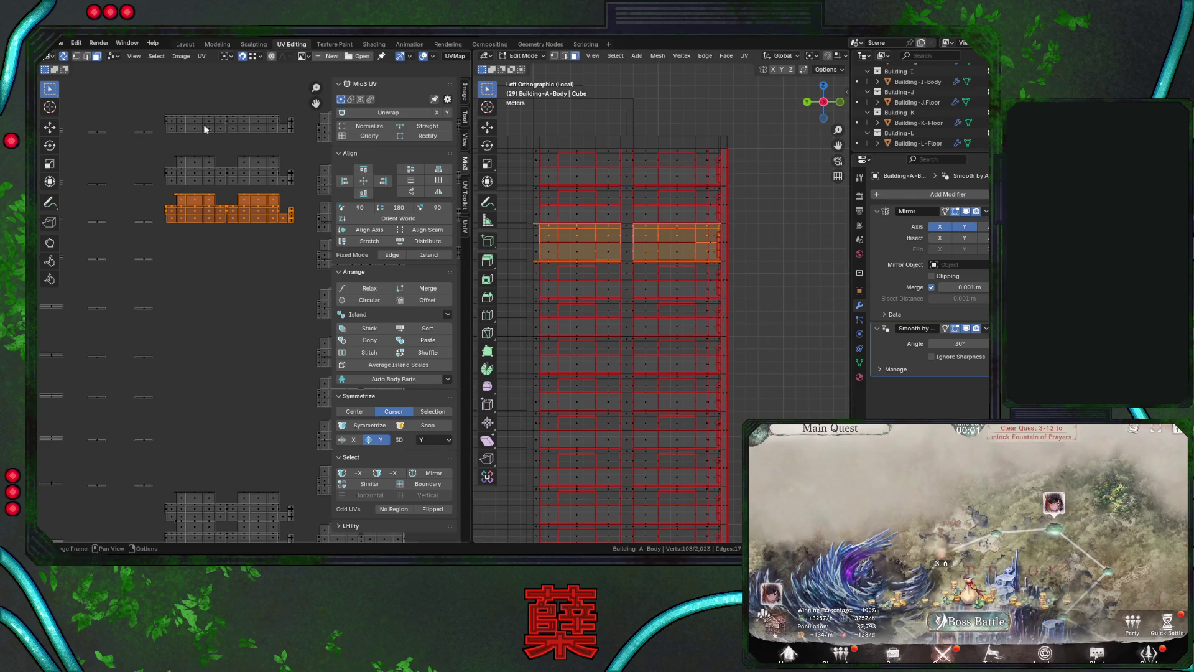
{"action": "left_click_drag", "start_coordinate": [155, 101], "coordinate": [305, 135]}
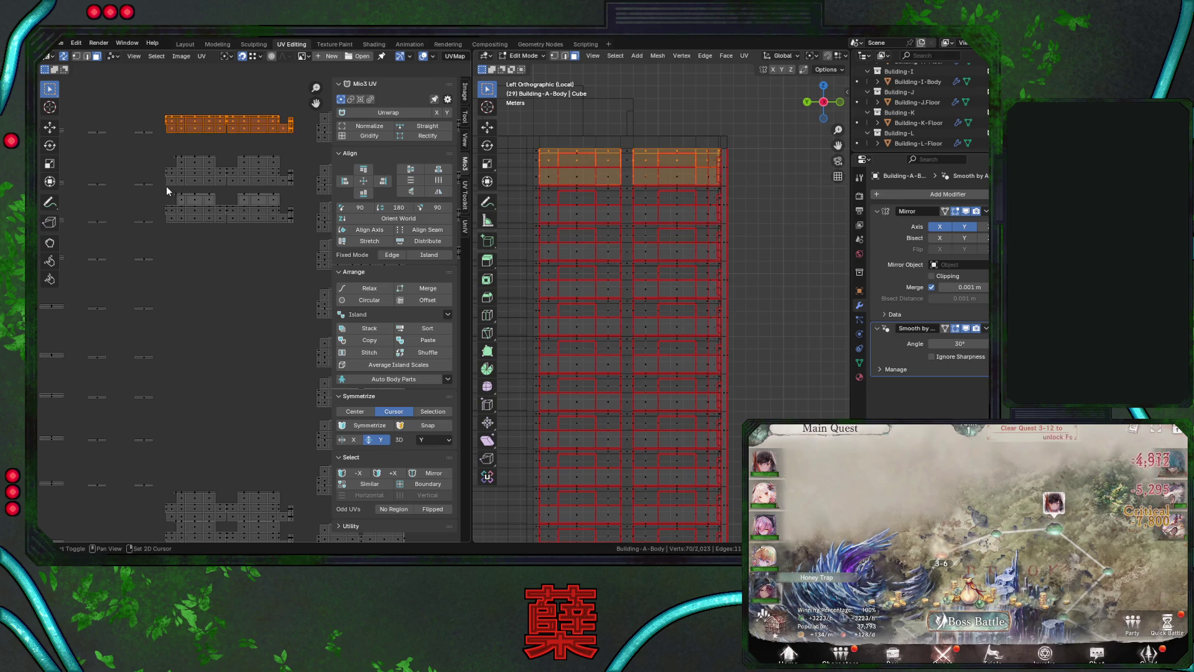
{"action": "left_click_drag", "start_coordinate": [265, 205], "coordinate": [296, 199], "text": "shift"}
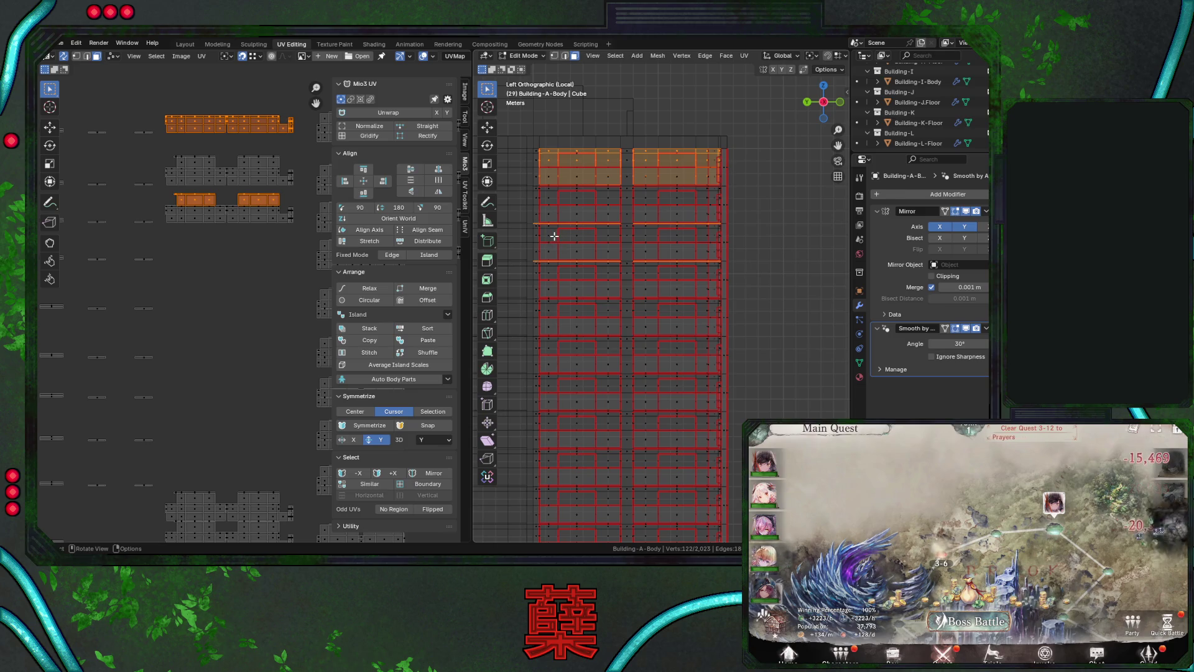
{"action": "left_click_drag", "start_coordinate": [177, 149], "coordinate": [285, 164]}
{"action": "key", "text": "g"}
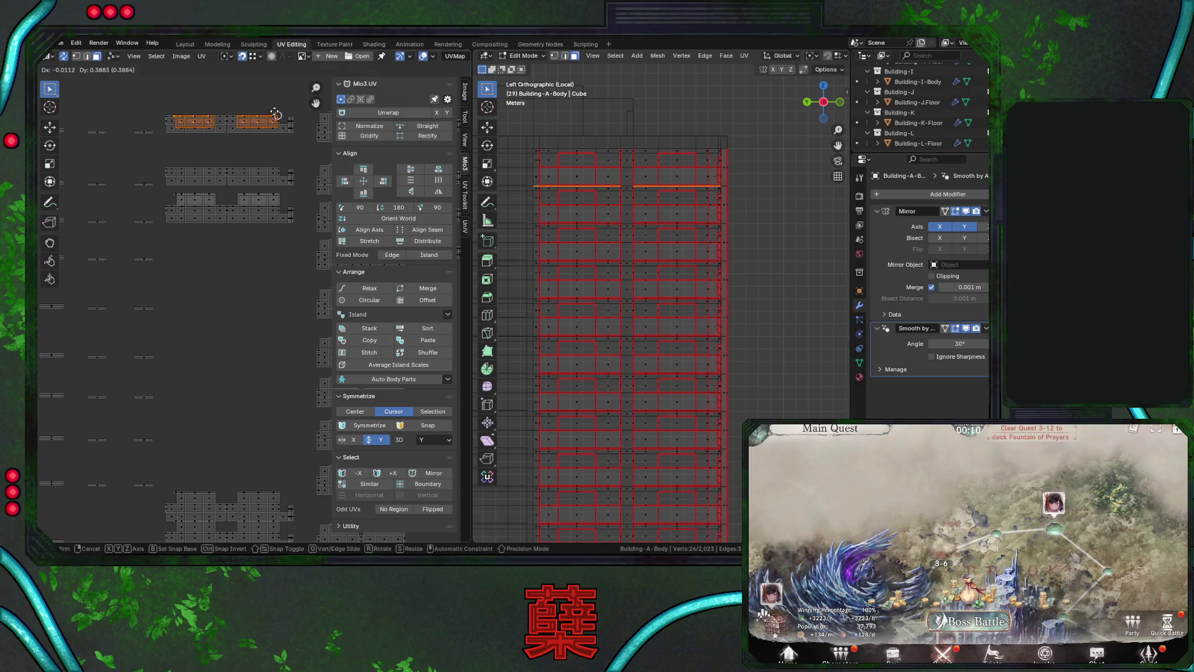
{"action": "left_click", "coordinate": [274, 99]}
{"action": "key", "text": "g"}
{"action": "left_click", "coordinate": [273, 93]}
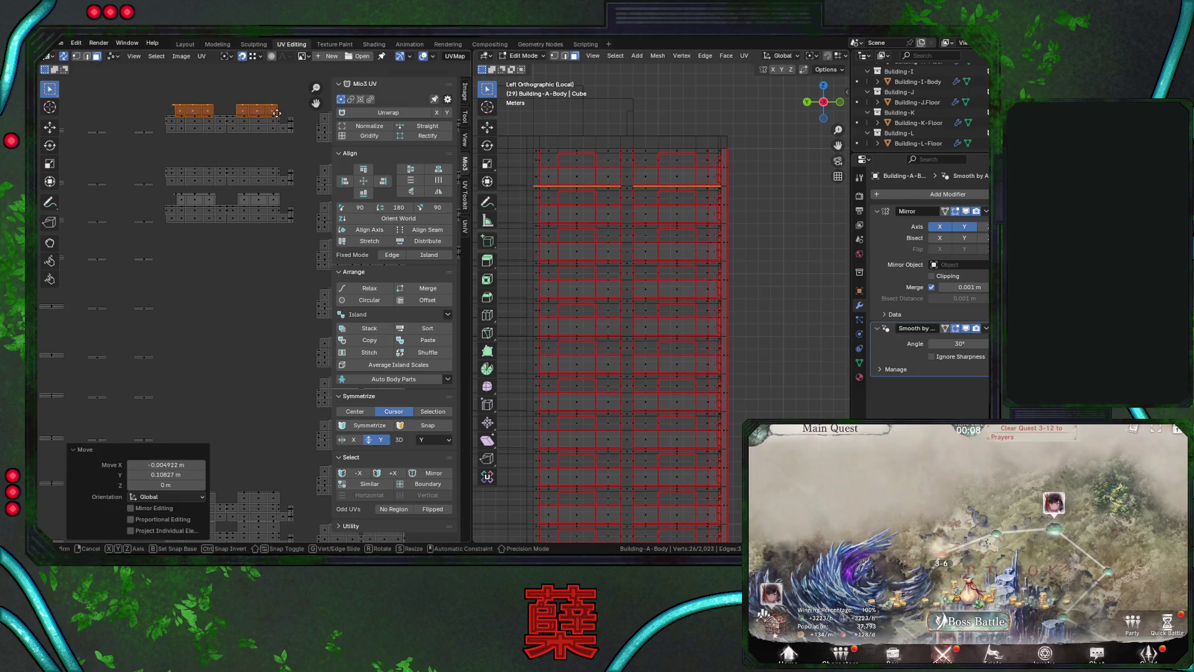
Move the small remaining second-row islands vertically into the top row.
{"action": "left_click_drag", "start_coordinate": [301, 135], "coordinate": [301, 136]}
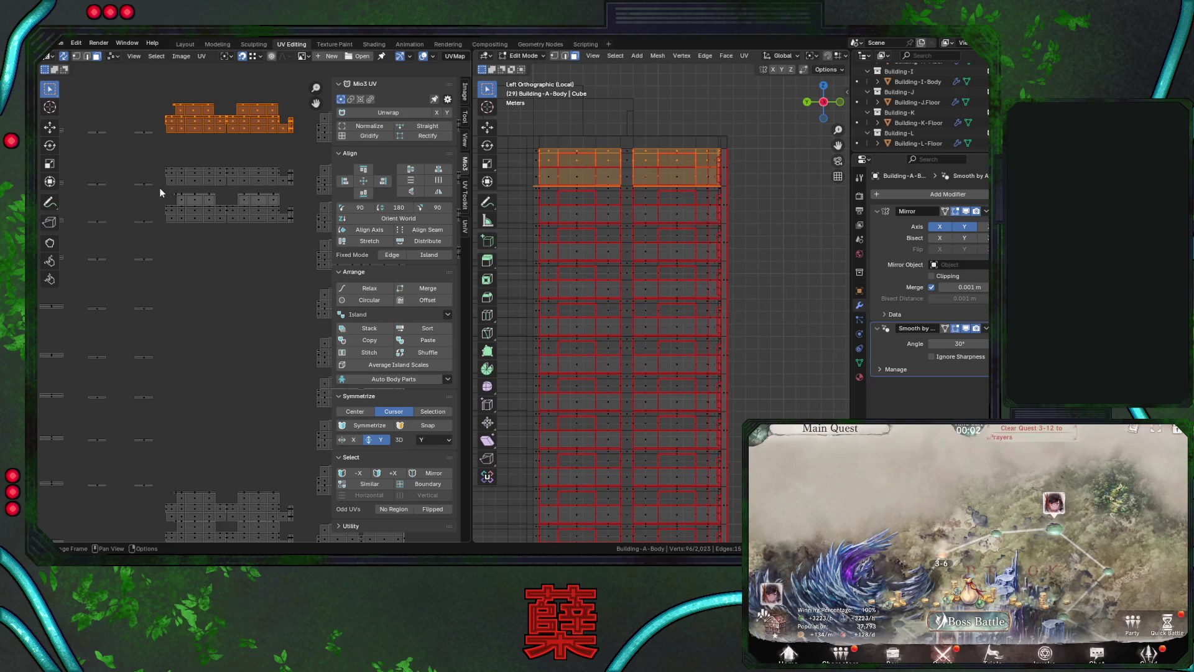
{"action": "left_click_drag", "start_coordinate": [161, 163], "coordinate": [303, 188]}
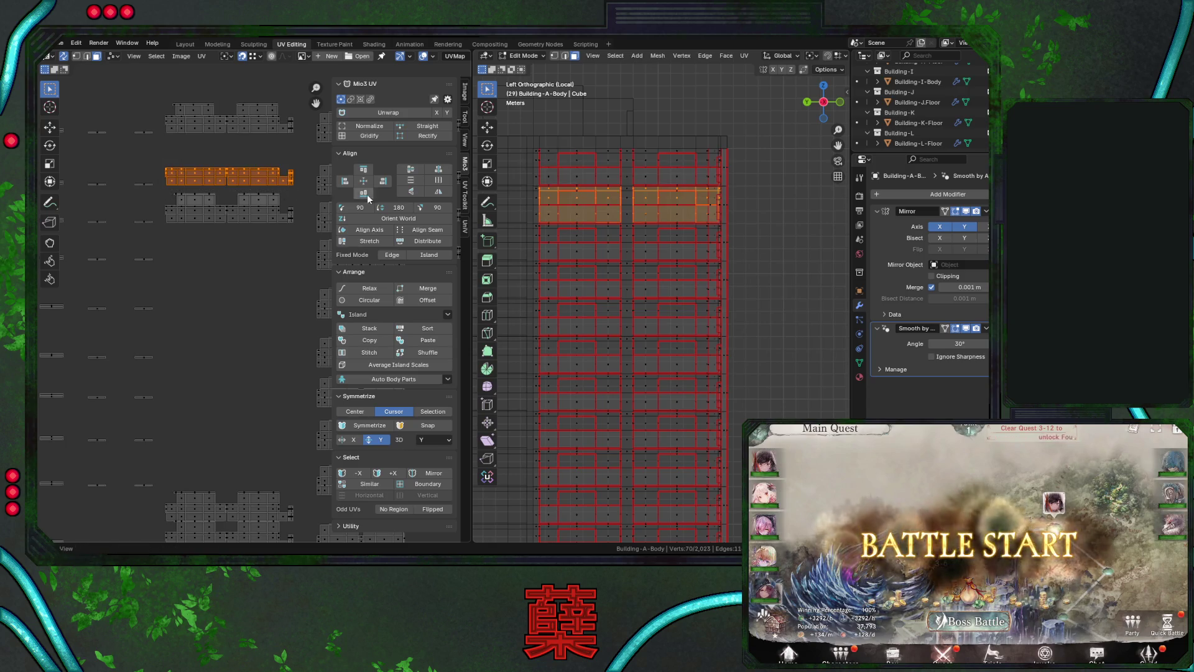
{"action": "left_click_drag", "start_coordinate": [169, 187], "coordinate": [287, 203]}
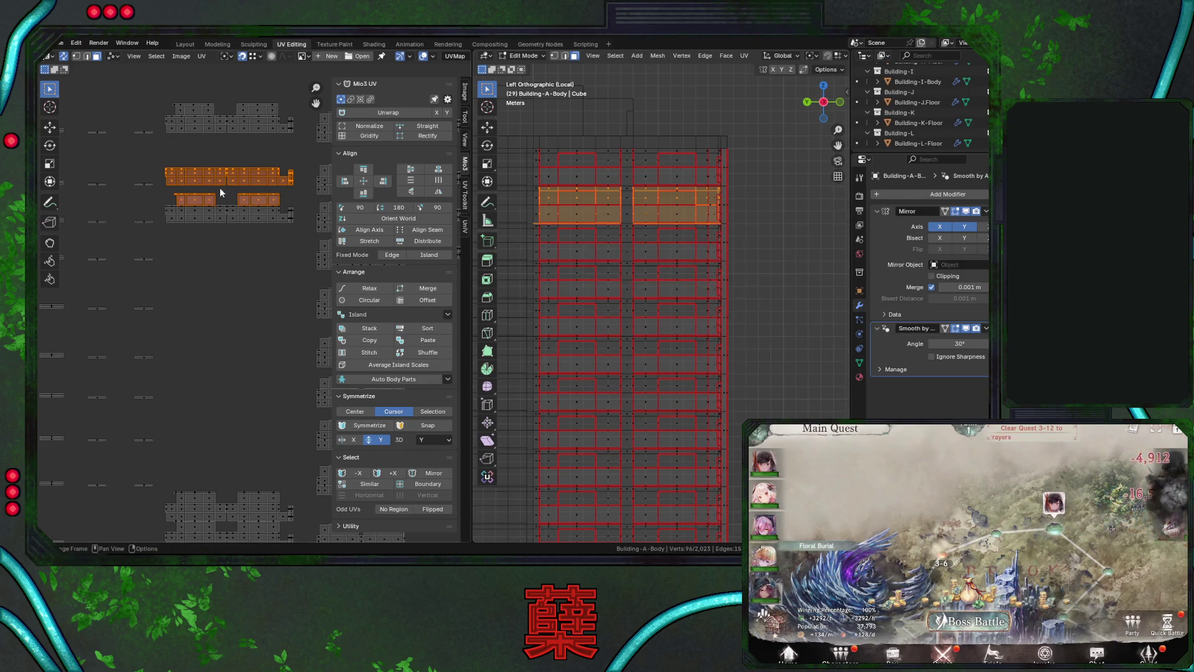
{"action": "key", "text": "ctrl+z"}
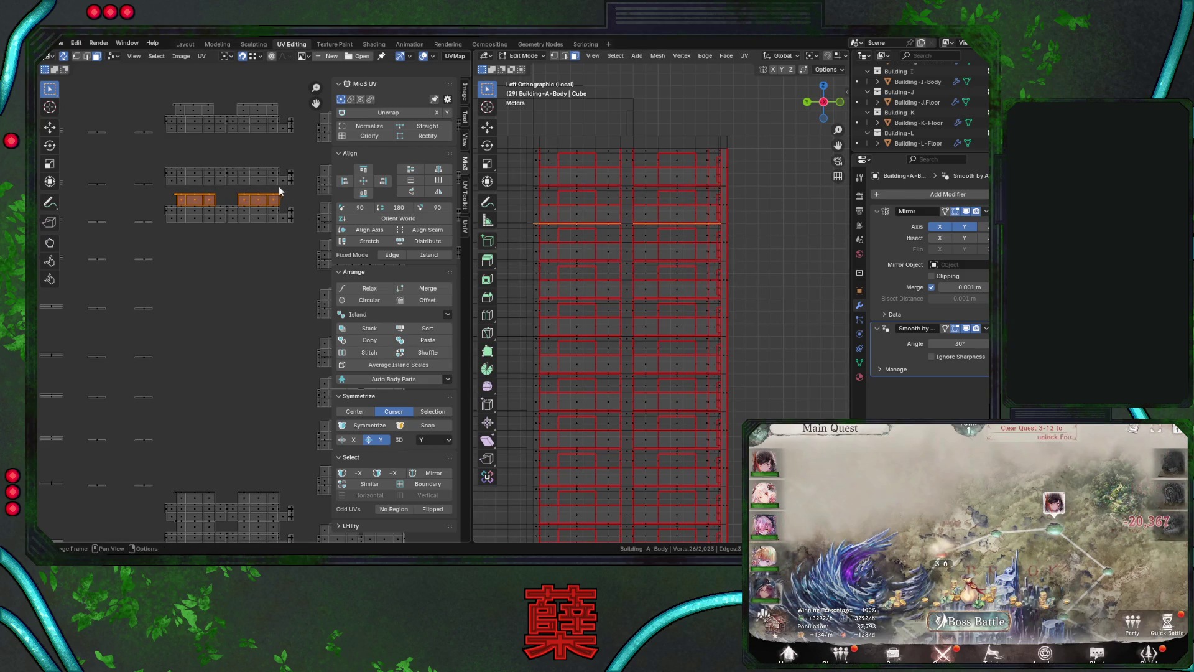
{"action": "key", "text": "g"}
{"action": "key", "text": "y"}
{"action": "left_click", "coordinate": [266, 133]}
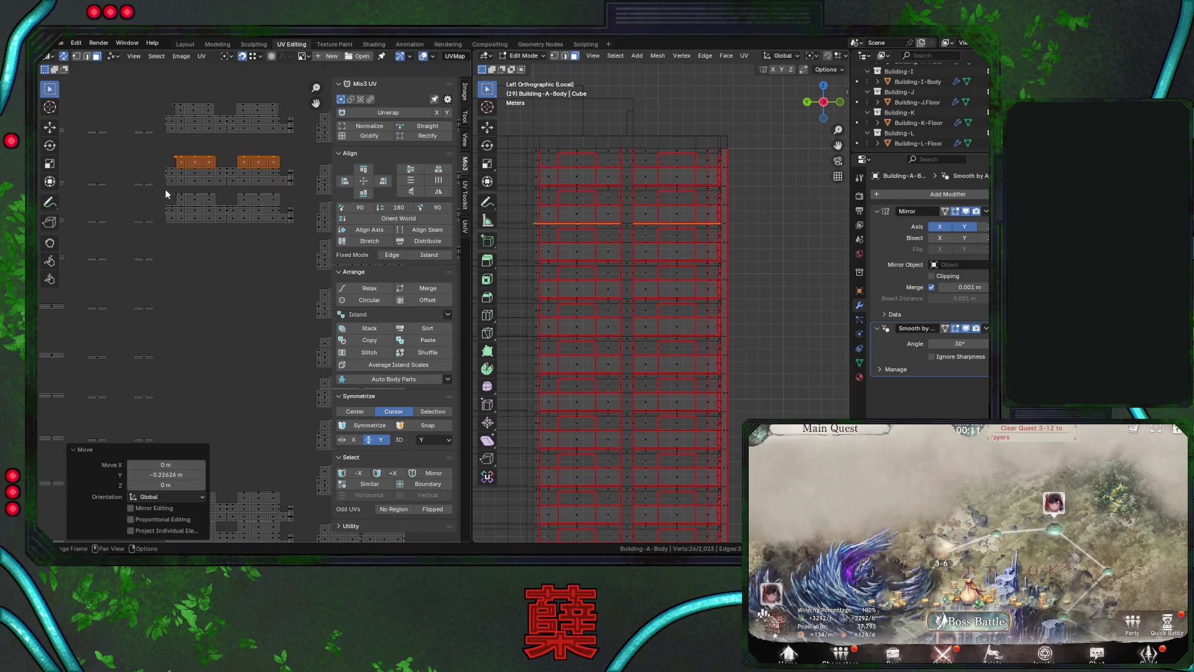
Drop the third row and then the top row vertically onto the stack below.
{"action": "left_click_drag", "start_coordinate": [160, 189], "coordinate": [299, 233]}
{"action": "scroll", "coordinate": [200, 390], "scroll_direction": "down", "scroll_amount": 3, "text": "shift"}
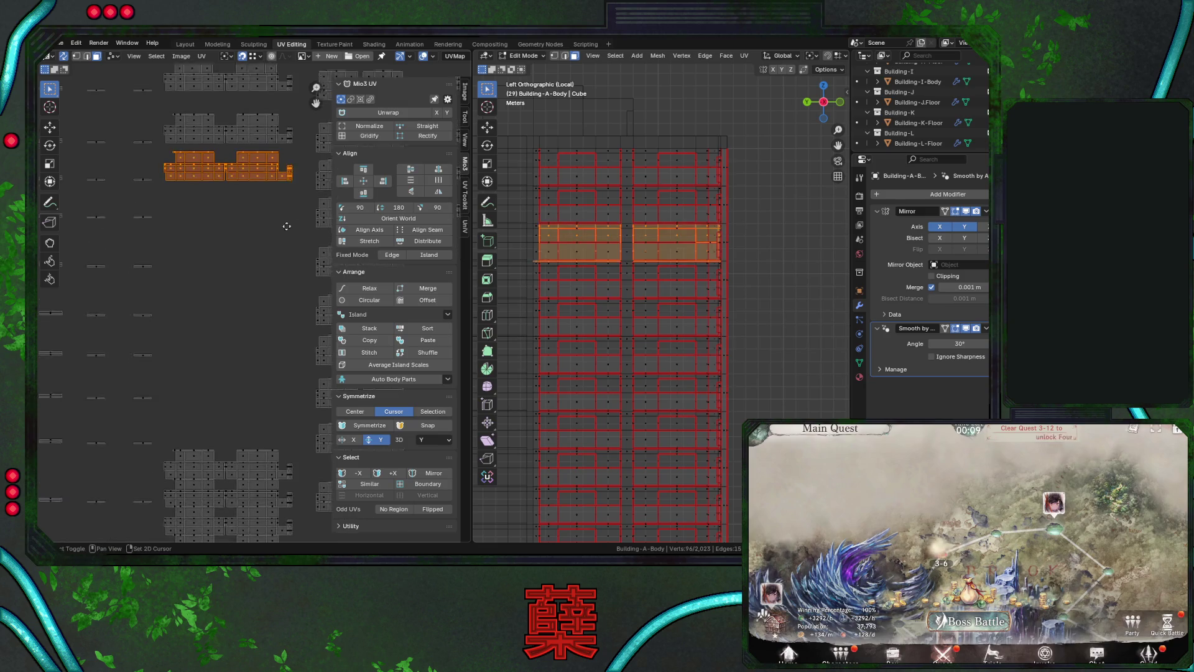
{"action": "key", "text": "g"}
{"action": "key", "text": "y"}
{"action": "left_click", "coordinate": [177, 423]}
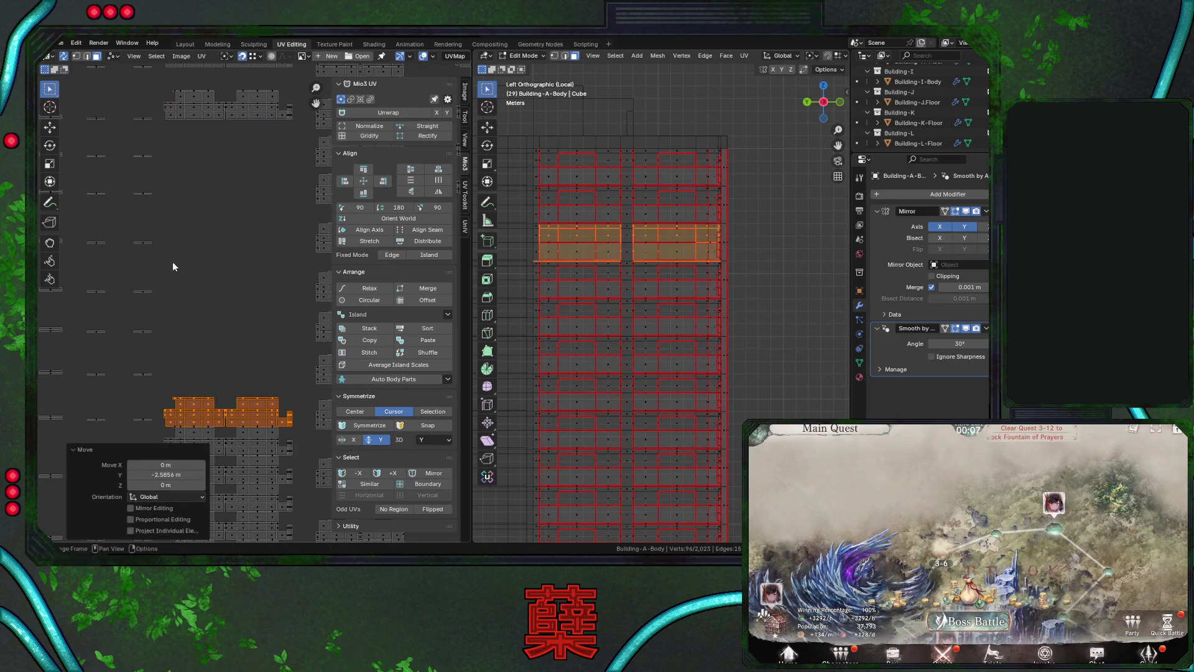
{"action": "left_click_drag", "start_coordinate": [297, 131], "coordinate": [297, 130]}
{"action": "key", "text": "g"}
{"action": "key", "text": "y"}
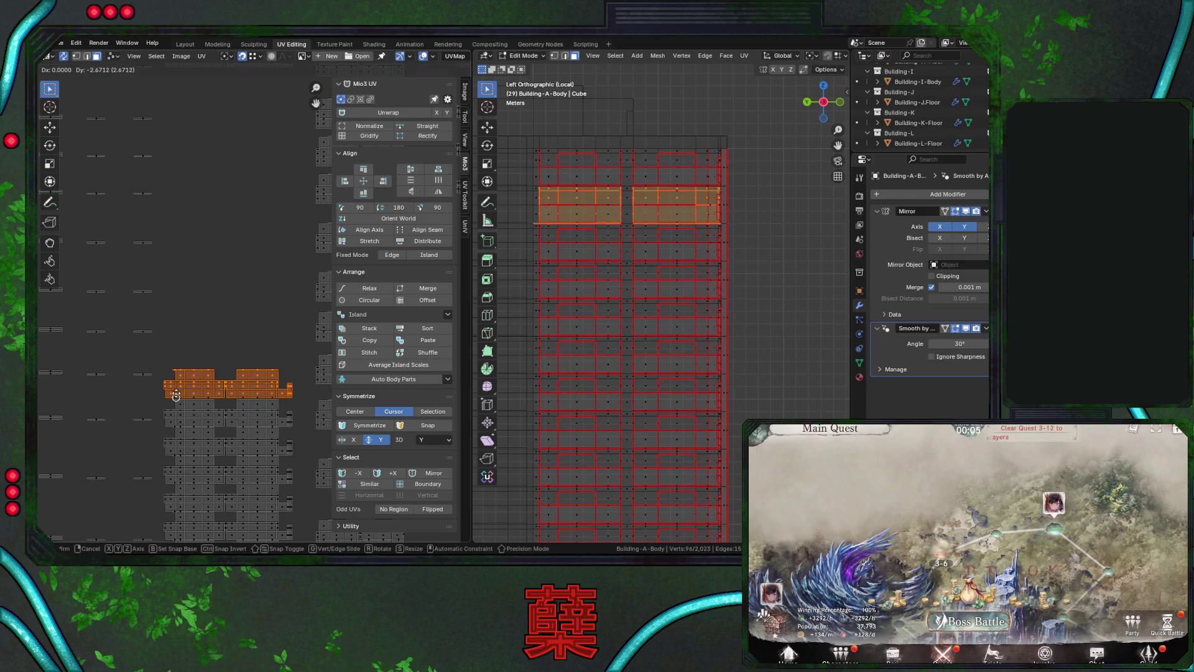
{"action": "left_click", "coordinate": [191, 387]}
{"action": "left_click", "coordinate": [177, 395]}
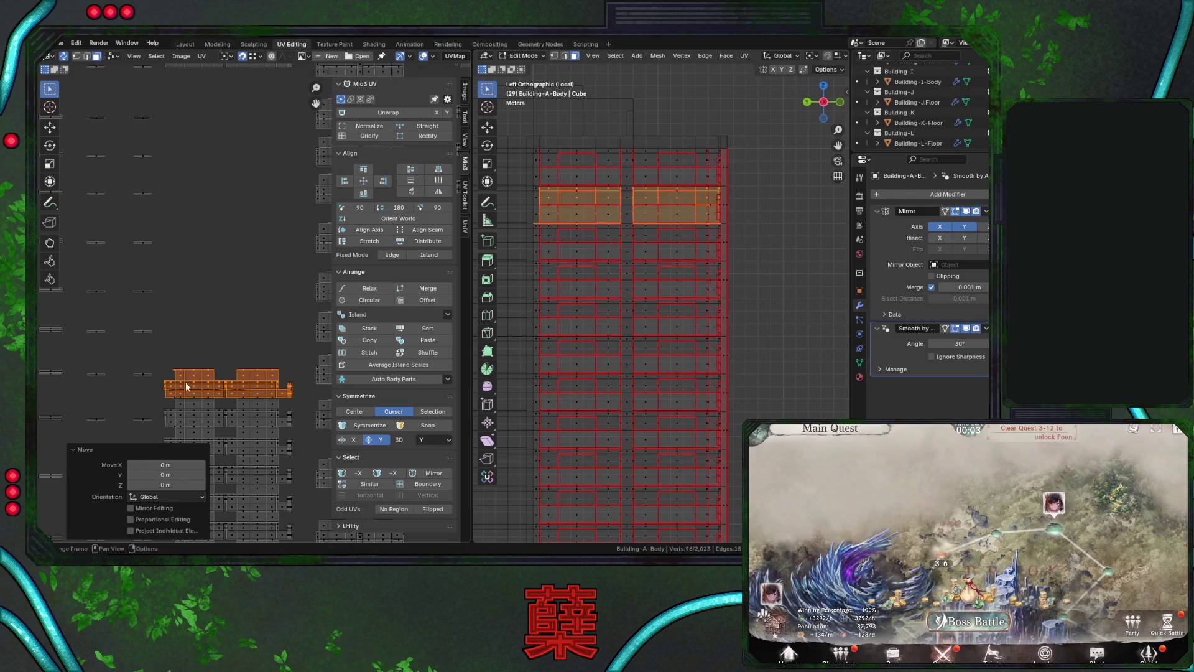
Drop the next island row onto the stacked floors and save City.blend.
{"action": "middle_click_drag", "start_coordinate": [205, 188], "coordinate": [215, 250]}
{"action": "left_click_drag", "start_coordinate": [307, 140], "coordinate": [307, 142]}
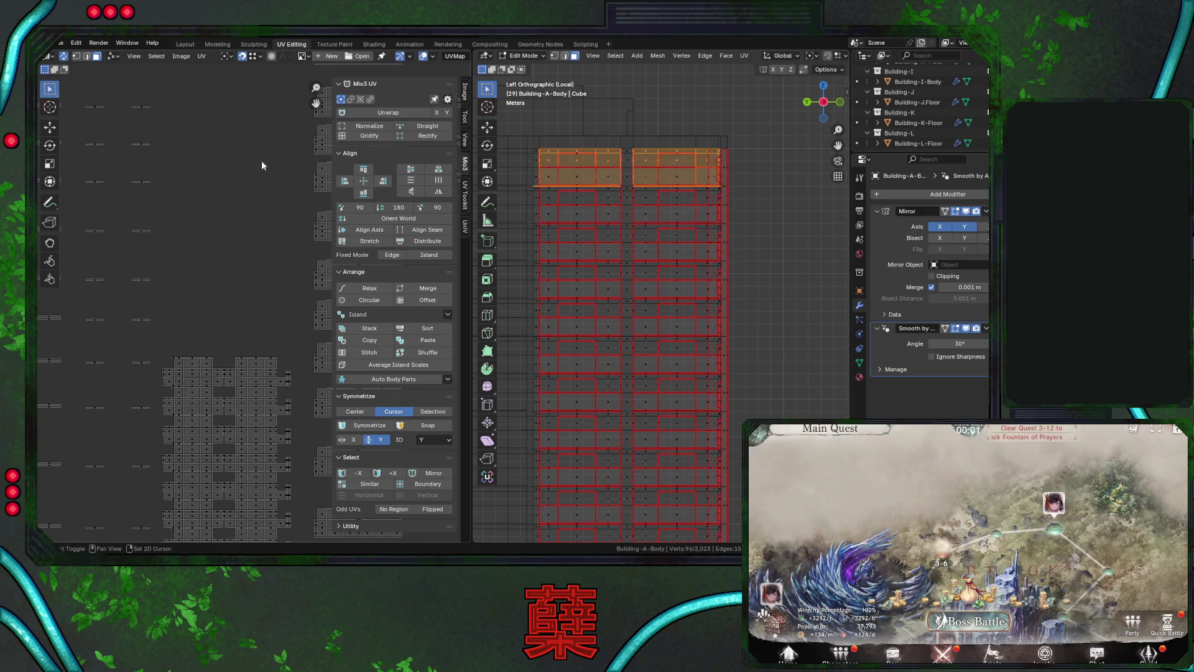
{"action": "key", "text": "g"}
{"action": "key", "text": "y"}
{"action": "left_click", "coordinate": [214, 371]}
{"action": "mouse_move", "coordinate": [214, 371]}
{"action": "middle_mouse_down"}
{"action": "mouse_move", "coordinate": [222, 222]}
{"action": "mouse_move", "coordinate": [238, 180]}
{"action": "middle_mouse_up"}
{"action": "scroll", "coordinate": [237, 260], "scroll_direction": "down", "scroll_amount": 2}
{"action": "scroll", "coordinate": [222, 281], "scroll_direction": "down", "scroll_amount": 2}
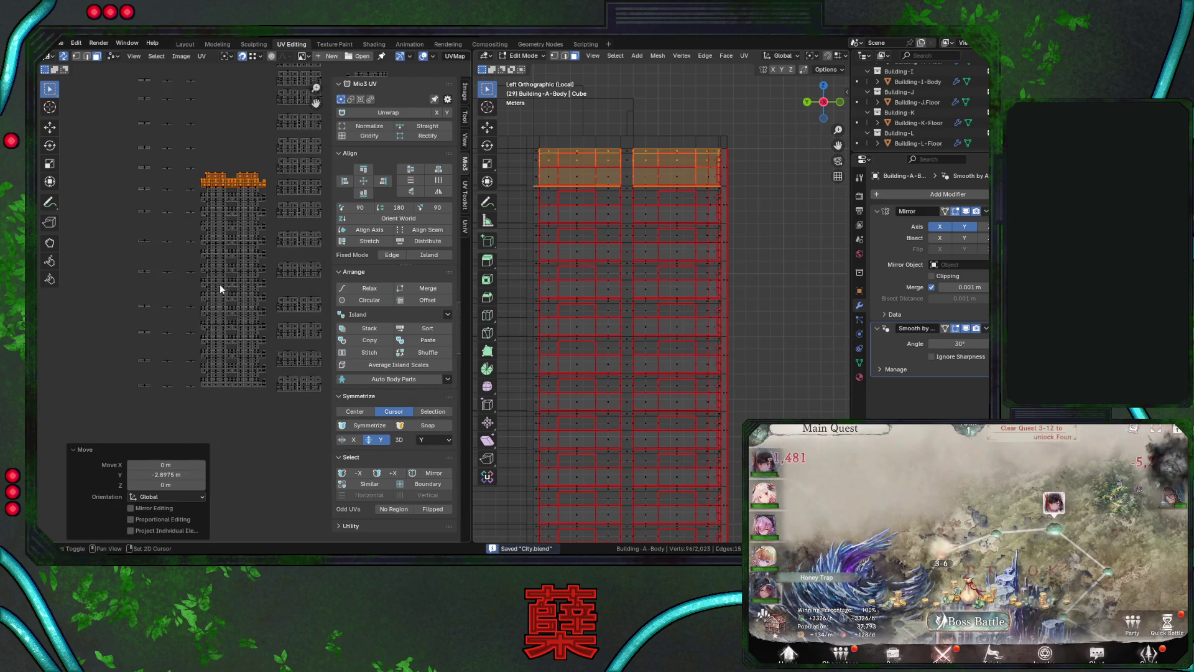
{"action": "middle_click_drag", "start_coordinate": [221, 281], "coordinate": [265, 194]}
{"action": "key", "text": "ctrl+s"}
{"action": "scroll", "coordinate": [210, 267], "scroll_direction": "up", "scroll_amount": 6}
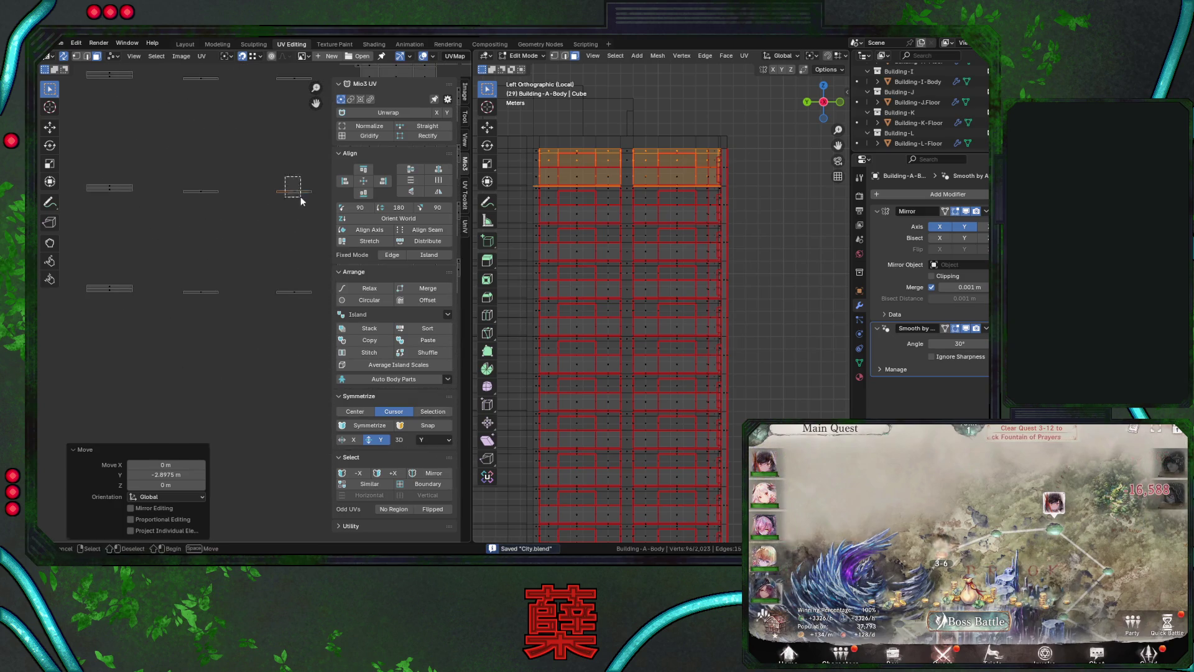
Move the middle-right and middle islands straight down onto the bottom row.
{"action": "left_click_drag", "start_coordinate": [301, 194], "coordinate": [301, 195]}
{"action": "key", "text": "g"}
{"action": "key", "text": "y"}
{"action": "left_click", "coordinate": [304, 379]}
{"action": "right_click", "coordinate": [194, 183], "text": "shift"}
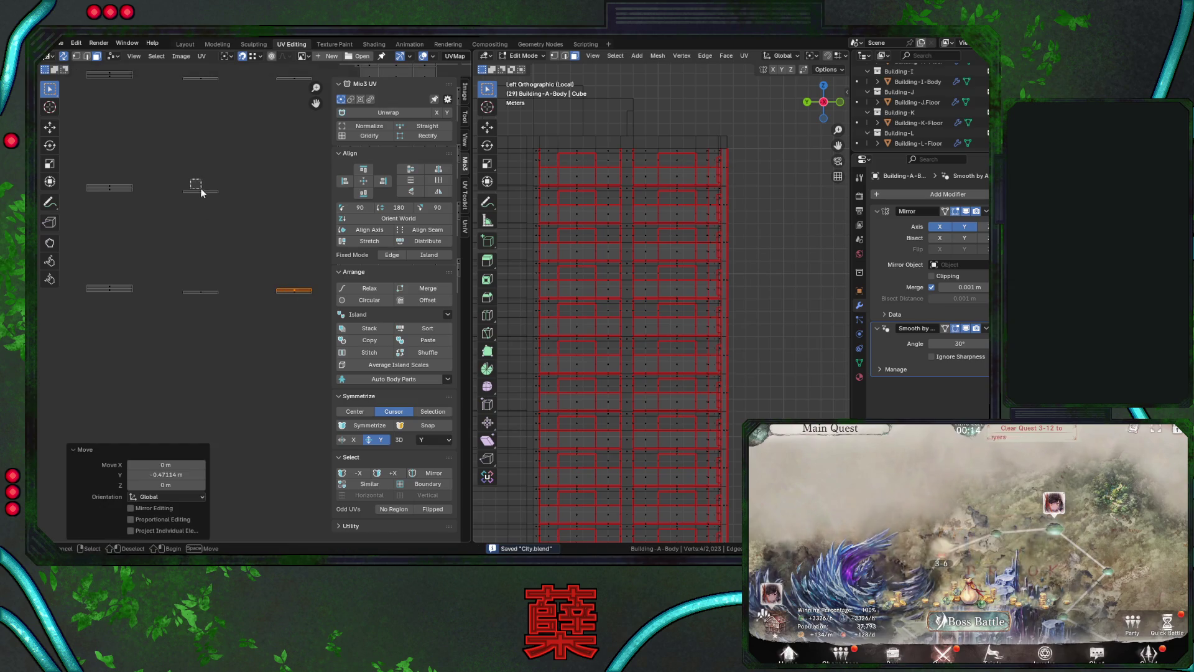
{"action": "left_click", "coordinate": [199, 191]}
{"action": "key", "text": "g"}
{"action": "key", "text": "y"}
{"action": "left_click", "coordinate": [214, 288]}
Move the left-middle and top-left islands vertically down onto the lower row.
{"action": "left_click", "coordinate": [109, 187]}
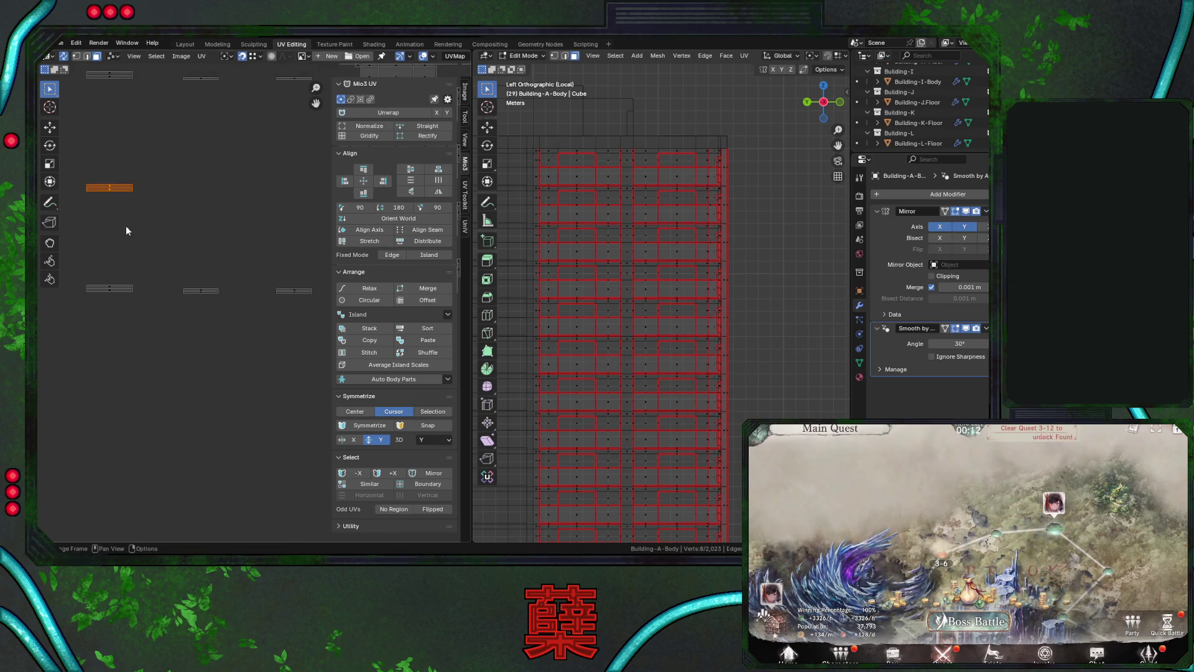
{"action": "key", "text": "g"}
{"action": "key", "text": "y"}
{"action": "left_click", "coordinate": [126, 320]}
{"action": "middle_click_drag", "start_coordinate": [140, 237], "coordinate": [202, 295]}
{"action": "left_click_drag", "start_coordinate": [186, 160], "coordinate": [187, 161]}
{"action": "key", "text": "g"}
{"action": "key", "text": "y"}
{"action": "left_click", "coordinate": [199, 295]}
Move the top and top-right islands down, redoing the top-right placement after an undo.
{"action": "left_click", "coordinate": [267, 137]}
{"action": "key", "text": "g"}
{"action": "left_click", "coordinate": [266, 347]}
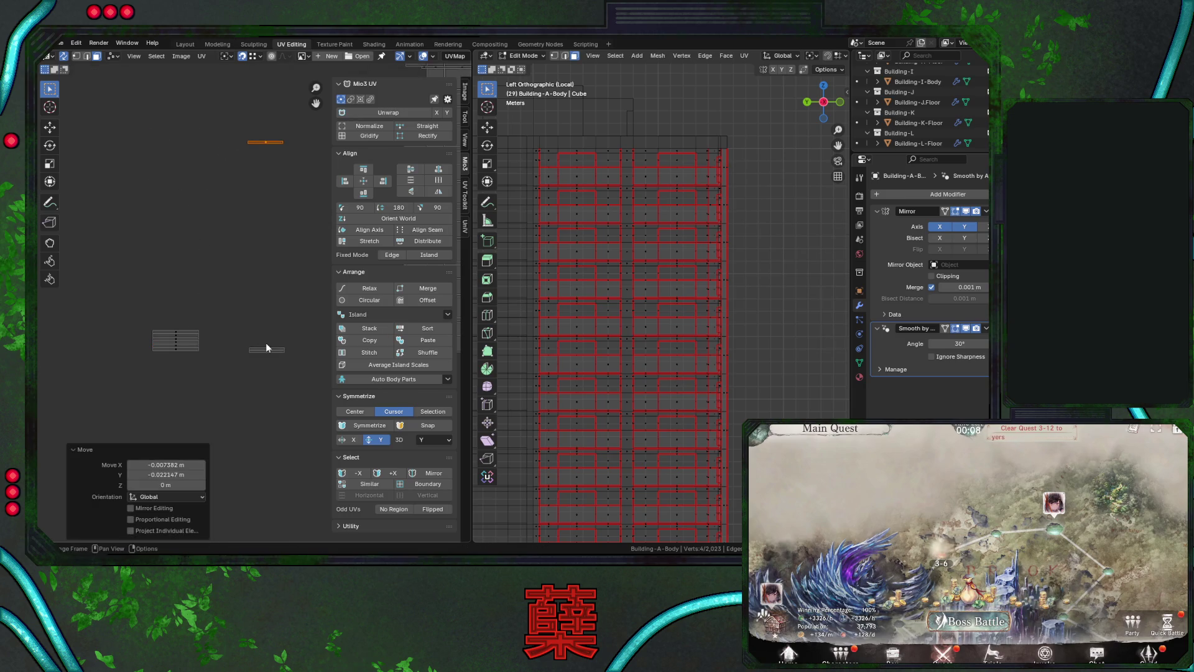
{"action": "left_click", "coordinate": [277, 345]}
{"action": "middle_click_drag", "start_coordinate": [291, 301], "coordinate": [199, 281]}
{"action": "left_click", "coordinate": [256, 119]}
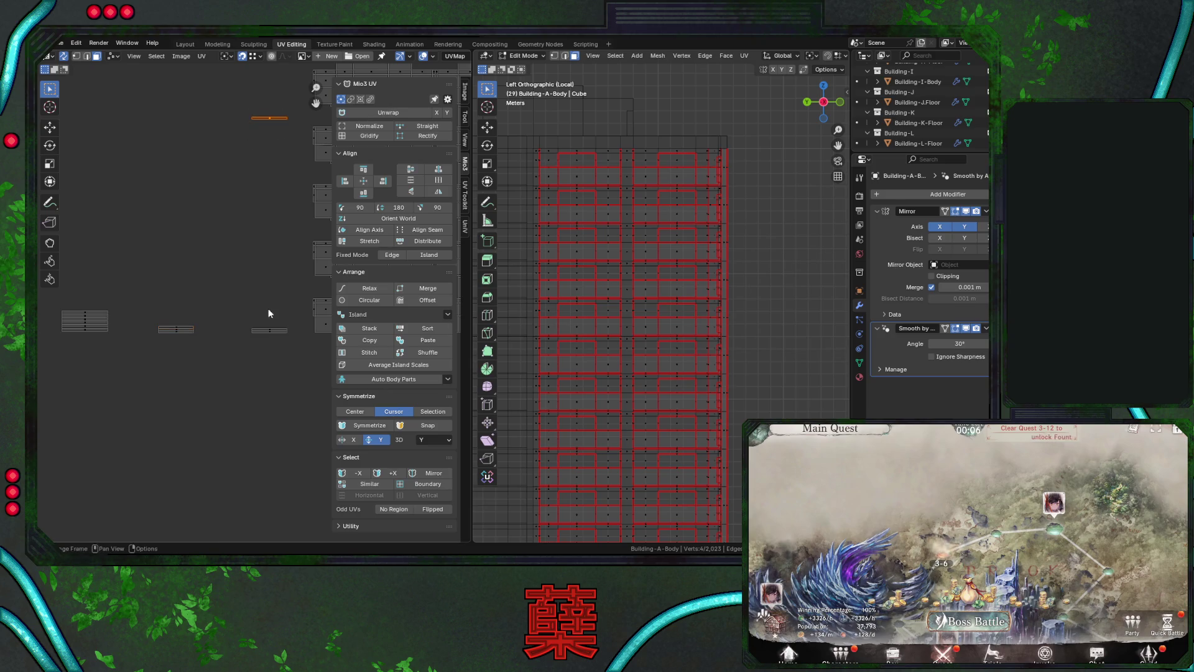
{"action": "left_click", "coordinate": [278, 325]}
{"action": "scroll", "coordinate": [261, 278], "scroll_direction": "down", "scroll_amount": 2}
{"action": "key", "text": "ctrl+z"}
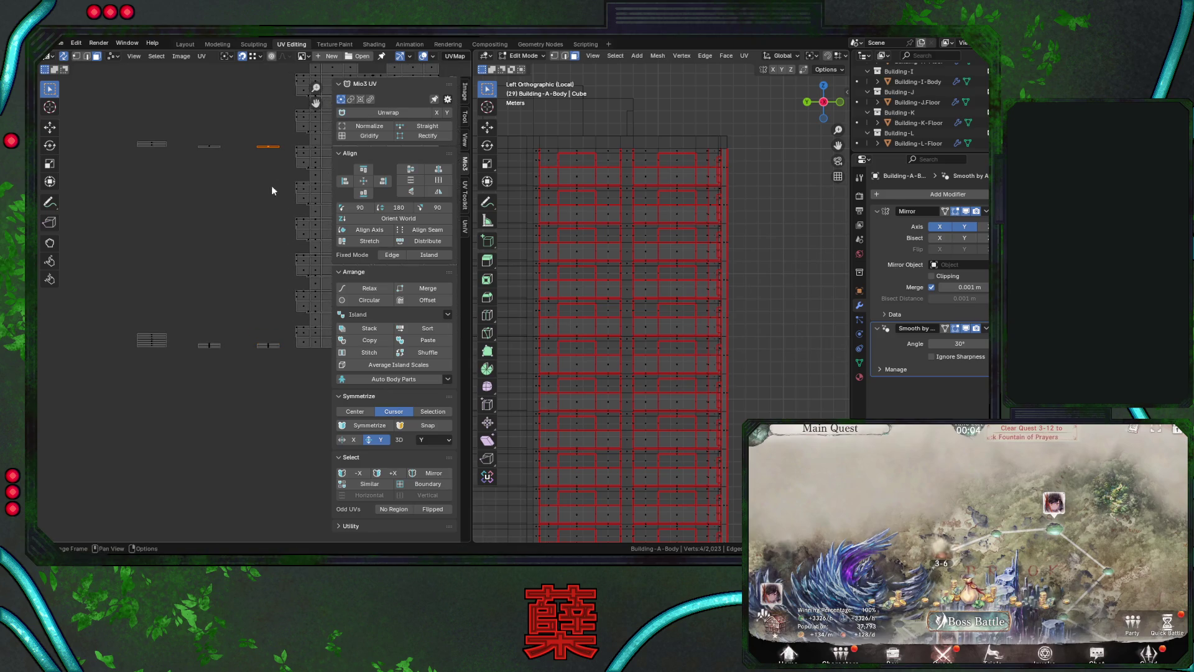
{"action": "left_click", "coordinate": [268, 341]}
Drop the small island and the top island down with the lower islands.
{"action": "left_click_drag", "start_coordinate": [211, 150], "coordinate": [212, 150]}
{"action": "key", "text": "g"}
{"action": "left_click", "coordinate": [216, 343]}
{"action": "left_click_drag", "start_coordinate": [147, 126], "coordinate": [168, 156]}
{"action": "key", "text": "g"}
{"action": "left_click", "coordinate": [169, 336]}
{"action": "middle_click_drag", "start_coordinate": [169, 280], "coordinate": [169, 326]}
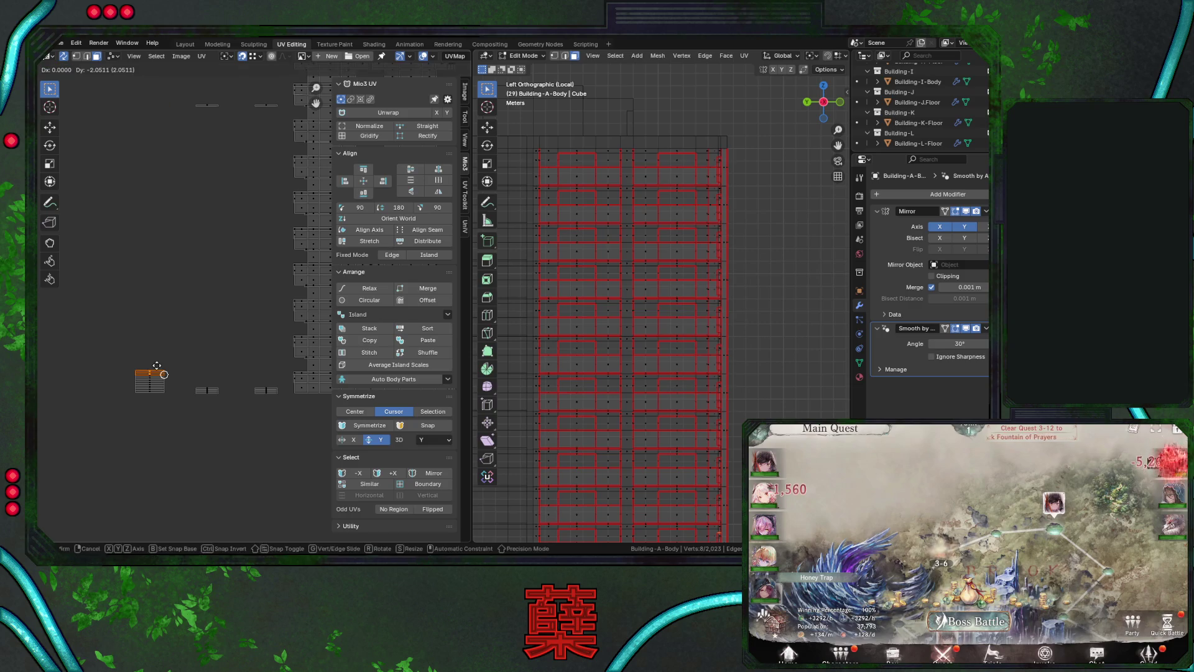
Stack the small top-middle island over the other small island, then lower it further.
{"action": "left_click", "coordinate": [209, 105]}
{"action": "key", "text": "g"}
{"action": "left_click", "coordinate": [264, 109]}
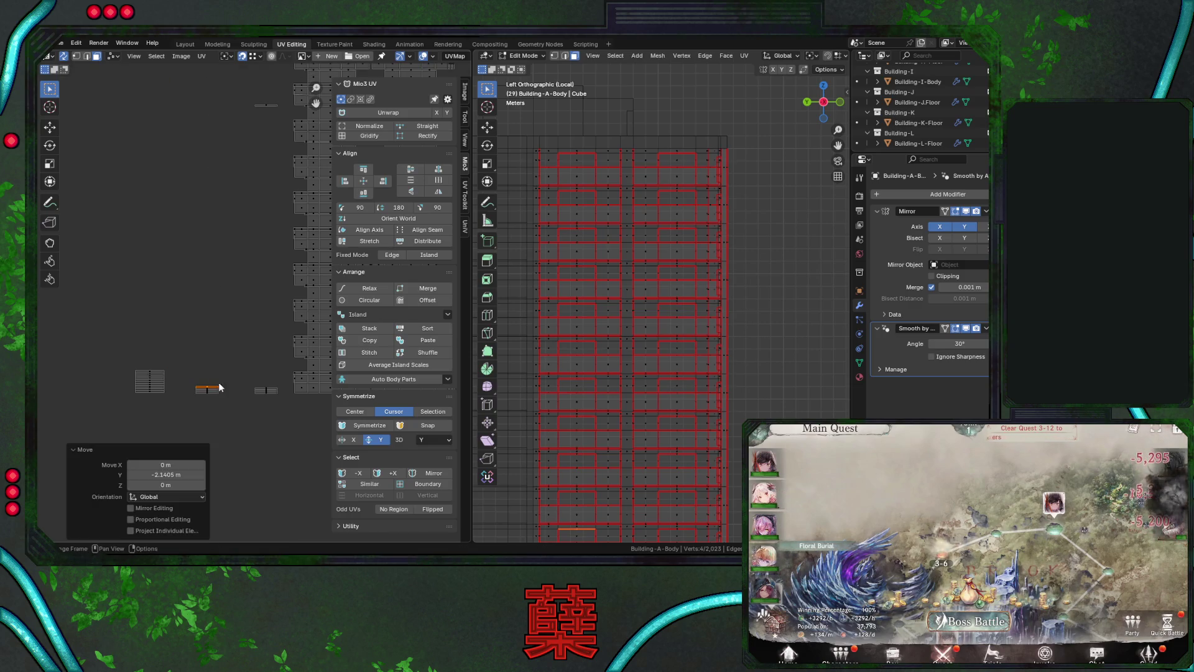
{"action": "left_click", "coordinate": [252, 99]}
{"action": "key", "text": "g"}
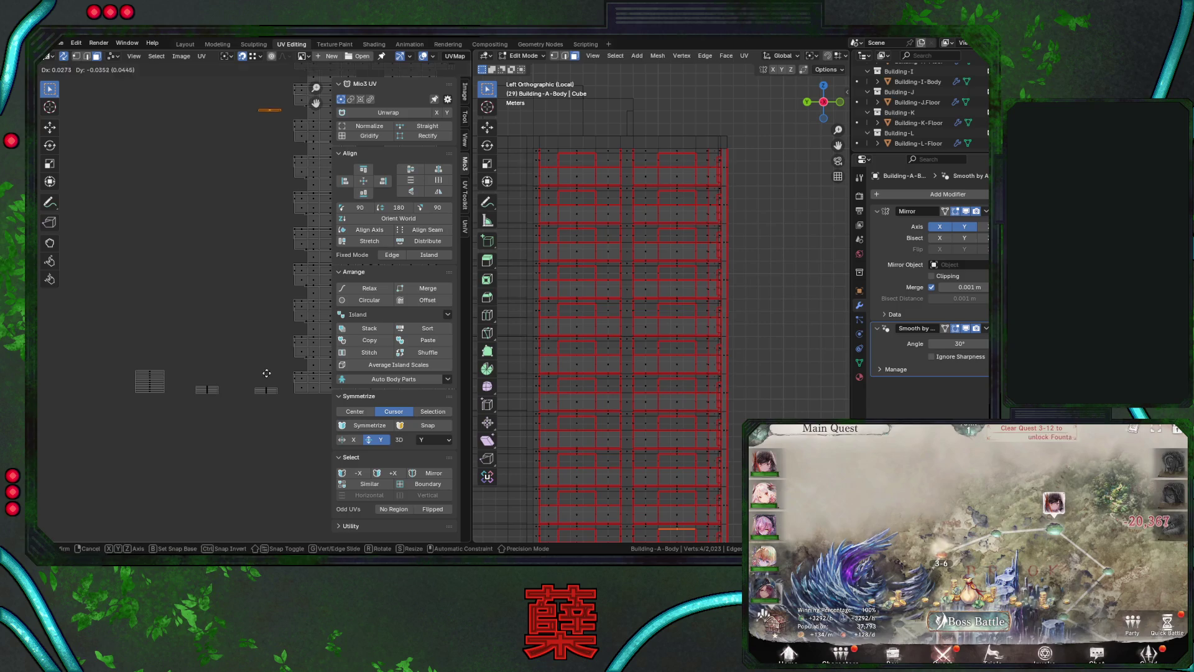
{"action": "left_click", "coordinate": [255, 535]}
{"action": "scroll", "coordinate": [241, 236], "scroll_direction": "up", "scroll_amount": 5, "text": "shift"}
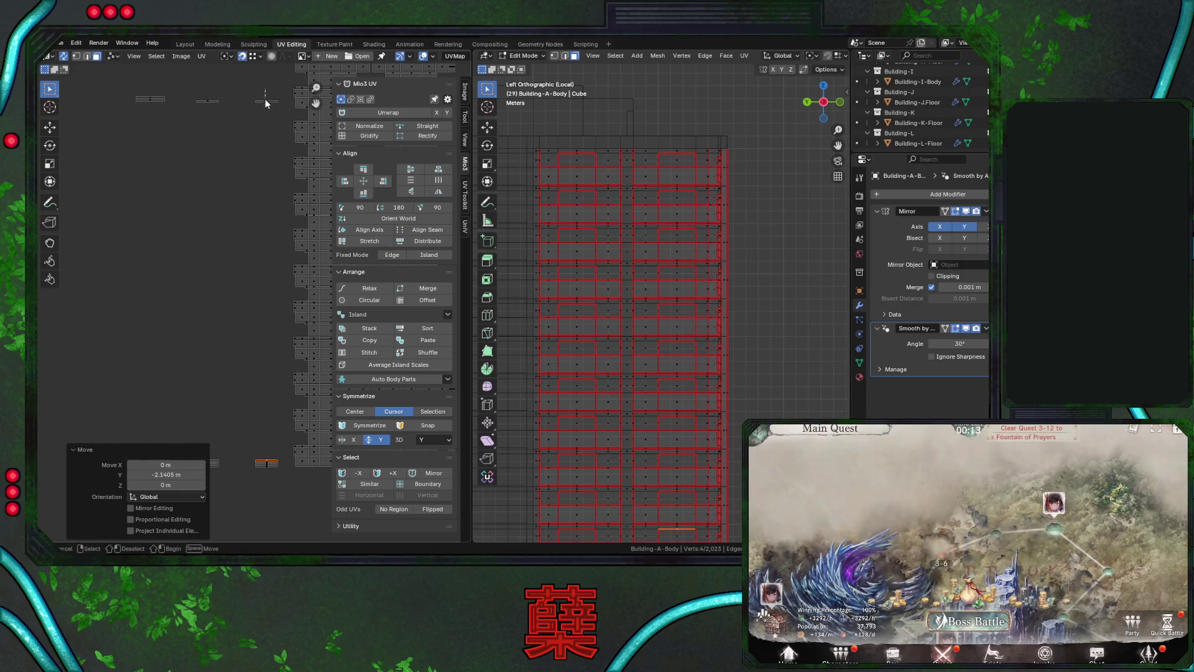
{"action": "key", "text": "g"}
{"action": "left_click", "coordinate": [281, 407]}
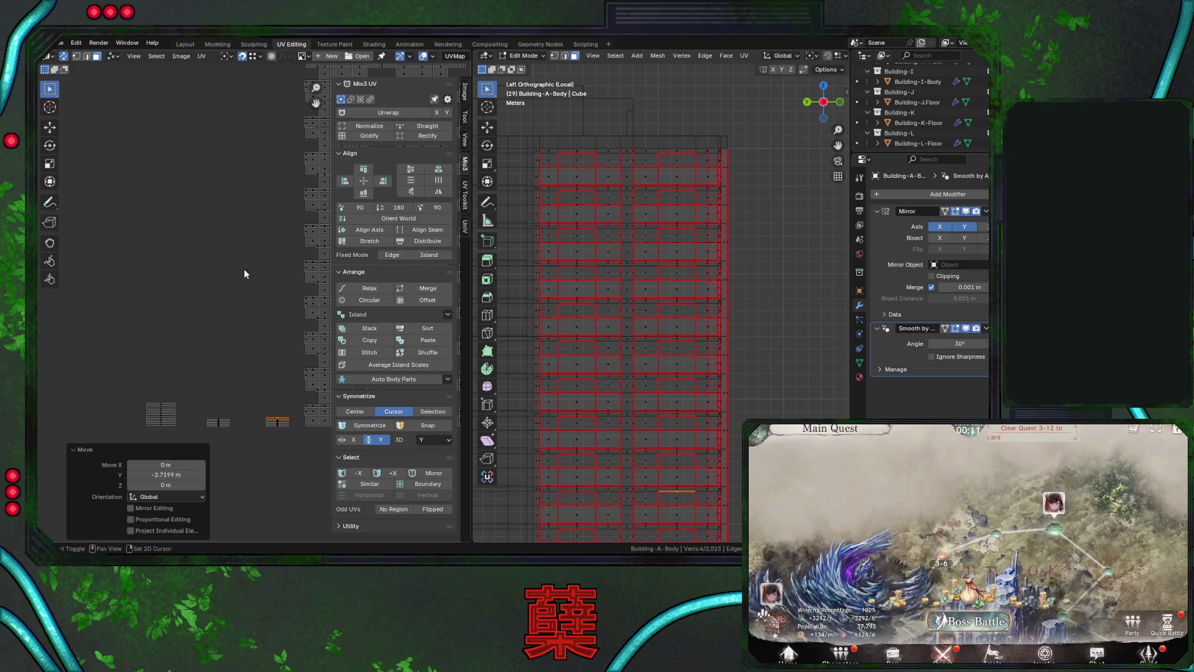
{"action": "scroll", "coordinate": [229, 121], "scroll_direction": "up", "scroll_amount": 2, "text": "shift"}
{"action": "left_click_drag", "start_coordinate": [230, 101], "coordinate": [241, 454]}
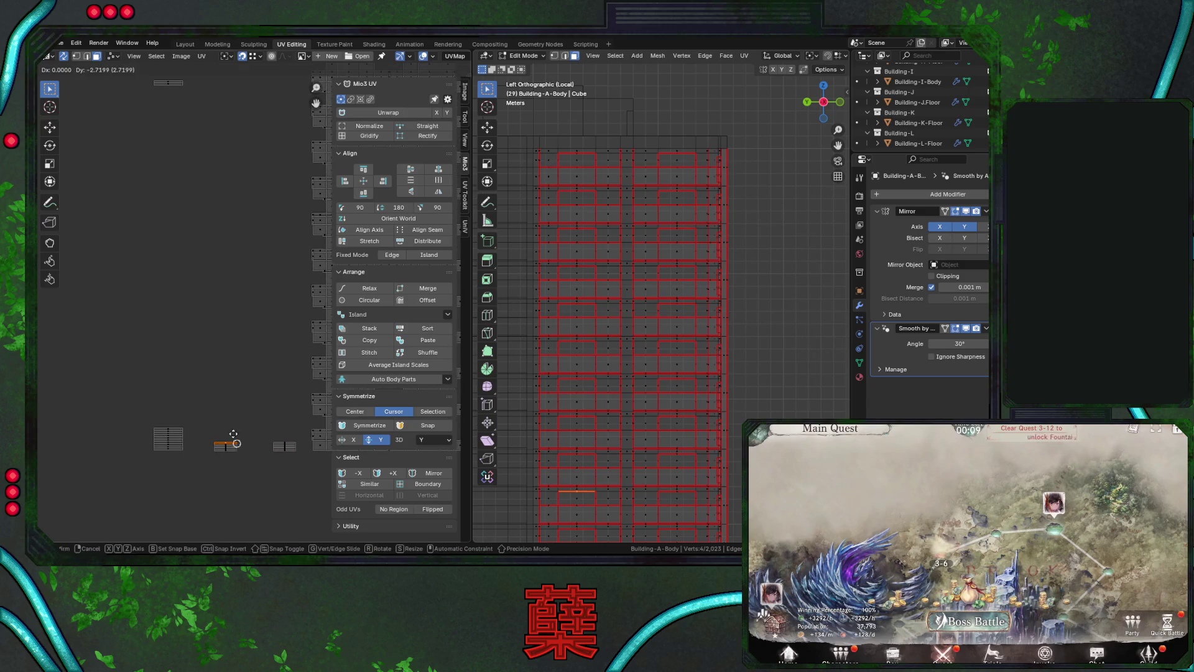
Place the top island beside the bottom row and reposition the small islands across floors.
{"action": "left_click_drag", "start_coordinate": [163, 82], "coordinate": [180, 99]}
{"action": "key", "text": "g"}
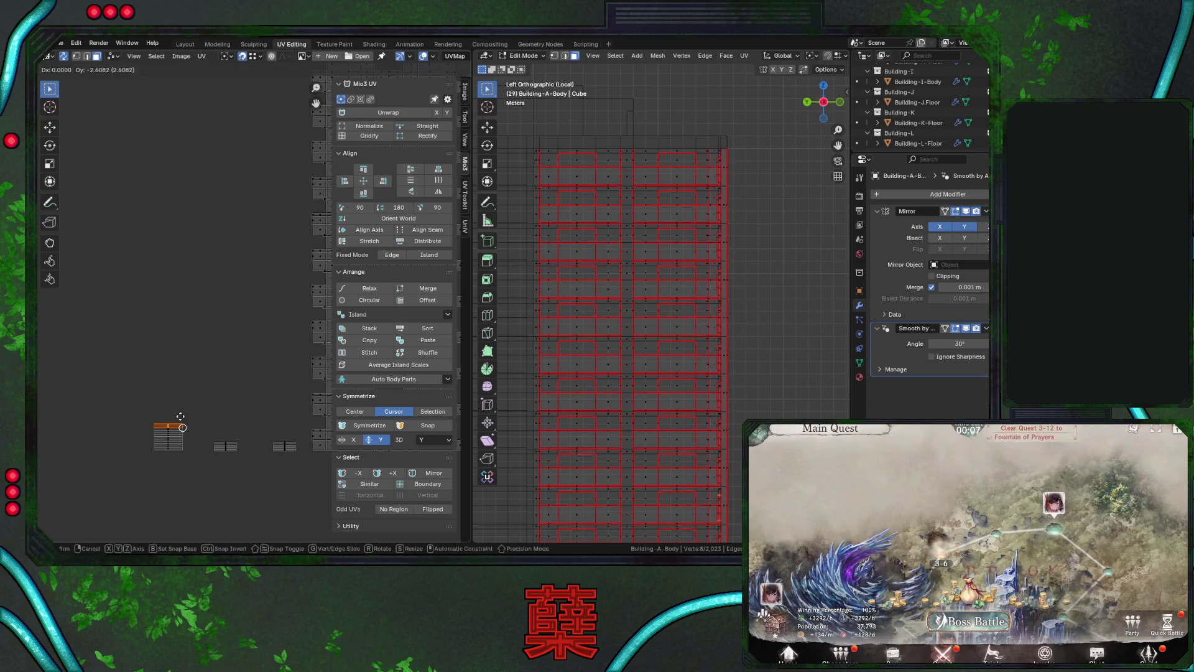
{"action": "left_click", "coordinate": [187, 422]}
{"action": "scroll", "coordinate": [236, 240], "scroll_direction": "down", "scroll_amount": 1}
{"action": "scroll", "coordinate": [235, 241], "scroll_direction": "up", "scroll_amount": 2, "text": "shift"}
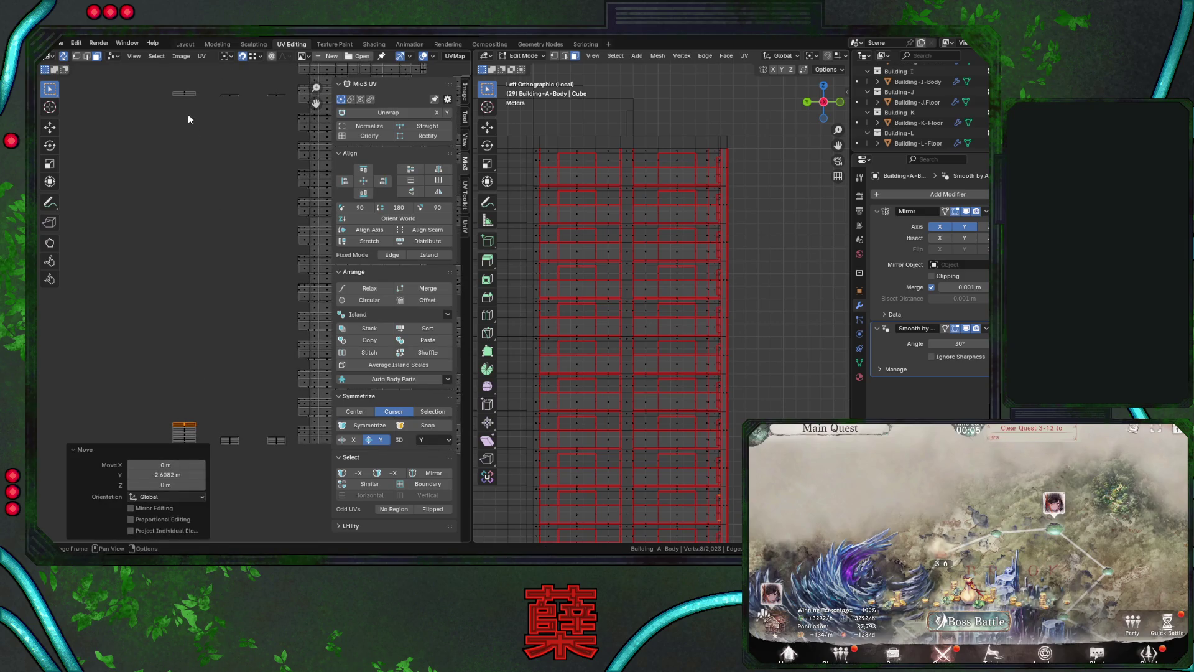
{"action": "scroll", "coordinate": [217, 147], "scroll_direction": "down", "scroll_amount": 3}
{"action": "left_click_drag", "start_coordinate": [266, 244], "coordinate": [266, 247]}
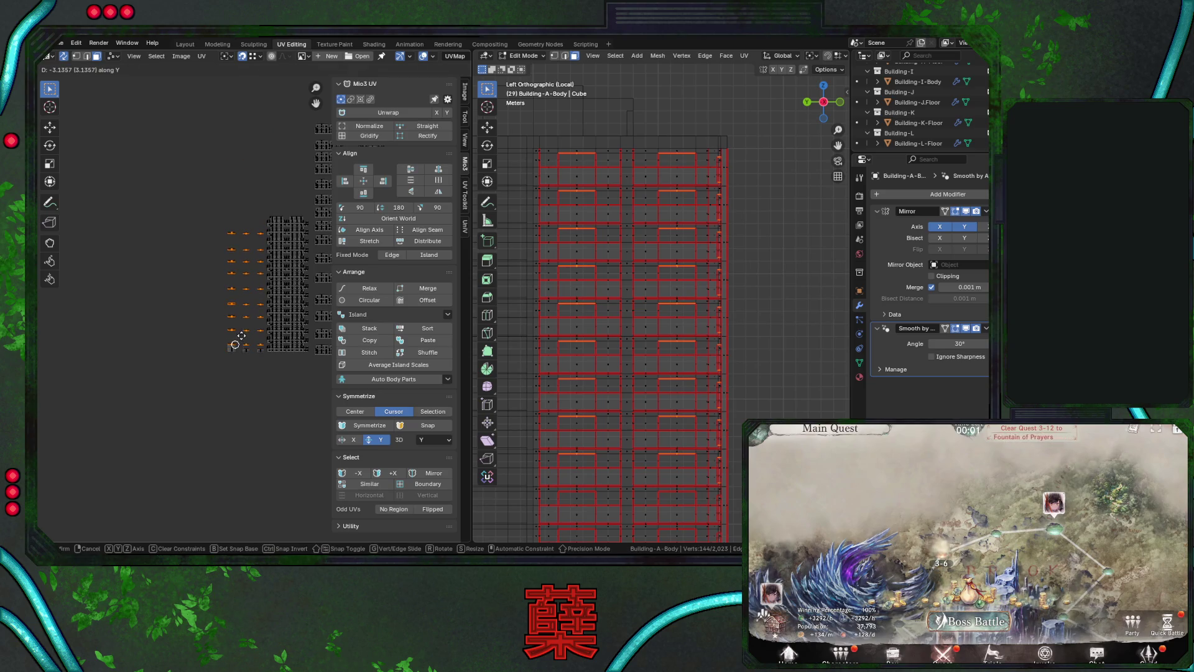
{"action": "left_click", "coordinate": [240, 337]}
{"action": "scroll", "coordinate": [224, 206], "scroll_direction": "up", "scroll_amount": 4}
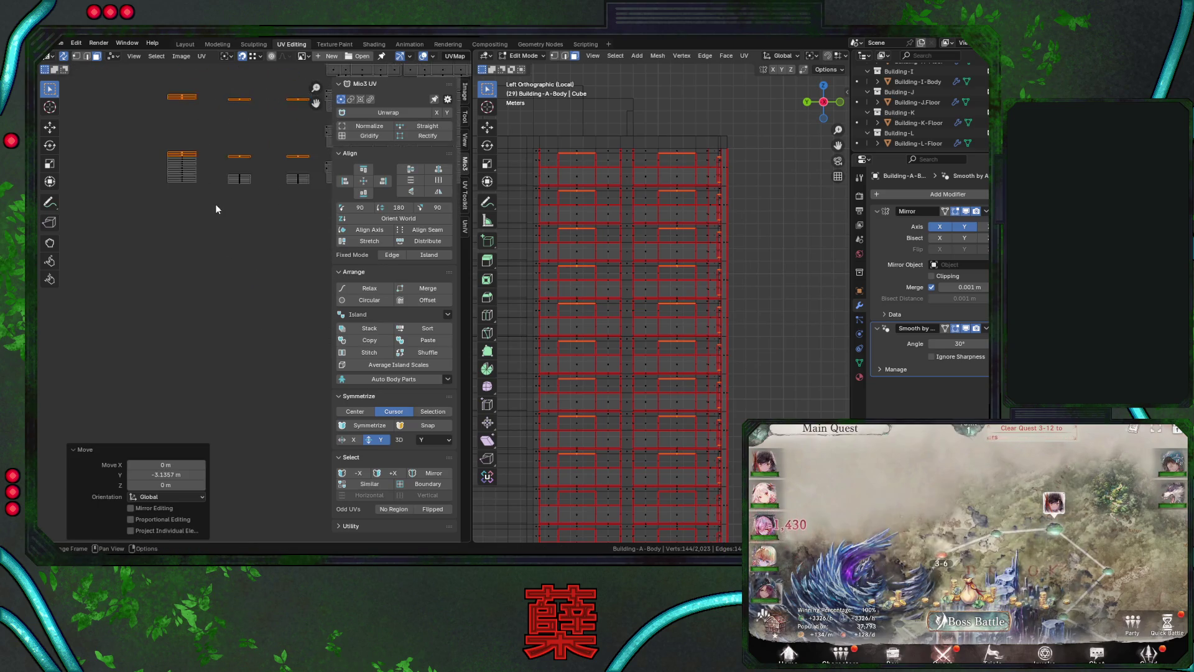
{"action": "scroll", "coordinate": [216, 211], "scroll_direction": "up", "scroll_amount": 2}
Move a small island down and drop the top-right island onto the large island.
{"action": "left_click_drag", "start_coordinate": [228, 149], "coordinate": [259, 184]}
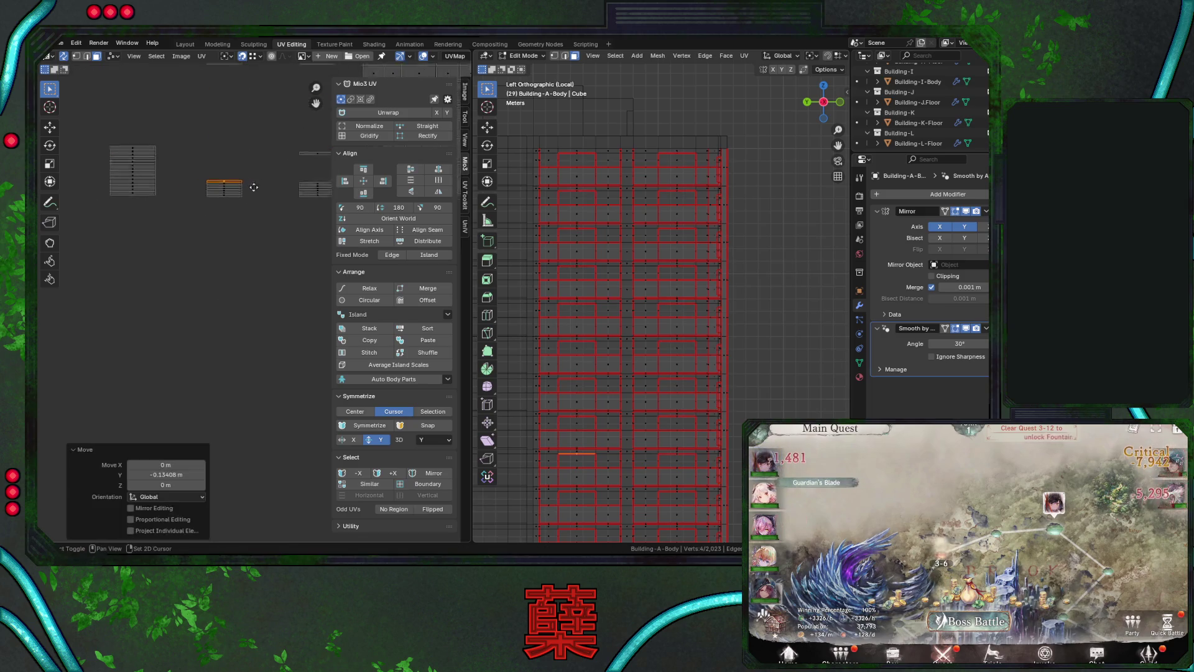
{"action": "mouse_move", "coordinate": [260, 185]}
{"action": "middle_mouse_down"}
{"action": "mouse_move", "coordinate": [197, 191]}
{"action": "mouse_move", "coordinate": [214, 247]}
{"action": "middle_mouse_up"}
{"action": "left_click", "coordinate": [259, 192]}
{"action": "left_click_drag", "start_coordinate": [173, 129], "coordinate": [187, 149]}
{"action": "left_click", "coordinate": [261, 157]}
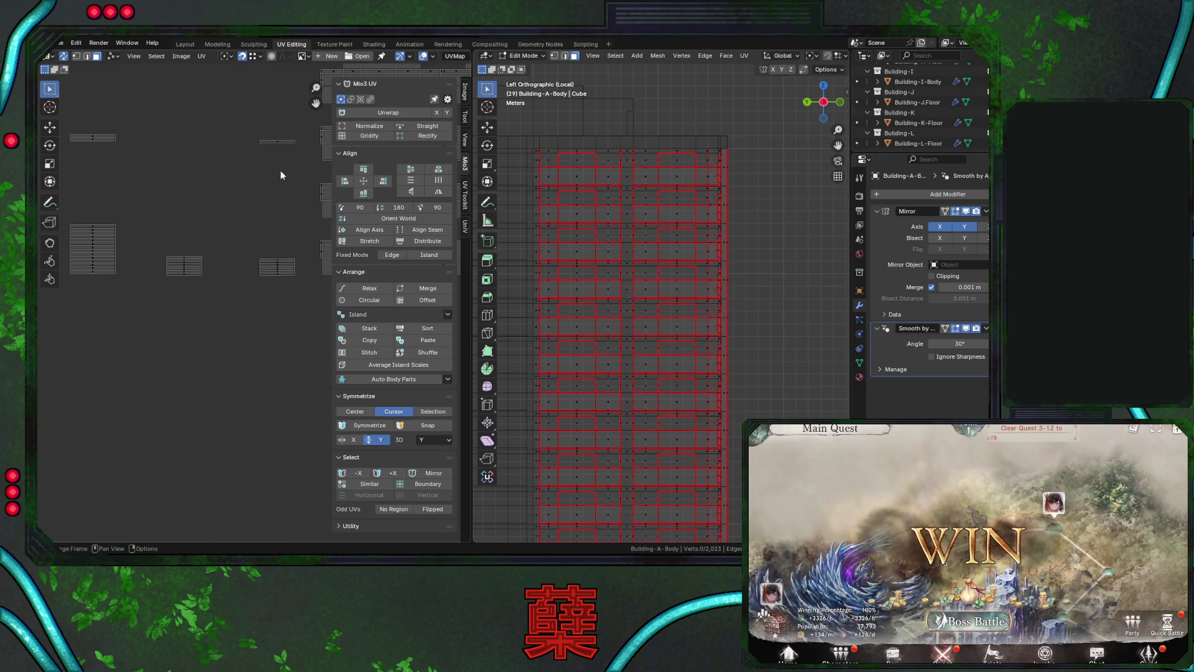
{"action": "mouse_move", "coordinate": [267, 125]}
{"action": "left_mouse_down"}
{"action": "mouse_move", "coordinate": [292, 240]}
{"action": "mouse_move", "coordinate": [277, 259]}
{"action": "left_mouse_up"}
{"action": "middle_click_drag", "start_coordinate": [95, 145], "coordinate": [160, 157]}
{"action": "left_click", "coordinate": [160, 151]}
{"action": "left_click_drag", "start_coordinate": [163, 151], "coordinate": [168, 233]}
Move the top-left island onto the large stack, top-middle onto the middle stack, nudge the right one.
{"action": "middle_click_drag", "start_coordinate": [168, 233], "coordinate": [165, 268]}
{"action": "left_click", "coordinate": [154, 99]}
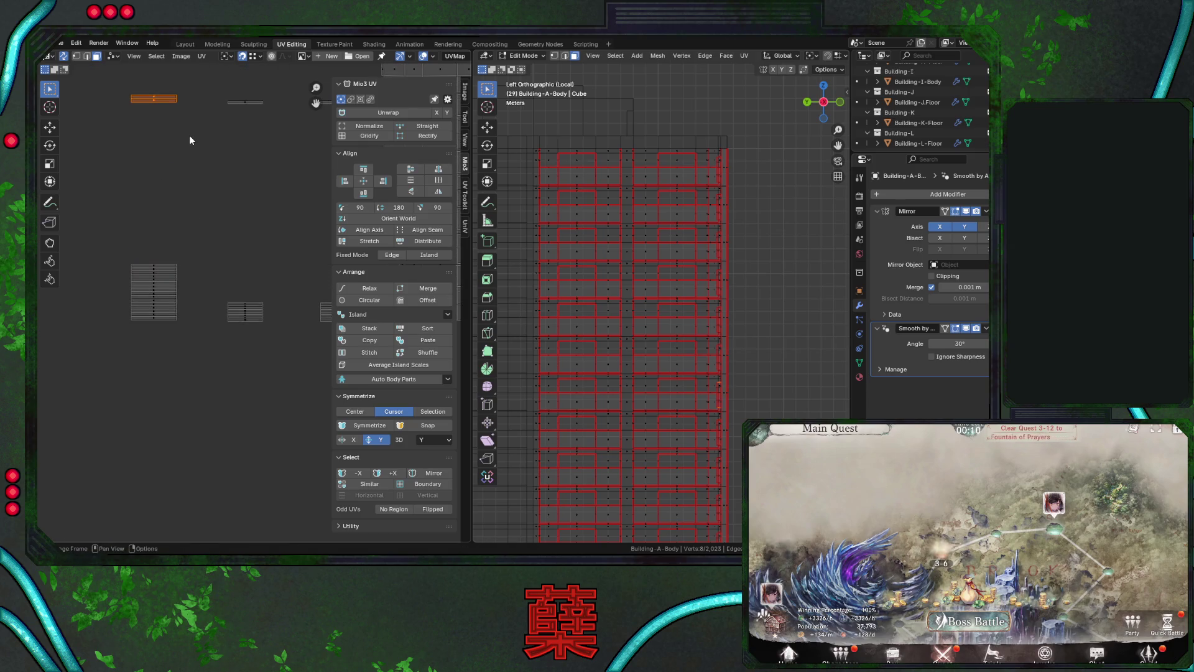
{"action": "left_click_drag", "start_coordinate": [174, 99], "coordinate": [177, 245]}
{"action": "middle_click_drag", "start_coordinate": [180, 248], "coordinate": [157, 259]}
{"action": "left_click", "coordinate": [221, 115]}
{"action": "left_click_drag", "start_coordinate": [244, 271], "coordinate": [228, 302]}
{"action": "middle_click_drag", "start_coordinate": [228, 302], "coordinate": [198, 297]}
{"action": "left_click", "coordinate": [293, 126]}
{"action": "left_click_drag", "start_coordinate": [299, 307], "coordinate": [298, 302]}
{"action": "middle_click_drag", "start_coordinate": [298, 302], "coordinate": [325, 371]}
Stack the next top-left and top-middle islands, repeating the move on the right island with Shift+R.
{"action": "left_click", "coordinate": [130, 92]}
{"action": "left_click_drag", "start_coordinate": [146, 92], "coordinate": [147, 327]}
{"action": "left_click", "coordinate": [221, 96]}
{"action": "left_click_drag", "start_coordinate": [235, 98], "coordinate": [236, 367]}
{"action": "middle_click_drag", "start_coordinate": [278, 213], "coordinate": [224, 204]}
{"action": "left_click", "coordinate": [258, 86]}
{"action": "key", "text": "shift+r"}
{"action": "scroll", "coordinate": [249, 293], "scroll_direction": "down", "scroll_amount": 2}
{"action": "middle_click_drag", "start_coordinate": [243, 249], "coordinate": [227, 248]}
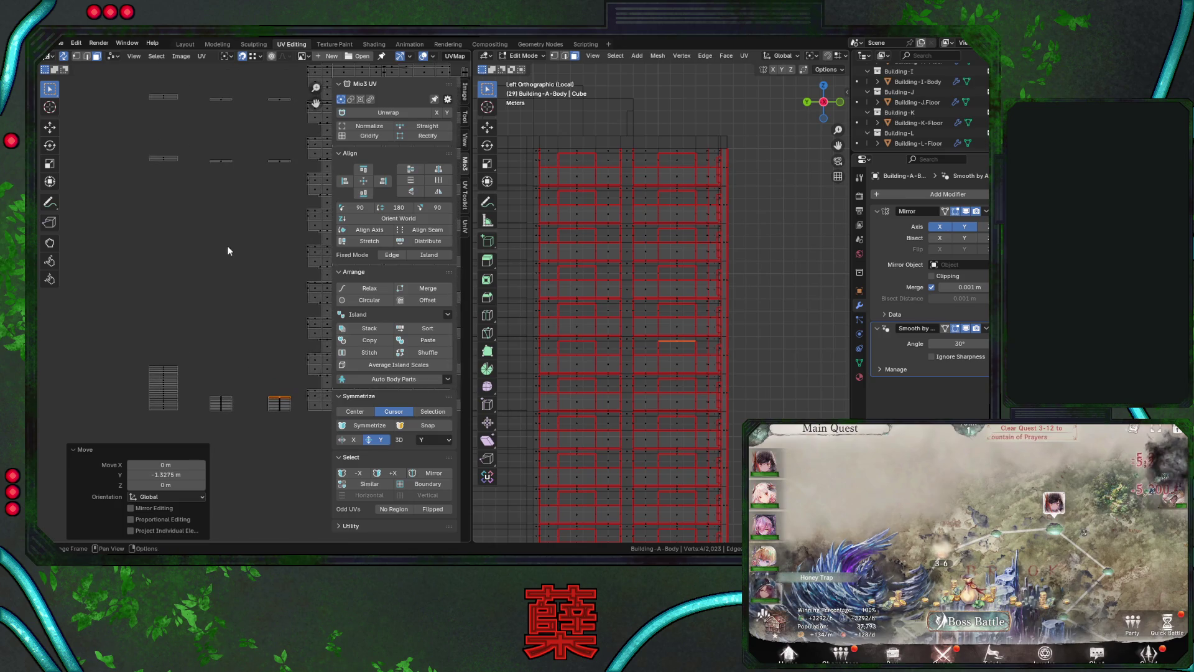
Move the next left, middle and right islands and two small islands down using Shift+R repeats.
{"action": "left_click", "coordinate": [171, 156]}
{"action": "key", "text": "g"}
{"action": "left_click", "coordinate": [175, 376]}
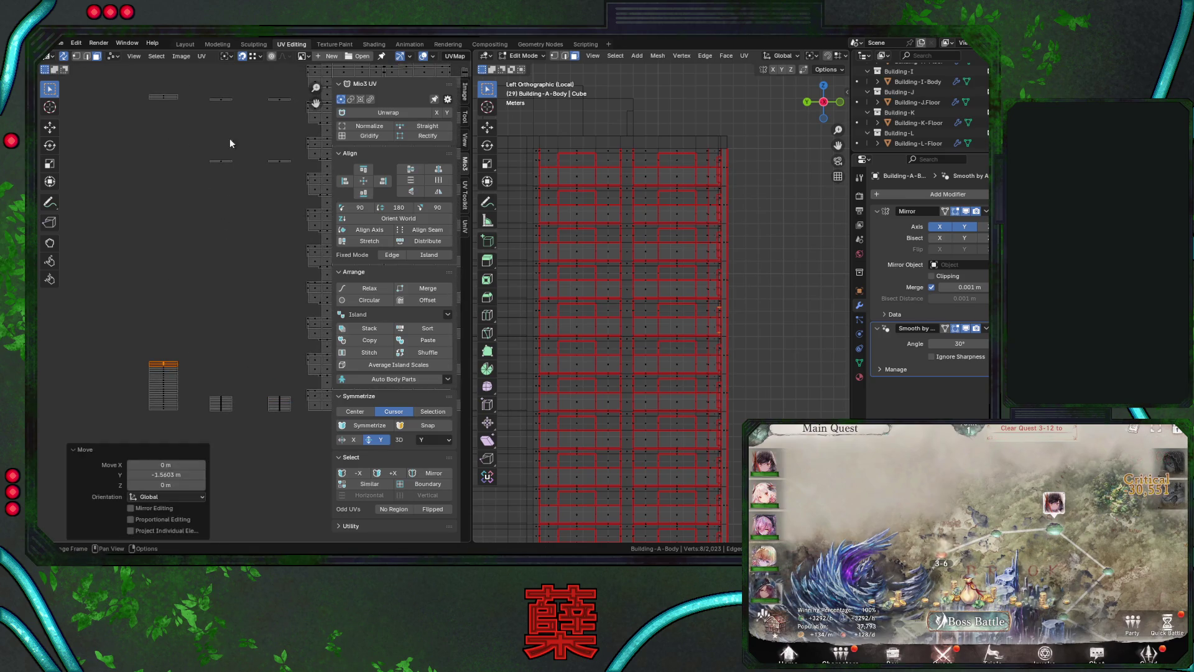
{"action": "left_click", "coordinate": [225, 159]}
{"action": "key", "text": "shift+r"}
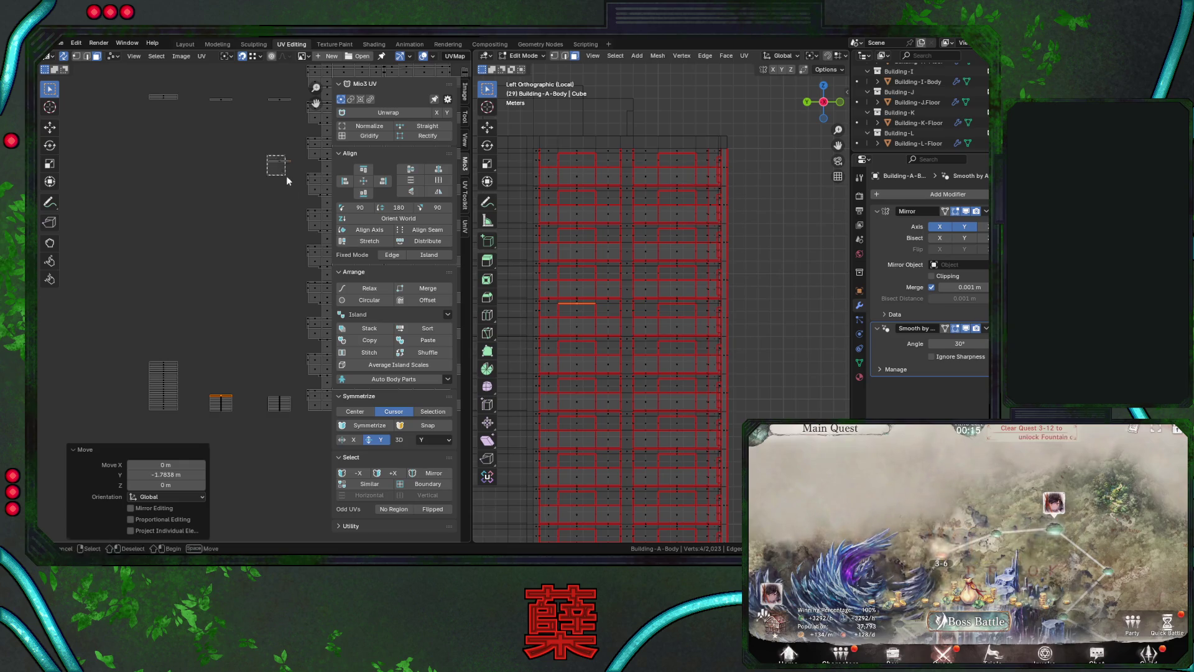
{"action": "left_click", "coordinate": [280, 161]}
{"action": "key", "text": "shift+r"}
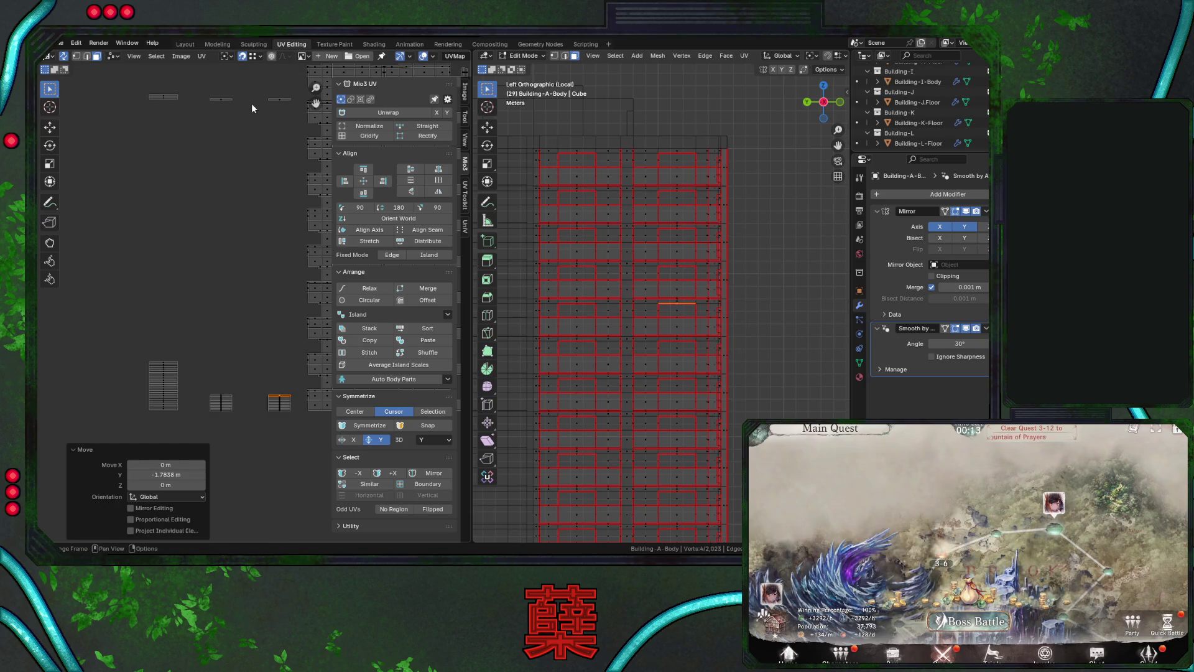
{"action": "left_click", "coordinate": [218, 95]}
{"action": "key", "text": "shift+r"}
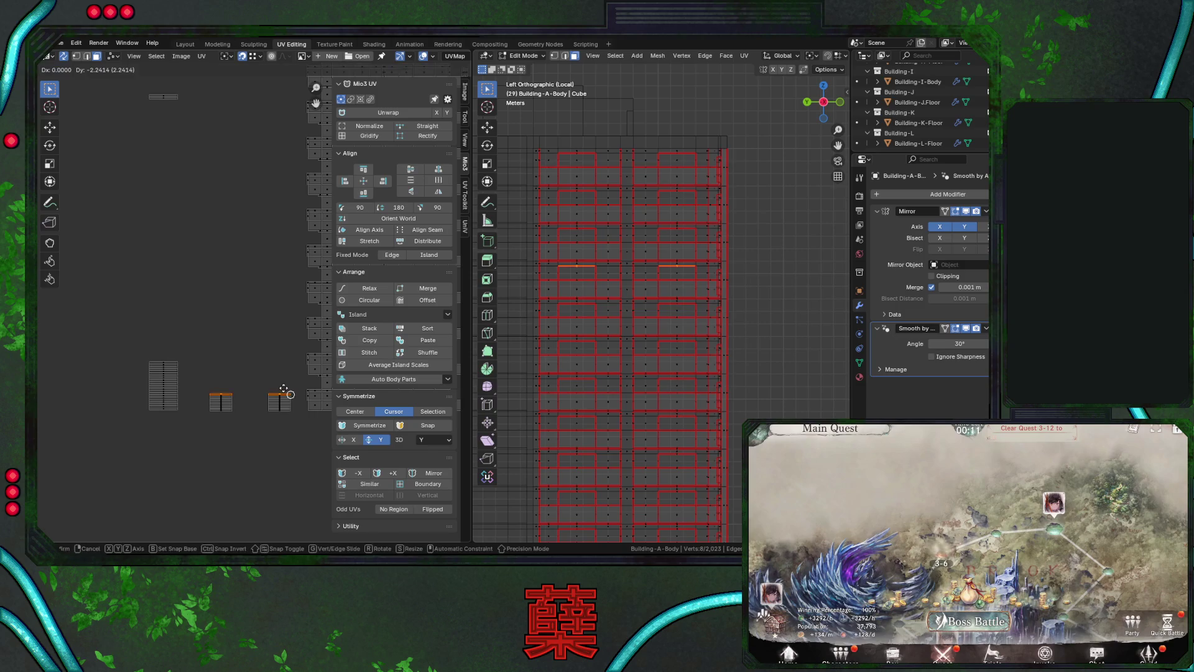
Move the next two rows of small top islands down onto the bottom stacks.
{"action": "left_click_drag", "start_coordinate": [256, 133], "coordinate": [275, 143]}
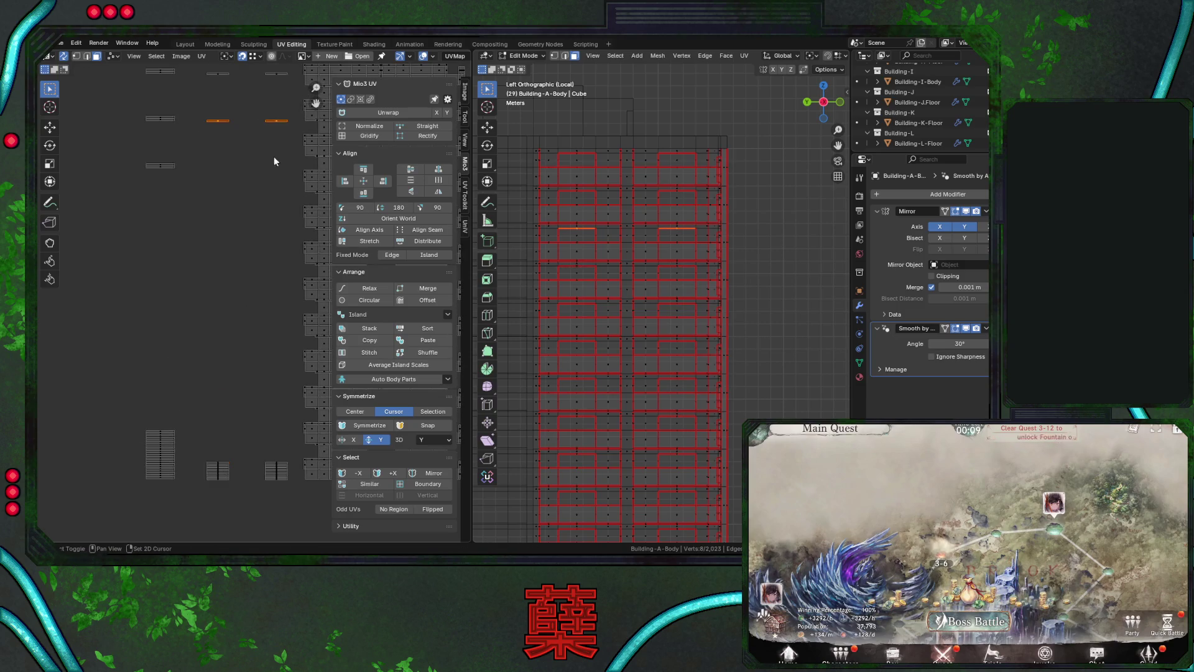
{"action": "key", "text": "g"}
{"action": "key", "text": "Return"}
{"action": "key", "text": "ctrl+z"}
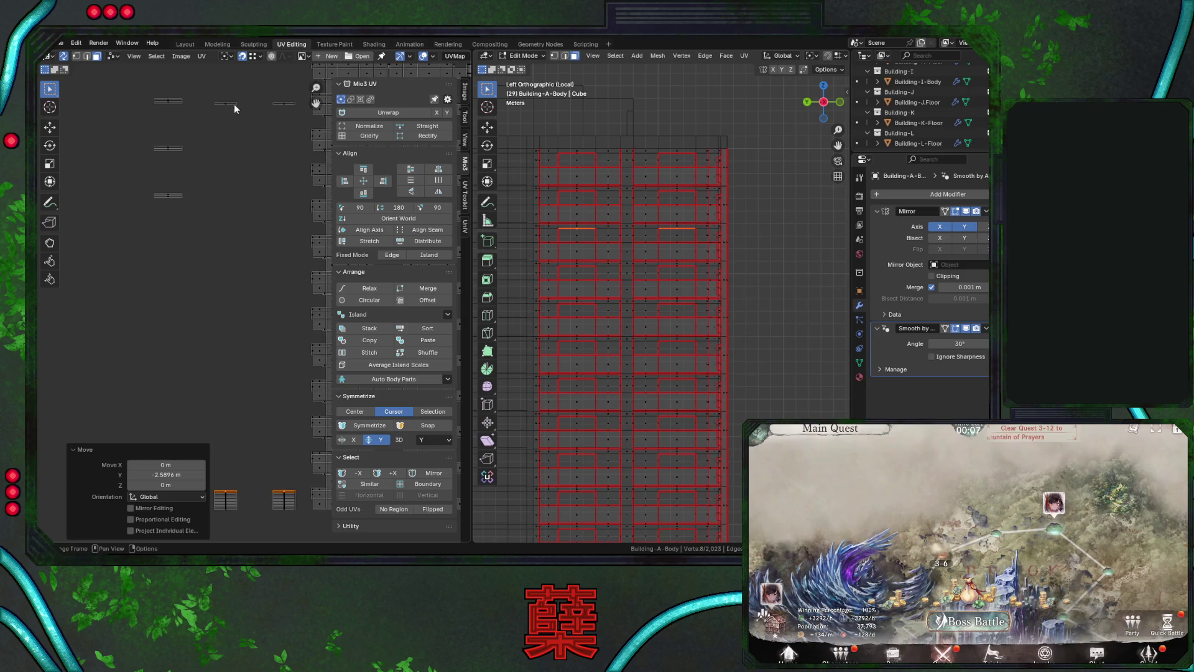
{"action": "left_click_drag", "start_coordinate": [281, 107], "coordinate": [282, 107]}
{"action": "key", "text": "g"}
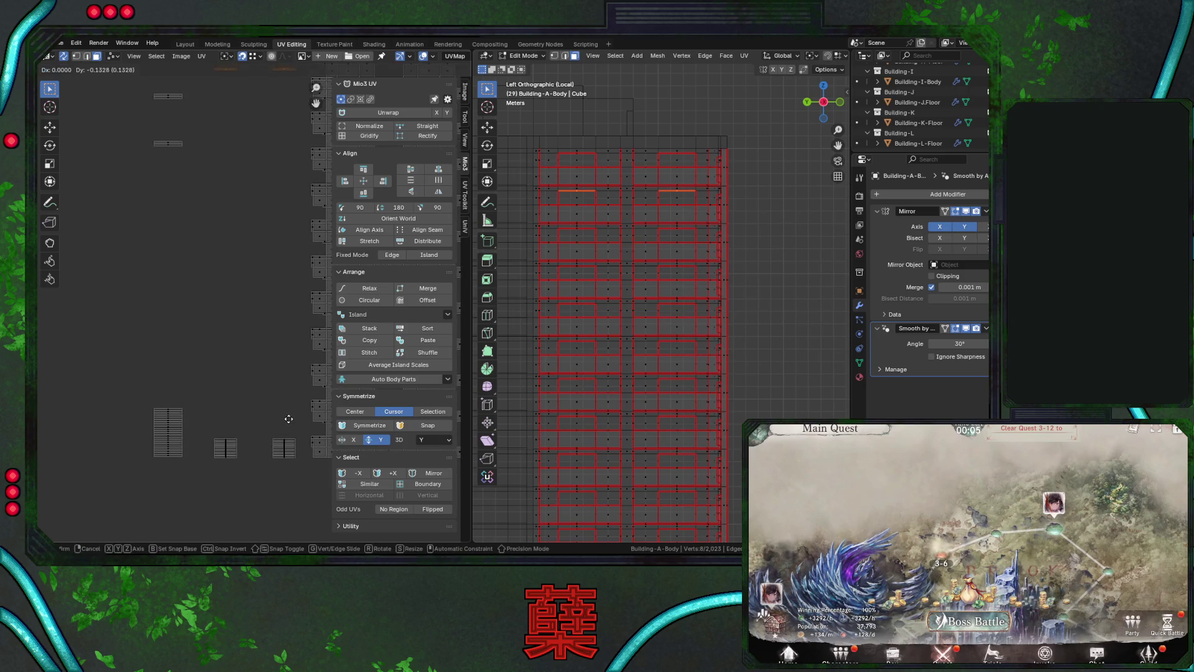
{"action": "left_click", "coordinate": [291, 428]}
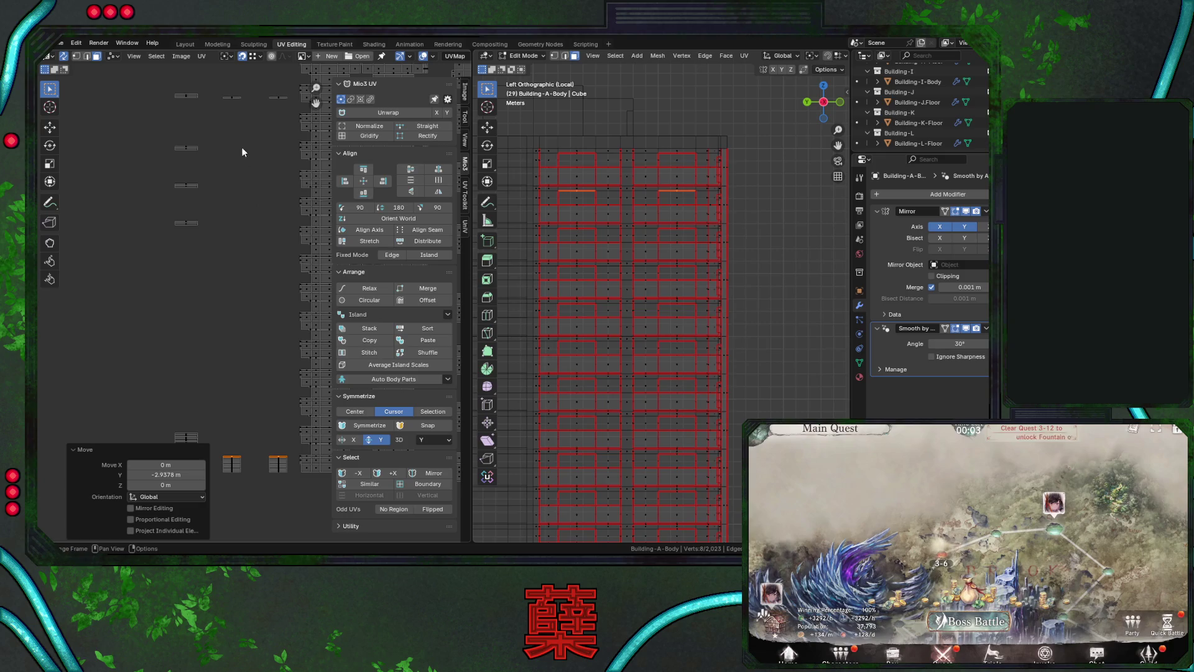
{"action": "left_click_drag", "start_coordinate": [278, 110], "coordinate": [279, 109]}
{"action": "key", "text": "g"}
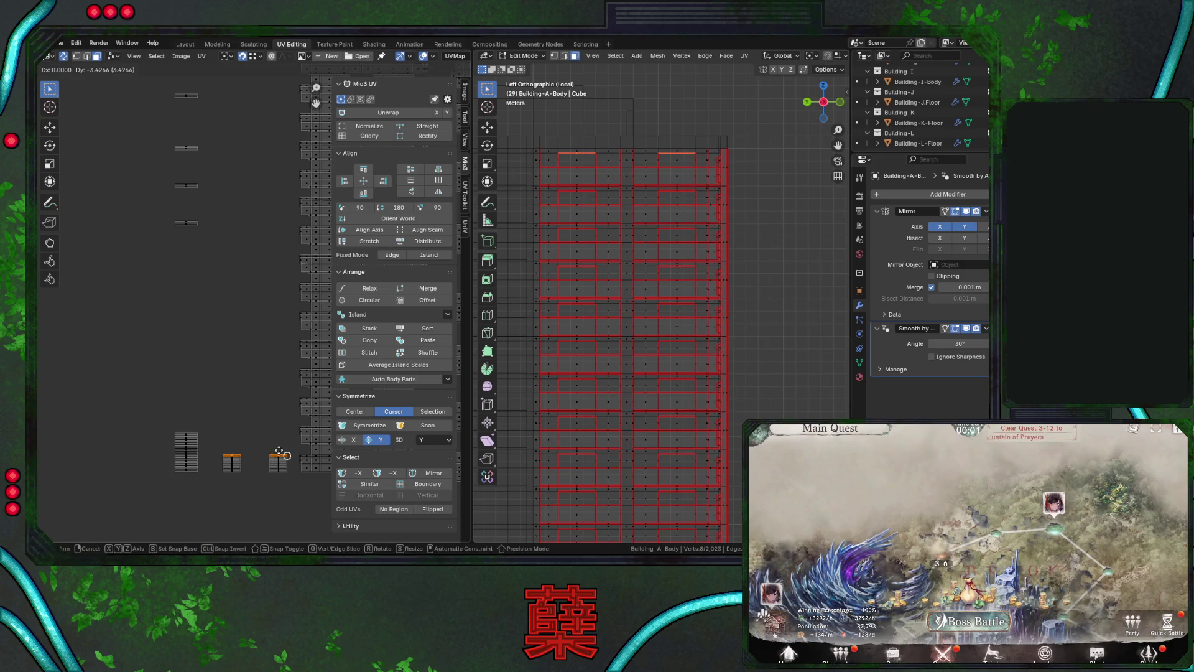
{"action": "left_click", "coordinate": [280, 387]}
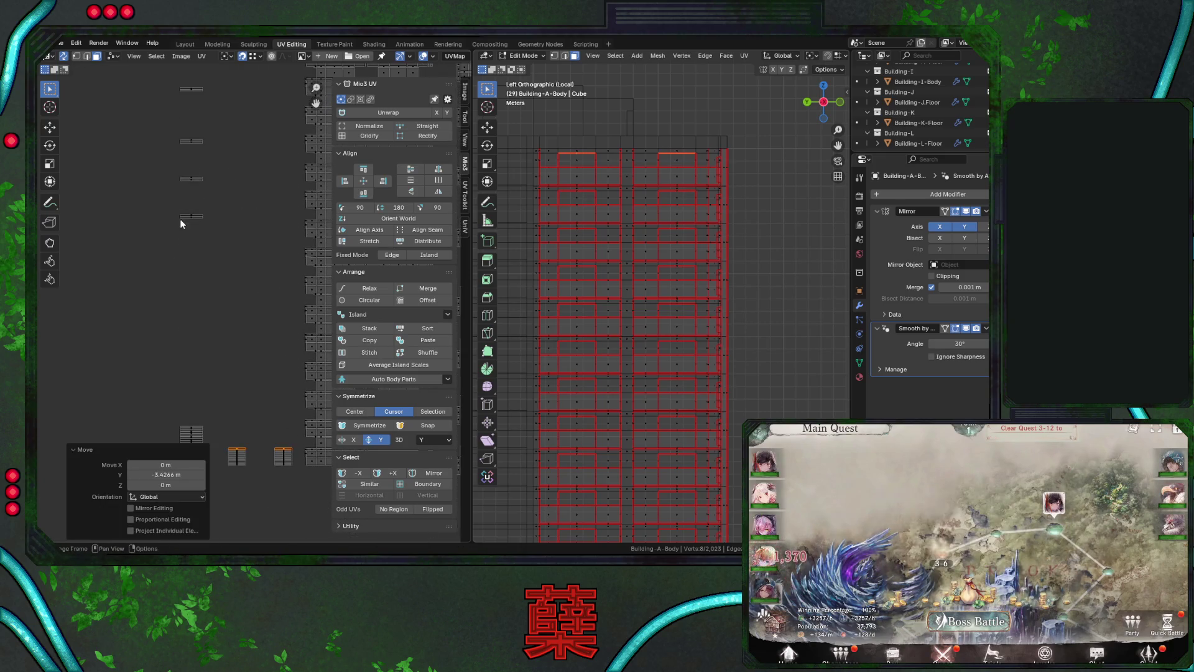
Drop the last remaining top islands one by one onto the bottom stack.
{"action": "left_click", "coordinate": [181, 218]}
{"action": "key", "text": "g"}
{"action": "left_click", "coordinate": [208, 405]}
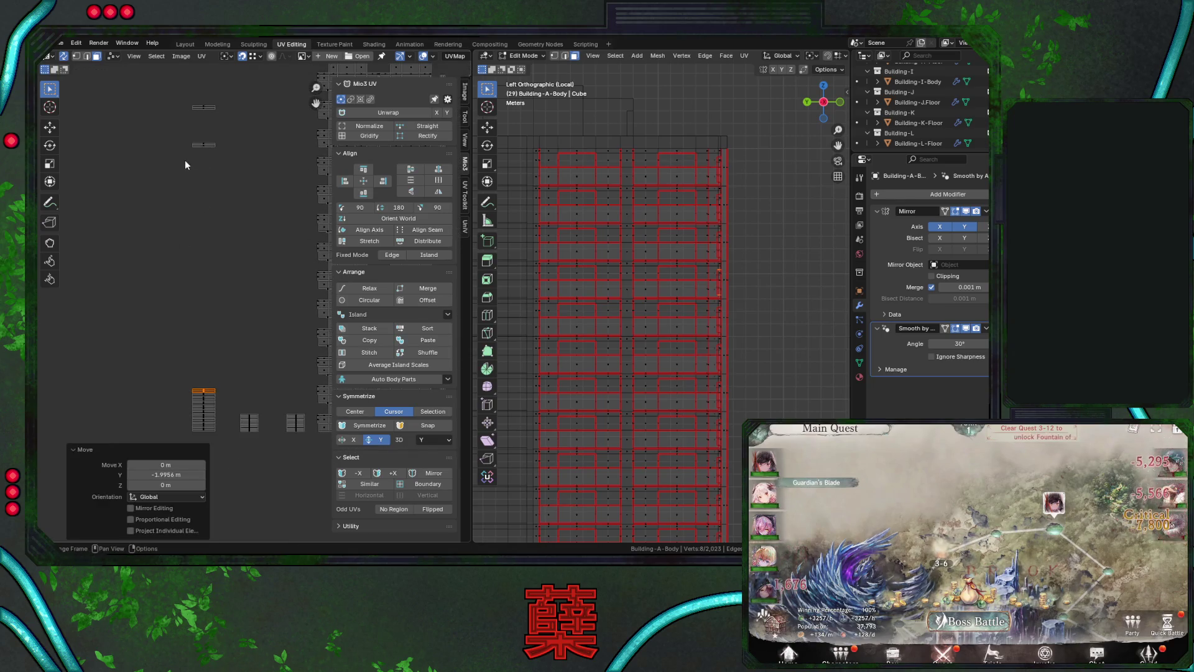
{"action": "left_click", "coordinate": [202, 145]}
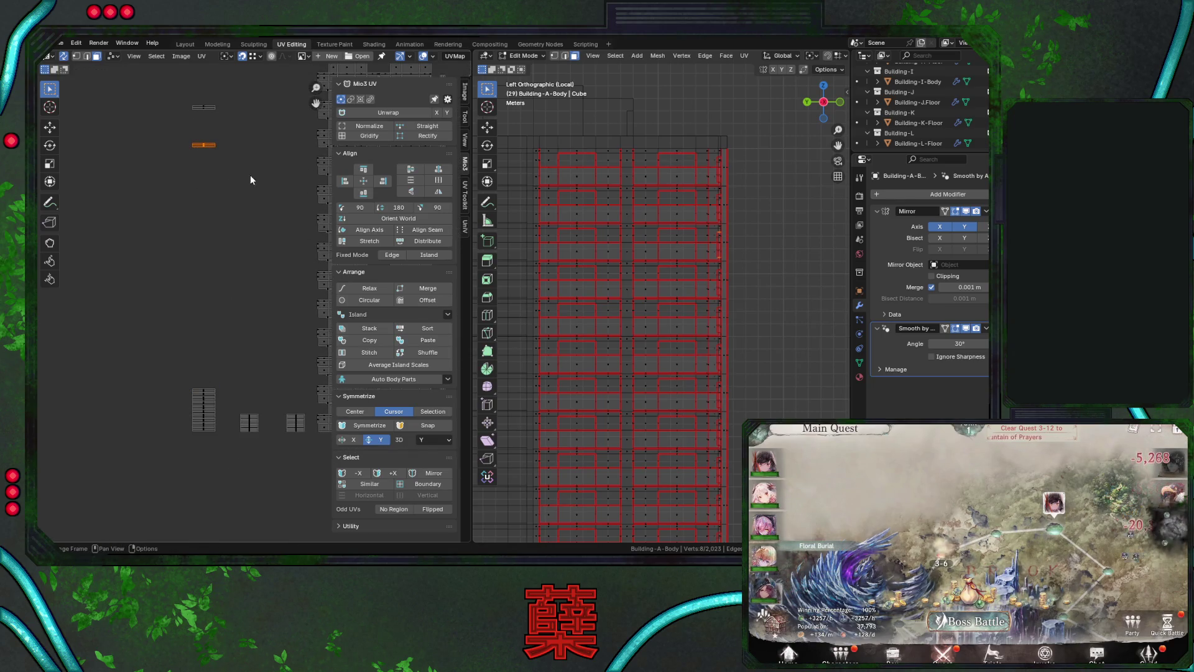
{"action": "key", "text": "g"}
{"action": "left_click", "coordinate": [215, 387]}
{"action": "left_click", "coordinate": [203, 107]}
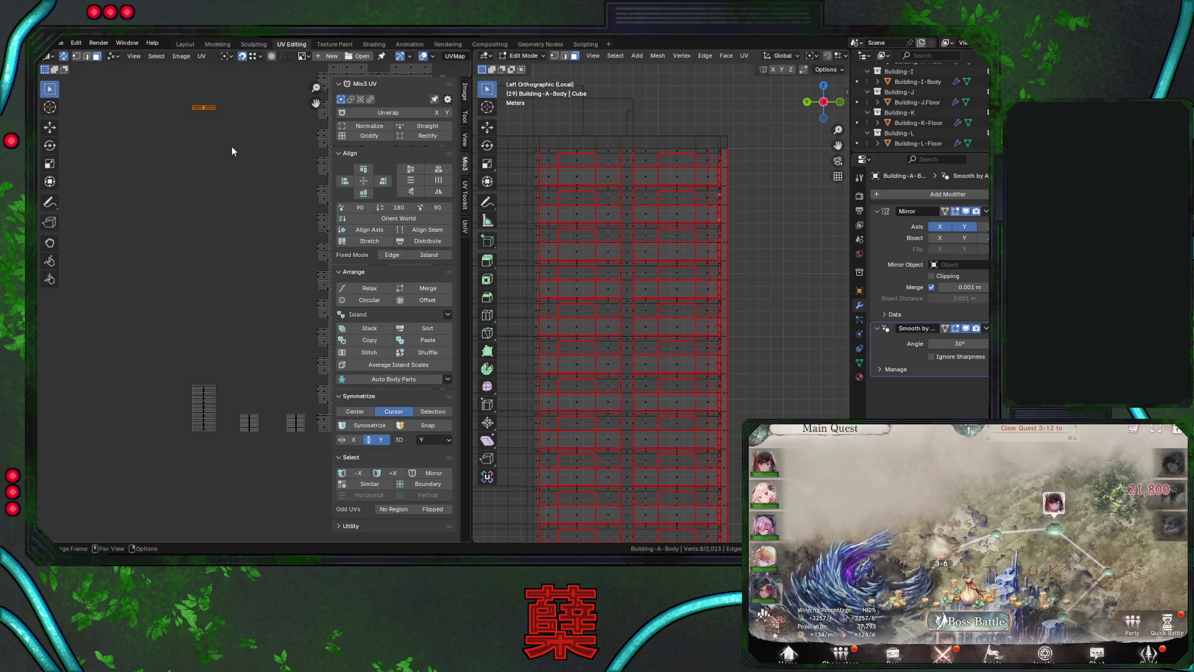
{"action": "key", "text": "g"}
{"action": "left_click", "coordinate": [216, 379]}
{"action": "left_click_drag", "start_coordinate": [218, 115], "coordinate": [267, 156]}
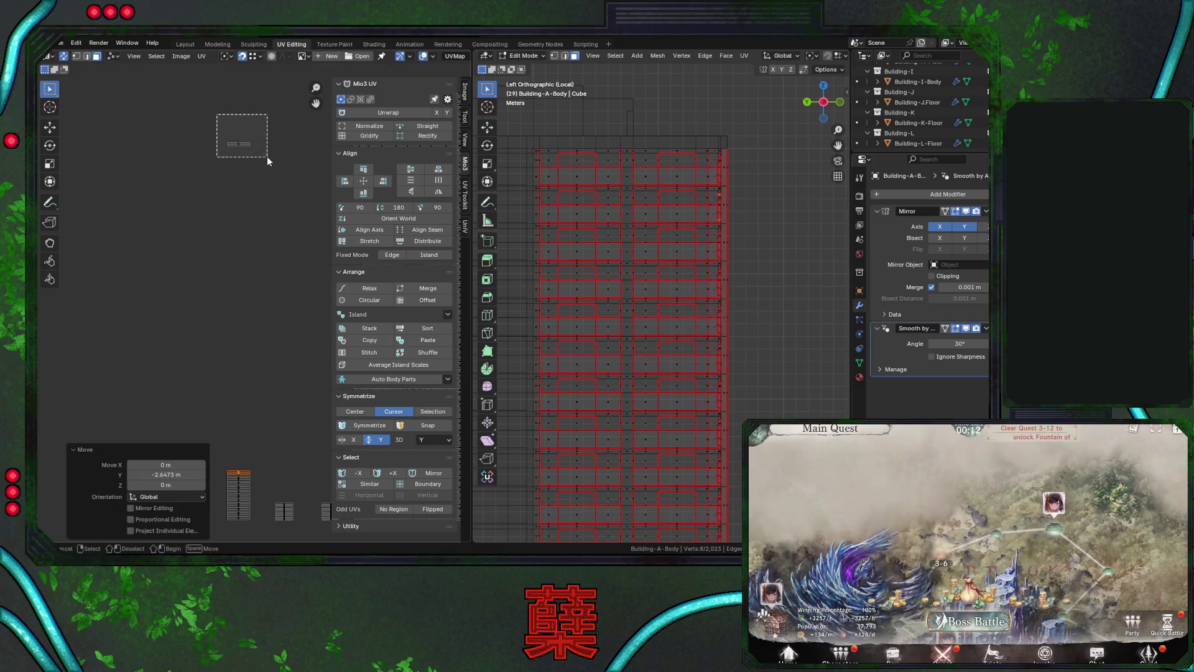
{"action": "left_click", "coordinate": [243, 366]}
{"action": "scroll", "coordinate": [152, 255], "scroll_direction": "up", "scroll_amount": 5}
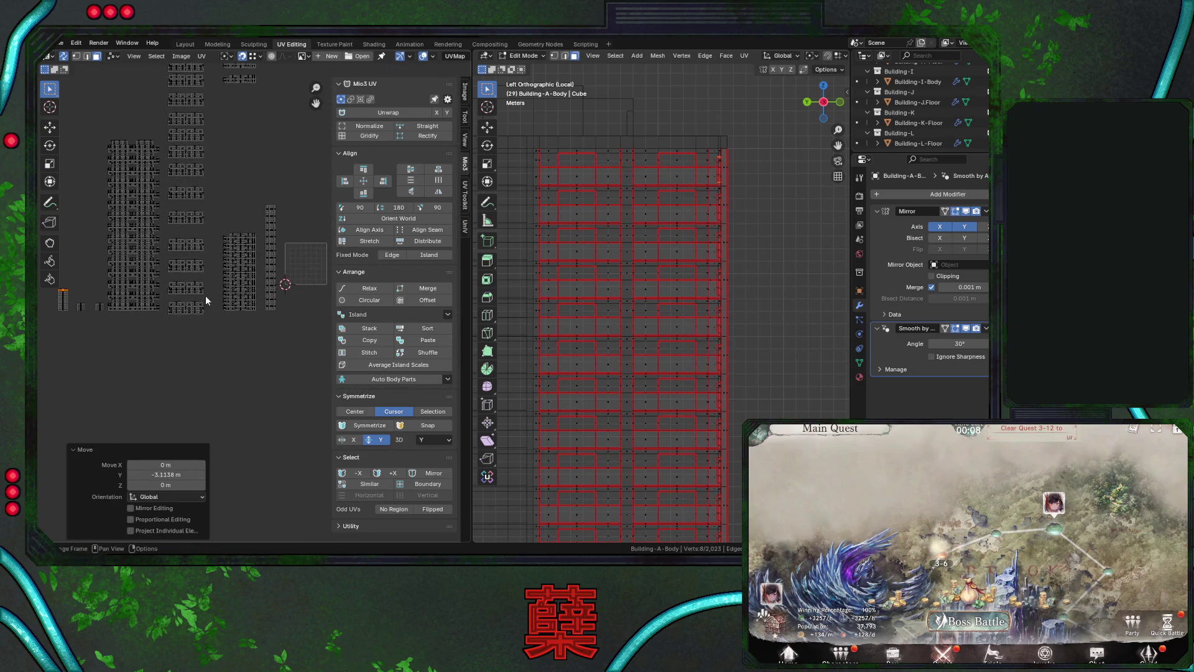
Move the first two floors' wall islands down onto their matching grey islands.
{"action": "scroll", "coordinate": [205, 297], "scroll_direction": "up", "scroll_amount": 5}
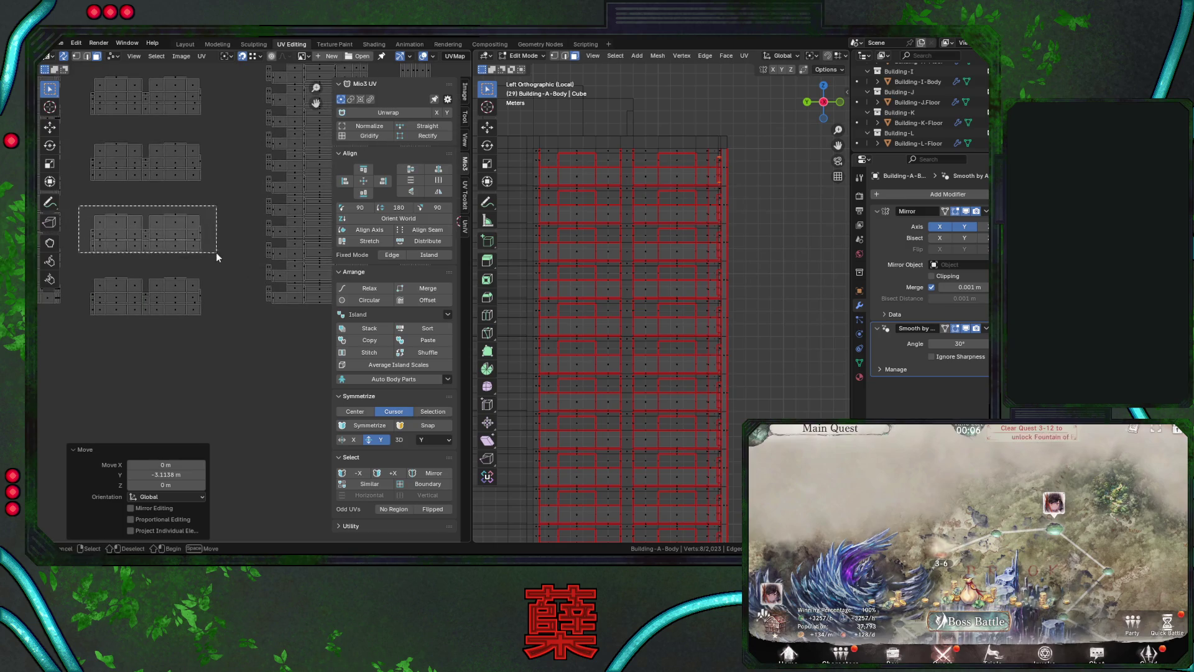
{"action": "left_click_drag", "start_coordinate": [215, 251], "coordinate": [215, 252]}
{"action": "key", "text": "g"}
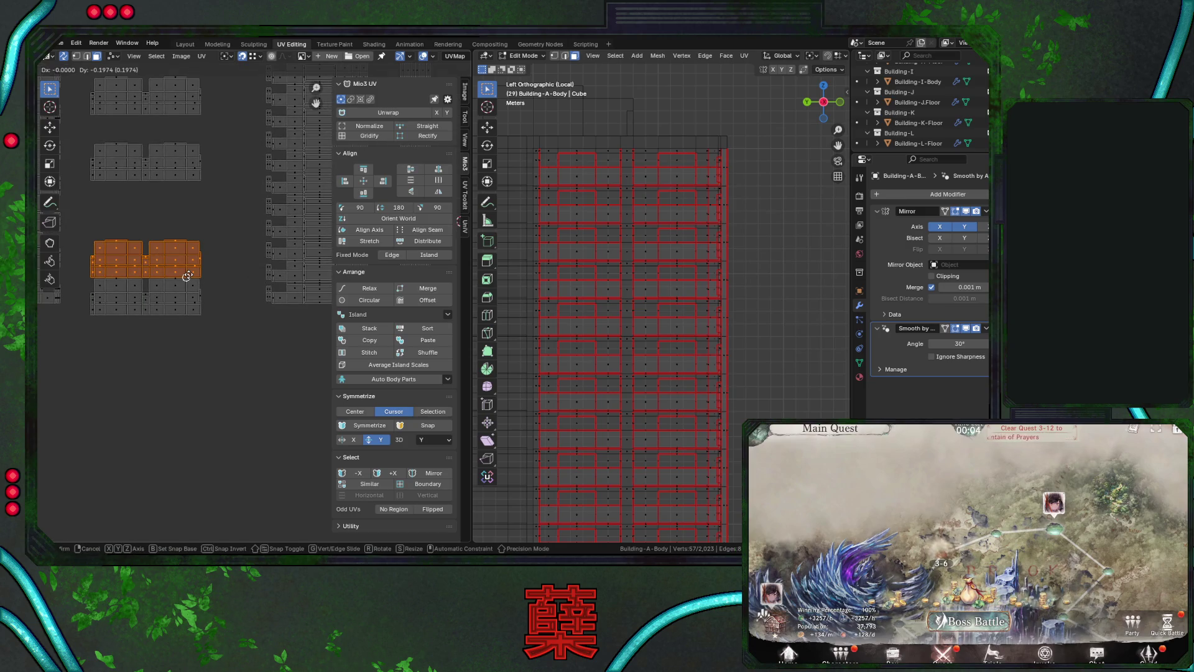
{"action": "left_click", "coordinate": [186, 276]}
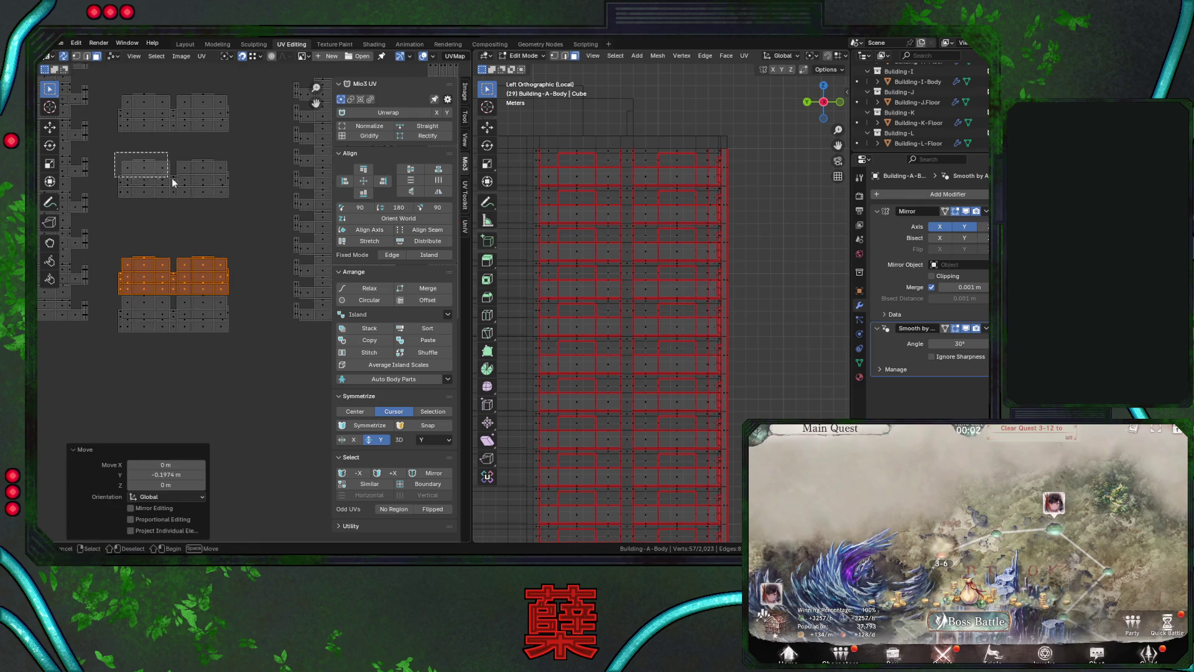
{"action": "left_click_drag", "start_coordinate": [165, 180], "coordinate": [167, 182]}
{"action": "scroll", "coordinate": [219, 253], "scroll_direction": "up", "scroll_amount": 2}
{"action": "middle_click_drag", "start_coordinate": [211, 225], "coordinate": [245, 257]}
{"action": "key", "text": "g"}
{"action": "left_click", "coordinate": [246, 260]}
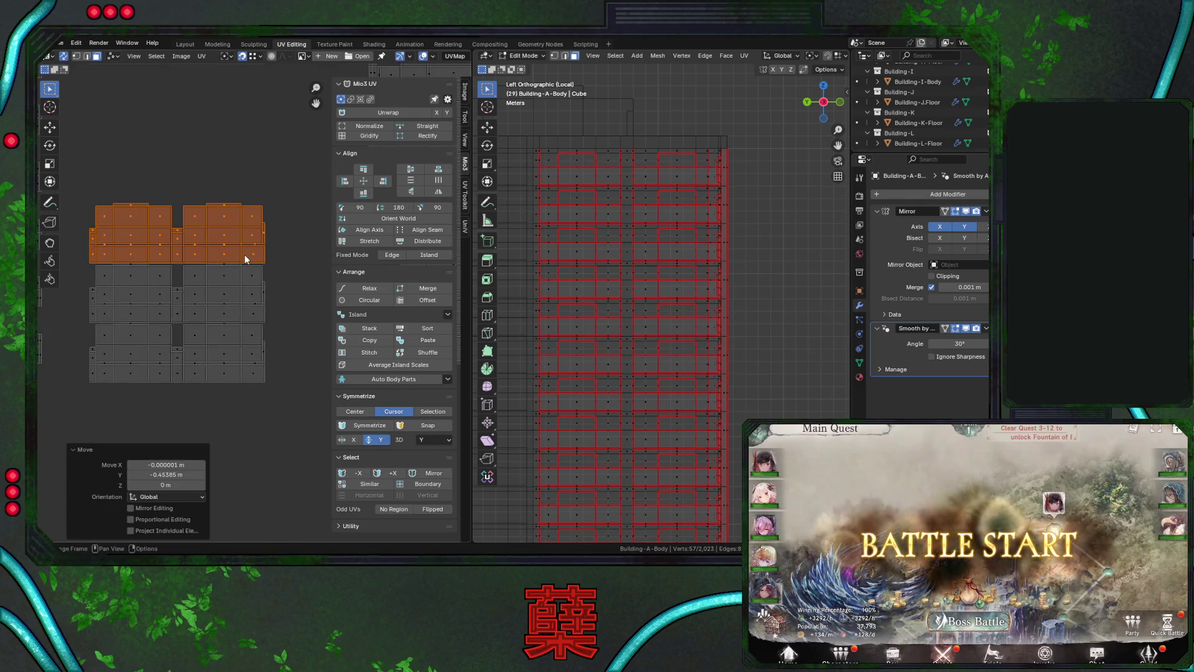
Stack the next two floors' island groups onto the grey islands below.
{"action": "middle_click_drag", "start_coordinate": [237, 209], "coordinate": [270, 342]}
{"action": "left_click_drag", "start_coordinate": [121, 122], "coordinate": [271, 203]}
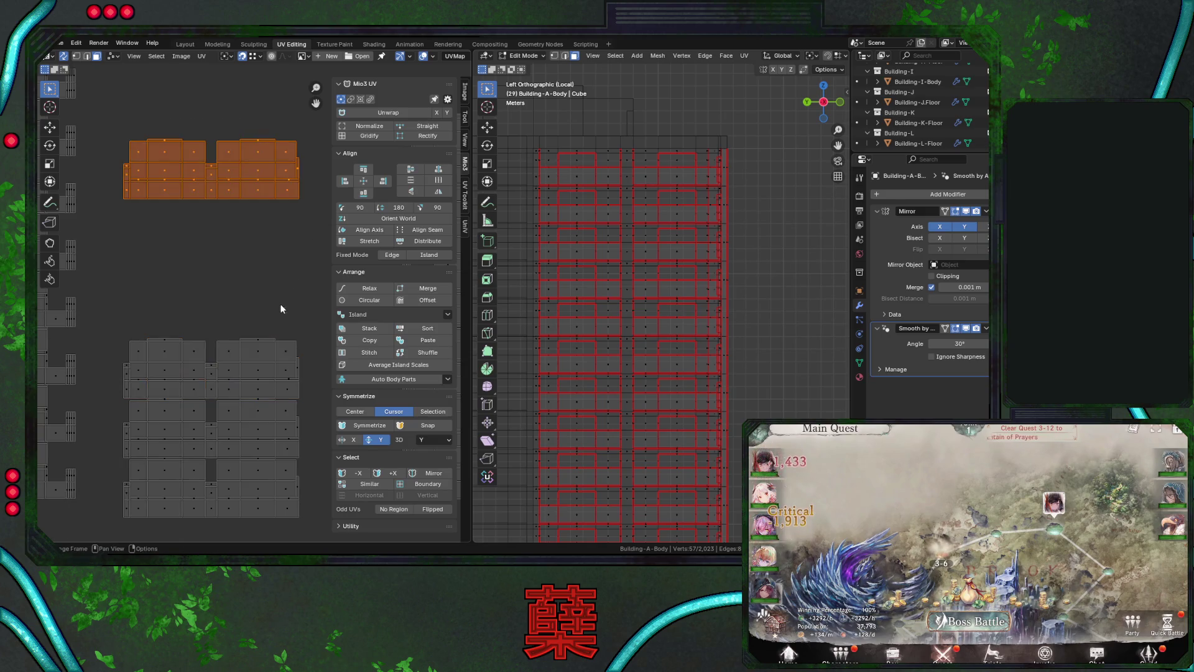
{"action": "key", "text": "g"}
{"action": "left_click", "coordinate": [272, 333]}
{"action": "middle_click_drag", "start_coordinate": [252, 193], "coordinate": [270, 342]}
{"action": "left_click_drag", "start_coordinate": [134, 135], "coordinate": [268, 212]}
{"action": "key", "text": "g"}
{"action": "left_click", "coordinate": [288, 429]}
Bring the topmost floors' islands down onto the stack, then undo the last move.
{"action": "middle_click_drag", "start_coordinate": [280, 348], "coordinate": [280, 448]}
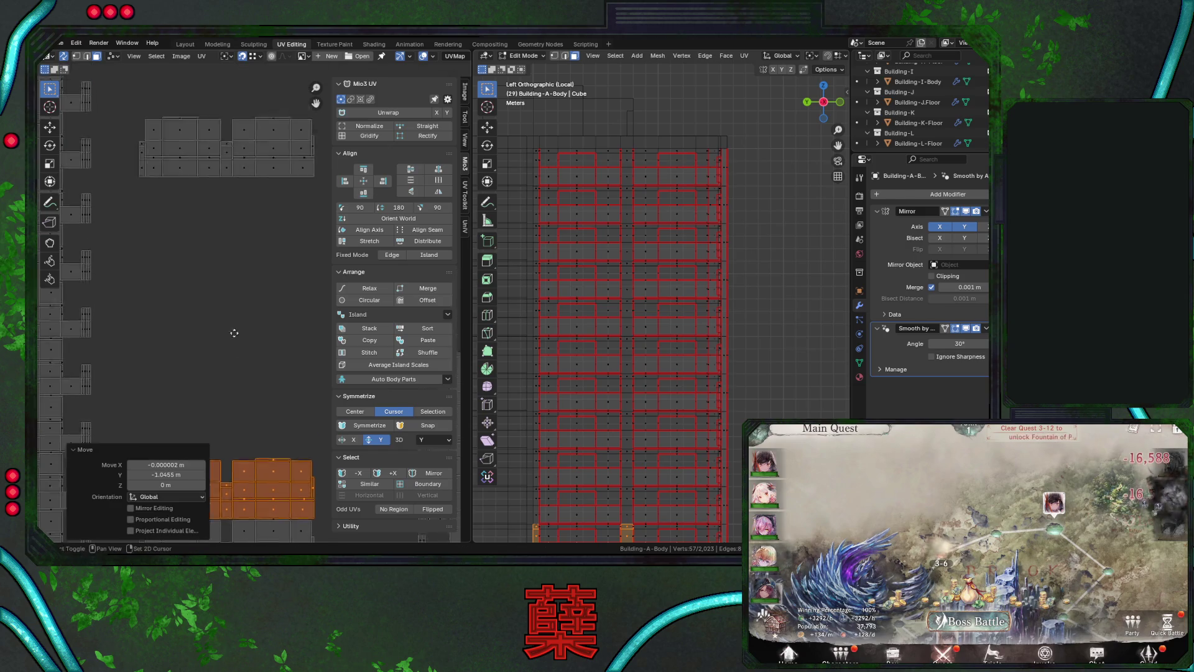
{"action": "left_click_drag", "start_coordinate": [136, 125], "coordinate": [337, 206]}
{"action": "key", "text": "g"}
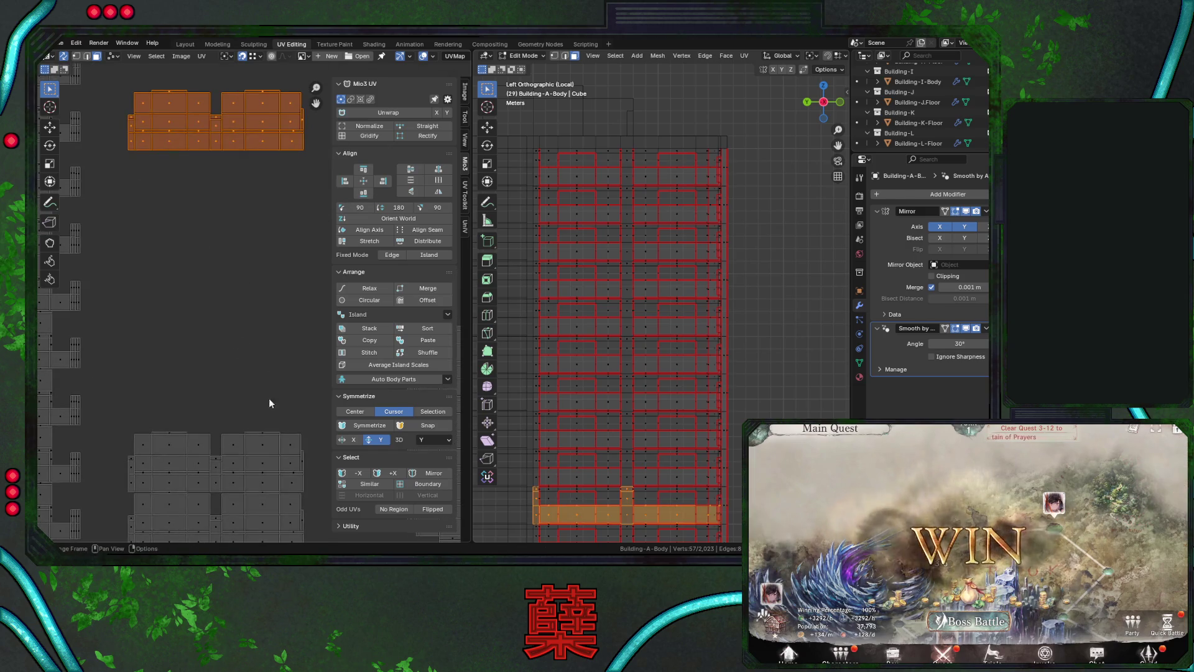
{"action": "left_click", "coordinate": [268, 398]}
{"action": "middle_click_drag", "start_coordinate": [233, 353], "coordinate": [233, 471]}
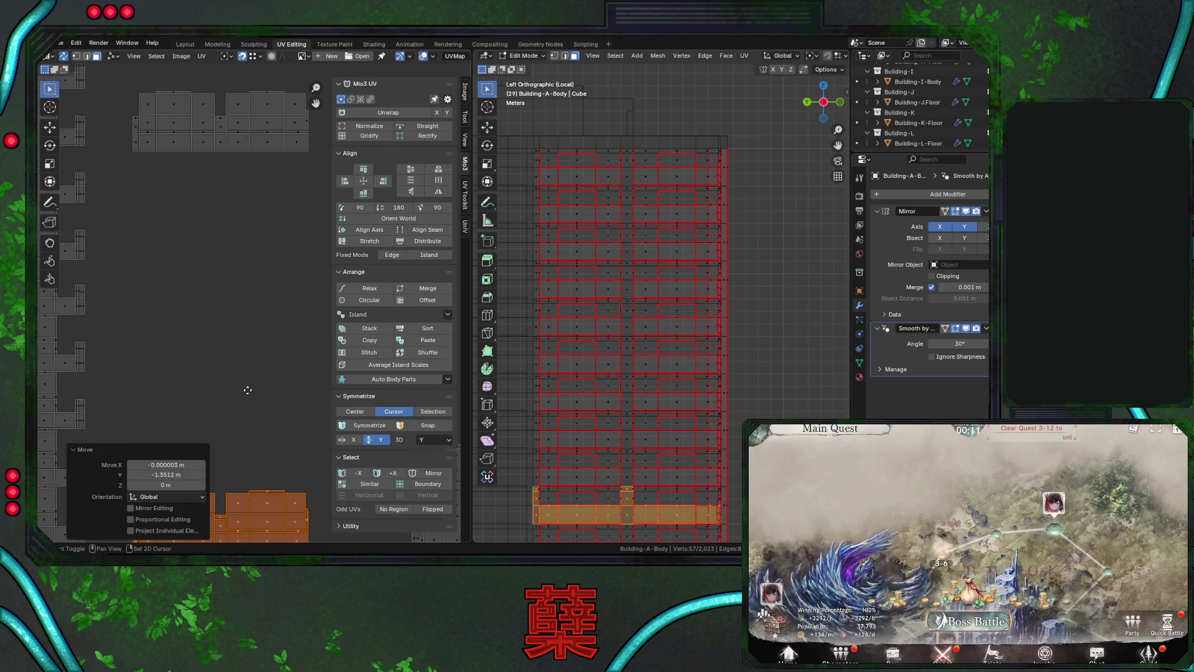
{"action": "mouse_move", "coordinate": [129, 84]}
{"action": "left_mouse_down"}
{"action": "mouse_move", "coordinate": [276, 149]}
{"action": "mouse_move", "coordinate": [319, 187]}
{"action": "left_mouse_up"}
{"action": "key", "text": "g"}
{"action": "left_click", "coordinate": [282, 476]}
{"action": "middle_click_drag", "start_coordinate": [283, 479], "coordinate": [255, 413]}
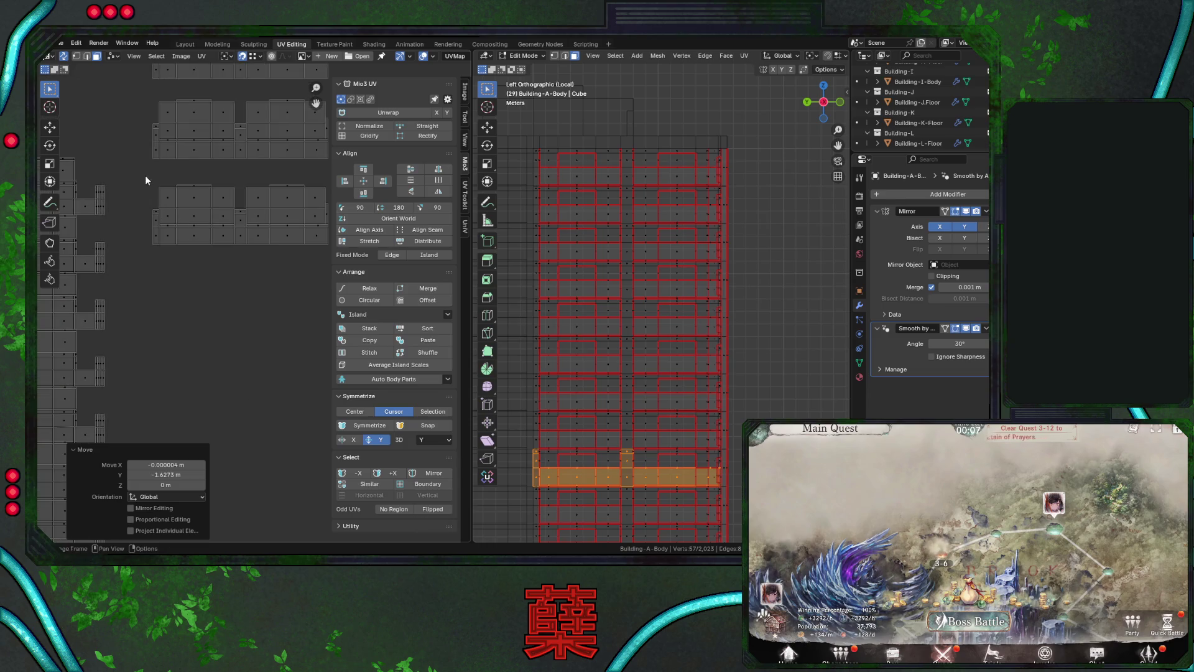
{"action": "key", "text": "ctrl+z"}
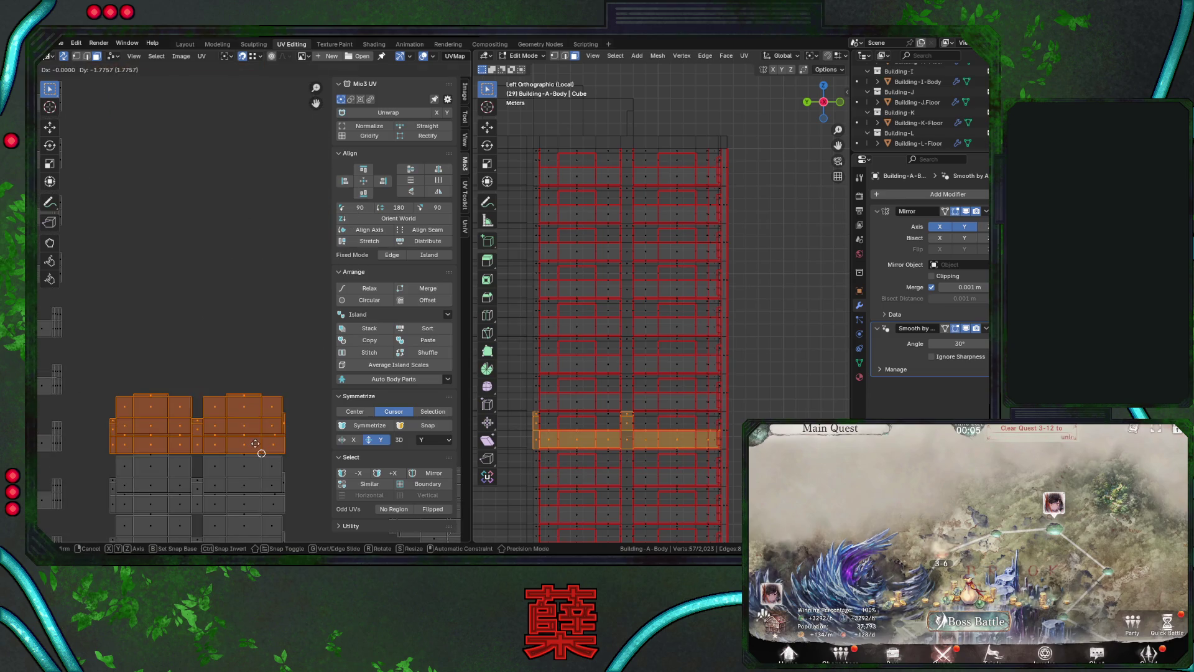
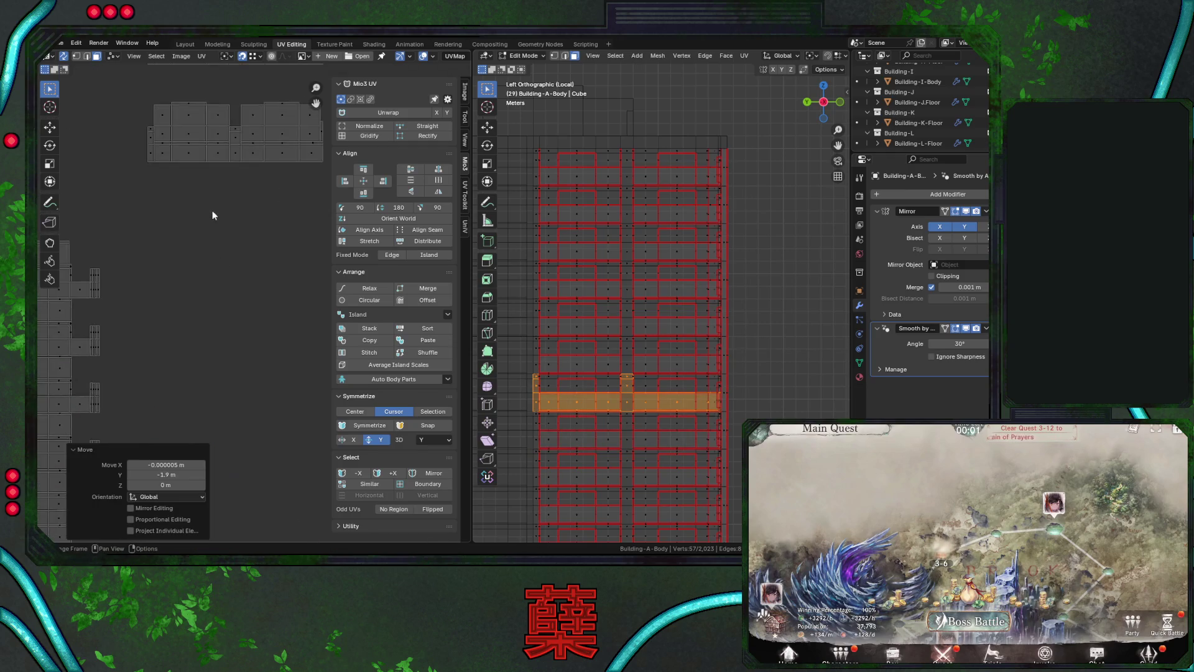
Undo the previous island move and lower the selected UV island into a new position.
{"action": "key", "text": "ctrl+z"}
{"action": "key", "text": "g"}
{"action": "left_click", "coordinate": [280, 410]}
{"action": "middle_click_drag", "start_coordinate": [261, 398], "coordinate": [237, 311]}
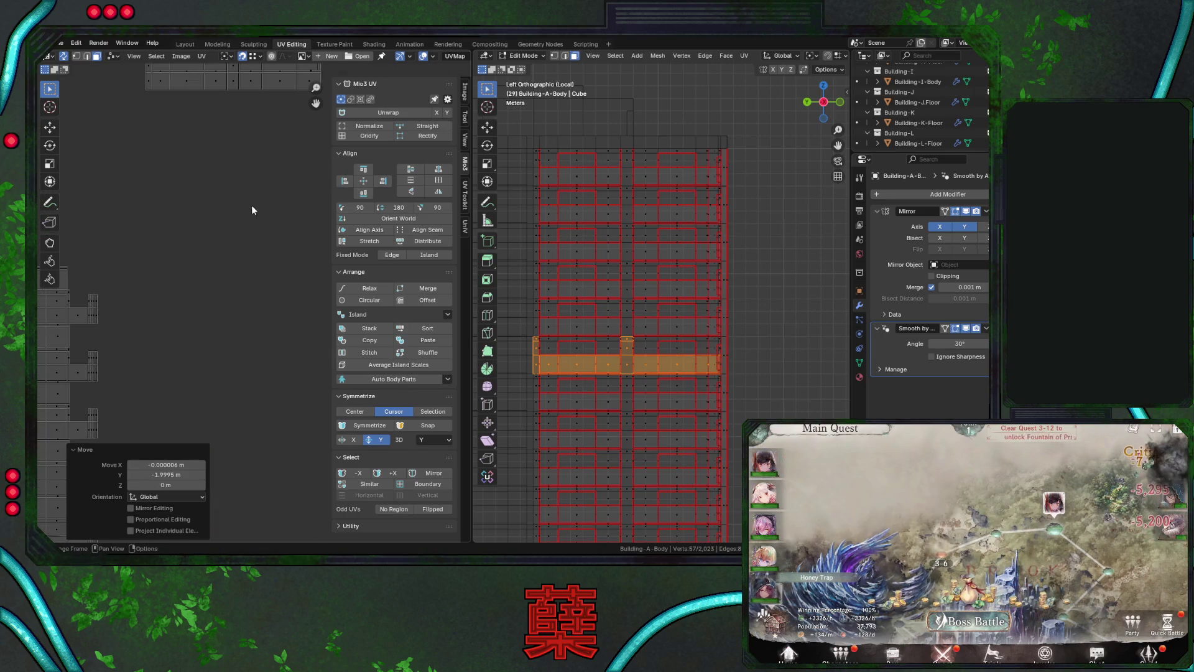
{"action": "scroll", "coordinate": [251, 213], "scroll_direction": "down", "scroll_amount": 5}
{"action": "scroll", "coordinate": [267, 290], "scroll_direction": "up", "scroll_amount": 3}
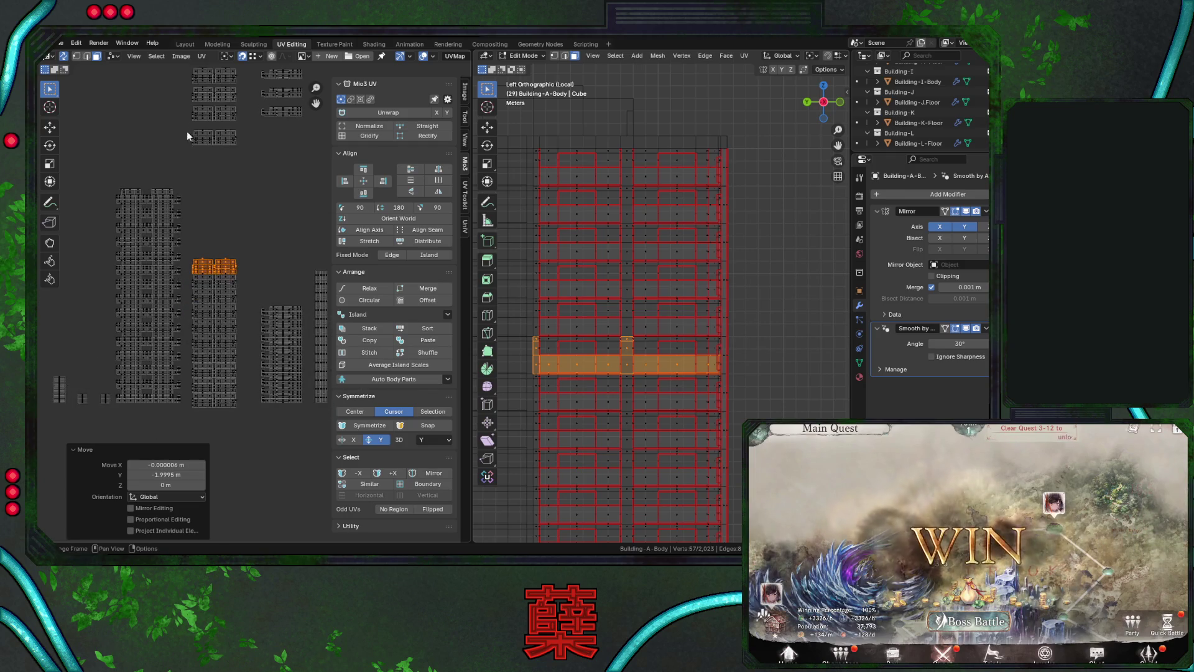
{"action": "key", "text": "g"}
{"action": "scroll", "coordinate": [238, 263], "scroll_direction": "up", "scroll_amount": 3}
{"action": "left_click", "coordinate": [207, 205]}
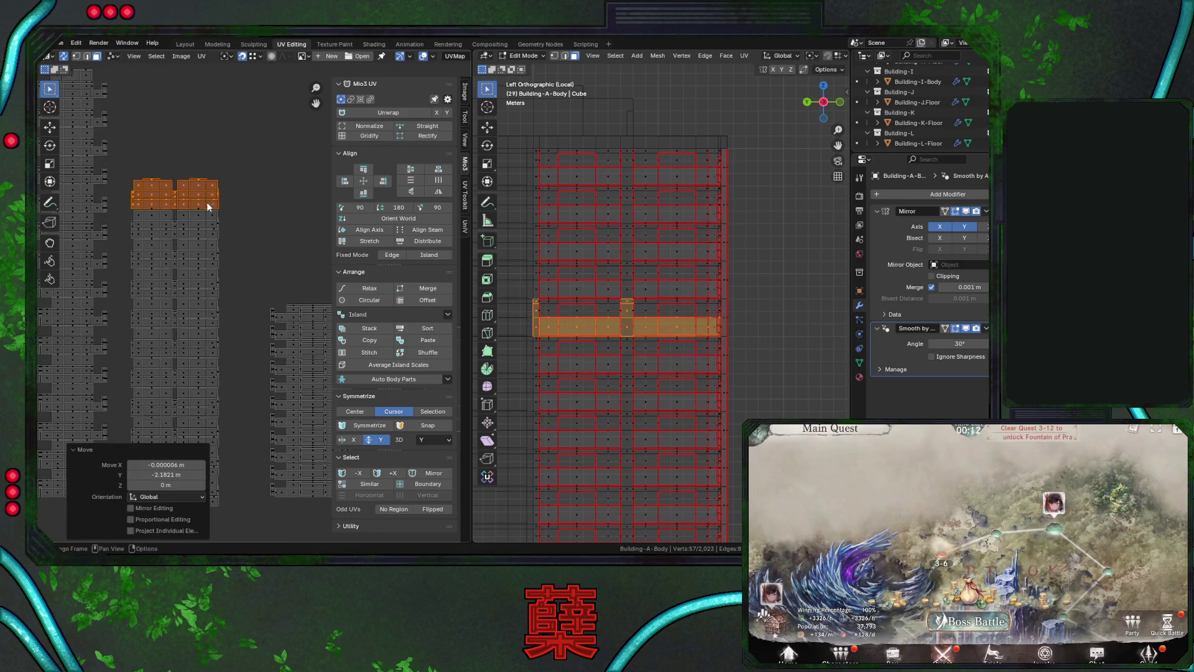
Move the top two UV island groups down beside the earlier columns.
{"action": "middle_click_drag", "start_coordinate": [207, 206], "coordinate": [261, 347]}
{"action": "left_click_drag", "start_coordinate": [173, 112], "coordinate": [276, 164]}
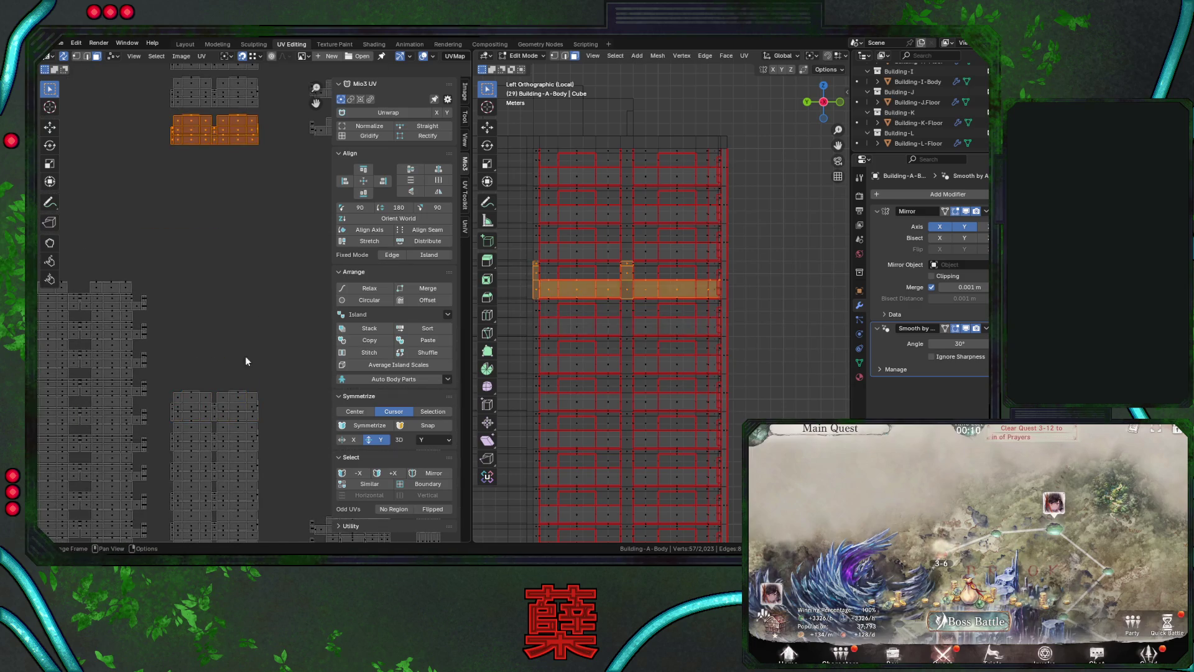
{"action": "key", "text": "g"}
{"action": "left_click", "coordinate": [255, 376]}
{"action": "middle_click_drag", "start_coordinate": [255, 376], "coordinate": [257, 442]}
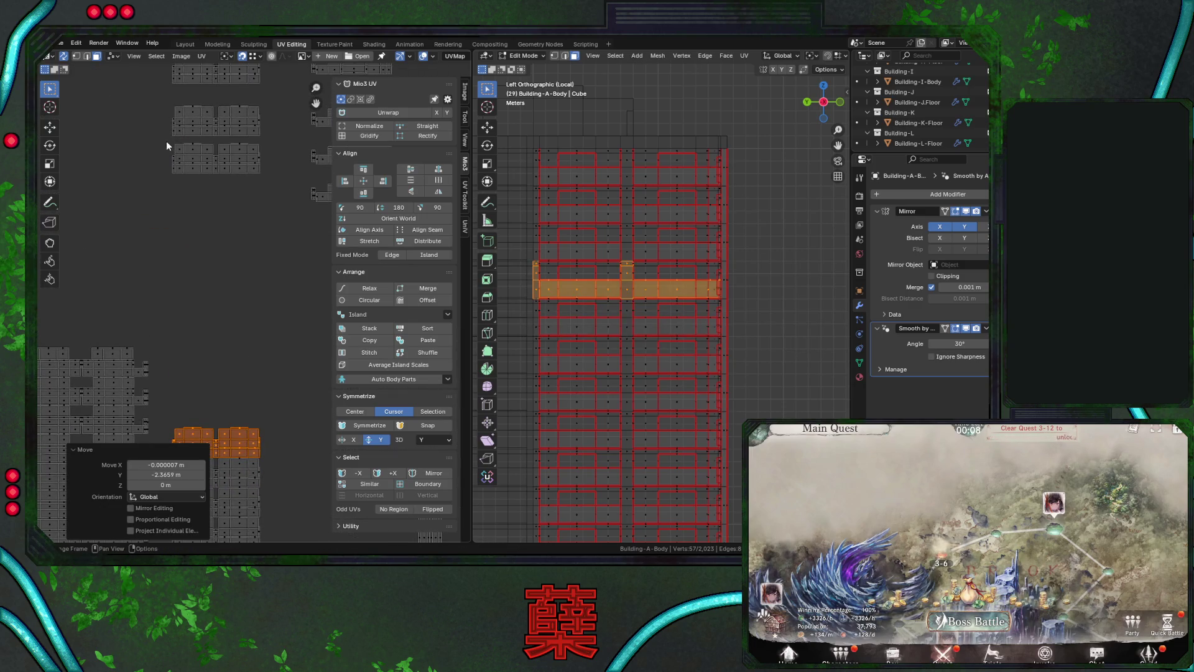
{"action": "left_click_drag", "start_coordinate": [281, 178], "coordinate": [281, 178]}
{"action": "middle_click_drag", "start_coordinate": [274, 298], "coordinate": [274, 243]}
{"action": "key", "text": "g"}
{"action": "left_click", "coordinate": [273, 510]}
{"action": "middle_click_drag", "start_coordinate": [174, 39], "coordinate": [173, 125]}
Lower the remaining upper and top island groups beside the stacks.
{"action": "left_click_drag", "start_coordinate": [173, 126], "coordinate": [290, 175]}
{"action": "middle_click_drag", "start_coordinate": [255, 404], "coordinate": [255, 319]}
{"action": "key", "text": "g"}
{"action": "left_click", "coordinate": [244, 343]}
{"action": "middle_click_drag", "start_coordinate": [244, 194], "coordinate": [244, 333]}
{"action": "left_click_drag", "start_coordinate": [159, 118], "coordinate": [281, 221]}
{"action": "mouse_move", "coordinate": [256, 429]}
{"action": "middle_mouse_down"}
{"action": "mouse_move", "coordinate": [255, 341]}
{"action": "mouse_move", "coordinate": [293, 236]}
{"action": "mouse_move", "coordinate": [237, 258]}
{"action": "middle_mouse_up"}
{"action": "key", "text": "g"}
{"action": "left_click", "coordinate": [248, 355]}
{"action": "scroll", "coordinate": [285, 262], "scroll_direction": "down", "scroll_amount": 3}
{"action": "scroll", "coordinate": [240, 240], "scroll_direction": "up", "scroll_amount": 2}
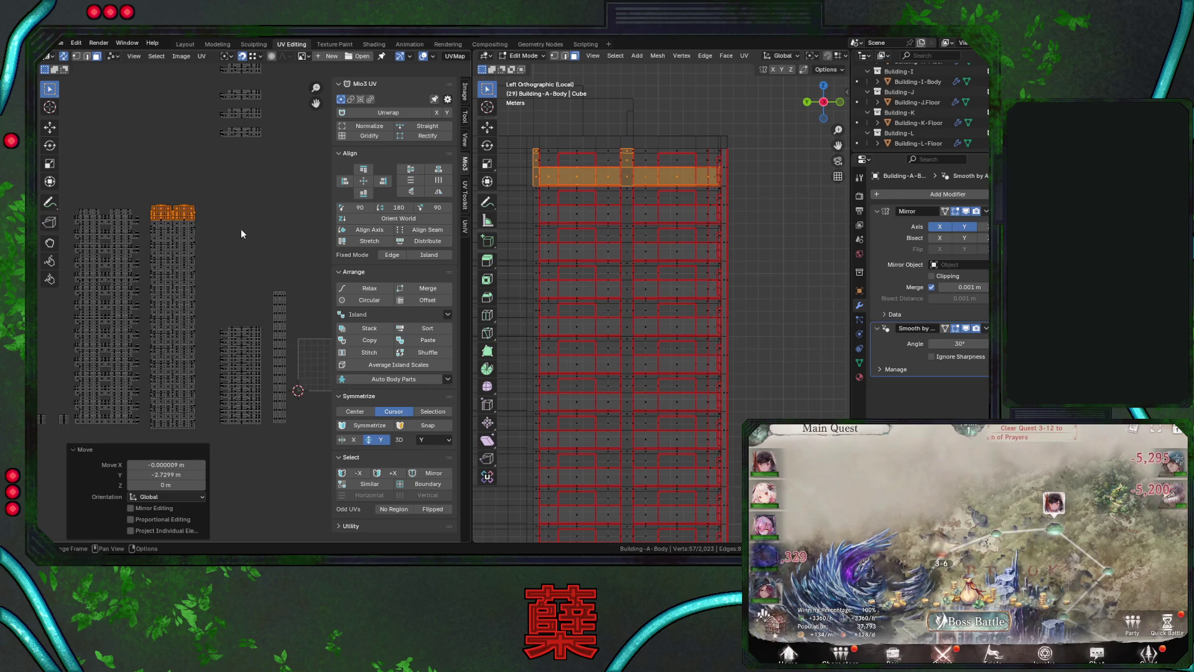
Move the small top island and the last top island down to the bottom.
{"action": "left_click", "coordinate": [243, 132]}
{"action": "key", "text": "g"}
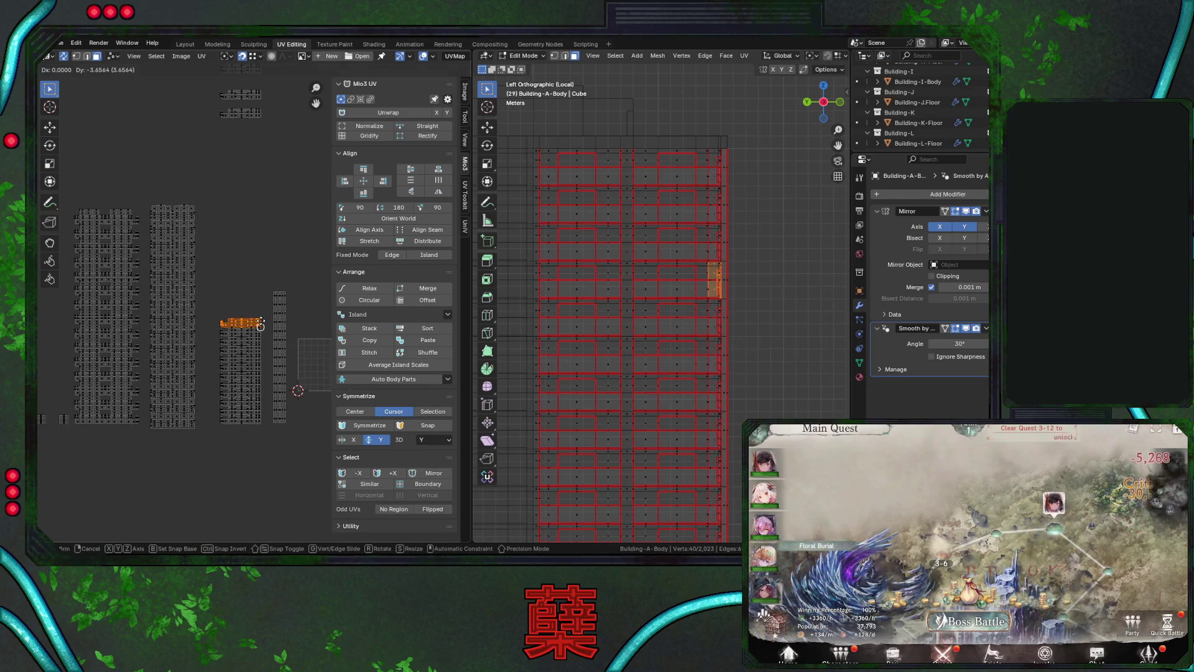
{"action": "left_click", "coordinate": [260, 322]}
{"action": "scroll", "coordinate": [259, 342], "scroll_direction": "up", "scroll_amount": 4}
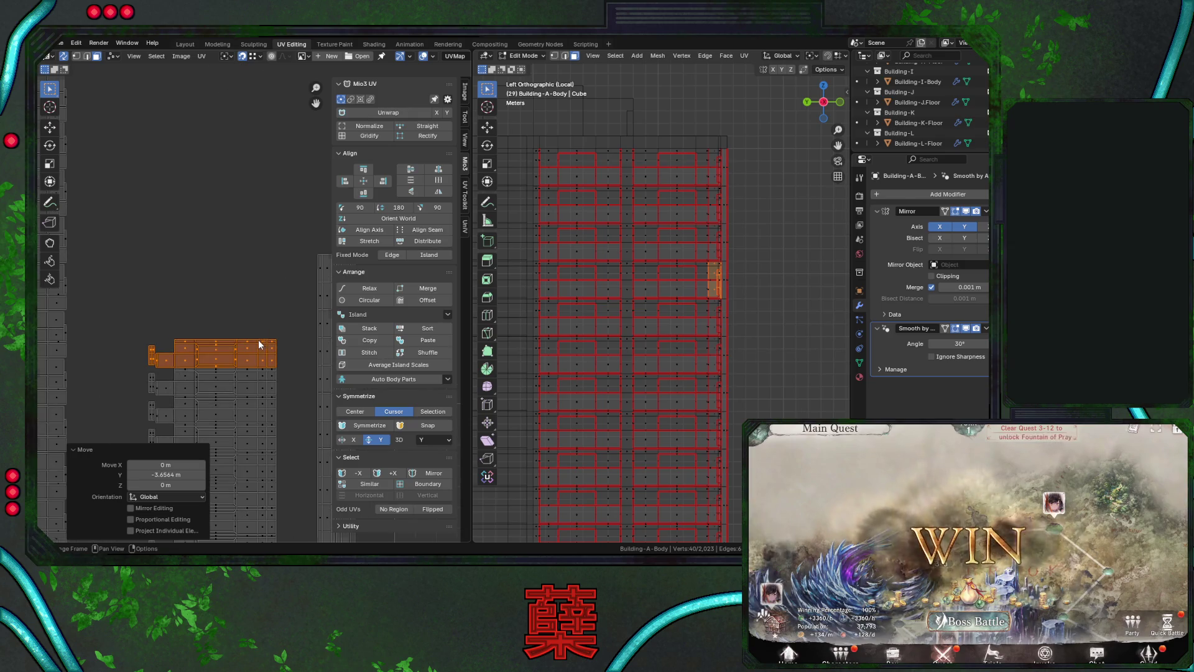
{"action": "scroll", "coordinate": [259, 339], "scroll_direction": "down", "scroll_amount": 3}
{"action": "left_click_drag", "start_coordinate": [298, 210], "coordinate": [299, 210]}
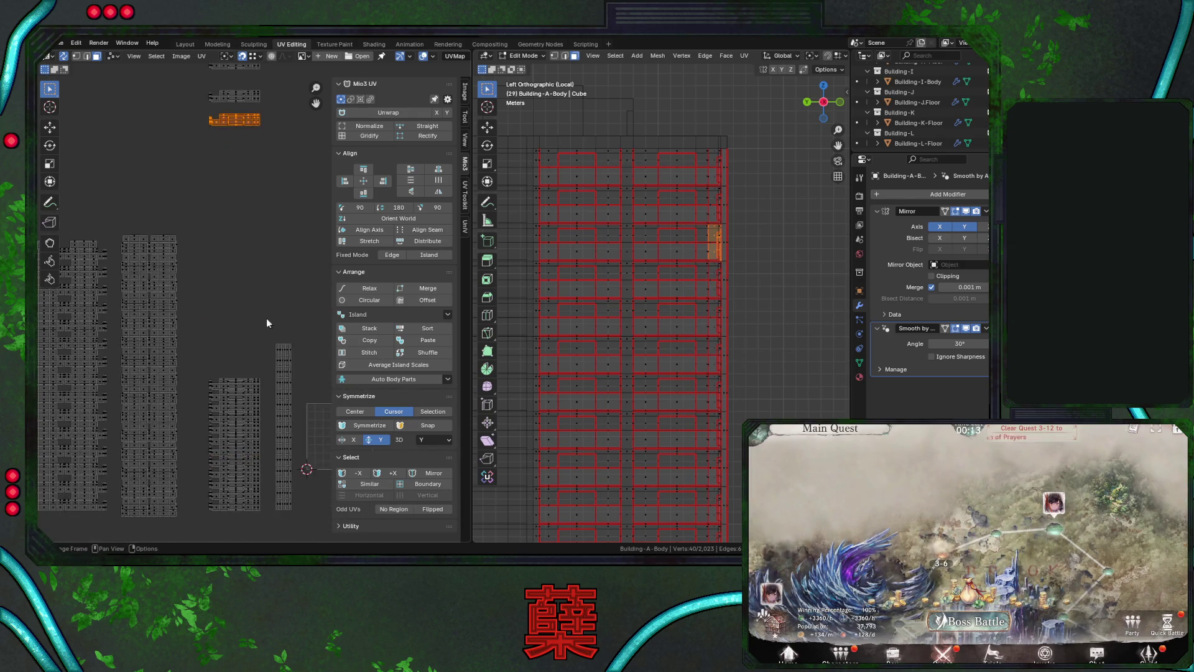
{"action": "key", "text": "g"}
{"action": "left_click", "coordinate": [266, 394]}
Try lowering the island by 4.04 on Y, undo it, and move it down vertically instead.
{"action": "scroll", "coordinate": [258, 373], "scroll_direction": "up", "scroll_amount": 2}
{"action": "middle_click_drag", "start_coordinate": [257, 373], "coordinate": [267, 513]}
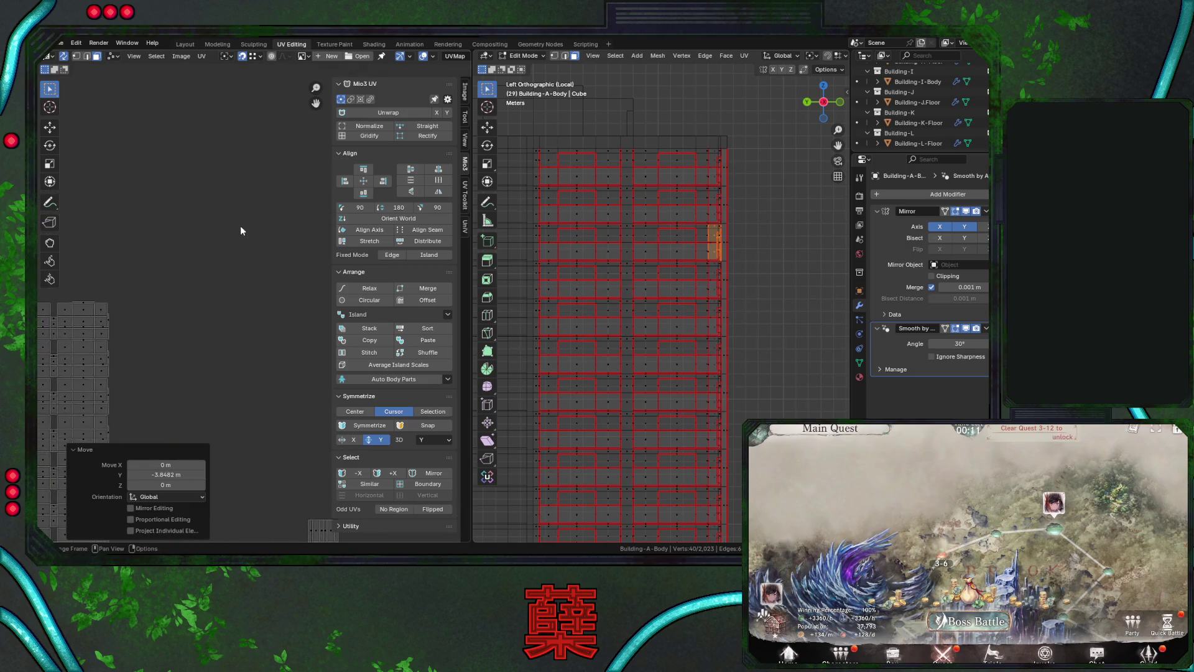
{"action": "scroll", "coordinate": [244, 224], "scroll_direction": "down", "scroll_amount": 3}
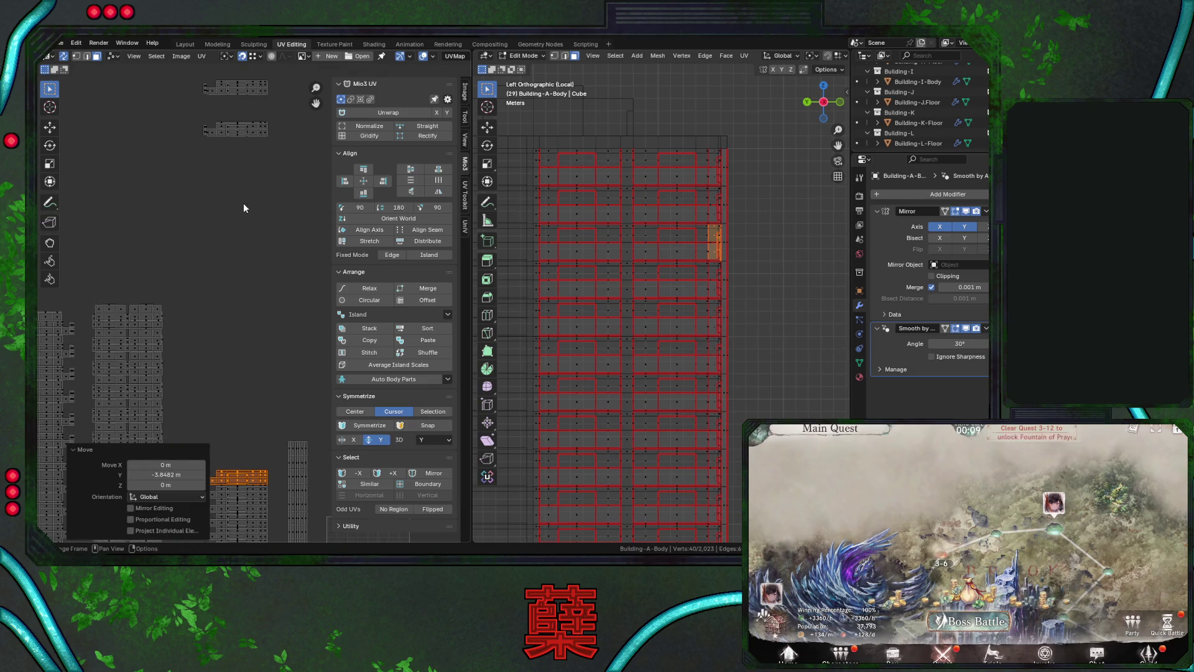
{"action": "key", "text": "ctrl+z"}
{"action": "middle_click_drag", "start_coordinate": [279, 307], "coordinate": [267, 239]}
{"action": "type", "text": "gy-4.04"}
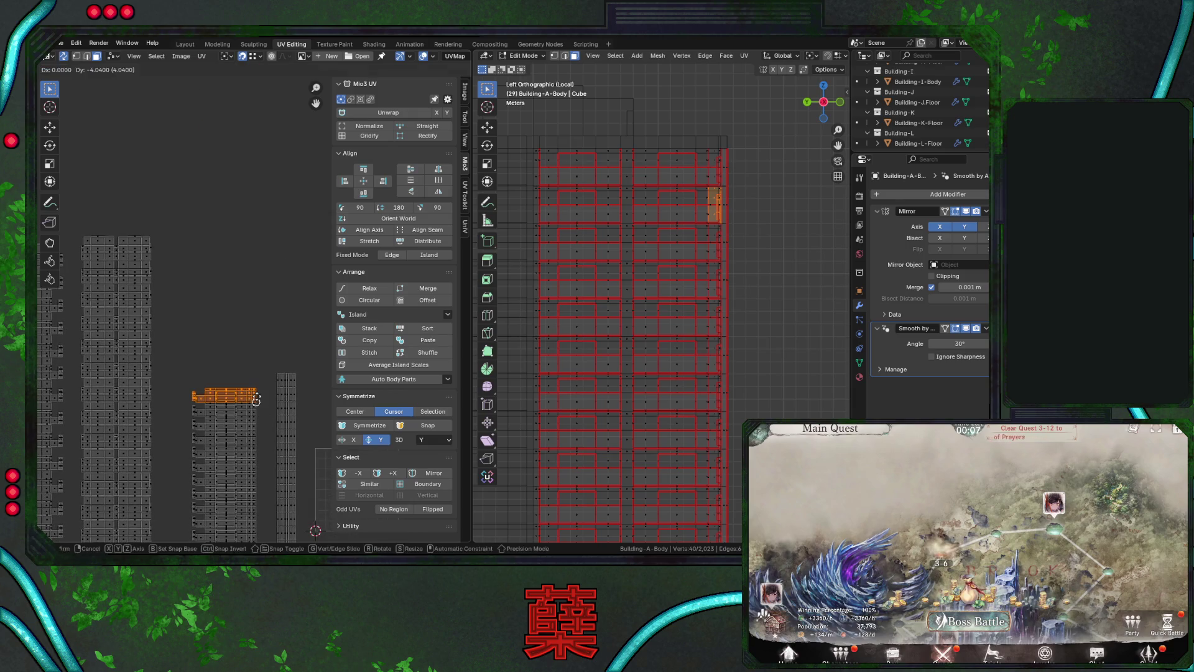
{"action": "key", "text": "Return"}
{"action": "key", "text": "ctrl+z"}
{"action": "key", "text": "ctrl+z"}
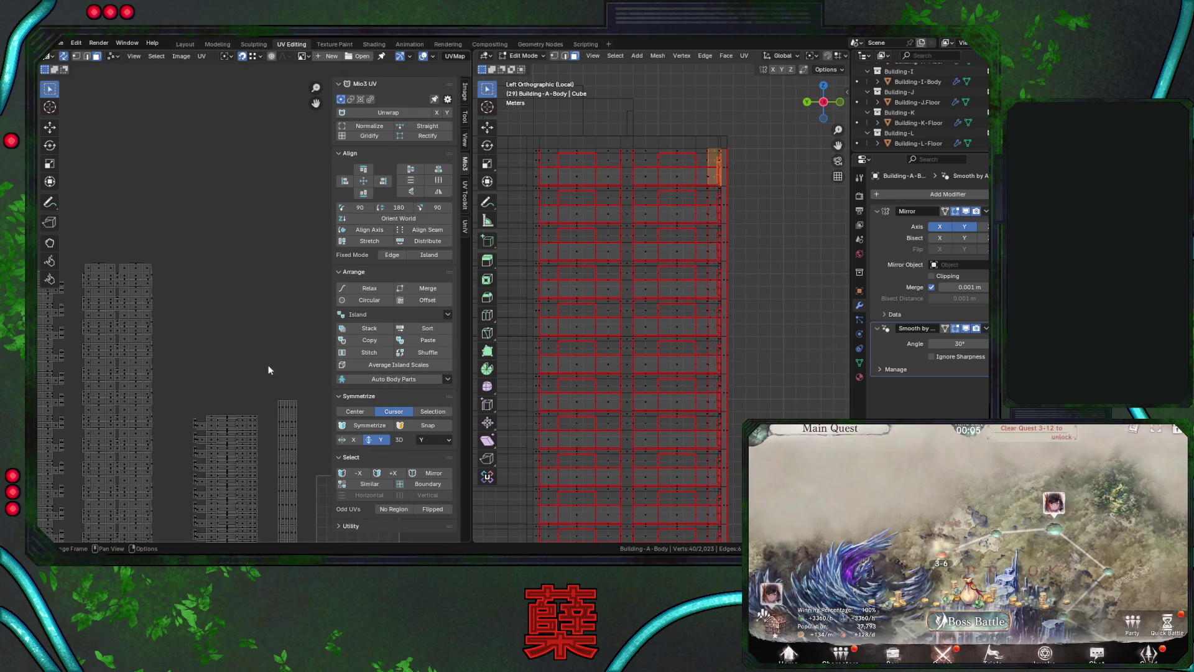
{"action": "key", "text": "g"}
{"action": "key", "text": "y"}
{"action": "left_click", "coordinate": [257, 412]}
Save City.blend and return to Object Mode.
{"action": "scroll", "coordinate": [259, 365], "scroll_direction": "down", "scroll_amount": 2}
{"action": "middle_click_drag", "start_coordinate": [256, 402], "coordinate": [235, 320]}
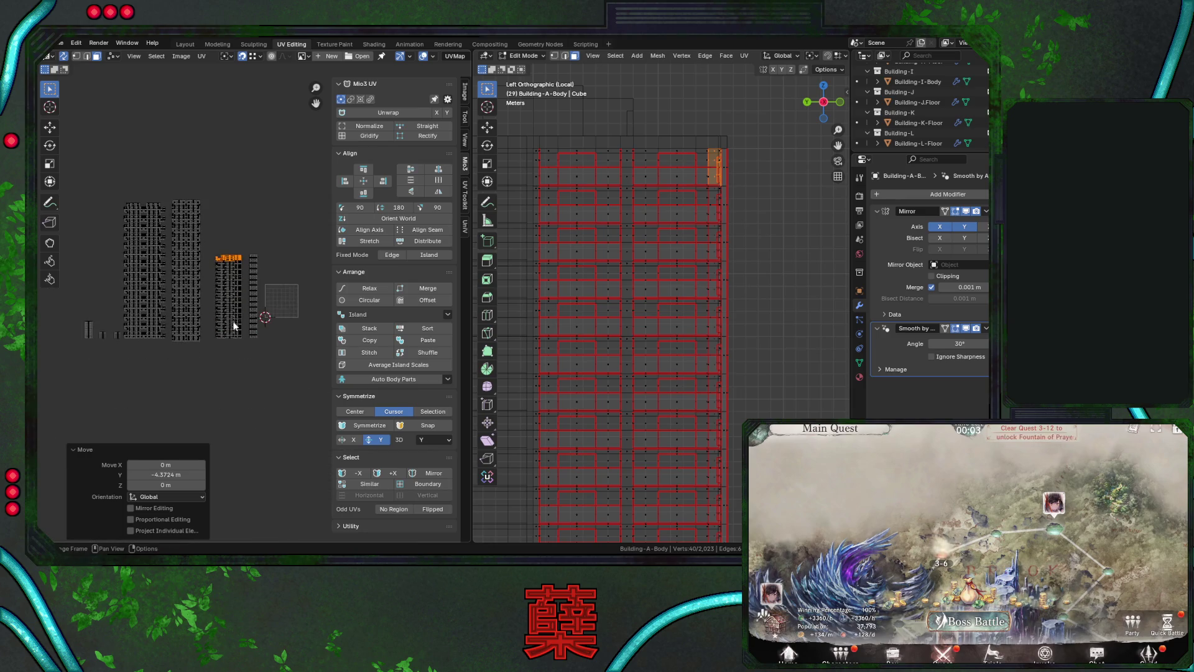
{"action": "key", "text": "ctrl+s"}
{"action": "scroll", "coordinate": [233, 348], "scroll_direction": "down", "scroll_amount": 2}
{"action": "key", "text": "Tab"}
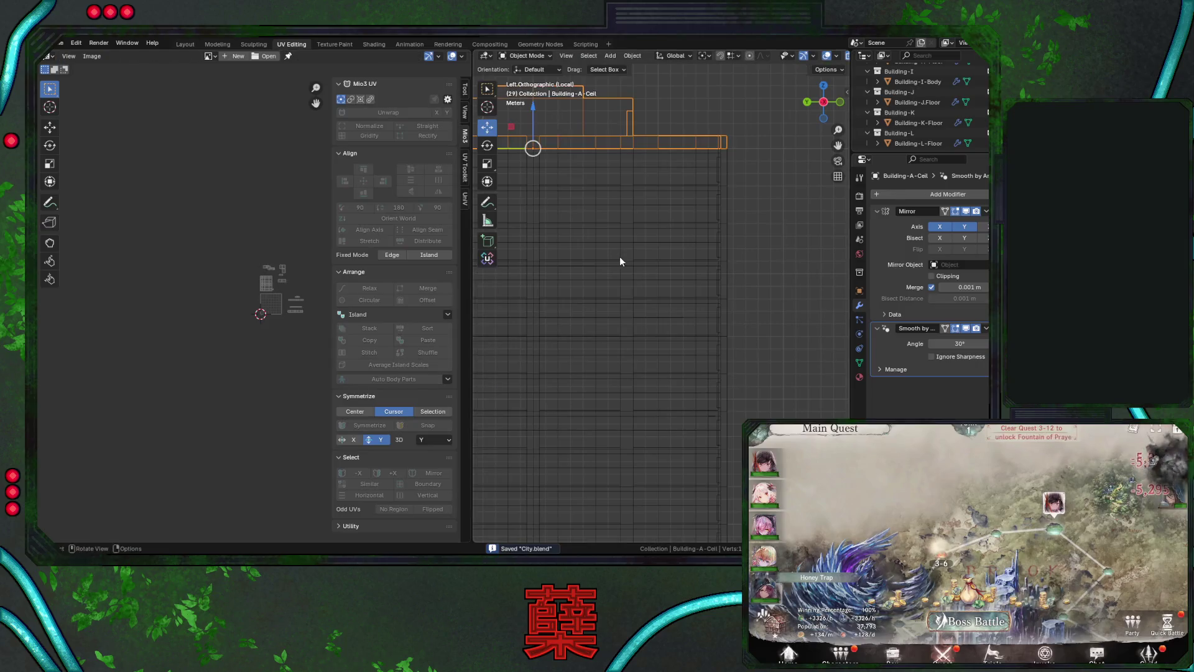
Join Building-A-Body into Building-A-1Floor and enter Edit Mode.
{"action": "left_click", "coordinate": [518, 255]}
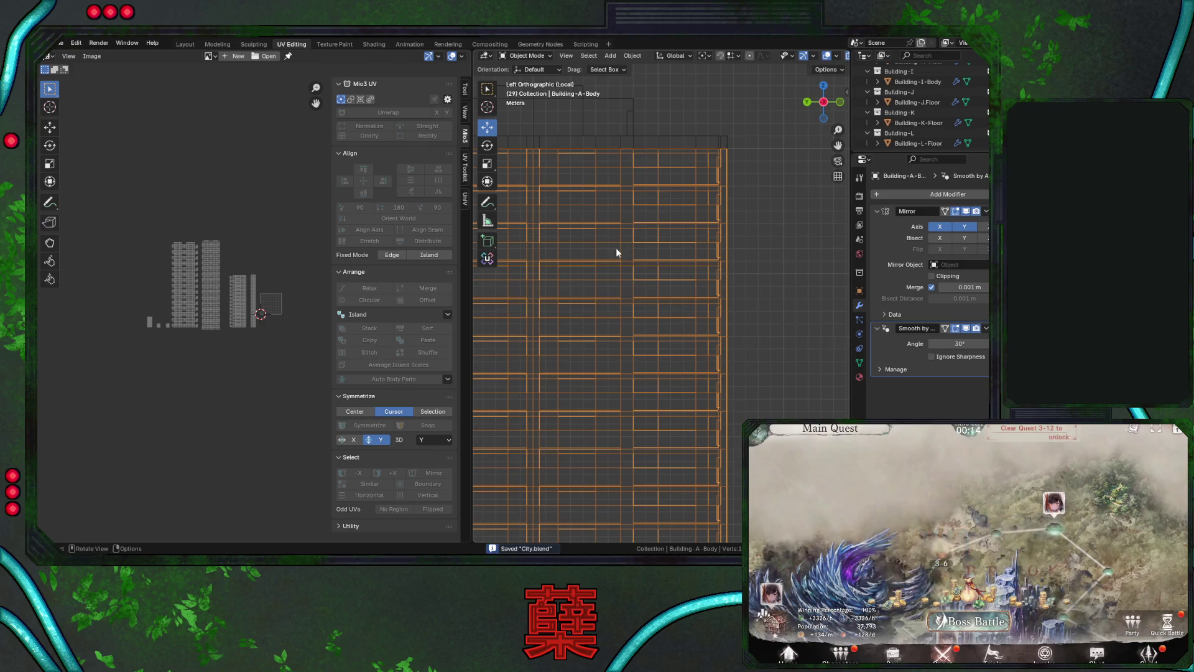
{"action": "left_click", "coordinate": [631, 137]}
{"action": "scroll", "coordinate": [655, 187], "scroll_direction": "down", "scroll_amount": 3}
{"action": "scroll", "coordinate": [649, 260], "scroll_direction": "down", "scroll_amount": 5, "text": "shift"}
{"action": "left_click", "coordinate": [651, 249], "text": "shift"}
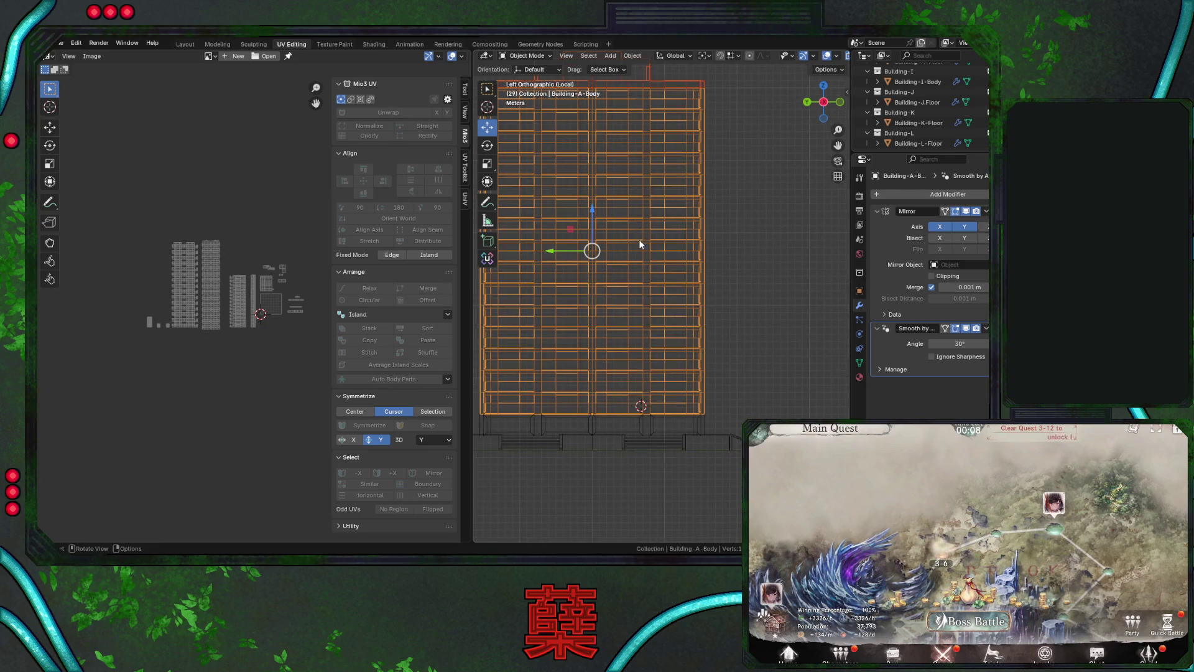
{"action": "left_click", "coordinate": [652, 425], "text": "shift"}
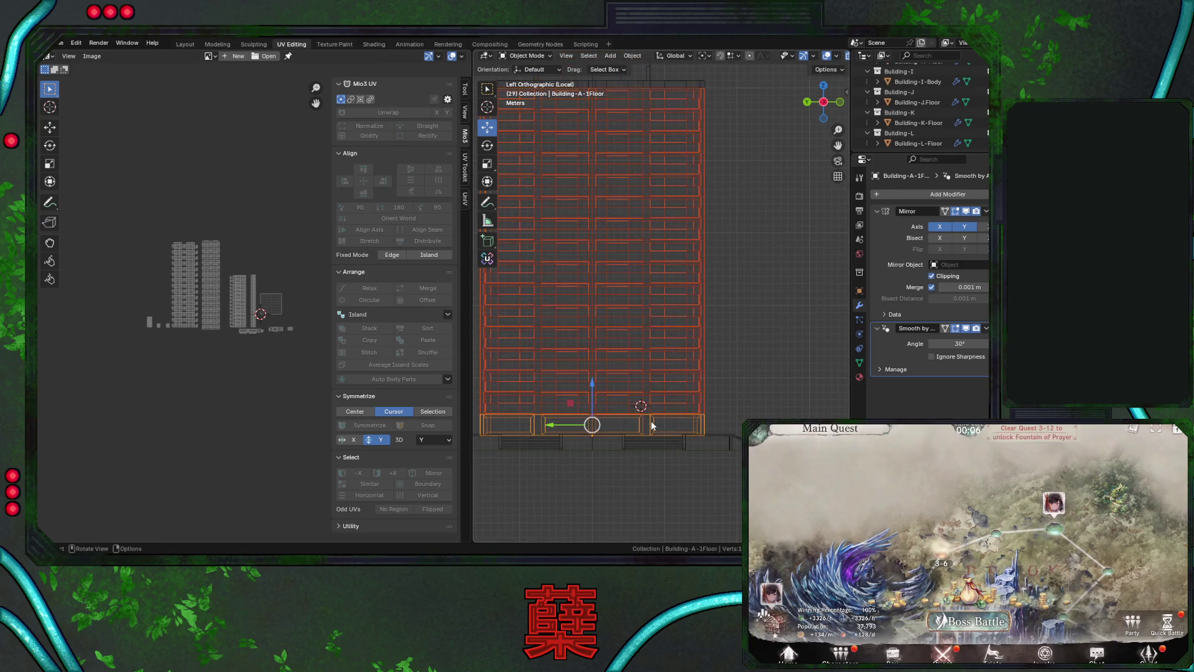
{"action": "key", "text": "ctrl+j"}
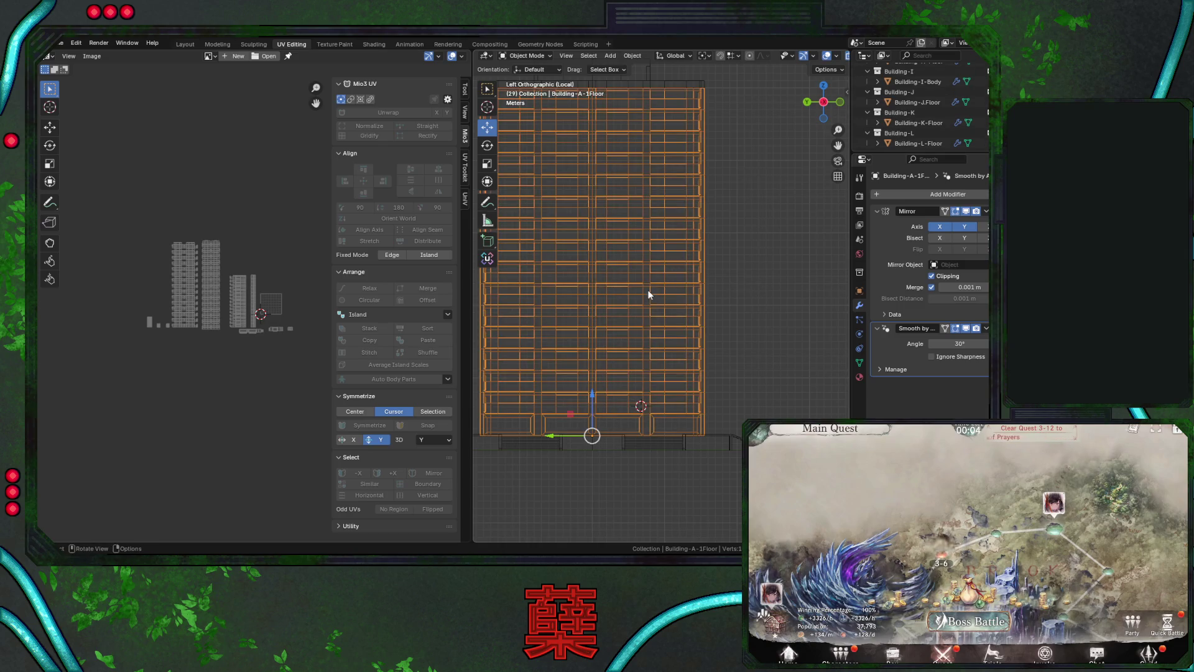
{"action": "key", "text": "Tab"}
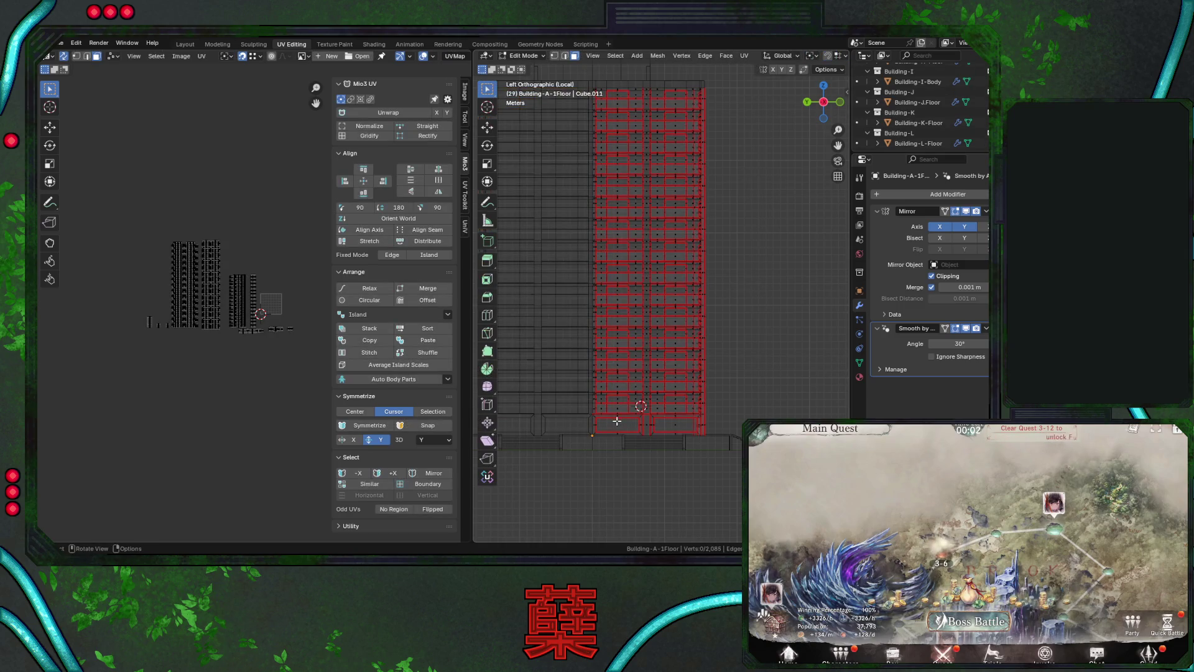
Select the bottom floor row of faces and its floor UV islands.
{"action": "left_click_drag", "start_coordinate": [636, 435], "coordinate": [715, 439]}
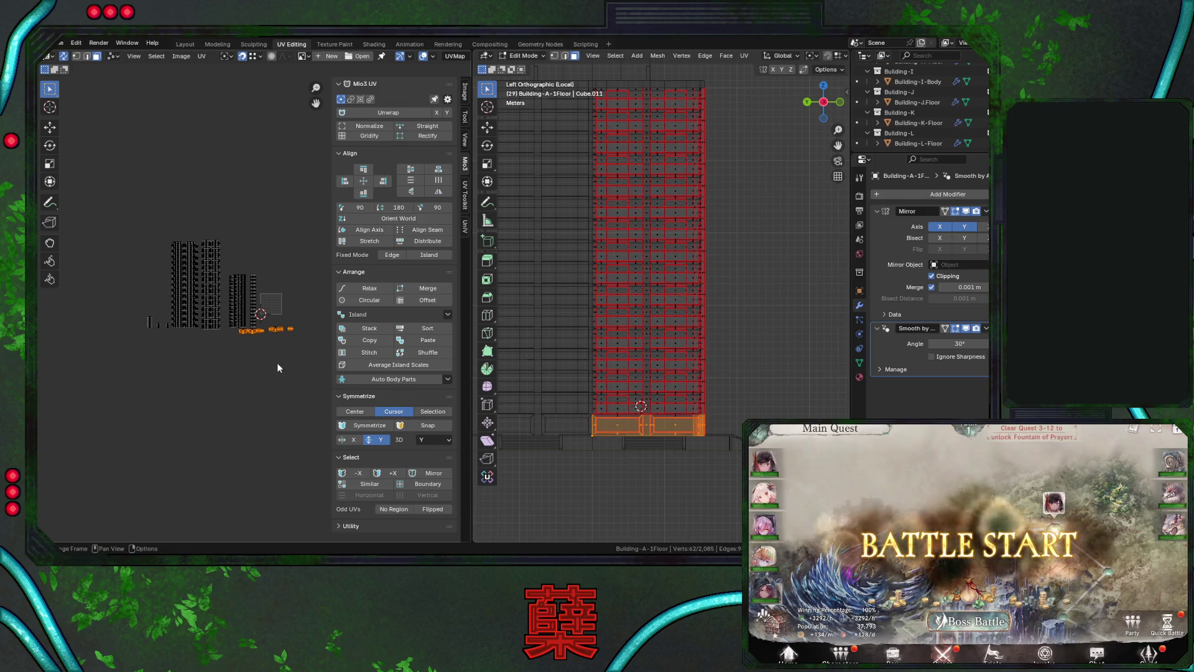
{"action": "scroll", "coordinate": [270, 371], "scroll_direction": "up", "scroll_amount": 1}
{"action": "scroll", "coordinate": [266, 371], "scroll_direction": "up", "scroll_amount": 2}
{"action": "scroll", "coordinate": [267, 371], "scroll_direction": "up", "scroll_amount": 1}
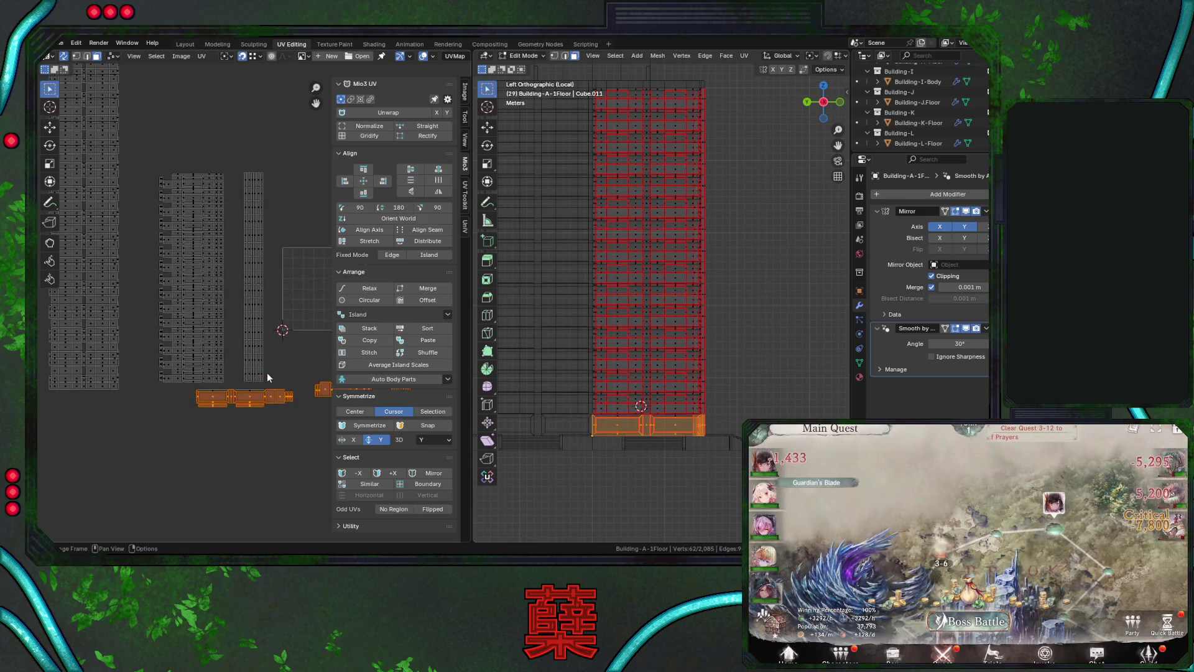
{"action": "left_click_drag", "start_coordinate": [191, 388], "coordinate": [311, 415]}
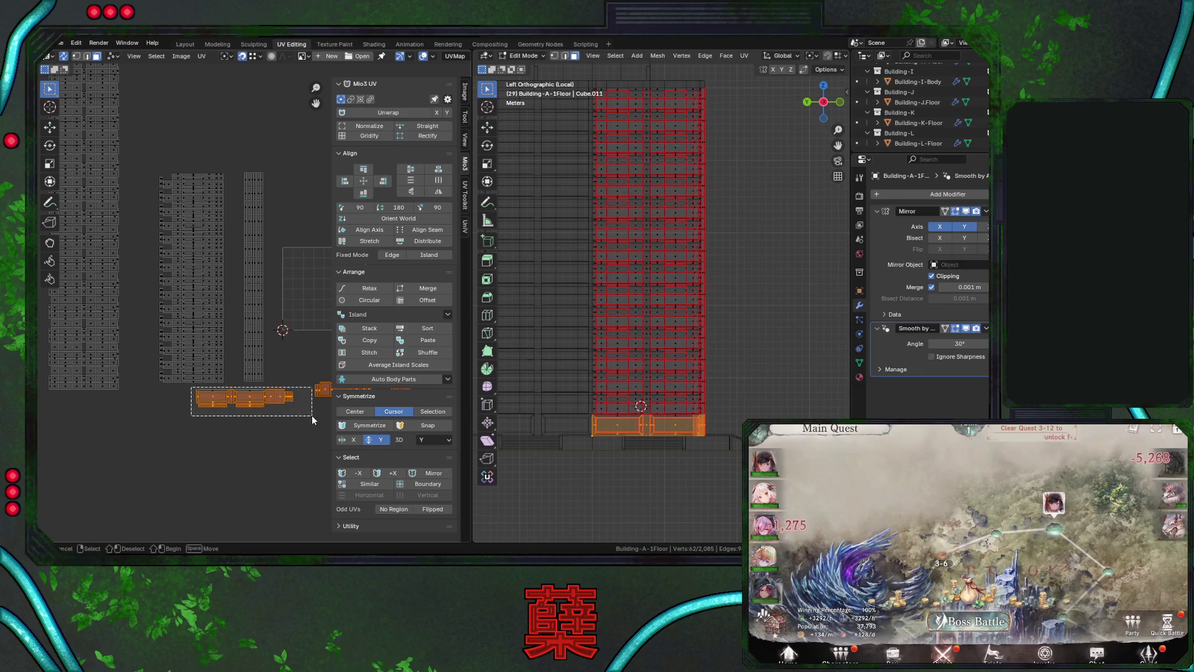
{"action": "scroll", "coordinate": [311, 403], "scroll_direction": "down", "scroll_amount": 1}
{"action": "scroll", "coordinate": [311, 403], "scroll_direction": "down", "scroll_amount": 1}
{"action": "scroll", "coordinate": [300, 401], "scroll_direction": "down", "scroll_amount": 1}
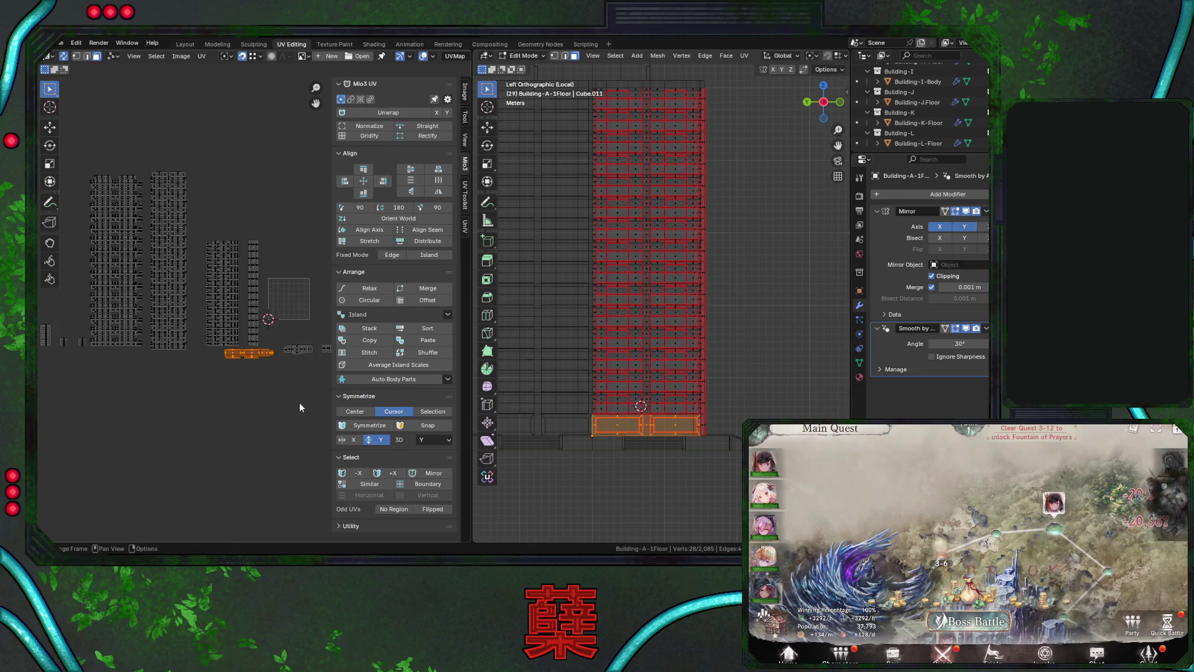
{"action": "middle_click_drag", "start_coordinate": [213, 344], "coordinate": [168, 323]}
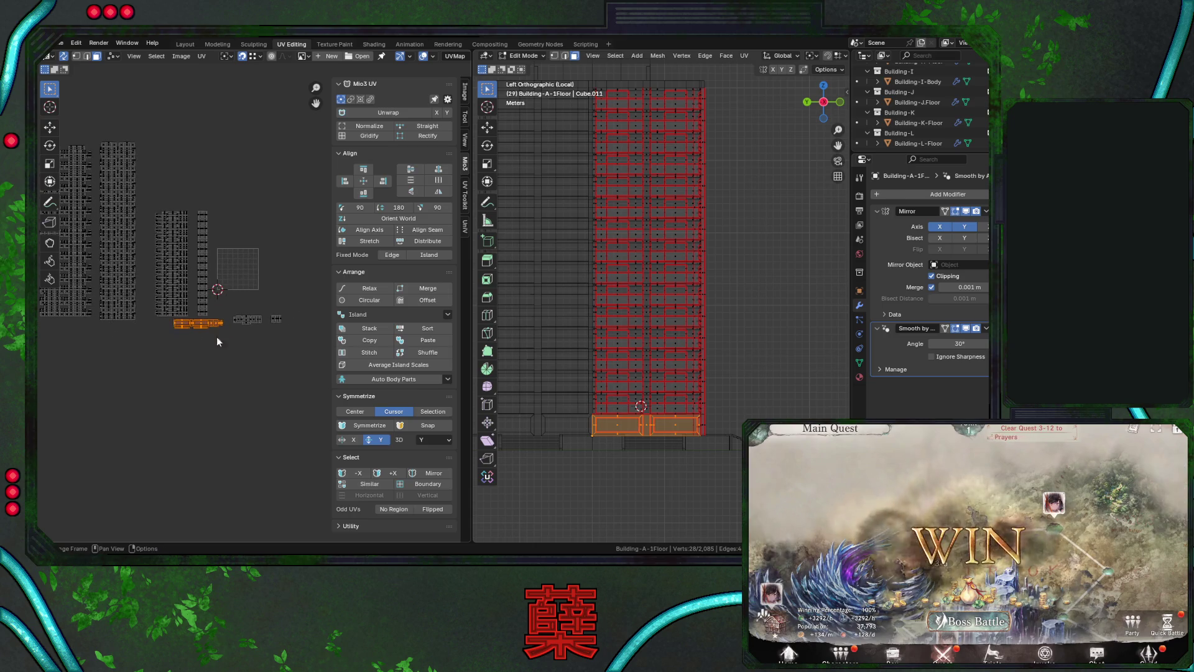
{"action": "left_click_drag", "start_coordinate": [172, 317], "coordinate": [305, 328]}
Slide the selected floor islands left along X under the columns.
{"action": "key", "text": "g"}
{"action": "key", "text": "x"}
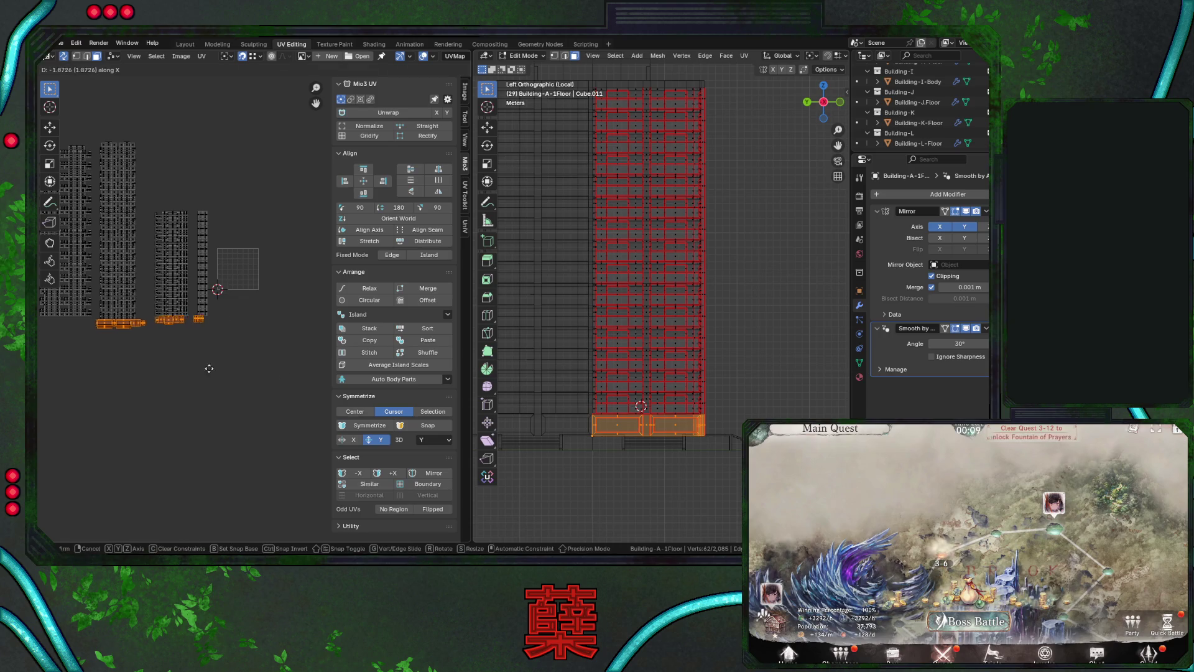
{"action": "left_click", "coordinate": [219, 369]}
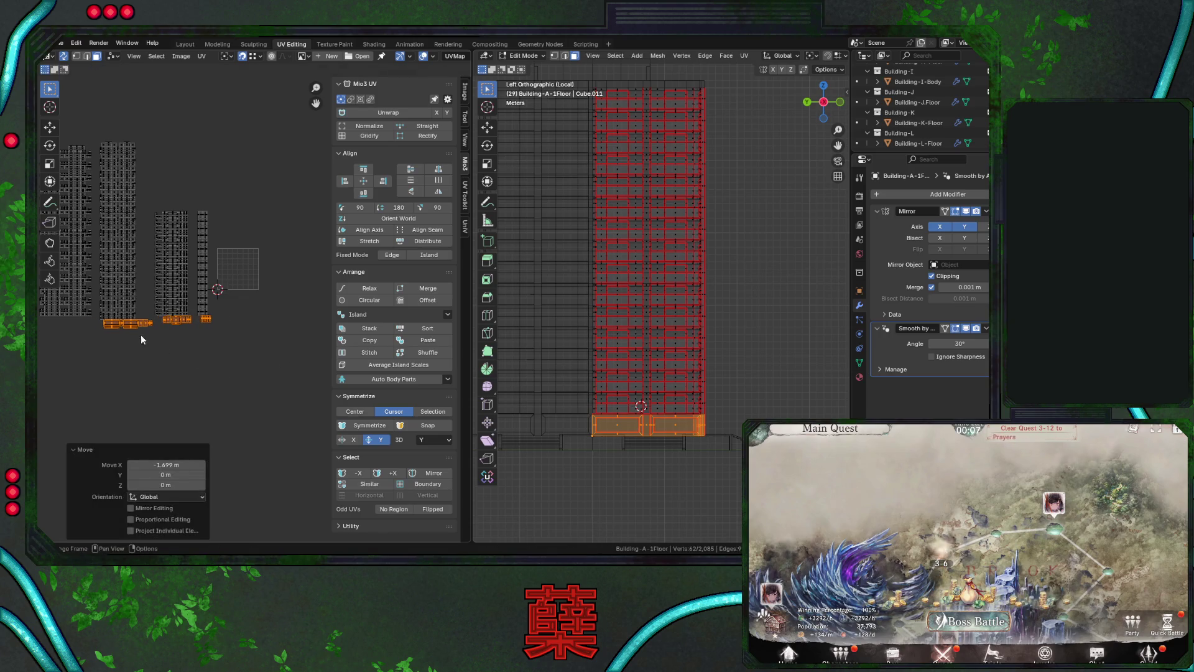
{"action": "left_click_drag", "start_coordinate": [104, 327], "coordinate": [101, 321]}
{"action": "middle_click_drag", "start_coordinate": [101, 321], "coordinate": [315, 301]}
Box-select the small island at right to check it, then return to Object Mode.
{"action": "scroll", "coordinate": [315, 301], "scroll_direction": "up", "scroll_amount": 6}
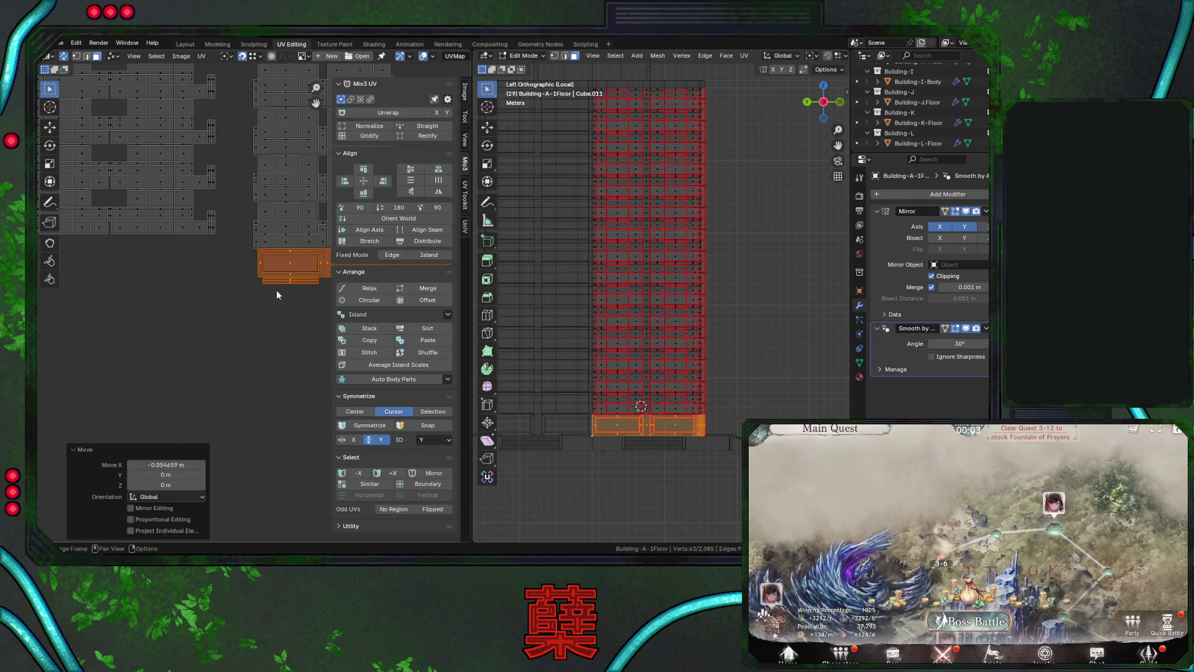
{"action": "scroll", "coordinate": [208, 307], "scroll_direction": "right", "scroll_amount": 5}
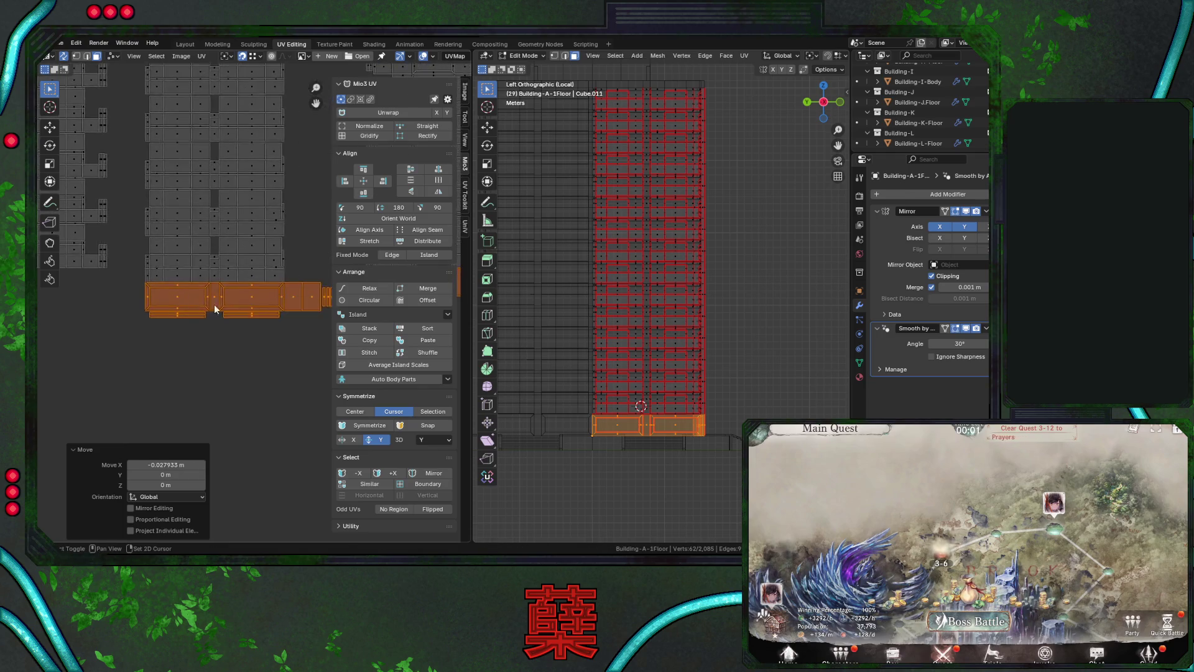
{"action": "scroll", "coordinate": [199, 318], "scroll_direction": "right", "scroll_amount": 8, "text": "ctrl"}
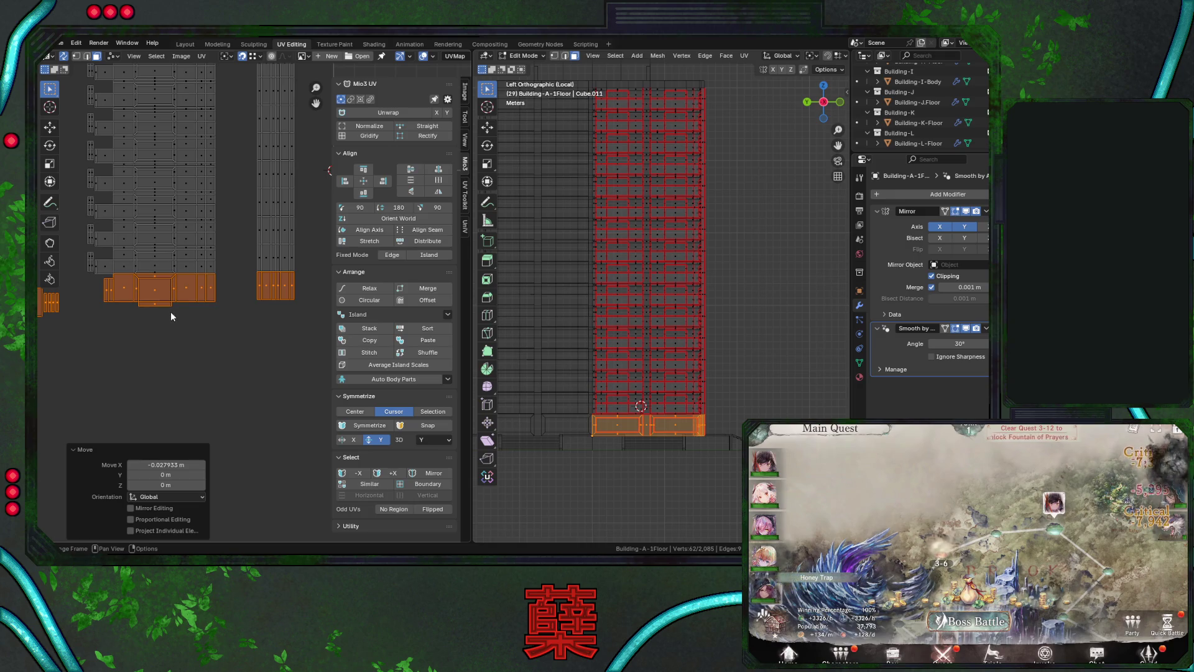
{"action": "scroll", "coordinate": [246, 340], "scroll_direction": "down", "scroll_amount": 3}
{"action": "key", "text": "b"}
{"action": "left_click_drag", "start_coordinate": [267, 300], "coordinate": [257, 293]}
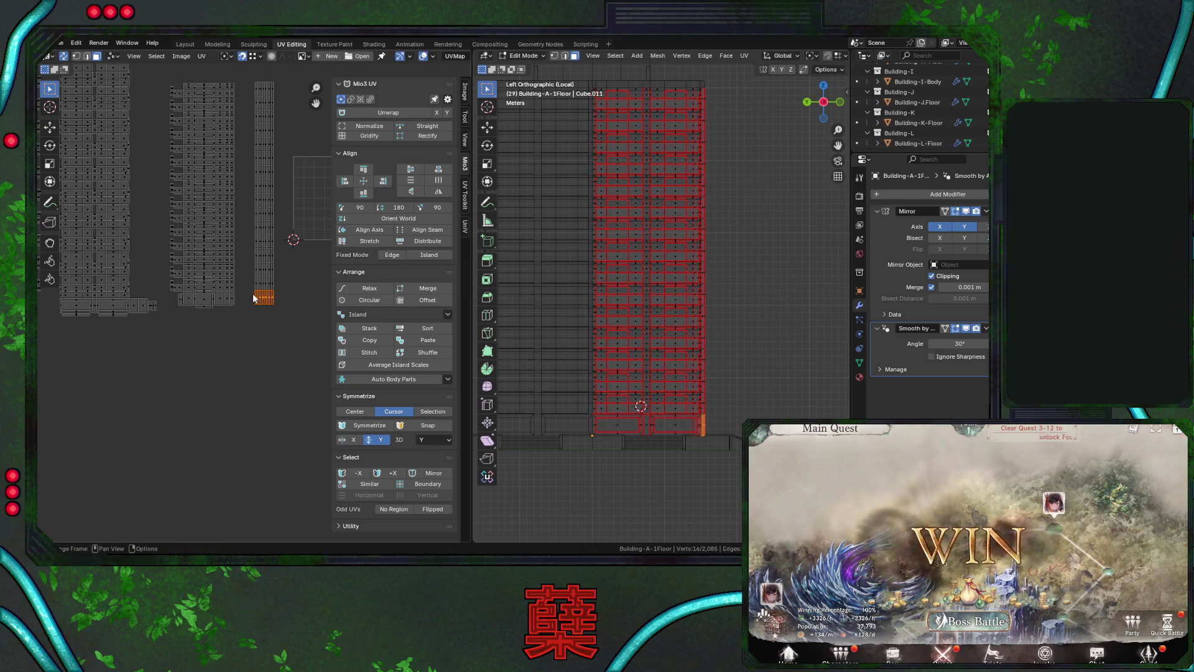
{"action": "key", "text": "Tab"}
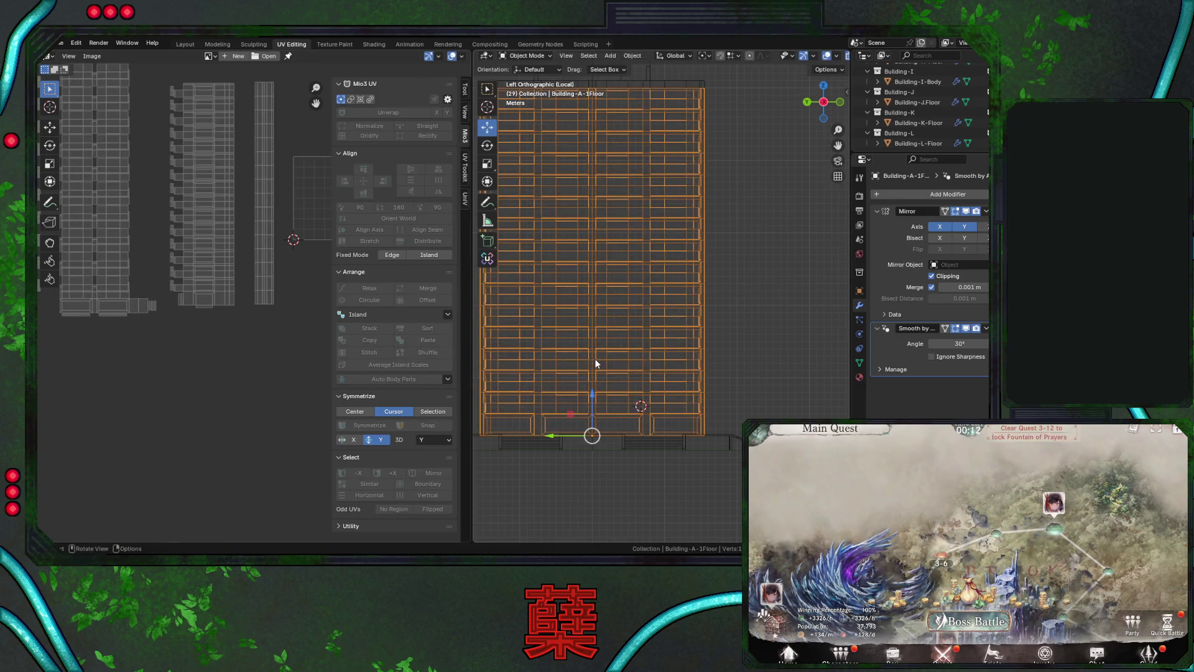
Edit Building-A-1Floor, pick the lower-right ledge UV island, and display the checker texture in perspective.
{"action": "scroll", "coordinate": [595, 364], "scroll_direction": "down", "scroll_amount": 4}
{"action": "left_click", "coordinate": [648, 187]}
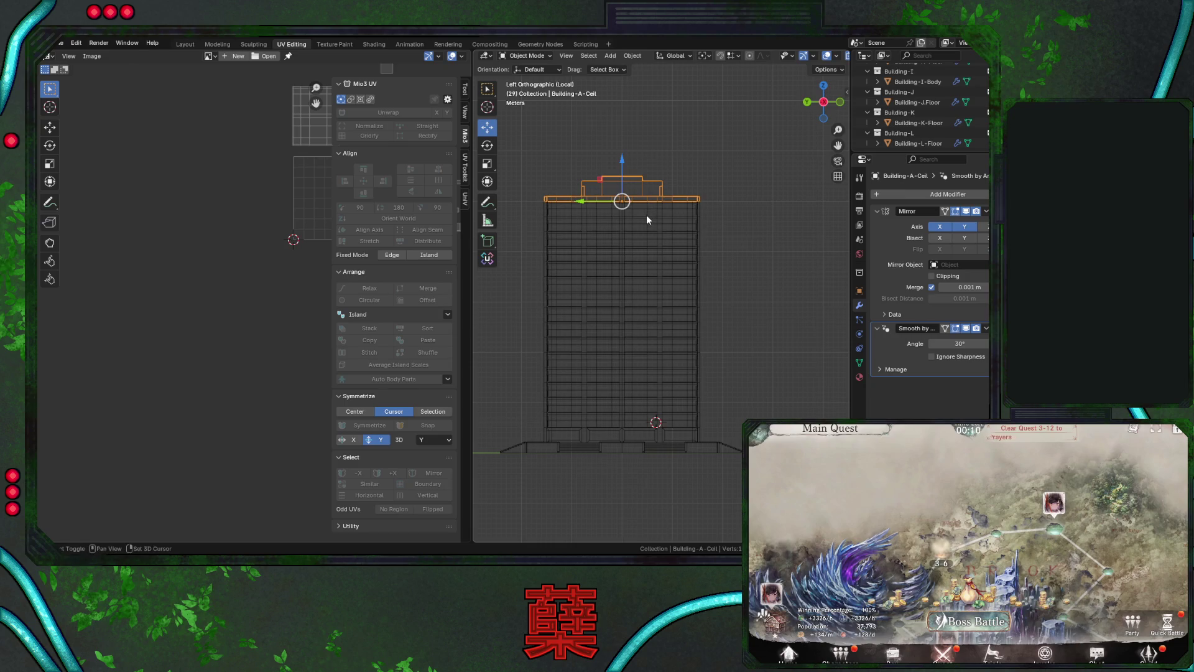
{"action": "left_click", "coordinate": [647, 219]}
{"action": "key", "text": "Tab"}
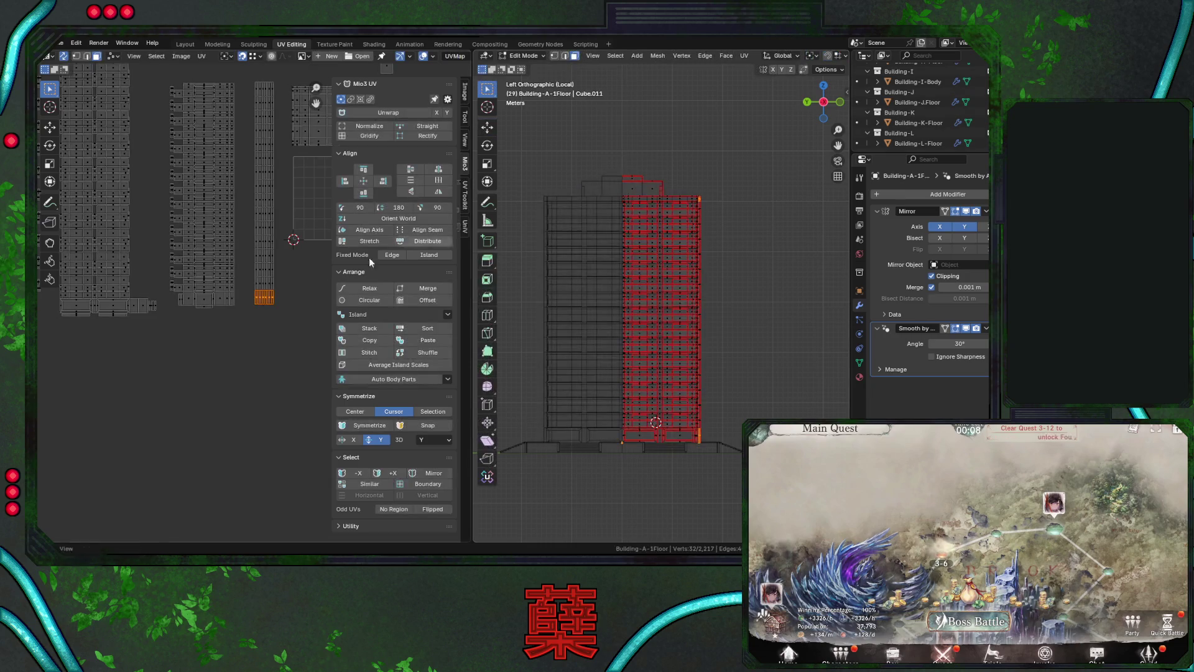
{"action": "scroll", "coordinate": [288, 274], "scroll_direction": "down", "scroll_amount": 4}
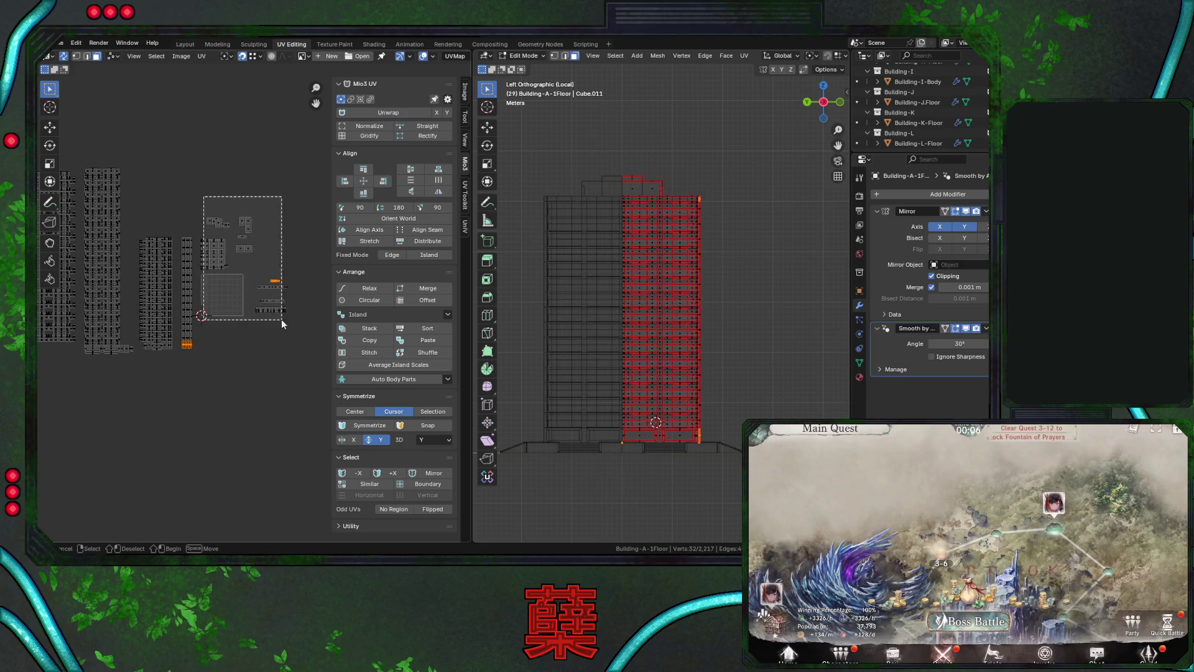
{"action": "left_click_drag", "start_coordinate": [277, 314], "coordinate": [278, 315]}
{"action": "left_click_drag", "start_coordinate": [198, 194], "coordinate": [319, 352]}
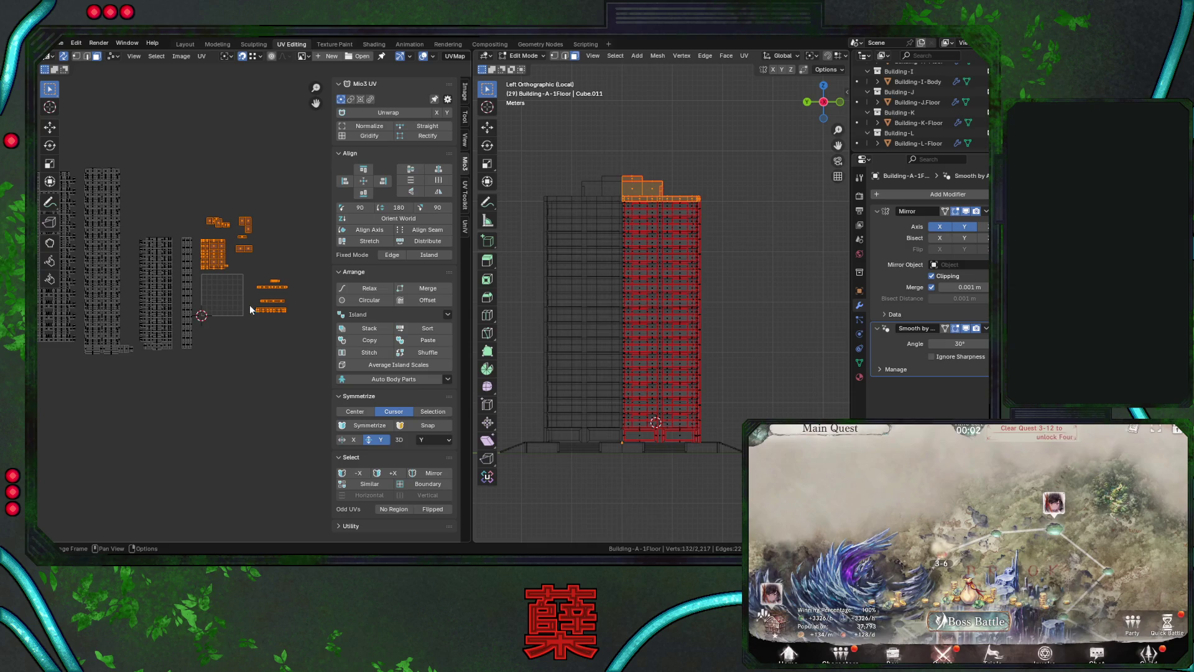
{"action": "left_click_drag", "start_coordinate": [293, 319], "coordinate": [293, 319]}
{"action": "middle_click_drag", "start_coordinate": [653, 298], "coordinate": [694, 312]}
{"action": "key", "text": "alt+z"}
{"action": "scroll", "coordinate": [670, 307], "scroll_direction": "up", "scroll_amount": 5}
Select the ledge-top faces around the recess and their ledge UV island.
{"action": "middle_click_drag", "start_coordinate": [231, 355], "coordinate": [297, 365]}
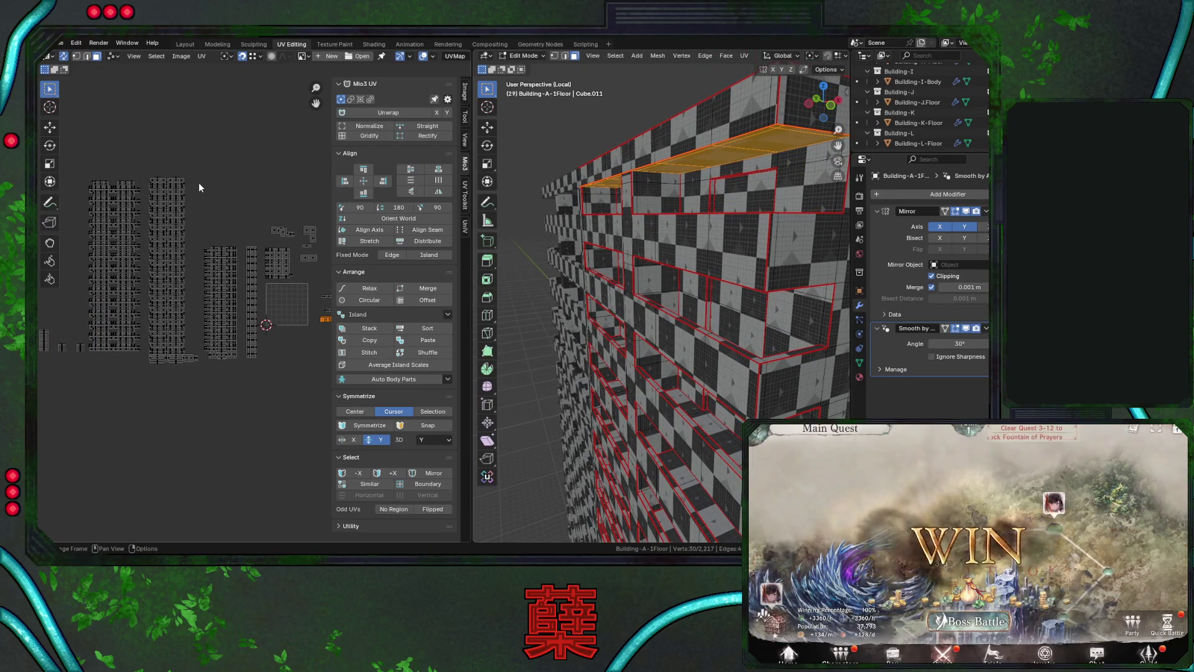
{"action": "left_click", "coordinate": [689, 180]}
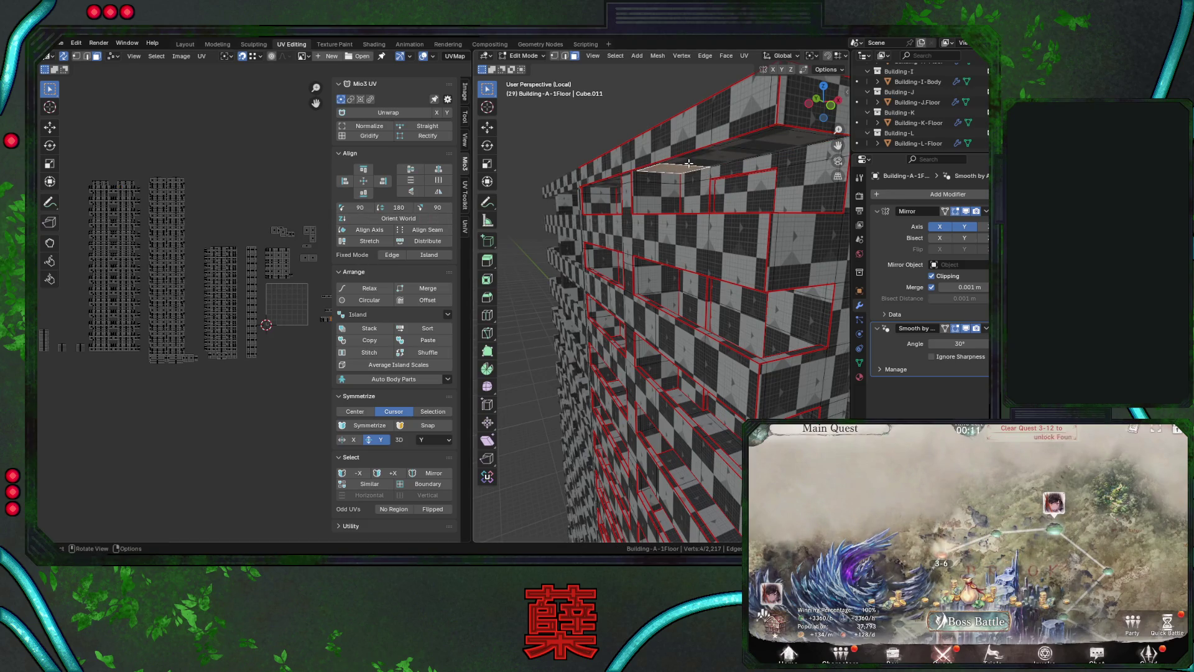
{"action": "left_click", "coordinate": [742, 146], "text": "shift"}
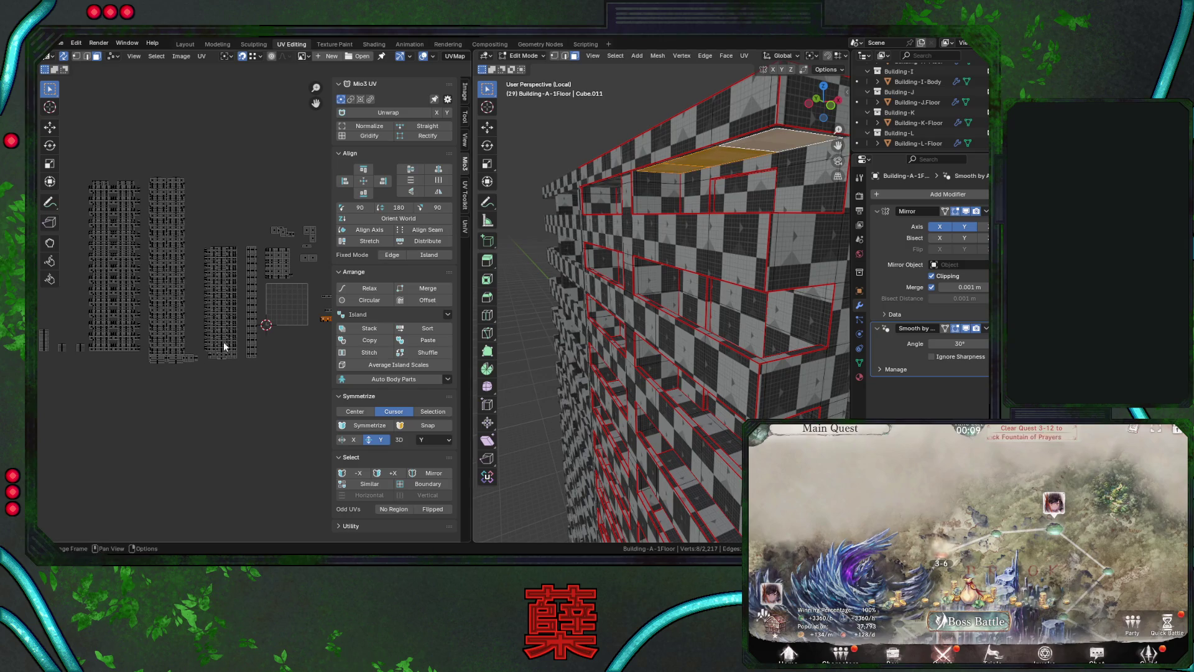
{"action": "scroll", "coordinate": [681, 314], "scroll_direction": "up", "scroll_amount": 3}
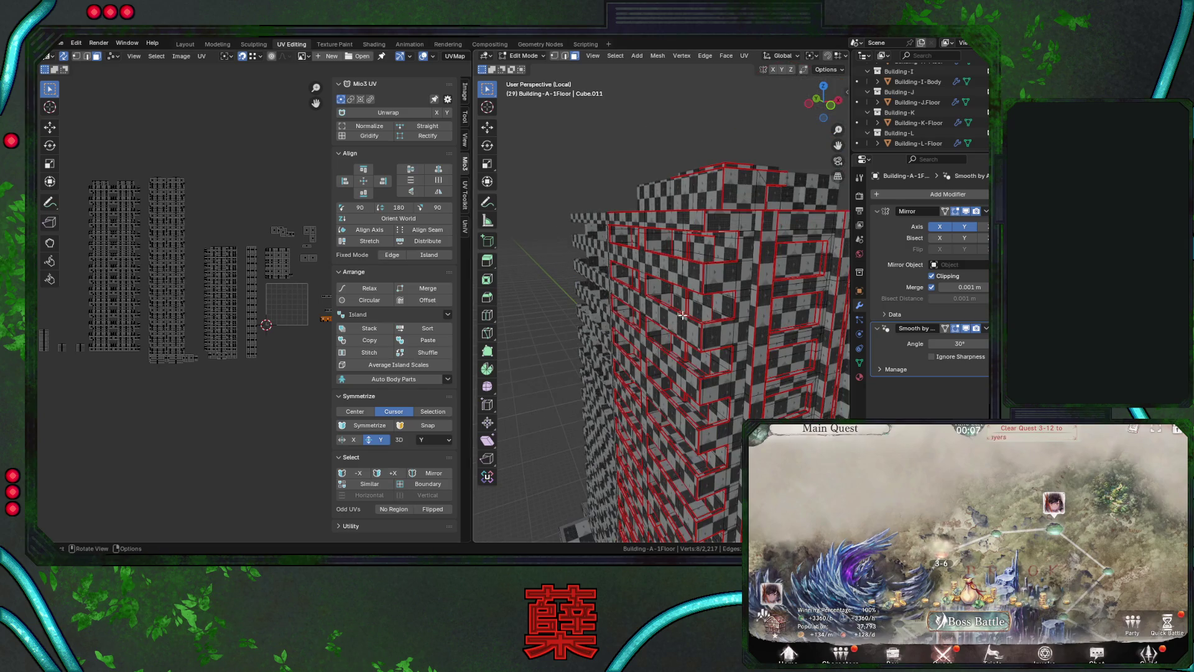
{"action": "middle_click_drag", "start_coordinate": [684, 308], "coordinate": [676, 251]}
{"action": "left_click", "coordinate": [680, 253]}
{"action": "left_click", "coordinate": [706, 176]}
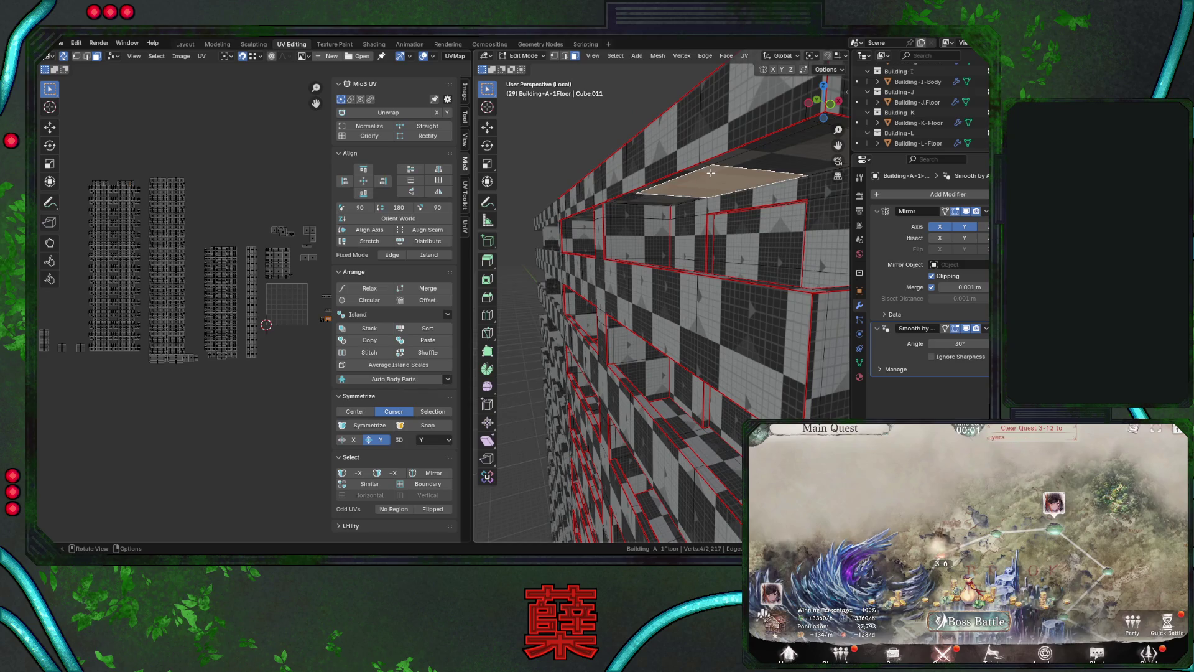
{"action": "middle_click_drag", "start_coordinate": [691, 187], "coordinate": [677, 229]}
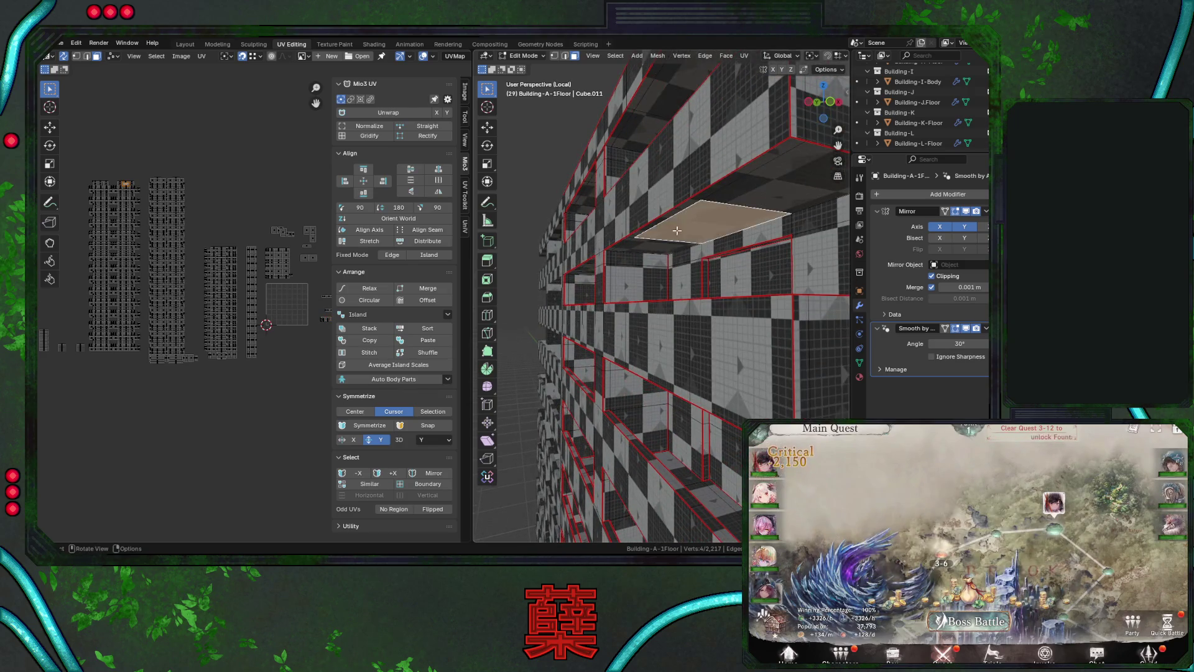
{"action": "scroll", "coordinate": [675, 235], "scroll_direction": "down", "scroll_amount": 10}
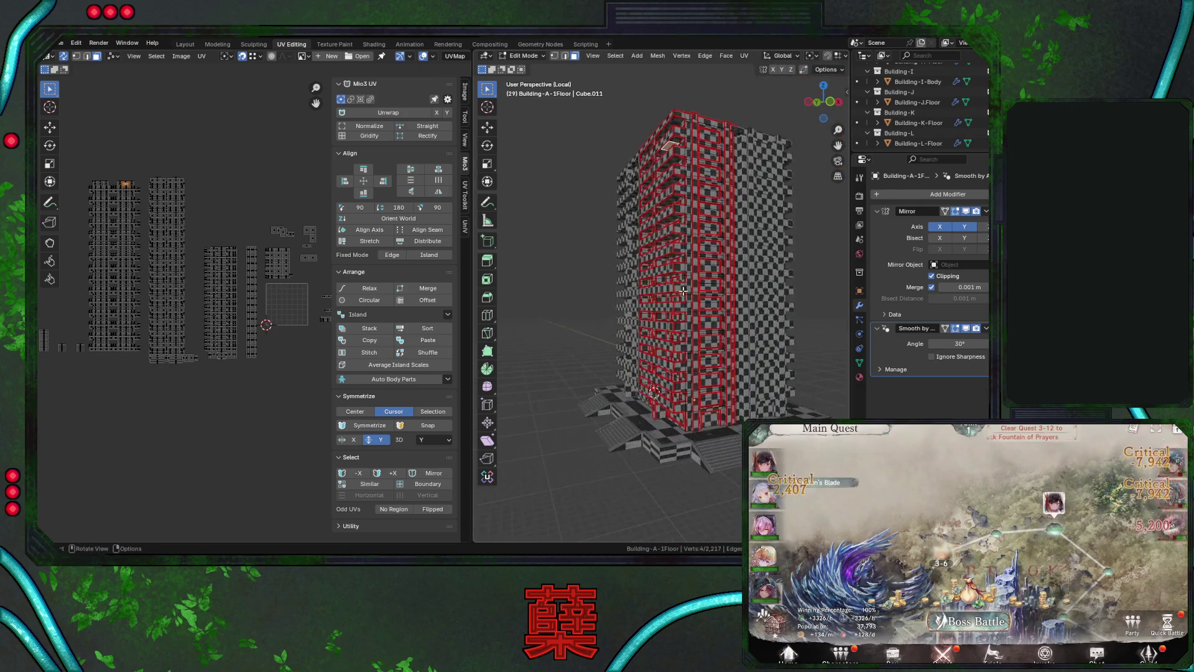
{"action": "scroll", "coordinate": [683, 255], "scroll_direction": "up", "scroll_amount": 10}
{"action": "mouse_move", "coordinate": [683, 267]}
{"action": "middle_mouse_down"}
{"action": "mouse_move", "coordinate": [680, 308]}
{"action": "mouse_move", "coordinate": [681, 286]}
{"action": "middle_mouse_up"}
{"action": "middle_click_drag", "start_coordinate": [309, 317], "coordinate": [263, 323]}
{"action": "left_click_drag", "start_coordinate": [273, 312], "coordinate": [321, 336]}
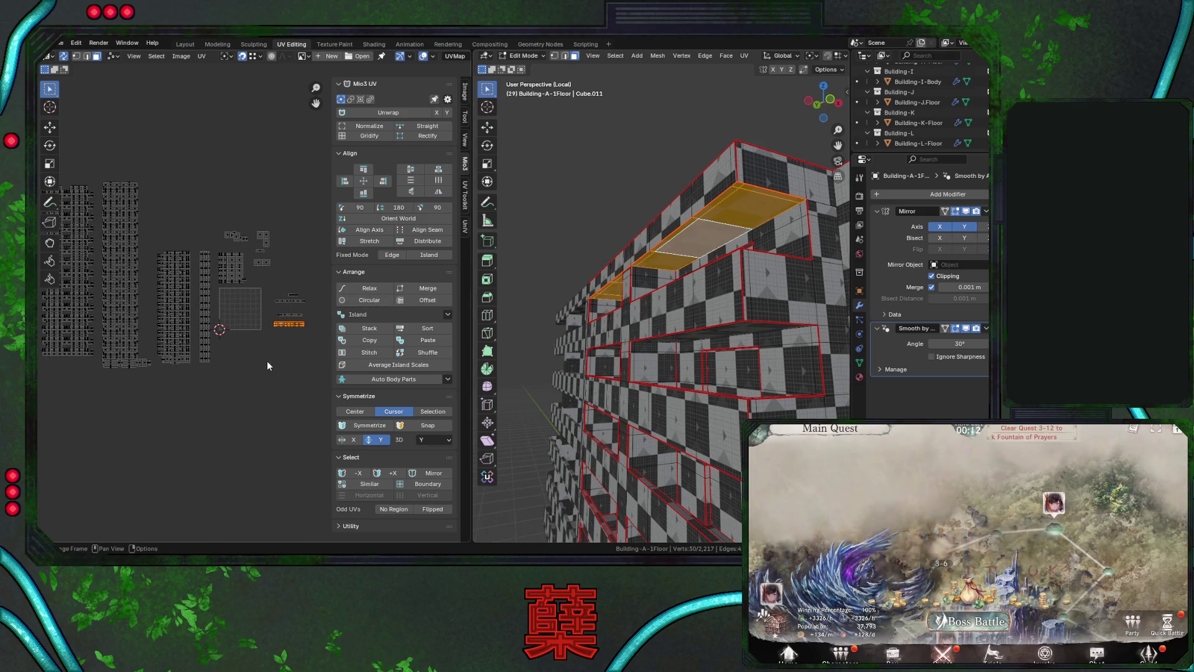
Delete the stray face on top of the ledge recess using wireframe view.
{"action": "middle_click_drag", "start_coordinate": [684, 324], "coordinate": [692, 312]}
{"action": "key", "text": "shift+z"}
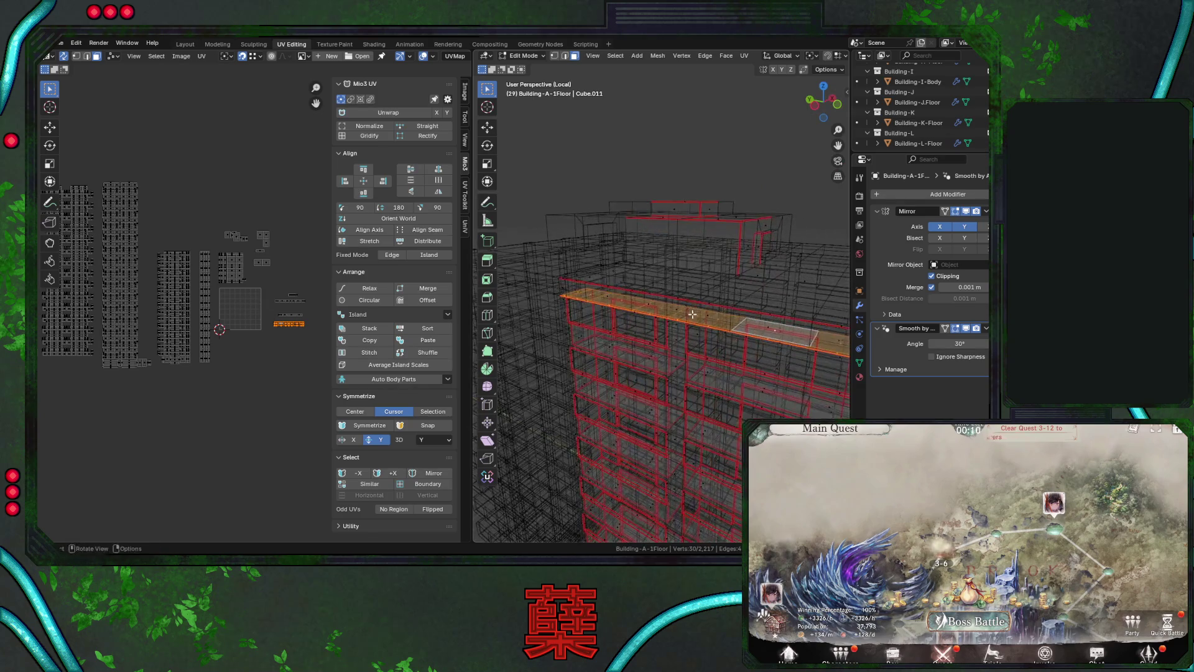
{"action": "scroll", "coordinate": [695, 316], "scroll_direction": "up", "scroll_amount": 2}
{"action": "left_click", "coordinate": [694, 328]}
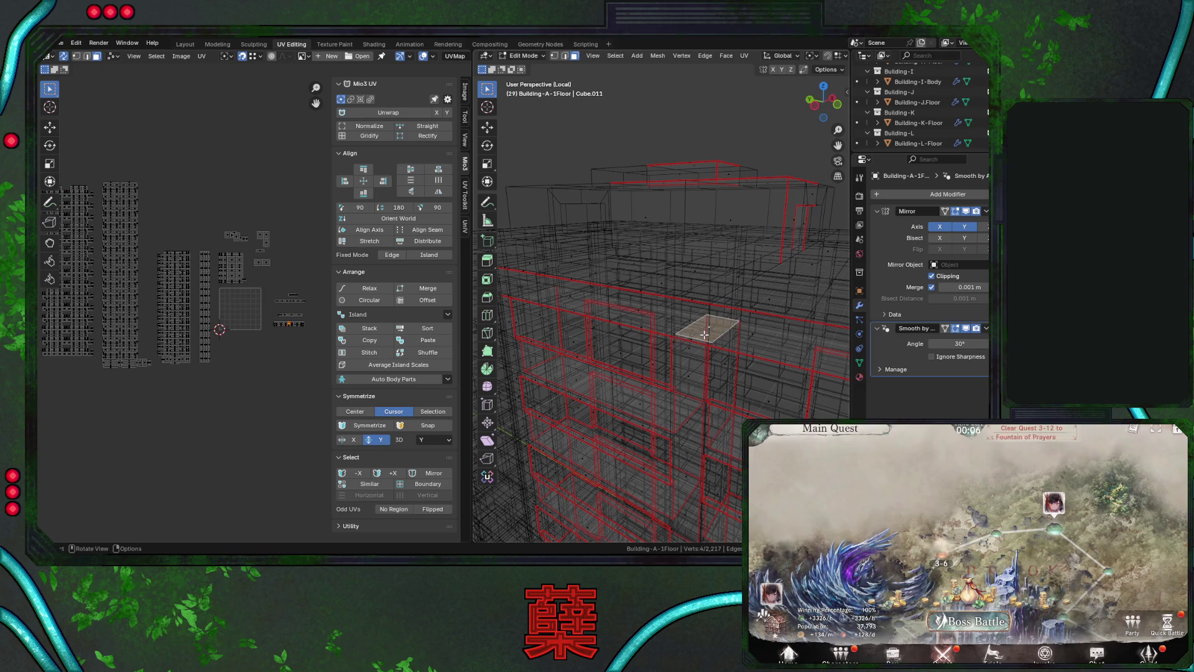
{"action": "key", "text": "x"}
{"action": "left_click", "coordinate": [693, 344]}
{"action": "key", "text": "shift+z"}
Select a small row of UVs and start moving it up above the columns.
{"action": "scroll", "coordinate": [283, 331], "scroll_direction": "up", "scroll_amount": 2}
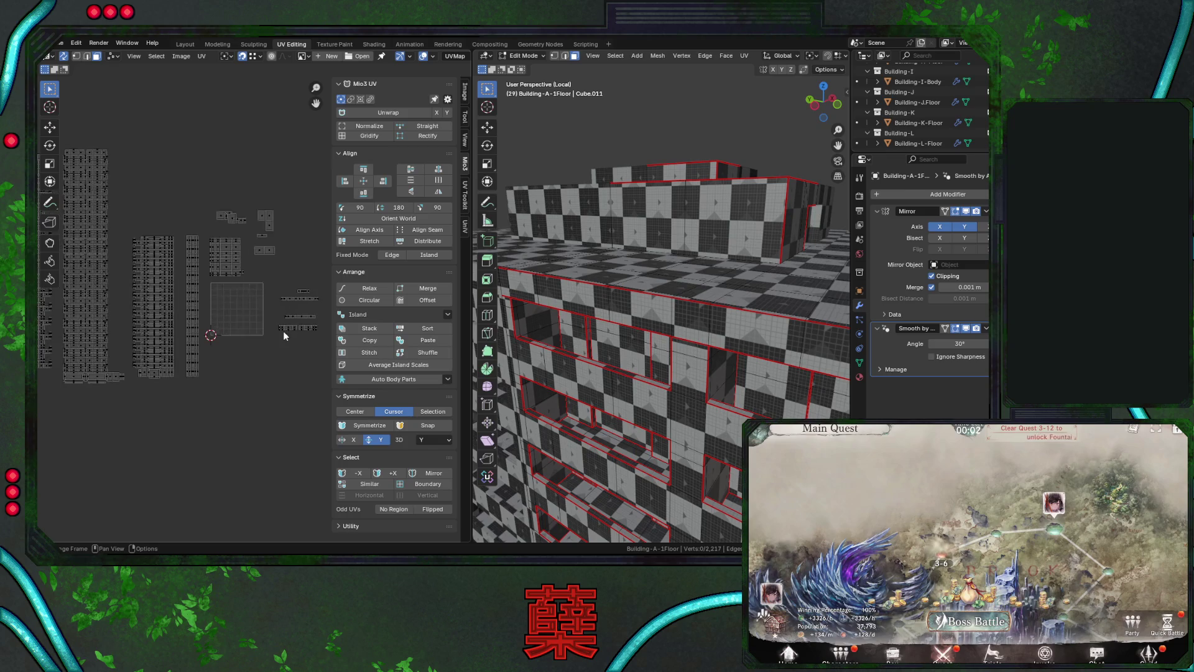
{"action": "left_click_drag", "start_coordinate": [311, 339], "coordinate": [311, 341]}
{"action": "scroll", "coordinate": [168, 230], "scroll_direction": "up", "scroll_amount": 2}
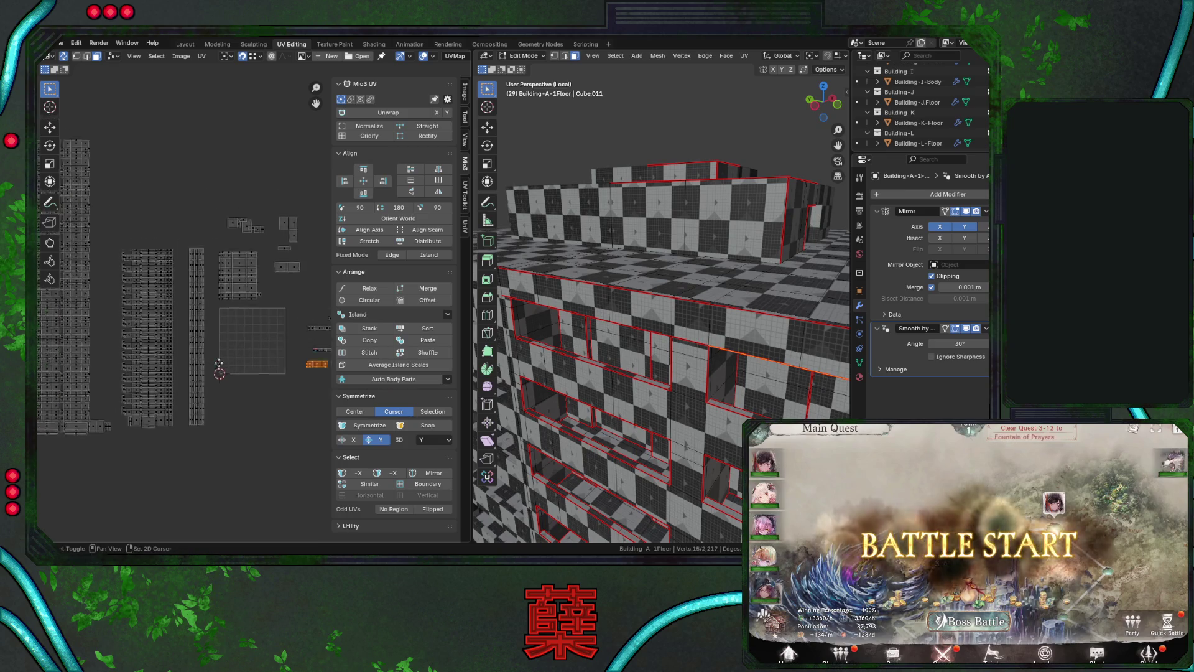
{"action": "key", "text": "g"}
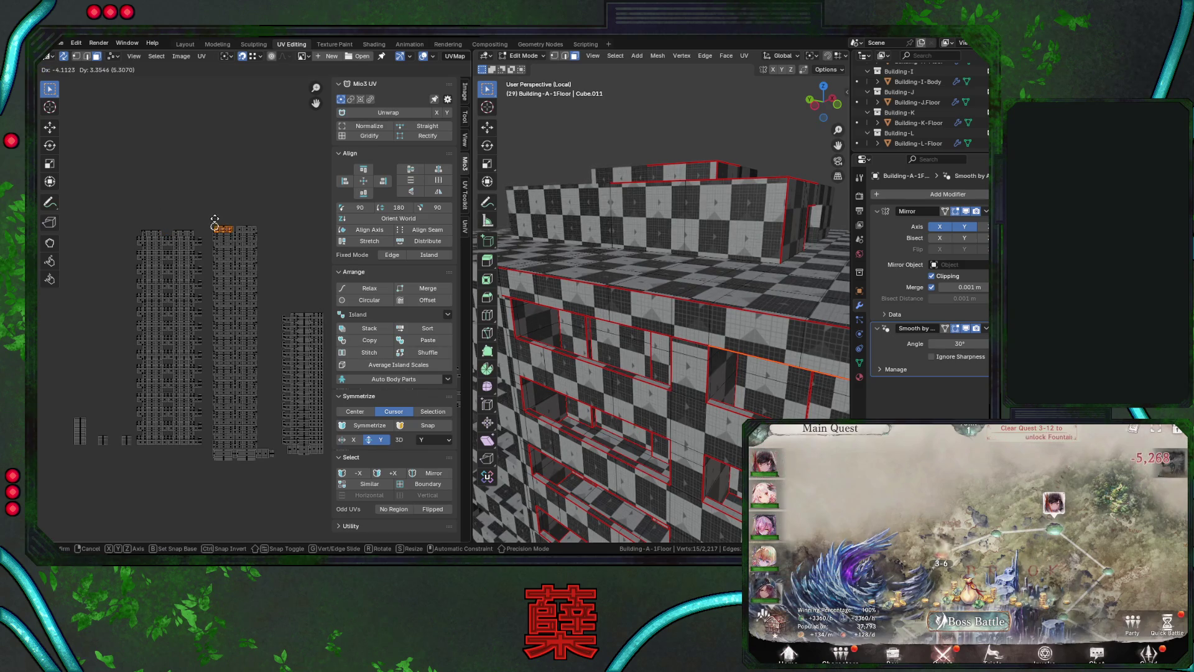
Move the small three-face UV island up onto the top of the grid.
{"action": "left_click", "coordinate": [215, 221]}
{"action": "key", "text": "g"}
{"action": "left_click", "coordinate": [142, 189]}
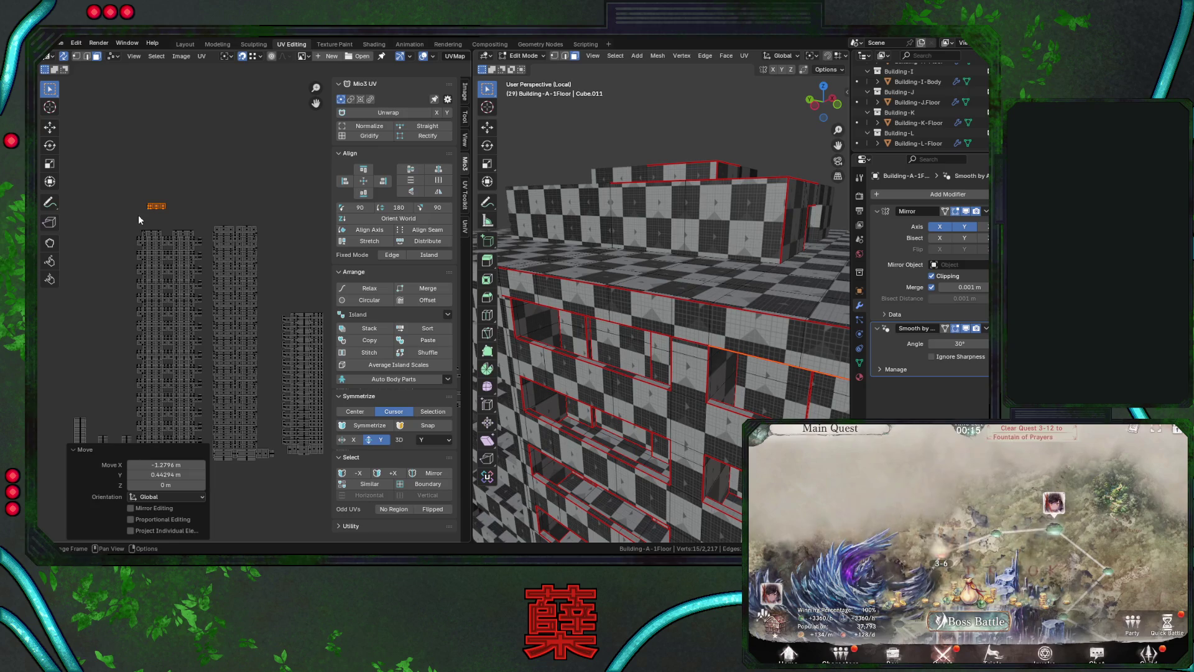
{"action": "left_click", "coordinate": [165, 245]}
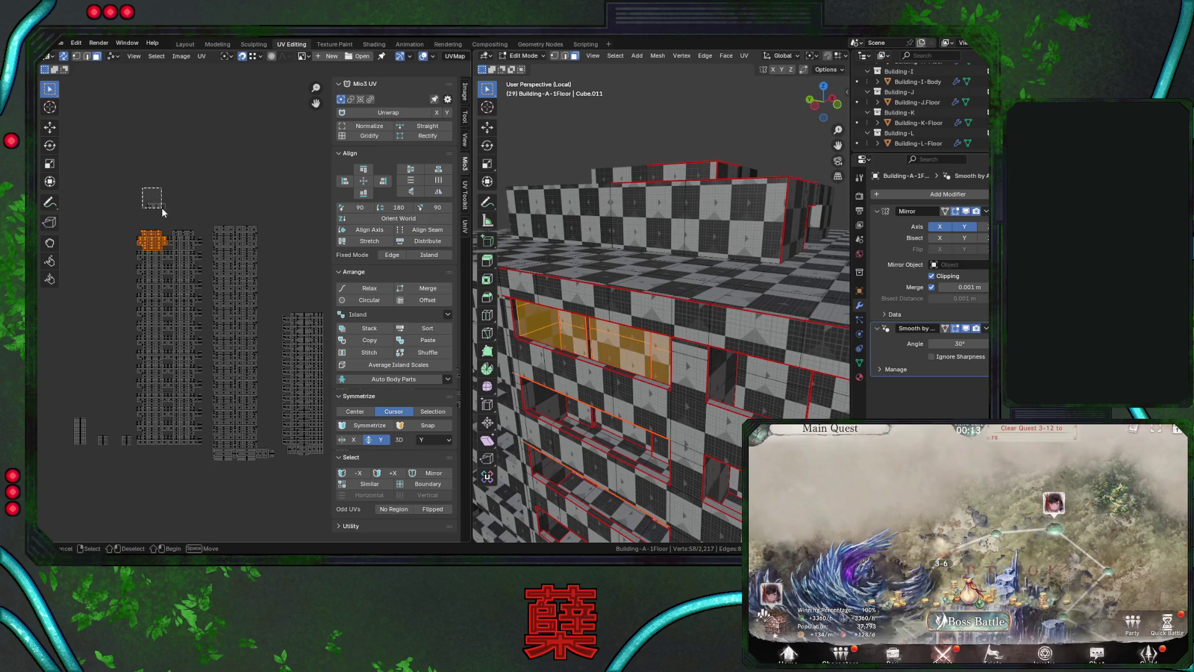
{"action": "left_click", "coordinate": [157, 222]}
{"action": "mouse_move", "coordinate": [157, 222]}
{"action": "middle_mouse_down"}
{"action": "mouse_move", "coordinate": [232, 286]}
{"action": "mouse_move", "coordinate": [257, 281]}
{"action": "middle_mouse_up"}
{"action": "scroll", "coordinate": [222, 281], "scroll_direction": "up", "scroll_amount": 3}
{"action": "scroll", "coordinate": [183, 258], "scroll_direction": "up", "scroll_amount": 2}
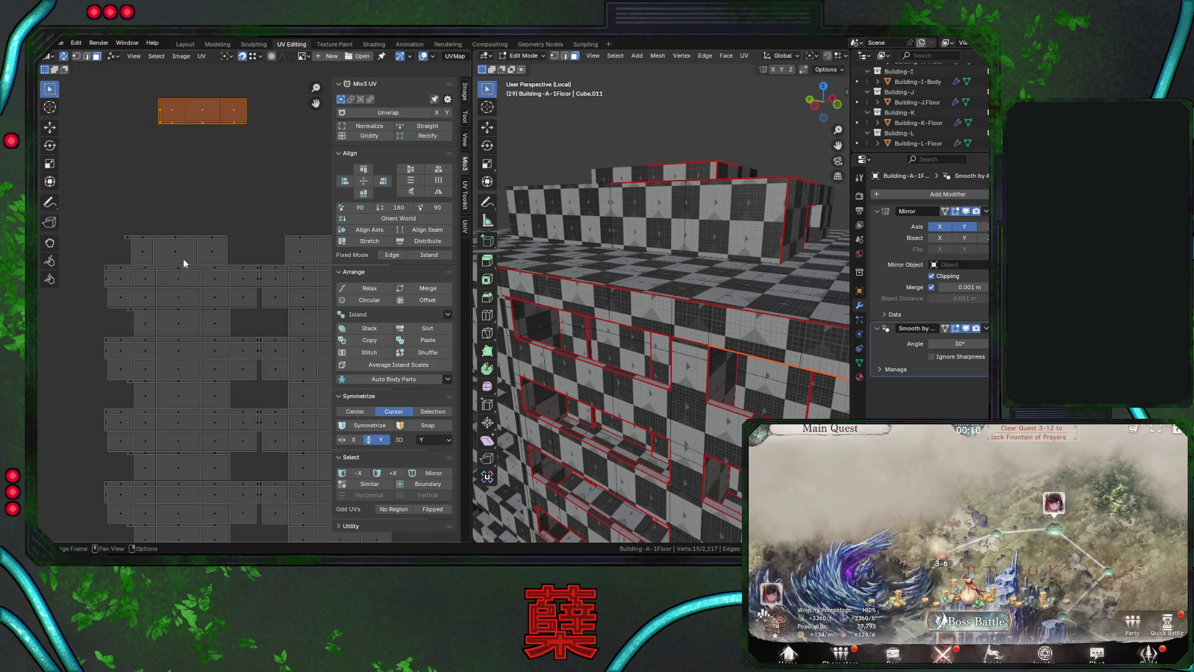
{"action": "key", "text": "g"}
{"action": "left_click", "coordinate": [138, 232]}
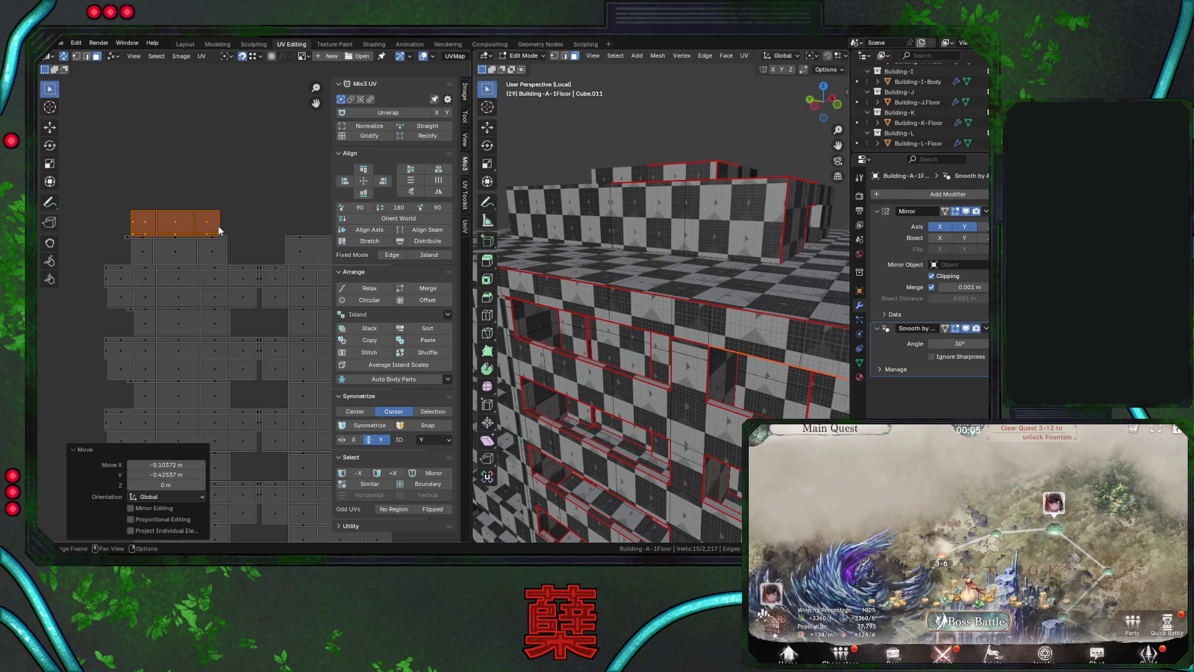
Shift the island right onto the grid, checking the ledge strip on the building.
{"action": "middle_click_drag", "start_coordinate": [621, 280], "coordinate": [693, 272]}
{"action": "scroll", "coordinate": [693, 272], "scroll_direction": "up", "scroll_amount": 2}
{"action": "scroll", "coordinate": [205, 299], "scroll_direction": "down", "scroll_amount": 2}
{"action": "key", "text": "g"}
{"action": "left_click", "coordinate": [245, 265]}
{"action": "scroll", "coordinate": [244, 264], "scroll_direction": "up", "scroll_amount": 1}
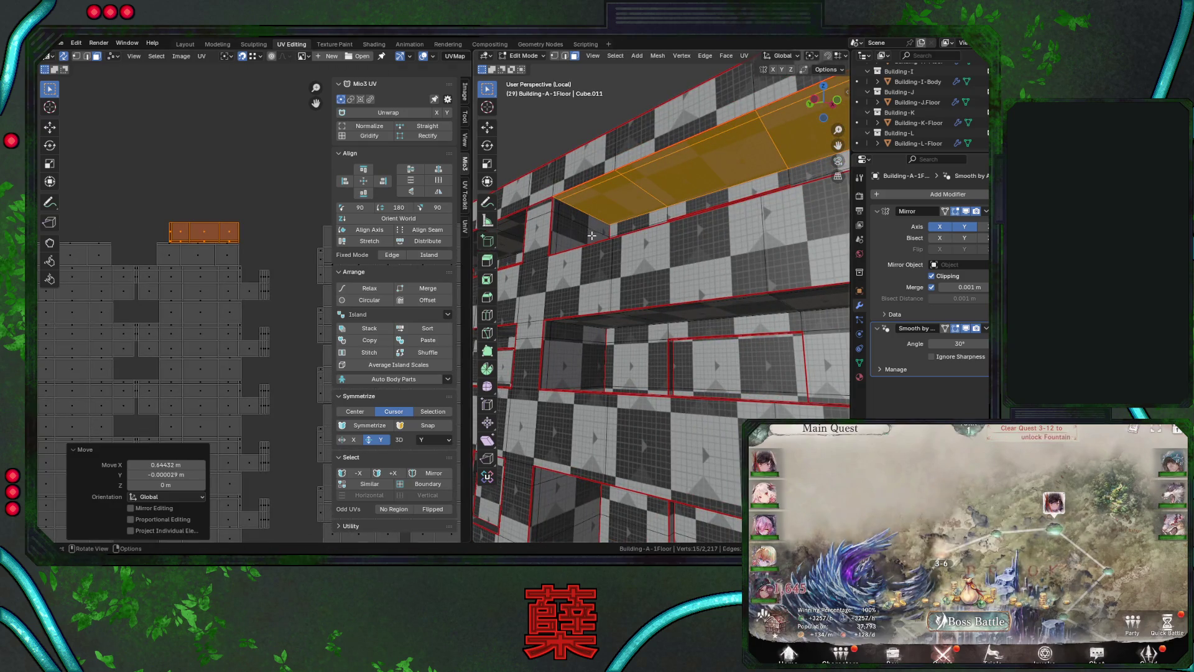
{"action": "middle_click_drag", "start_coordinate": [715, 261], "coordinate": [764, 253]}
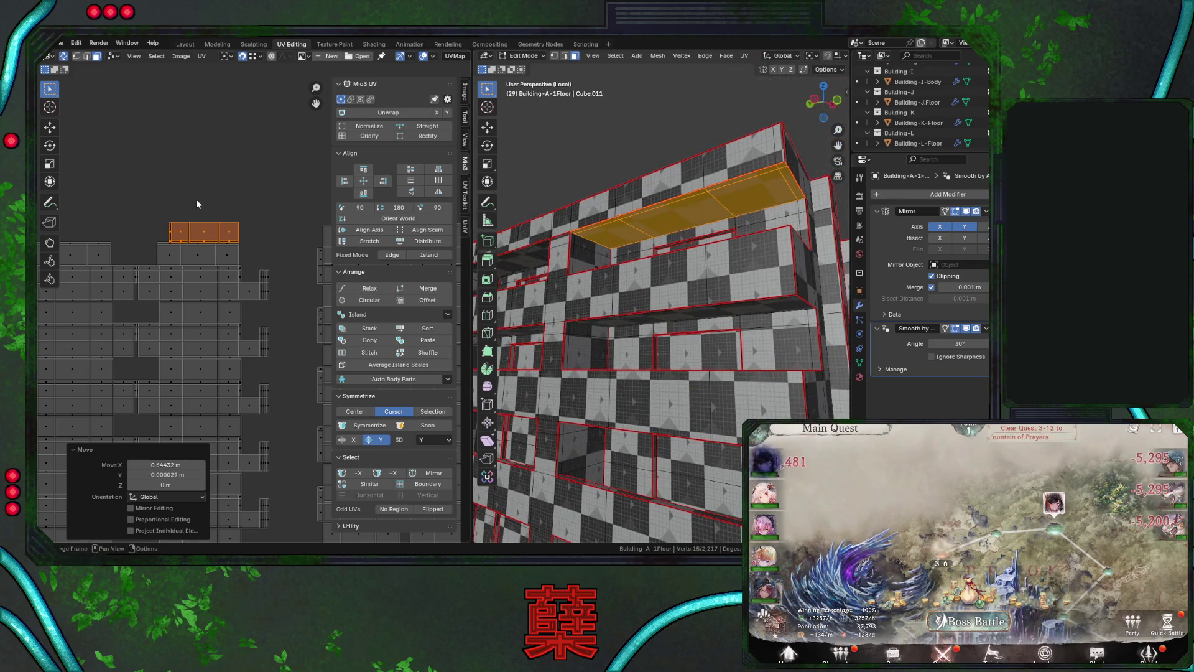
Rotate the ledge-top island 180° and move it into its new position.
{"action": "type", "text": "r180"}
{"action": "key", "text": "Return"}
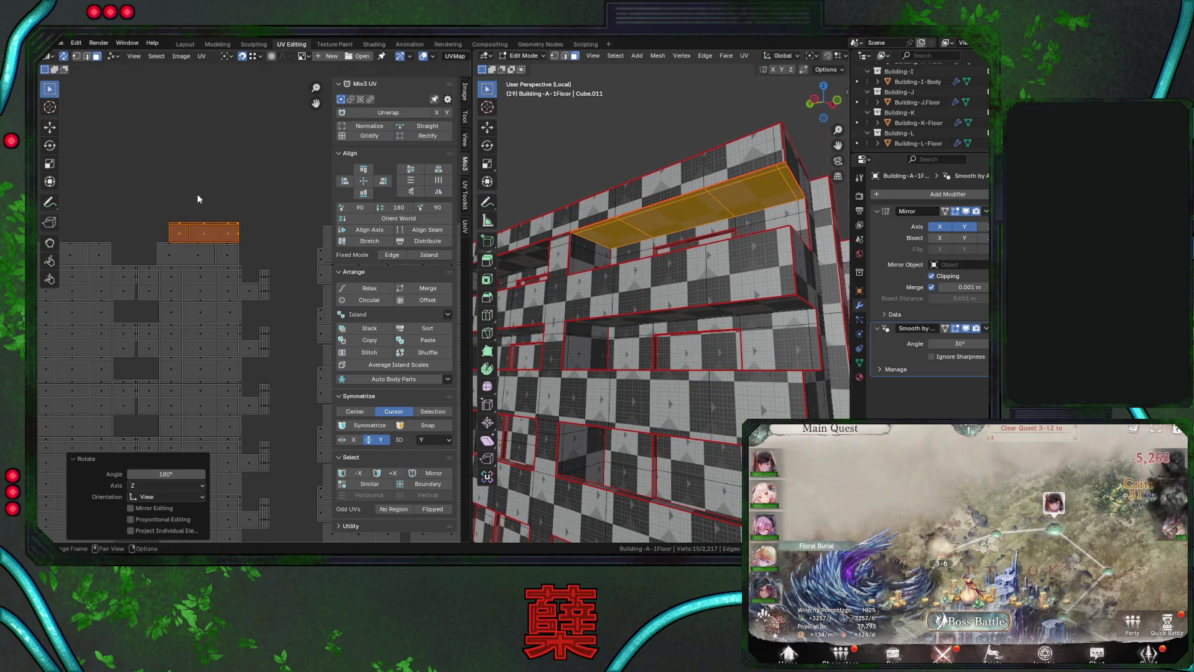
{"action": "left_click_drag", "start_coordinate": [235, 240], "coordinate": [237, 241]}
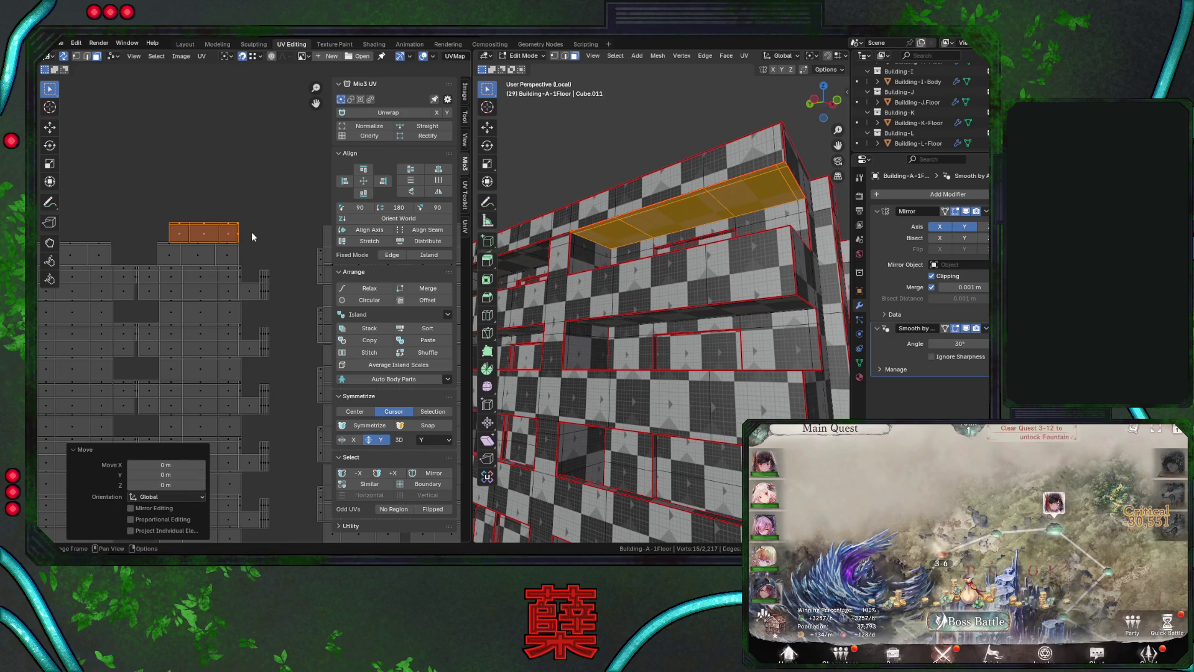
{"action": "key", "text": "g"}
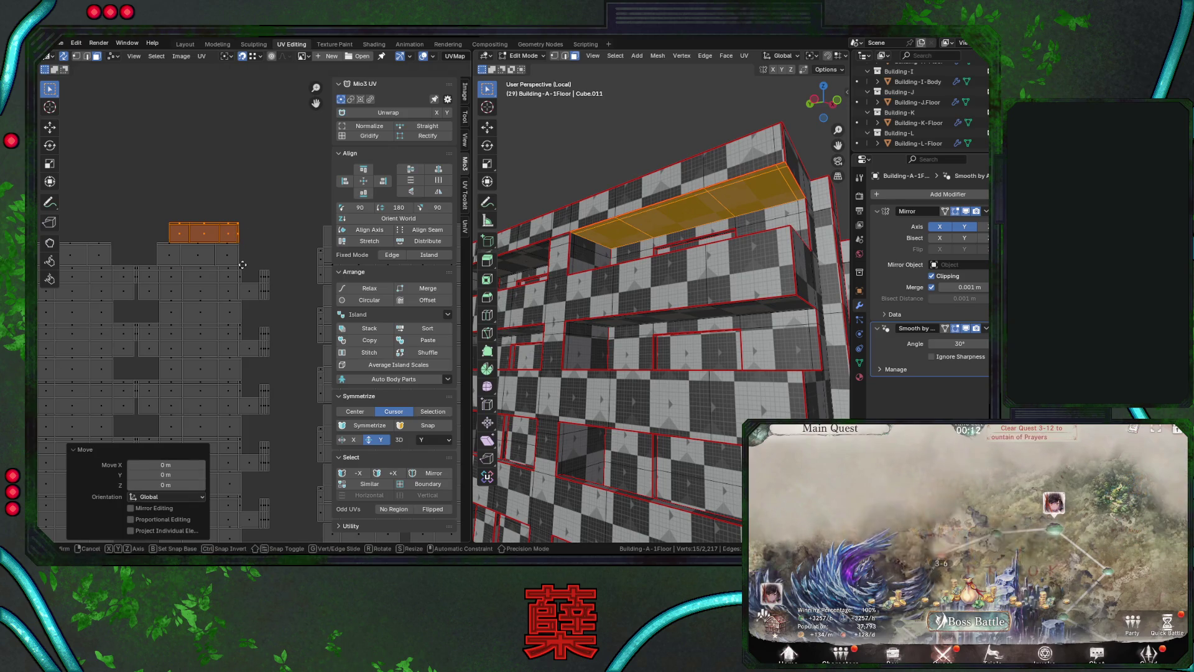
{"action": "mouse_move", "coordinate": [241, 265]}
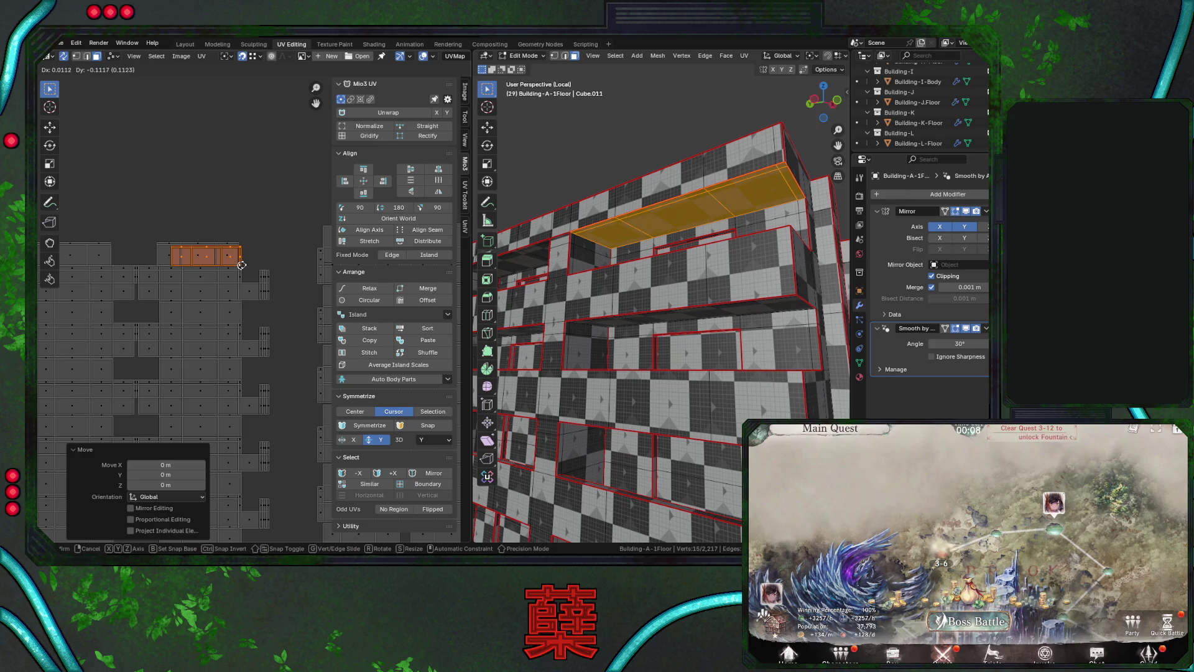
{"action": "left_click", "coordinate": [242, 266]}
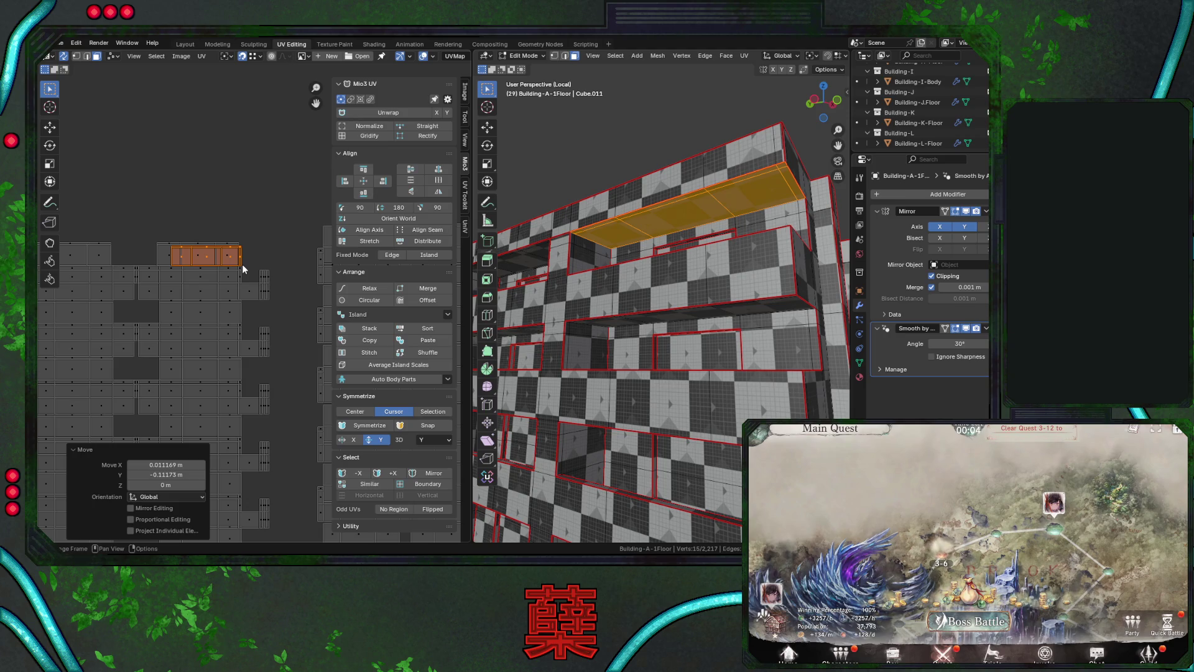
Redo the ledge-top island's 180° rotation and isolate its UVs for cursor snapping.
{"action": "left_click", "coordinate": [227, 274]}
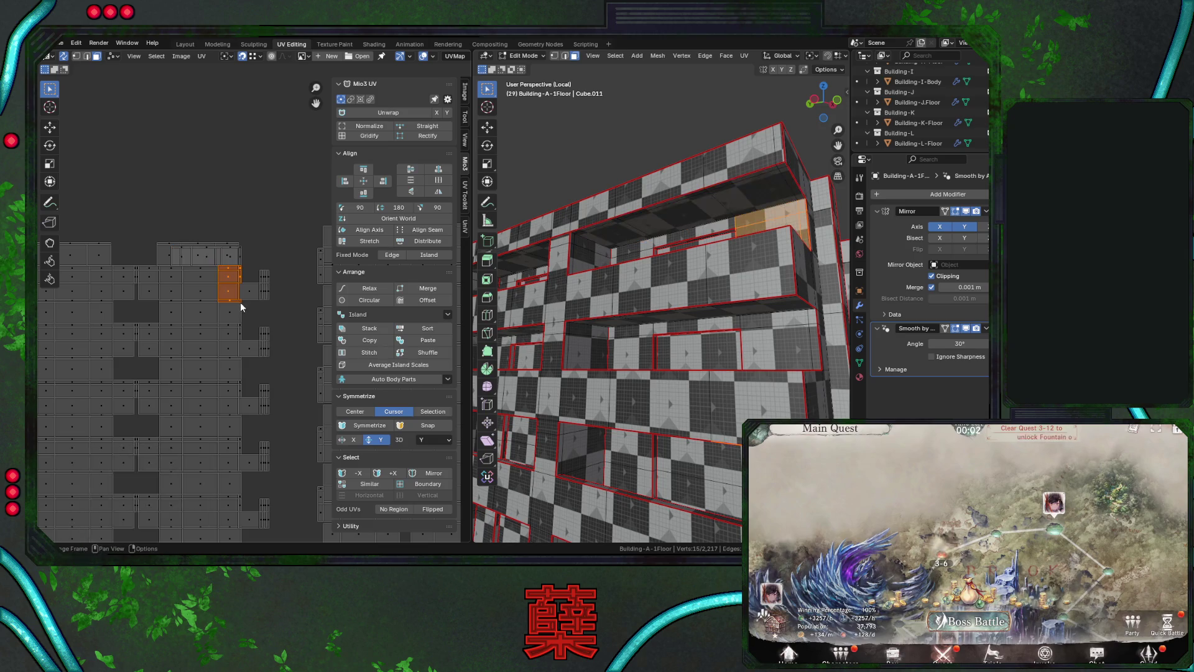
{"action": "key", "text": "ctrl+z"}
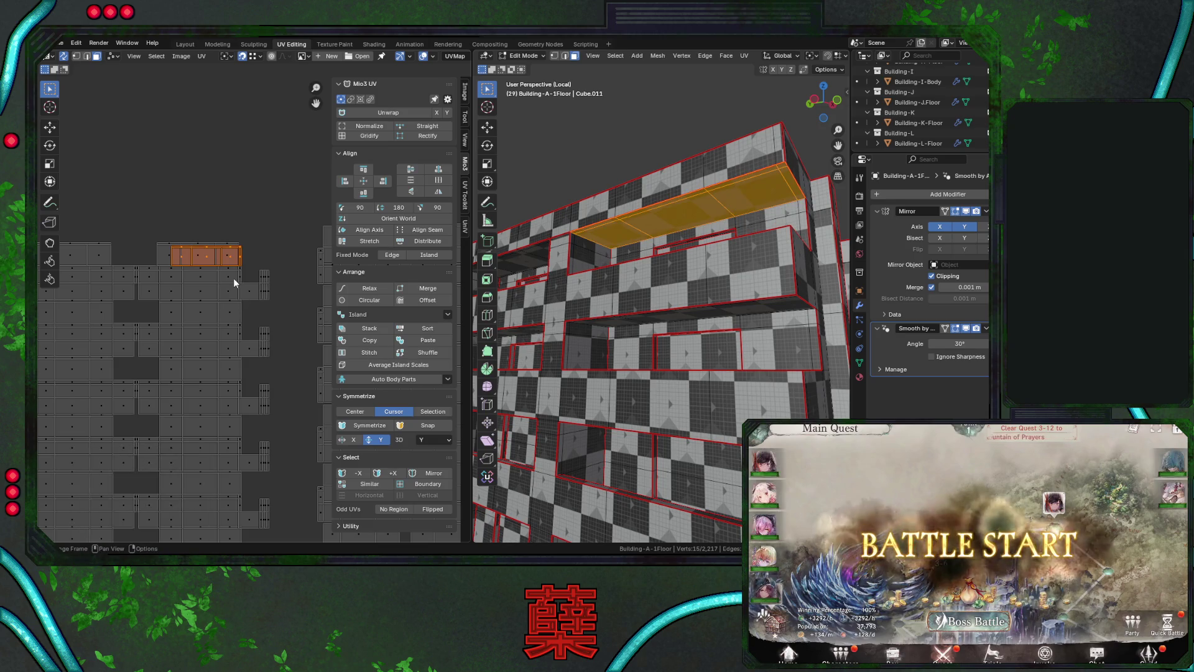
{"action": "type", "text": "r180"}
{"action": "key", "text": "Return"}
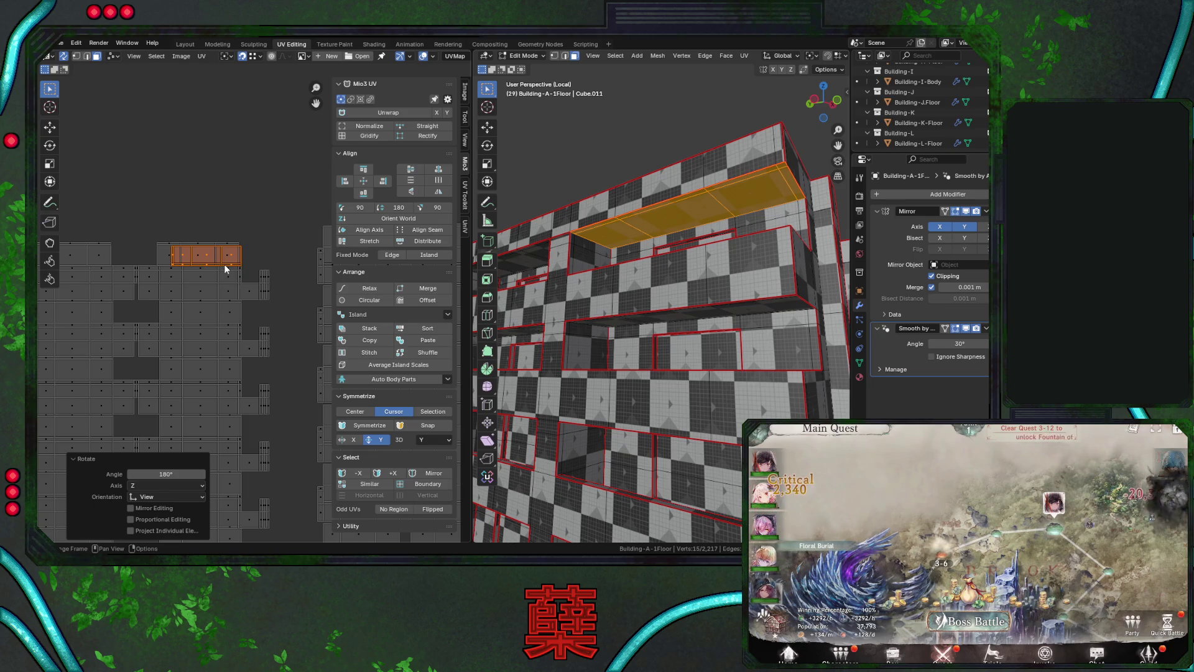
{"action": "left_click_drag", "start_coordinate": [231, 286], "coordinate": [235, 301]}
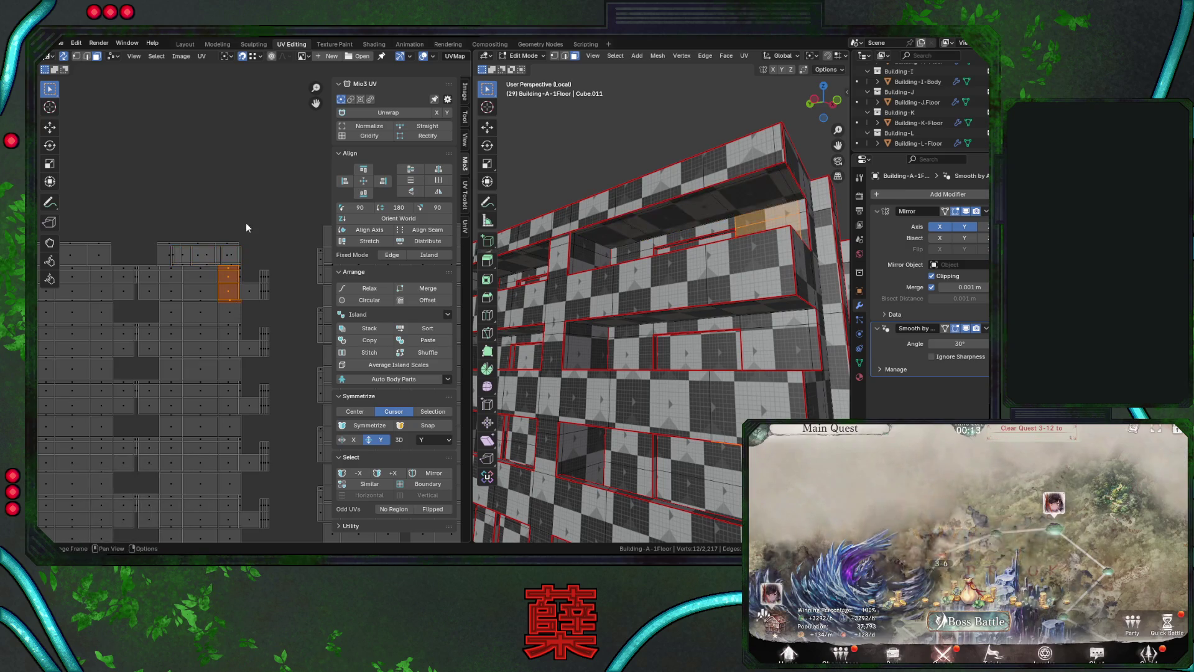
{"action": "left_click", "coordinate": [247, 245]}
{"action": "scroll", "coordinate": [247, 245], "scroll_direction": "up", "scroll_amount": 1}
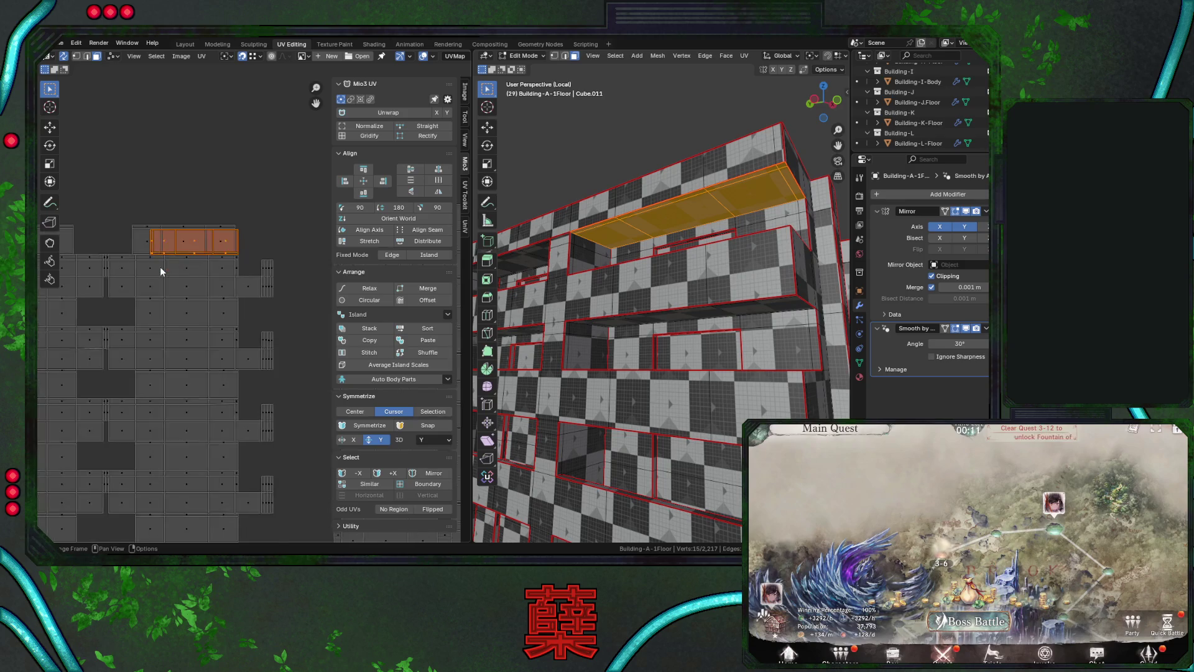
{"action": "scroll", "coordinate": [160, 266], "scroll_direction": "up", "scroll_amount": 2}
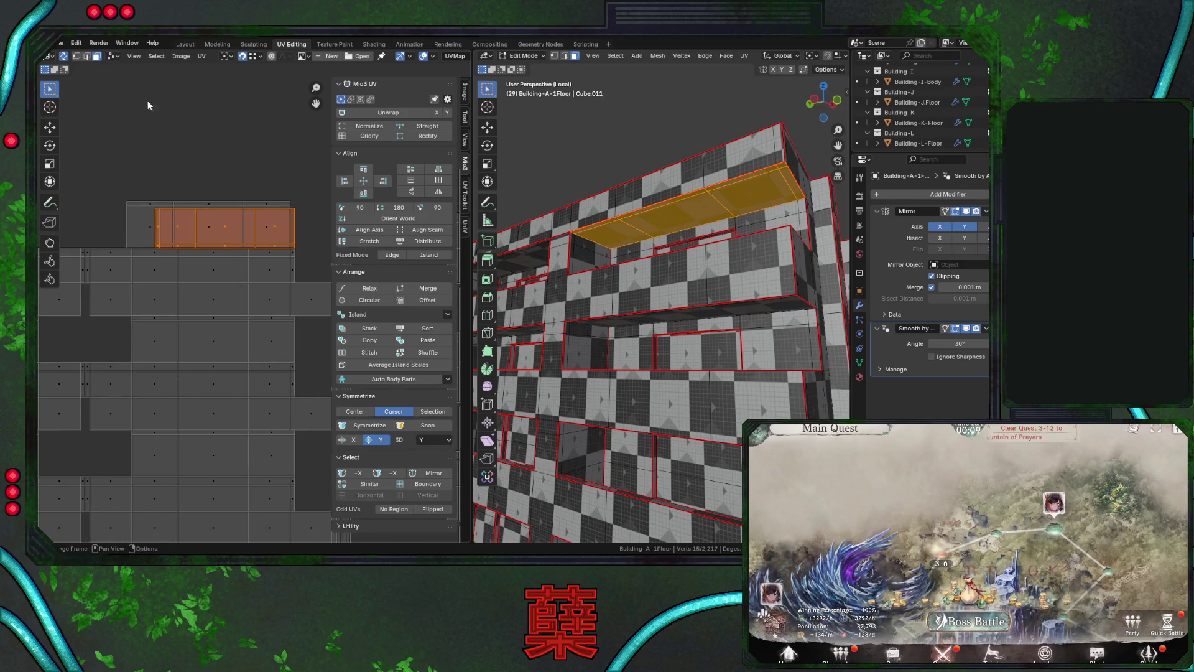
{"action": "left_click", "coordinate": [69, 58]}
{"action": "key", "text": "shift+s"}
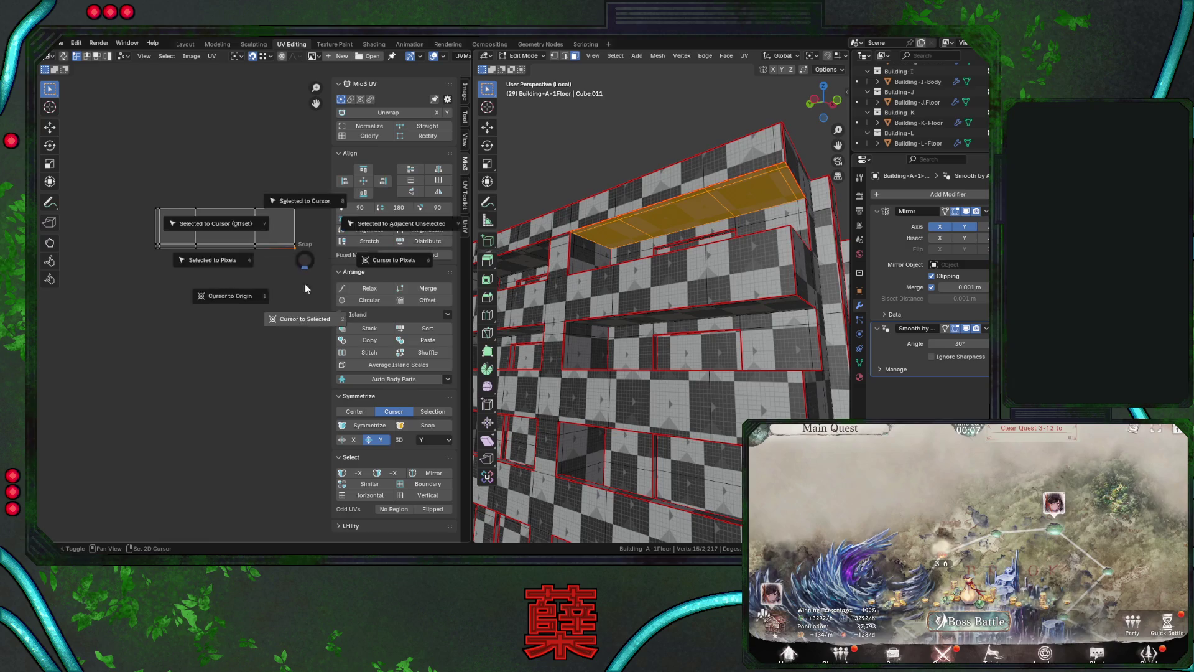
Snap the 2D cursor to the ledge-top island and scale it to 1.173 around it.
{"action": "left_click", "coordinate": [236, 306]}
{"action": "left_click", "coordinate": [64, 57]}
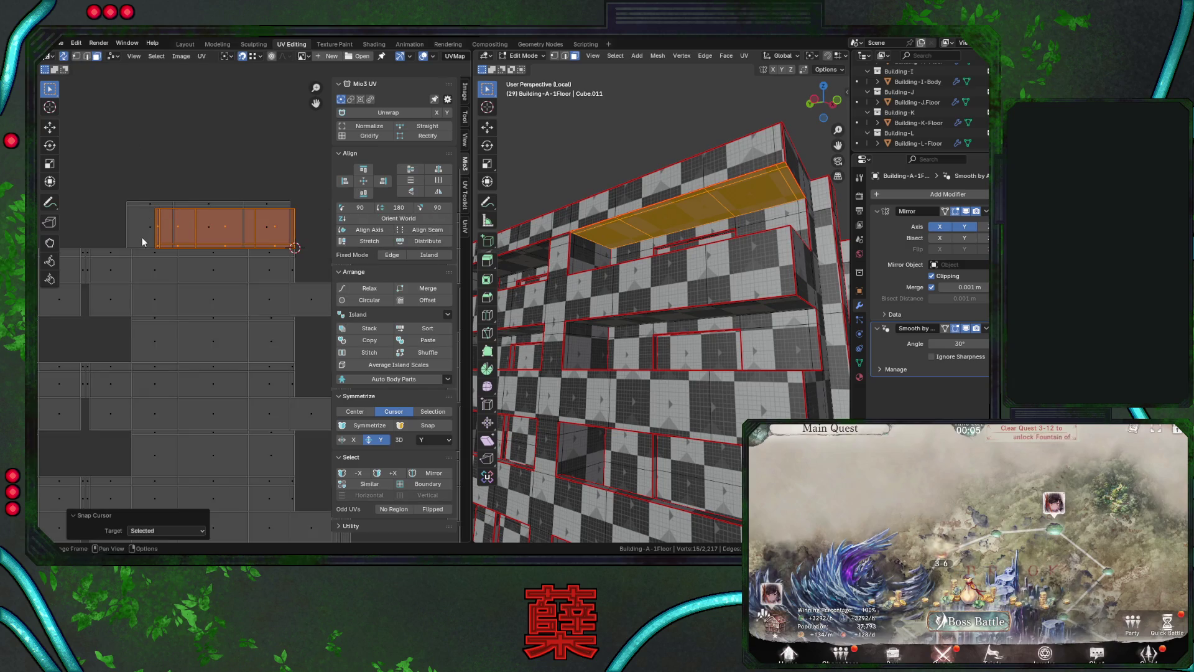
{"action": "key", "text": "s"}
{"action": "key", "text": "Escape"}
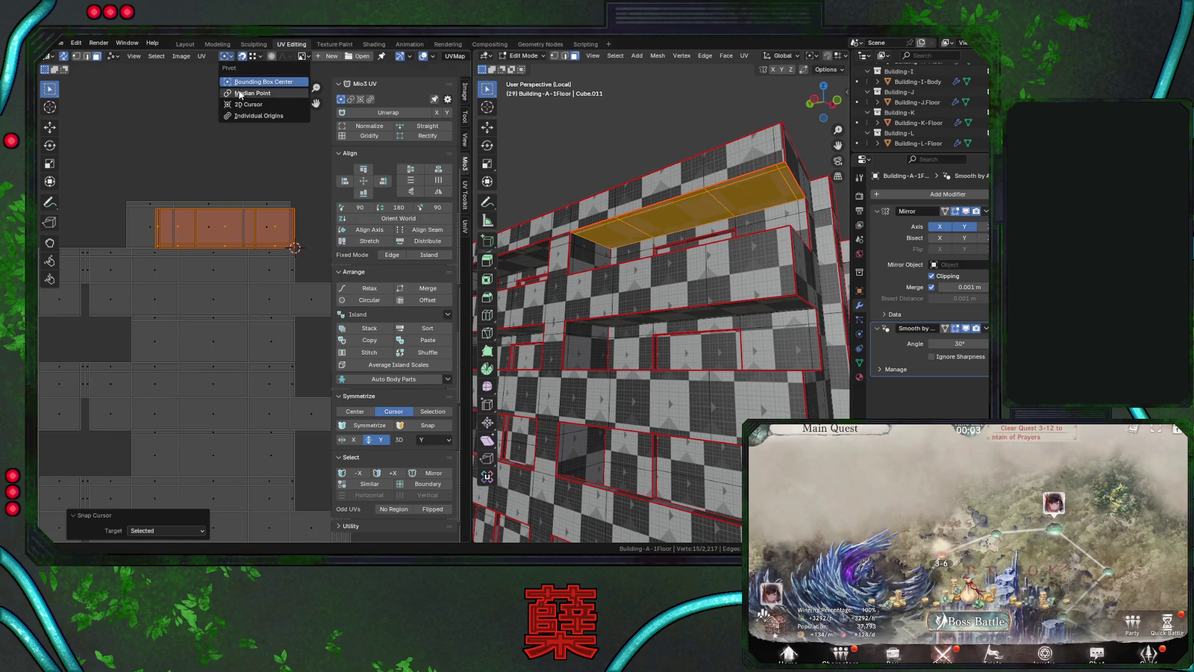
{"action": "key", "text": "s"}
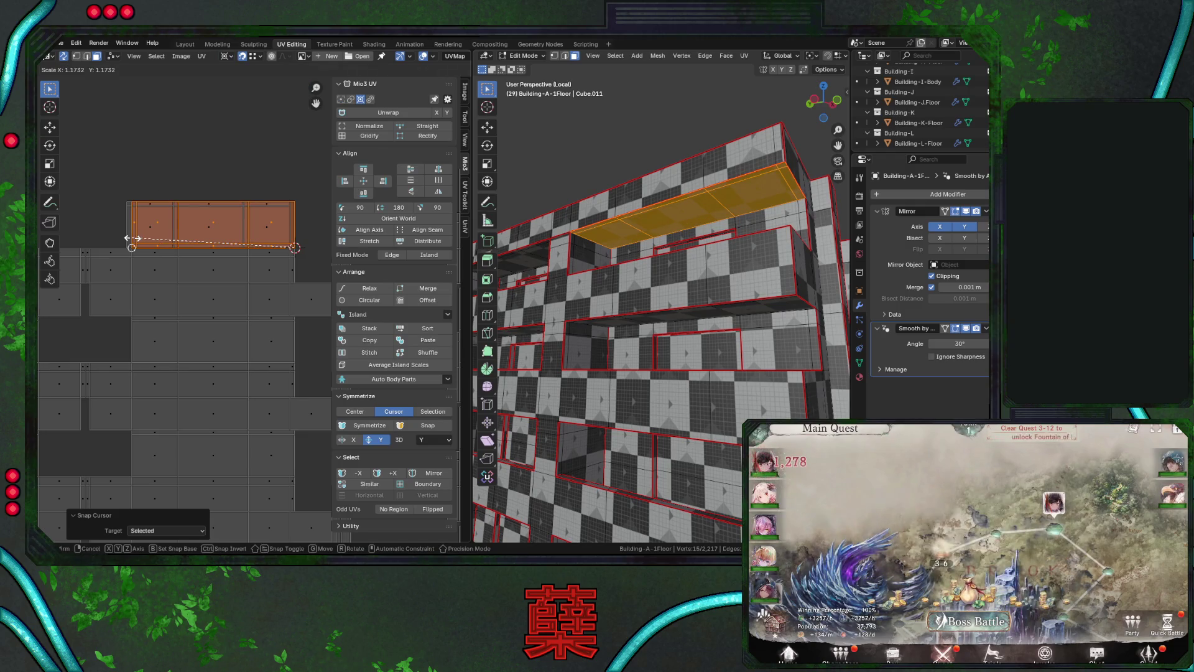
{"action": "left_click", "coordinate": [131, 238]}
{"action": "scroll", "coordinate": [132, 237], "scroll_direction": "up", "scroll_amount": 2}
{"action": "scroll", "coordinate": [131, 238], "scroll_direction": "down", "scroll_amount": 5}
{"action": "scroll", "coordinate": [153, 252], "scroll_direction": "up", "scroll_amount": 2}
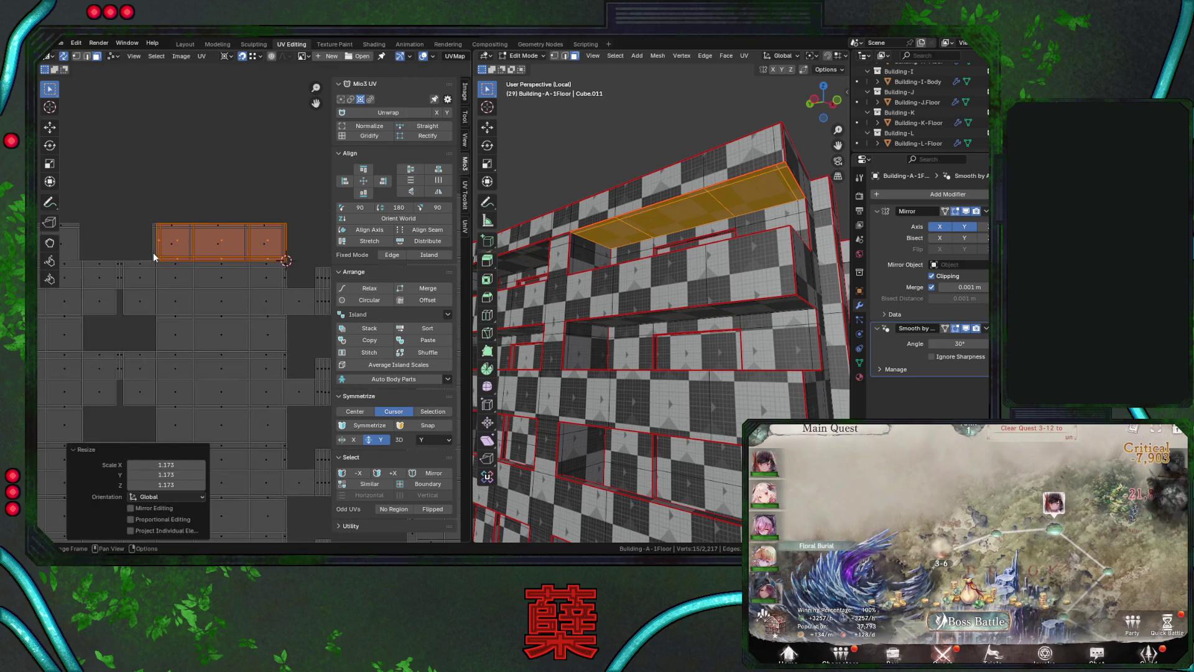
{"action": "scroll", "coordinate": [153, 252], "scroll_direction": "down", "scroll_amount": 1}
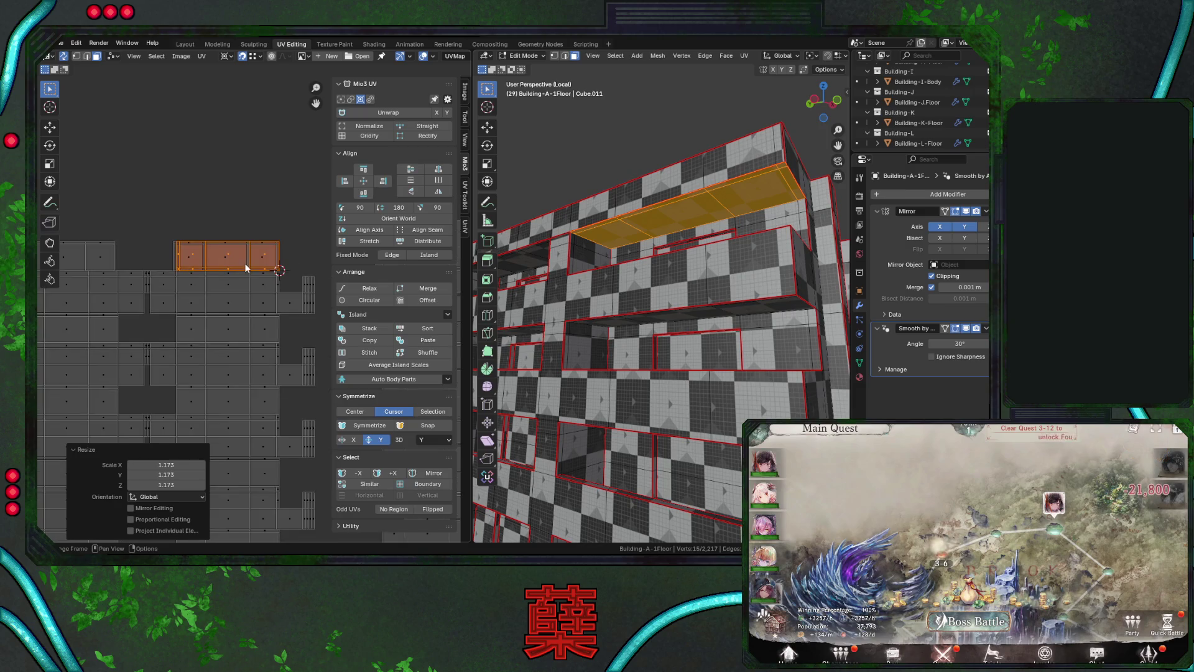
Select another ledge's whole UV island and drag it further right.
{"action": "left_click", "coordinate": [535, 253]}
{"action": "key", "text": "ctrl+l"}
{"action": "scroll", "coordinate": [141, 294], "scroll_direction": "down", "scroll_amount": 1}
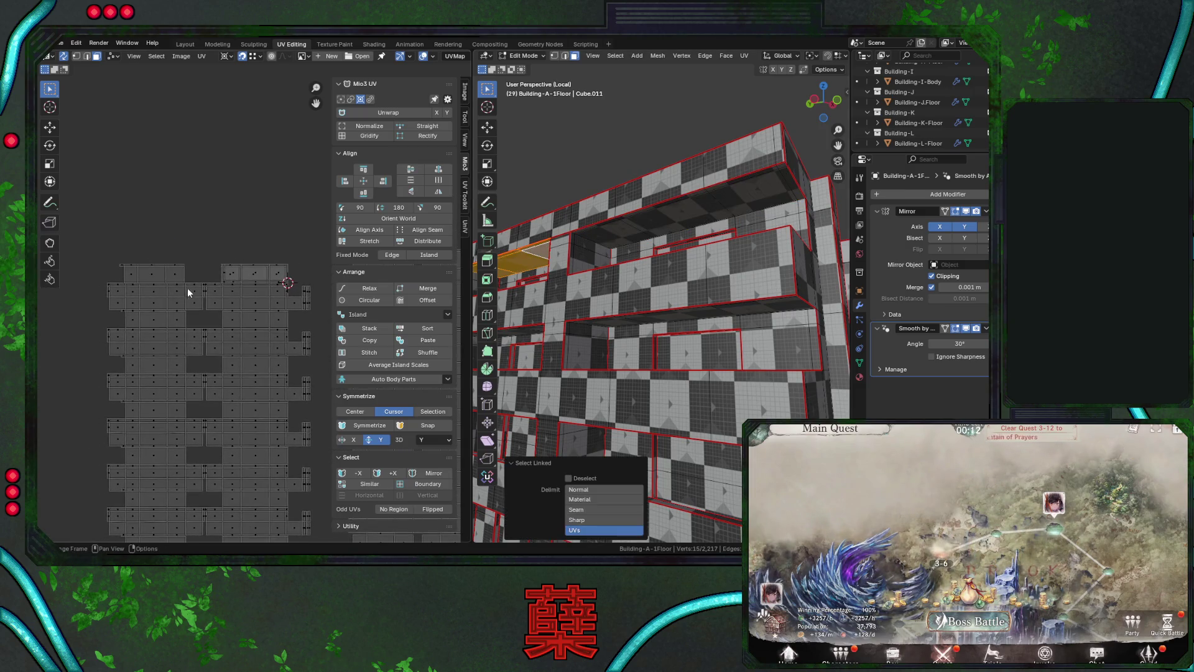
{"action": "scroll", "coordinate": [166, 281], "scroll_direction": "up", "scroll_amount": 1}
{"action": "key", "text": "g"}
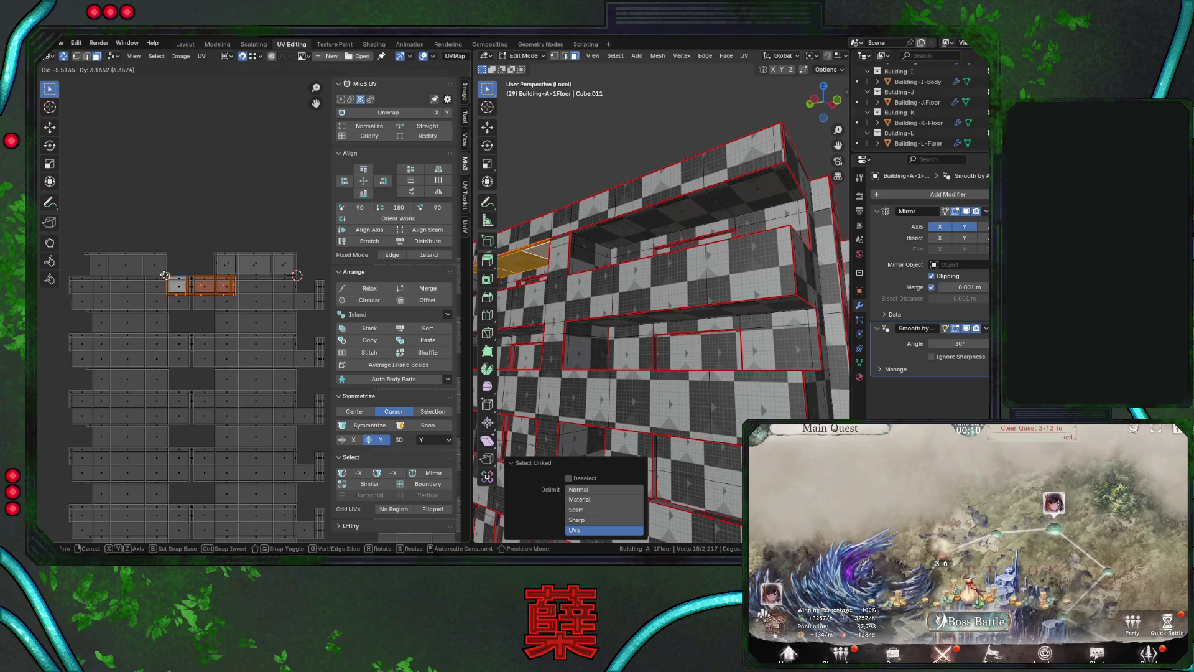
{"action": "left_click", "coordinate": [162, 269]}
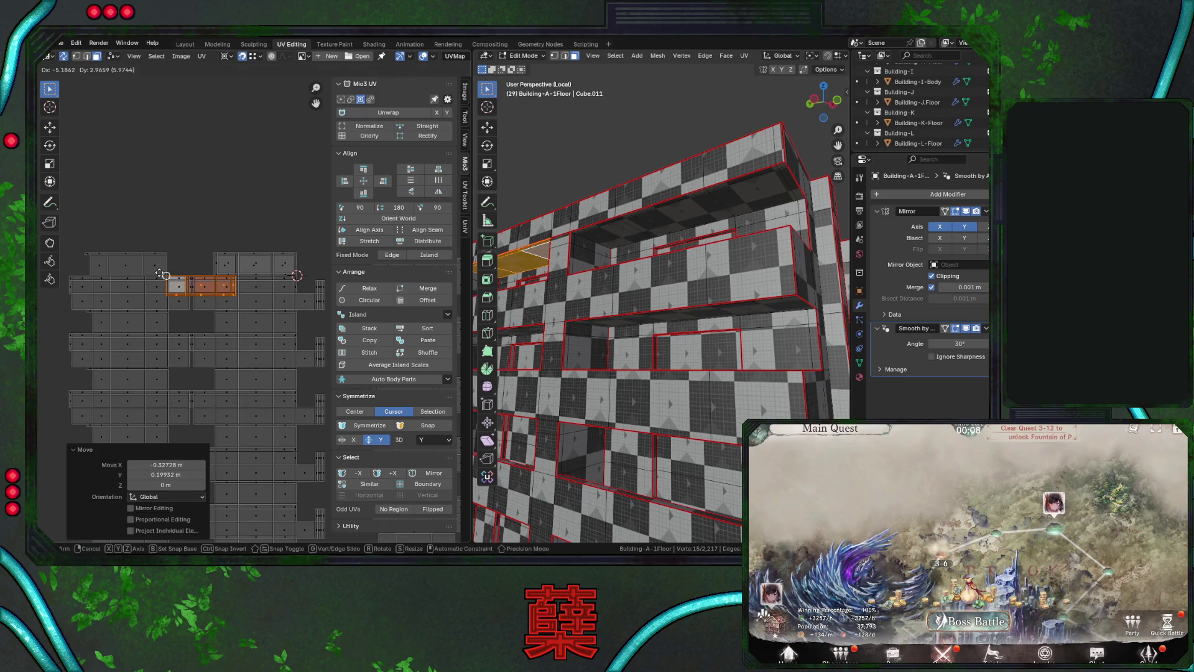
Place that island onto the top row with a small X-axis nudge.
{"action": "key", "text": "g"}
{"action": "left_click", "coordinate": [122, 134]}
{"action": "key", "text": "g"}
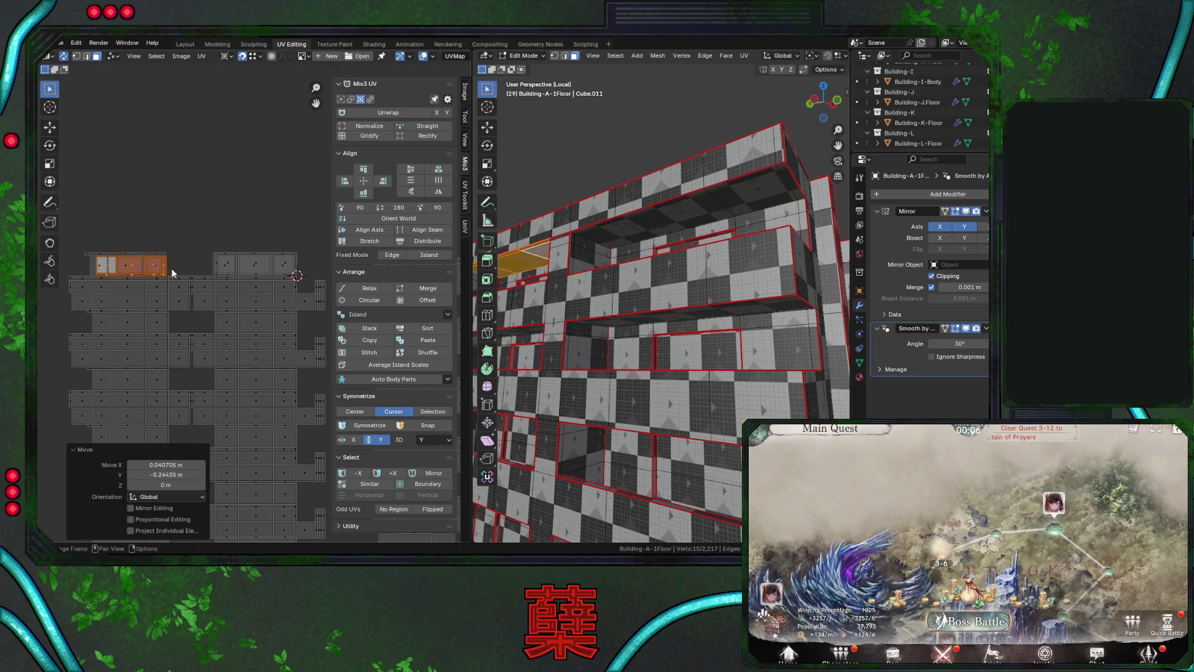
{"action": "left_click", "coordinate": [171, 315]}
{"action": "scroll", "coordinate": [226, 276], "scroll_direction": "up", "scroll_amount": 3}
{"action": "key", "text": "g"}
{"action": "key", "text": "x"}
{"action": "left_click", "coordinate": [193, 242]}
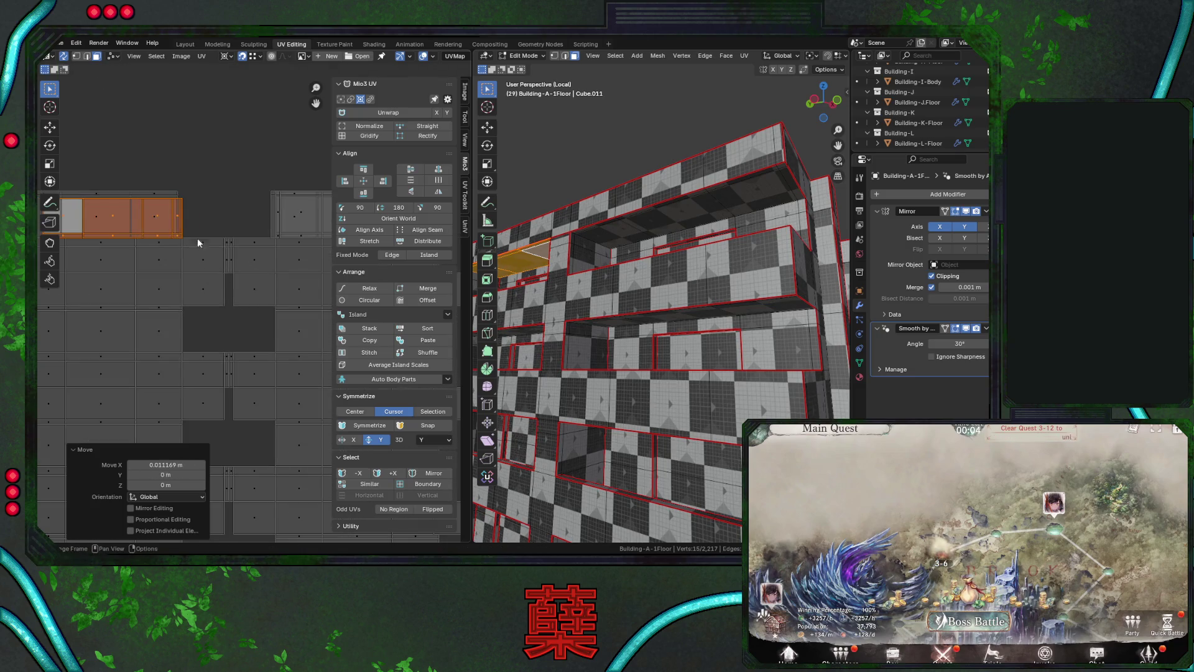
Snap the 2D cursor to the long ledge island and scale it to 1.089.
{"action": "middle_click_drag", "start_coordinate": [527, 266], "coordinate": [557, 266]}
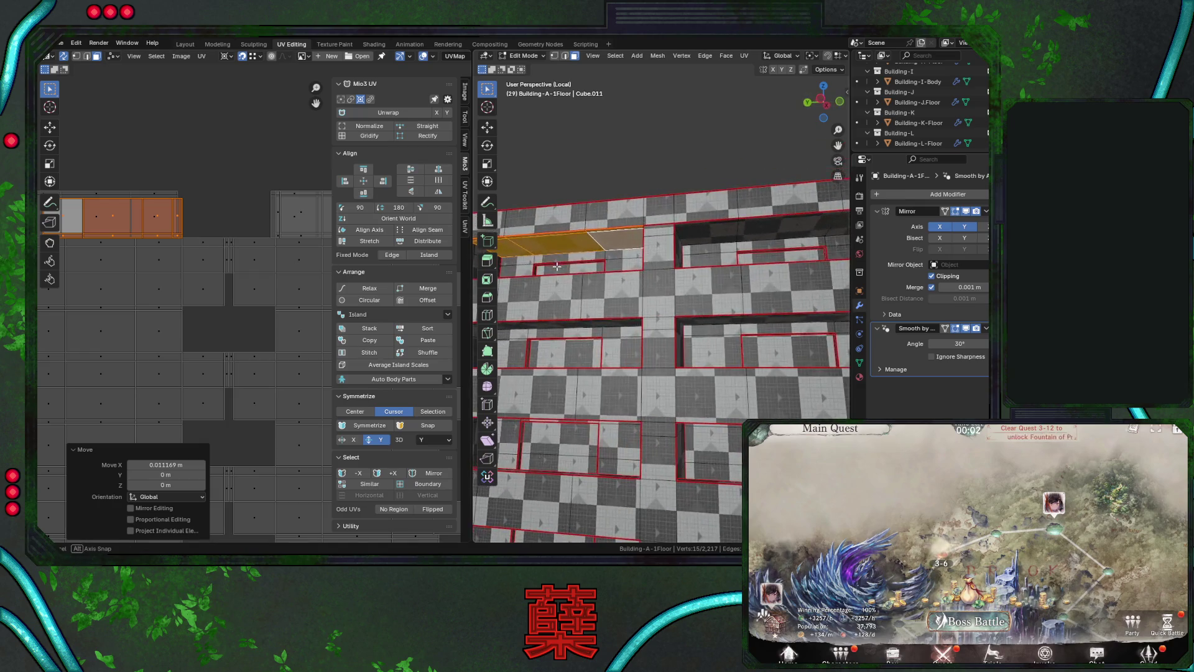
{"action": "left_click", "coordinate": [612, 258]}
{"action": "key", "text": "ctrl+z"}
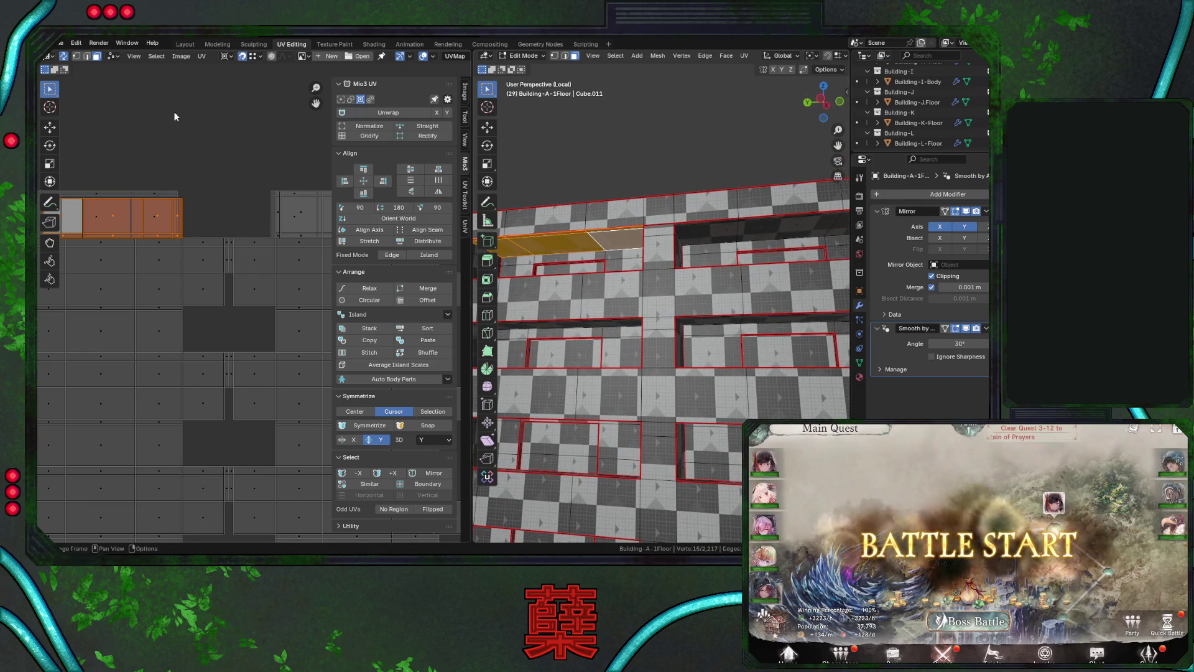
{"action": "left_click", "coordinate": [64, 56]}
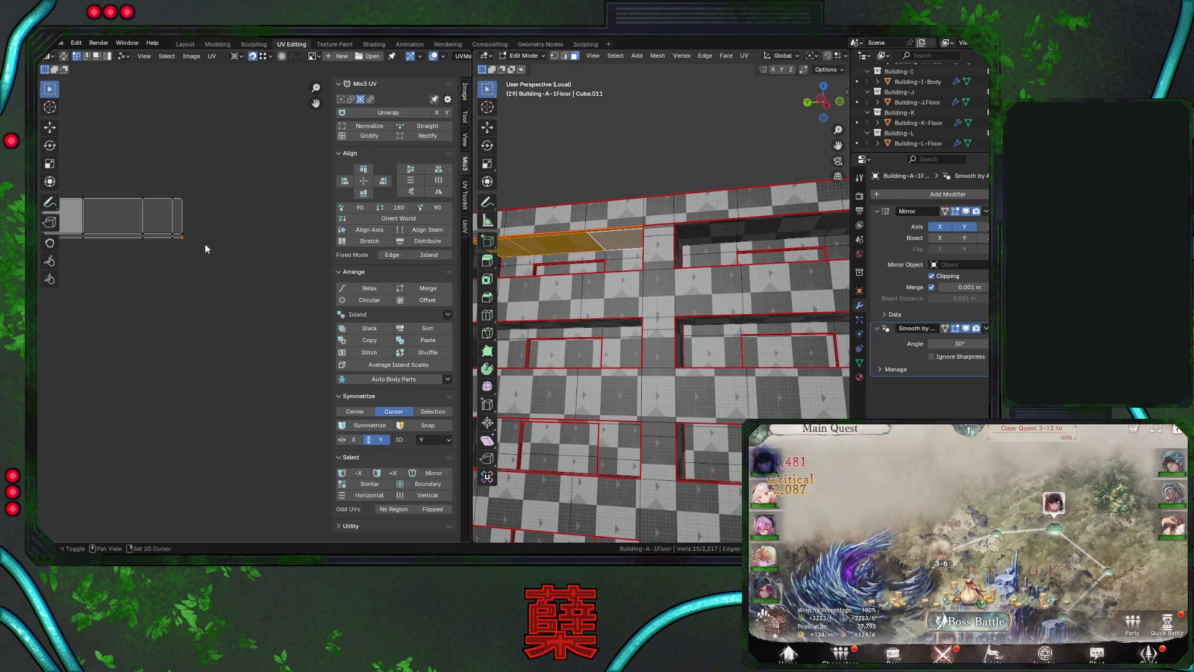
{"action": "key", "text": "shift+s"}
{"action": "left_click", "coordinate": [200, 299]}
{"action": "left_click", "coordinate": [64, 56]}
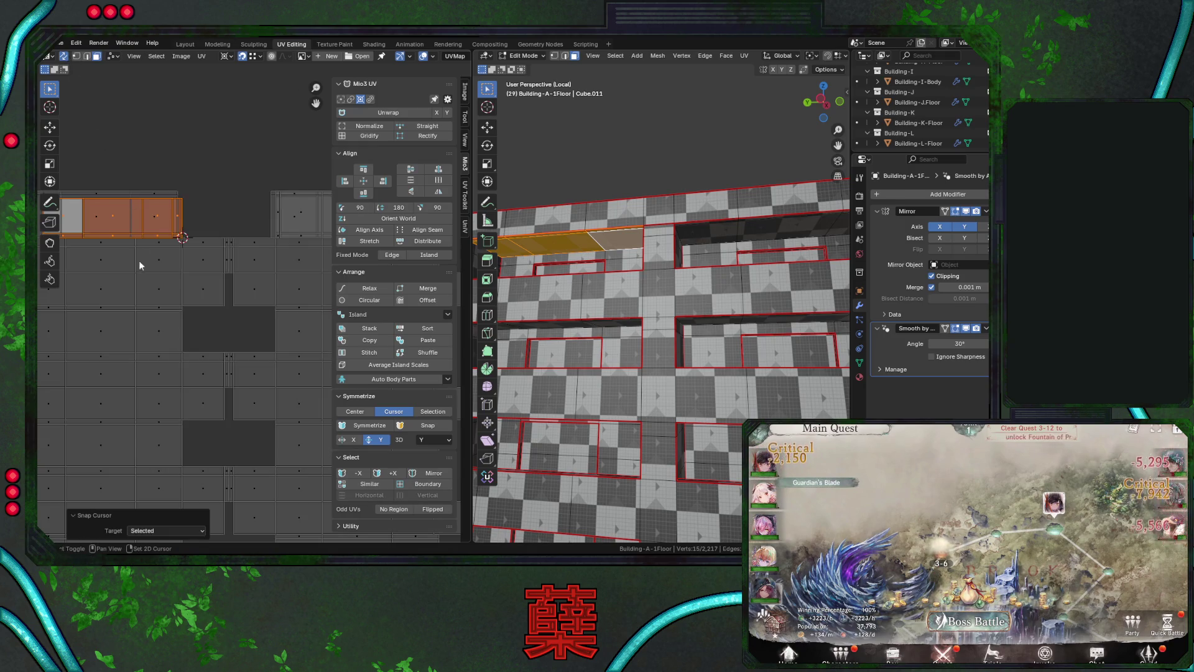
{"action": "key", "text": "s"}
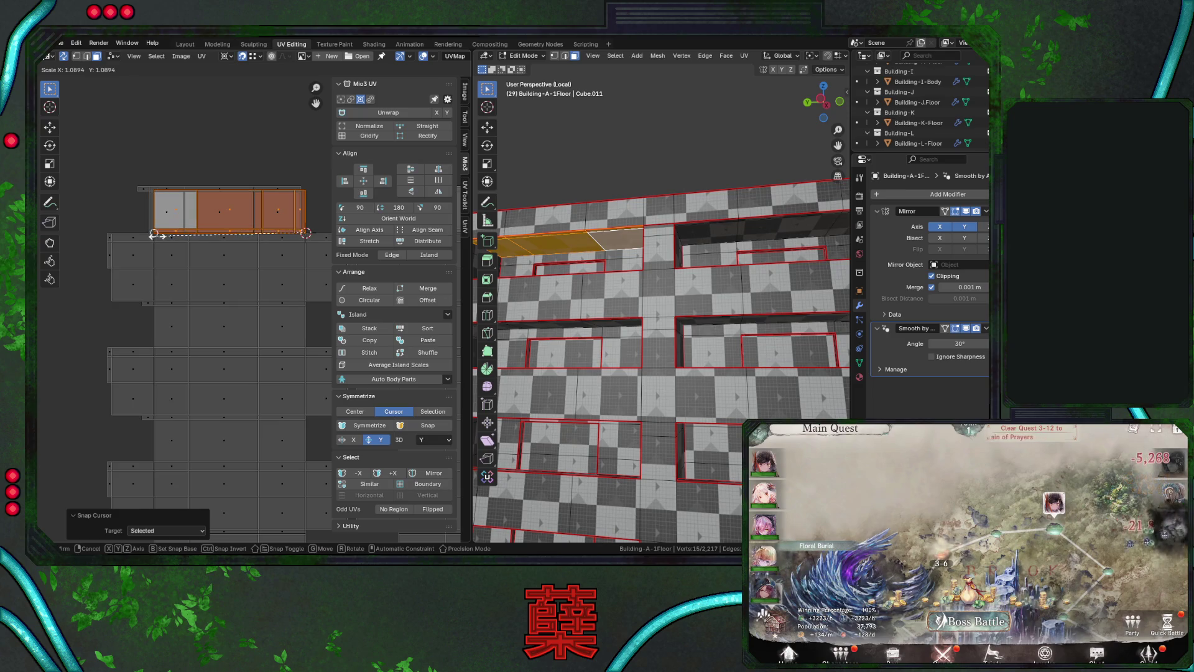
{"action": "left_click", "coordinate": [153, 233]}
Rotate the long ledge strip island 180° and move it up to the top row.
{"action": "middle_click_drag", "start_coordinate": [175, 241], "coordinate": [144, 241]}
{"action": "key", "text": "b"}
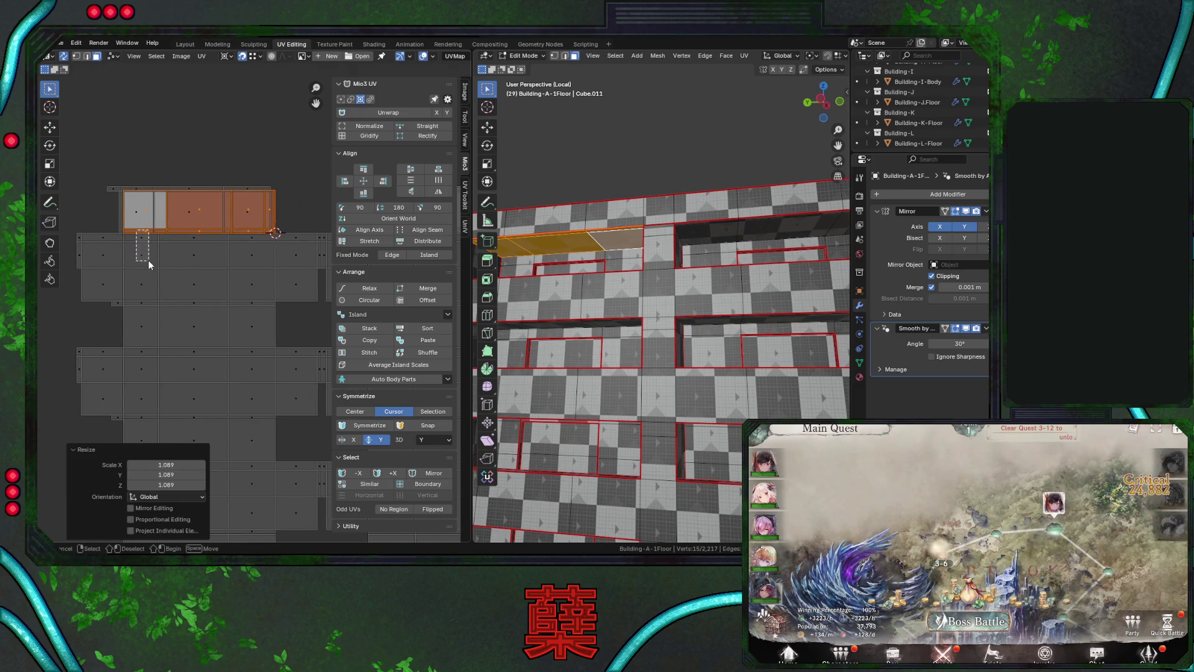
{"action": "left_click_drag", "start_coordinate": [148, 260], "coordinate": [148, 260]}
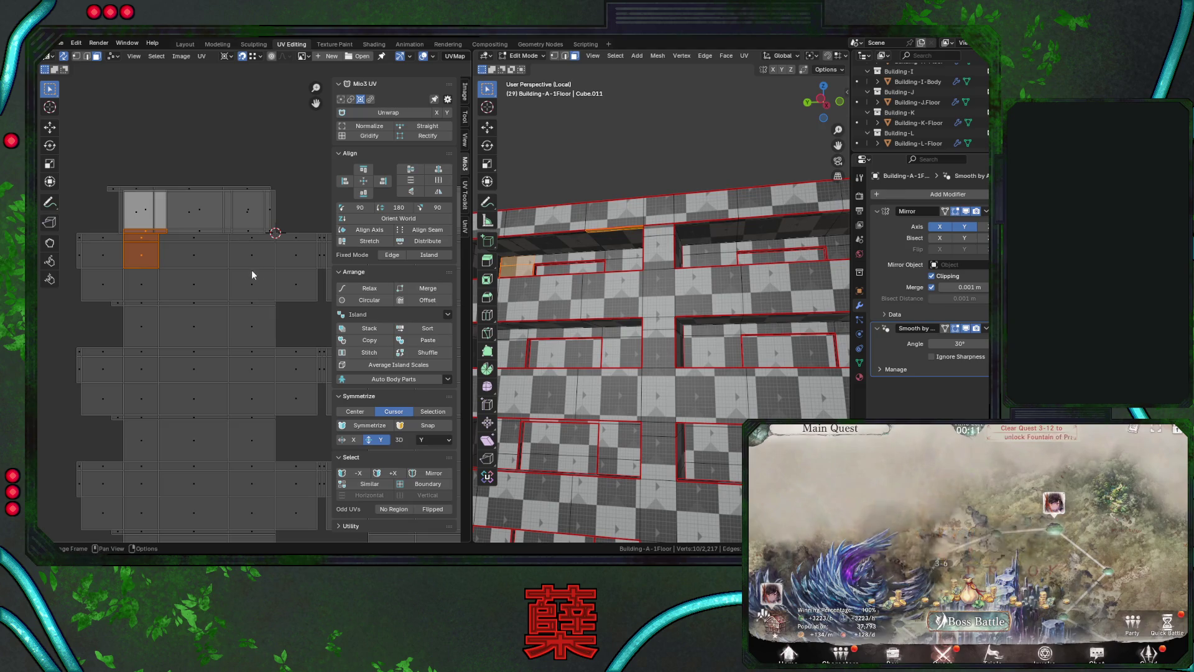
{"action": "left_click", "coordinate": [154, 234]}
{"action": "key", "text": "l"}
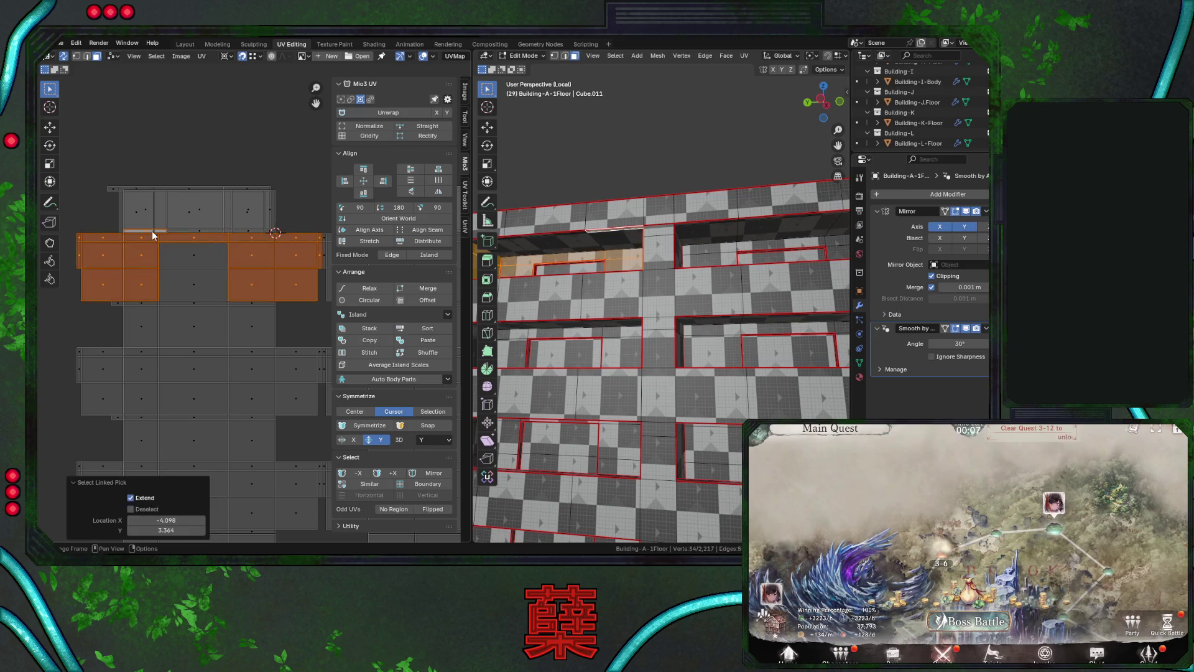
{"action": "left_click", "coordinate": [273, 207]}
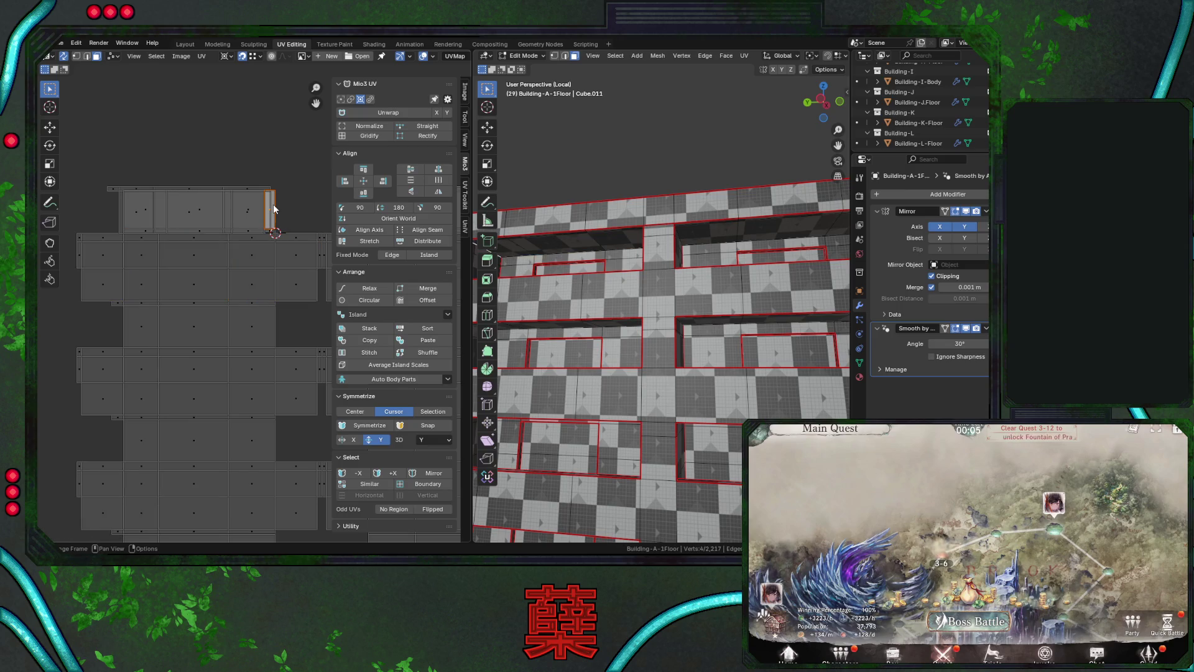
{"action": "type", "text": "lr180"}
{"action": "key", "text": "Return"}
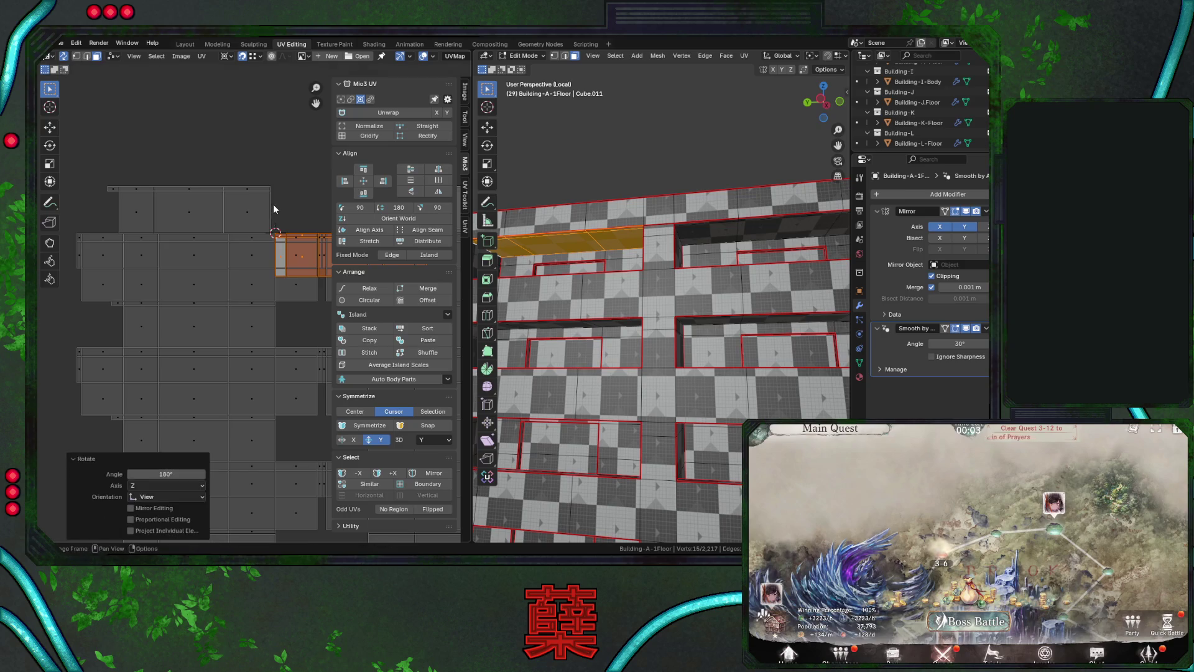
{"action": "left_click_drag", "start_coordinate": [304, 268], "coordinate": [107, 144]}
{"action": "key", "text": "g"}
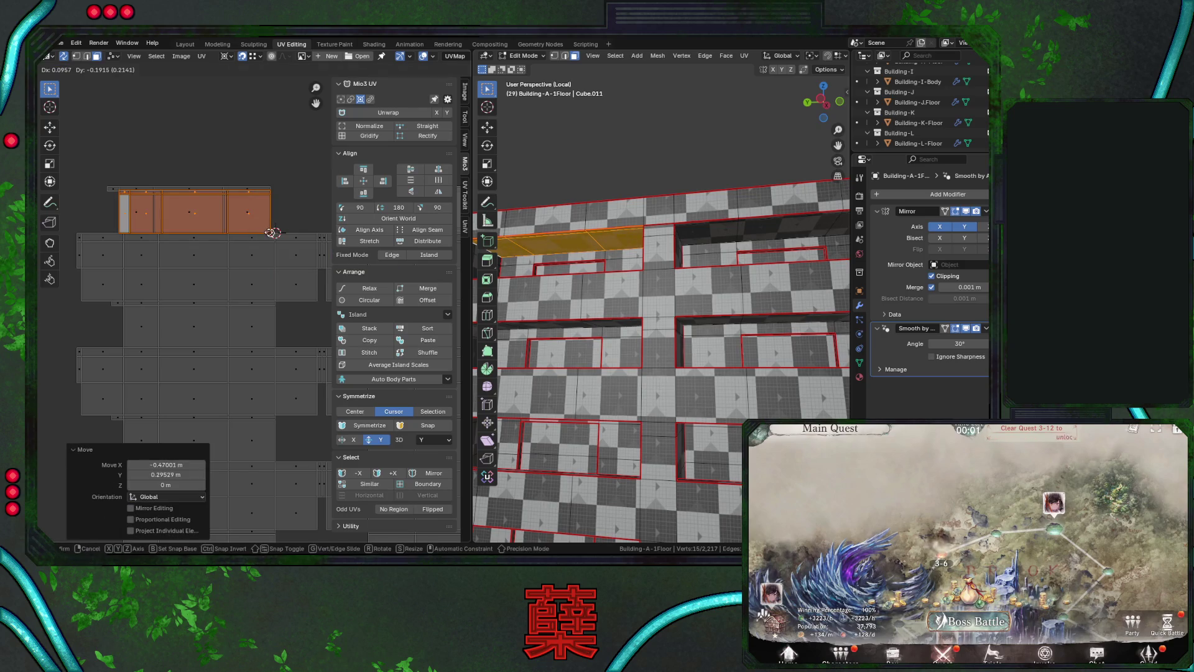
{"action": "left_click", "coordinate": [275, 233]}
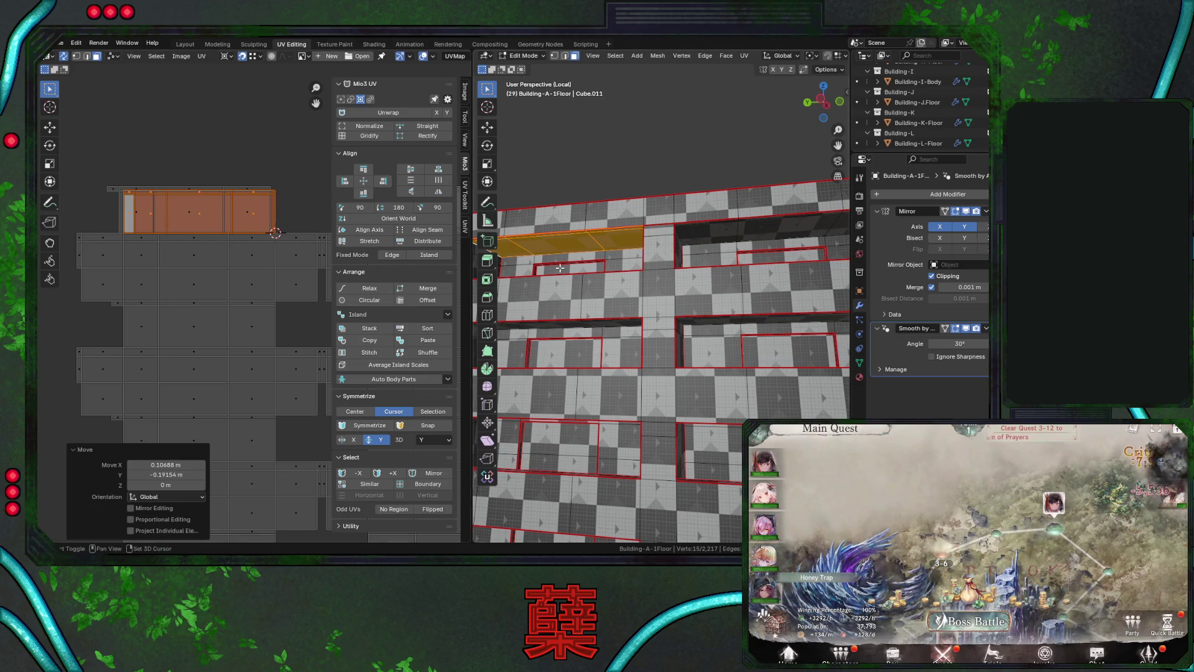
Frame and select the slanted ledge face in the 3D view.
{"action": "key", "text": "KP_Decimal"}
{"action": "left_click", "coordinate": [594, 255]}
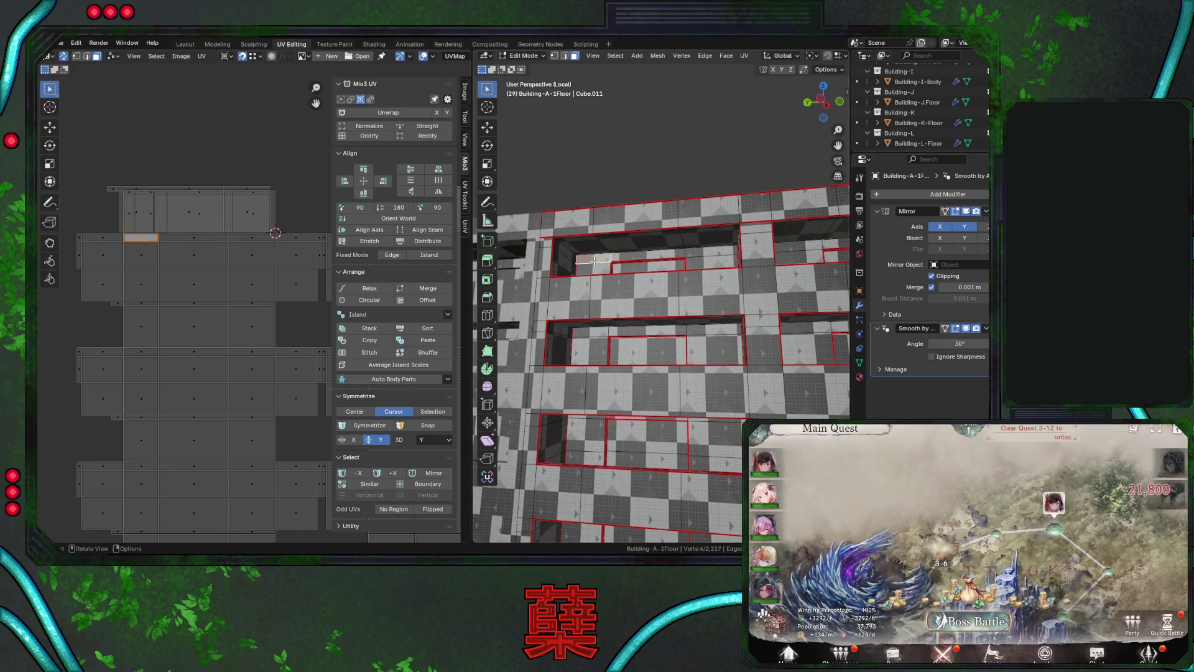
{"action": "left_click", "coordinate": [563, 250]}
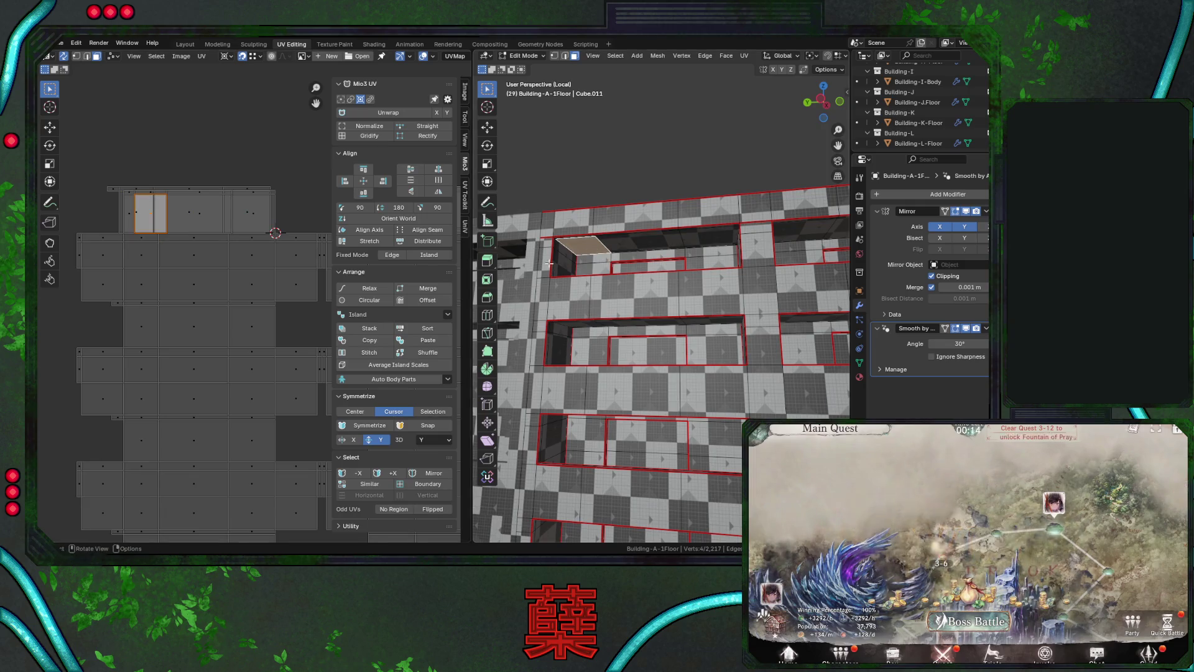
{"action": "mouse_move", "coordinate": [586, 262]}
{"action": "middle_mouse_down"}
{"action": "mouse_move", "coordinate": [573, 317]}
{"action": "mouse_move", "coordinate": [584, 330]}
{"action": "middle_mouse_up"}
Show the building in wireframe and delete the stray ledge face.
{"action": "key", "text": "shift+z"}
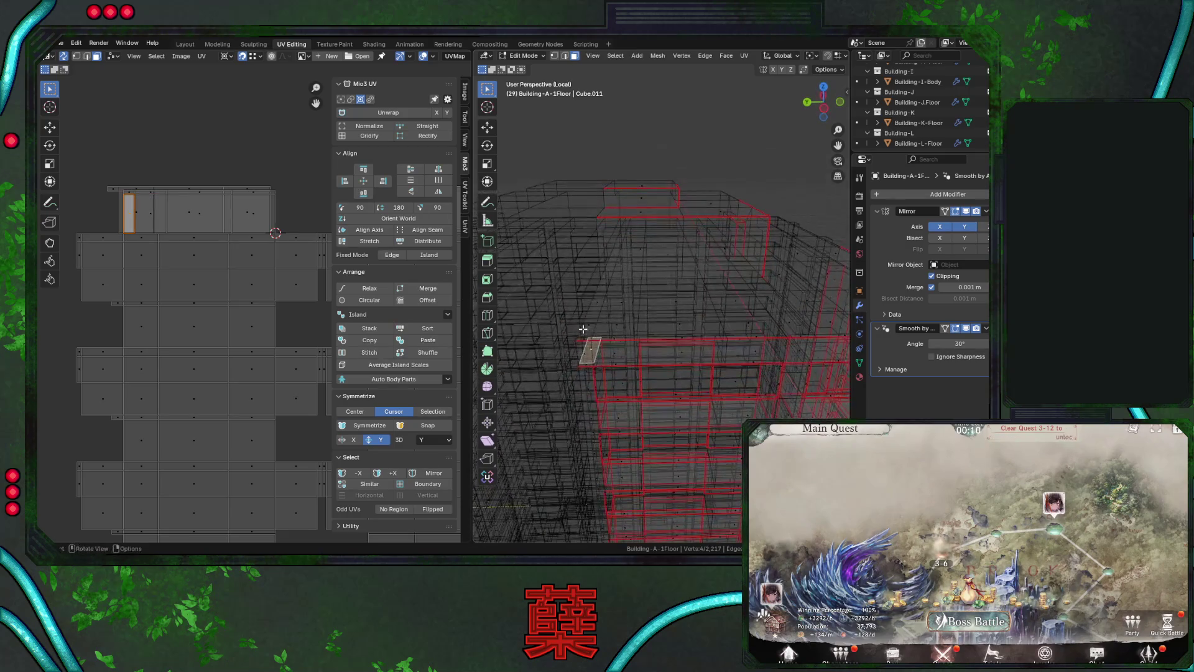
{"action": "key", "text": "x"}
{"action": "left_click", "coordinate": [584, 330]}
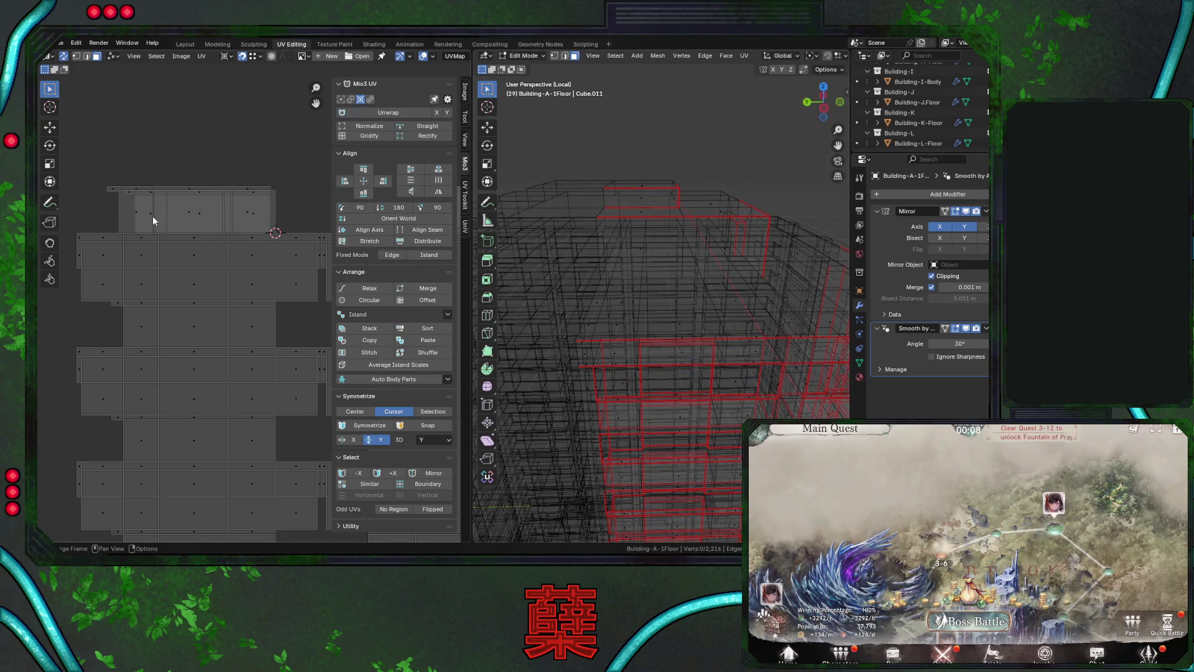
Select the whole top ledge island and scale it up to 1.077.
{"action": "key", "text": "l"}
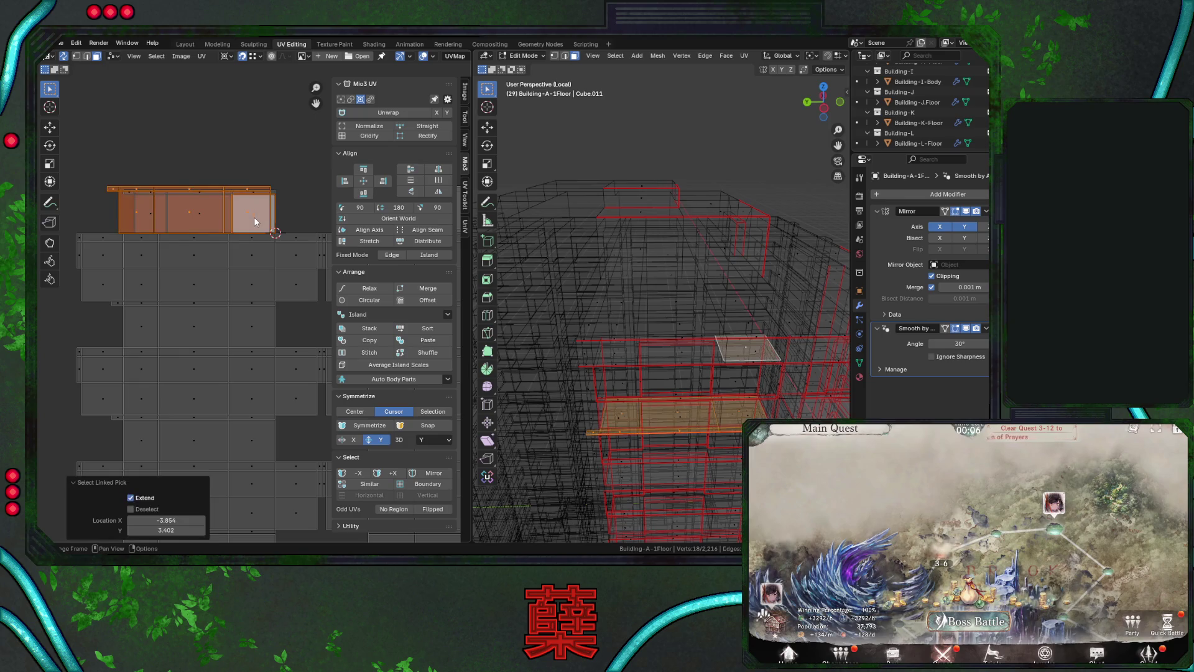
{"action": "left_click", "coordinate": [248, 219]}
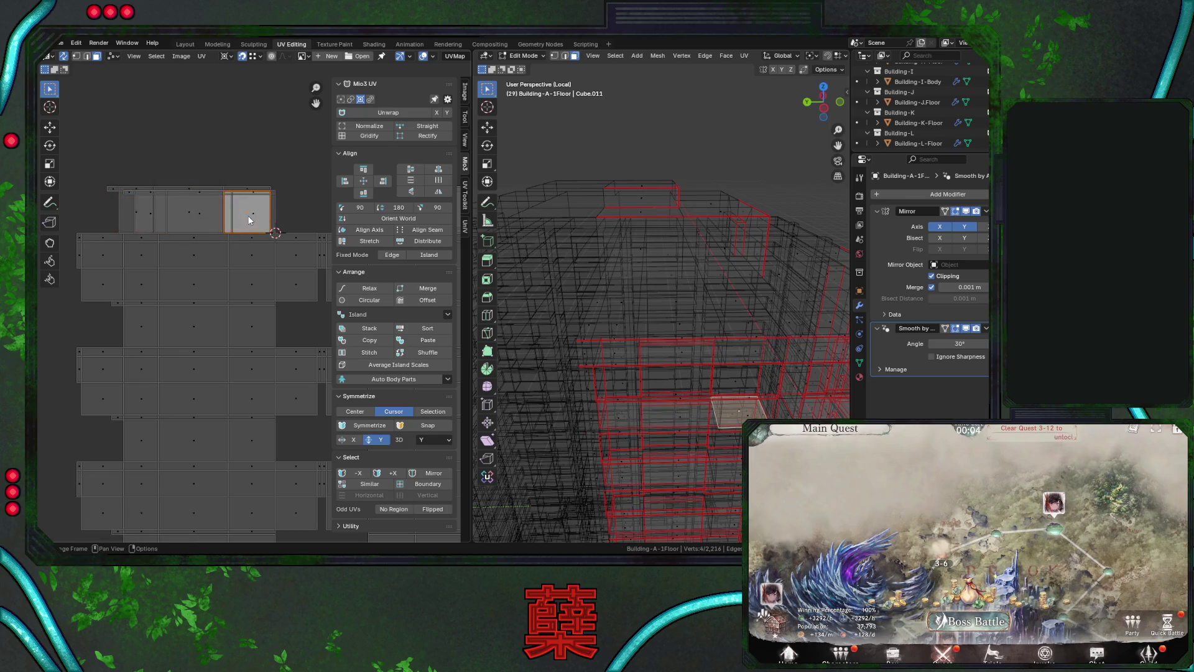
{"action": "key", "text": "l"}
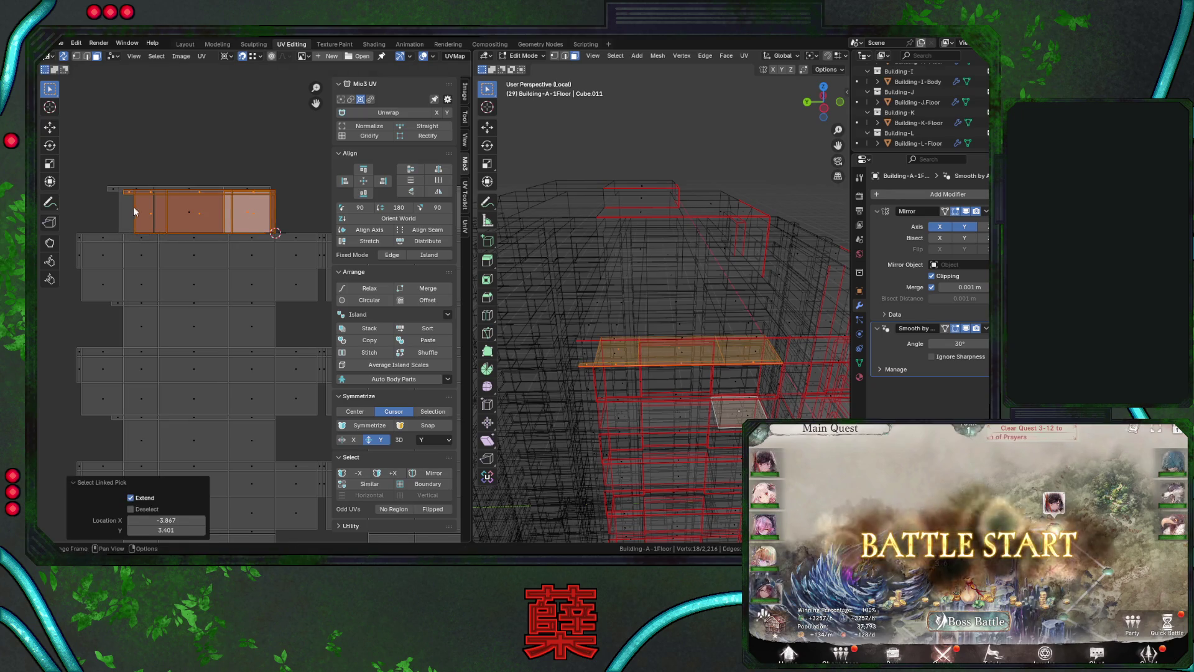
{"action": "key", "text": "alt+a"}
{"action": "right_click", "coordinate": [564, 356]}
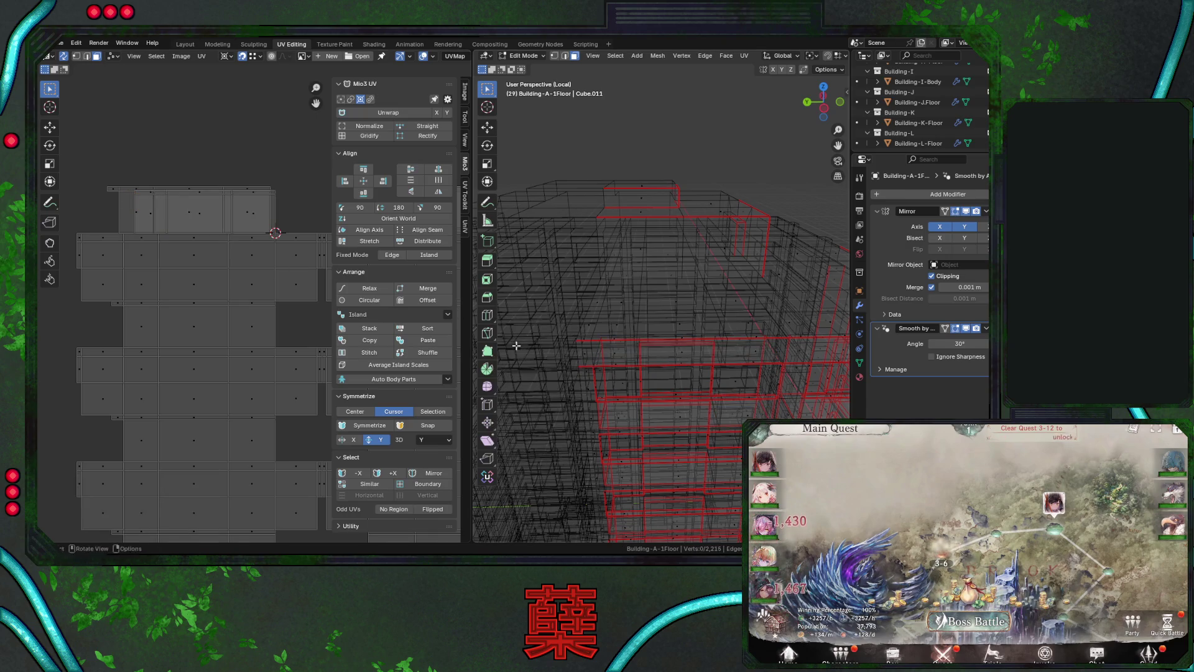
{"action": "key", "text": "l"}
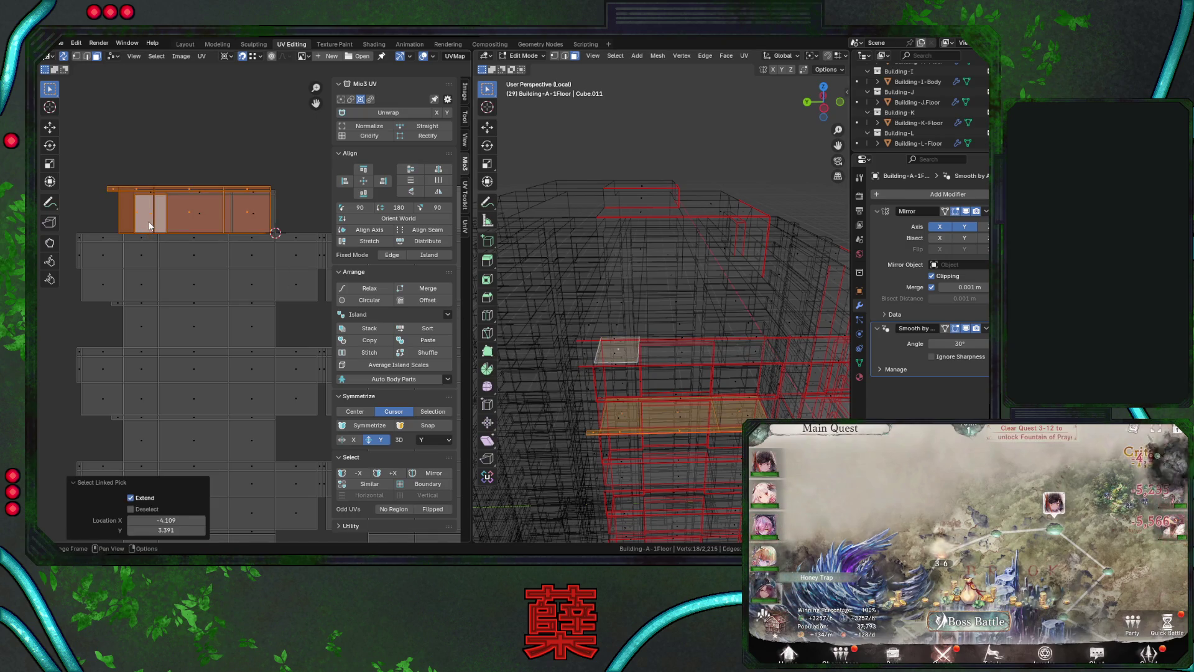
{"action": "left_click", "coordinate": [148, 221]}
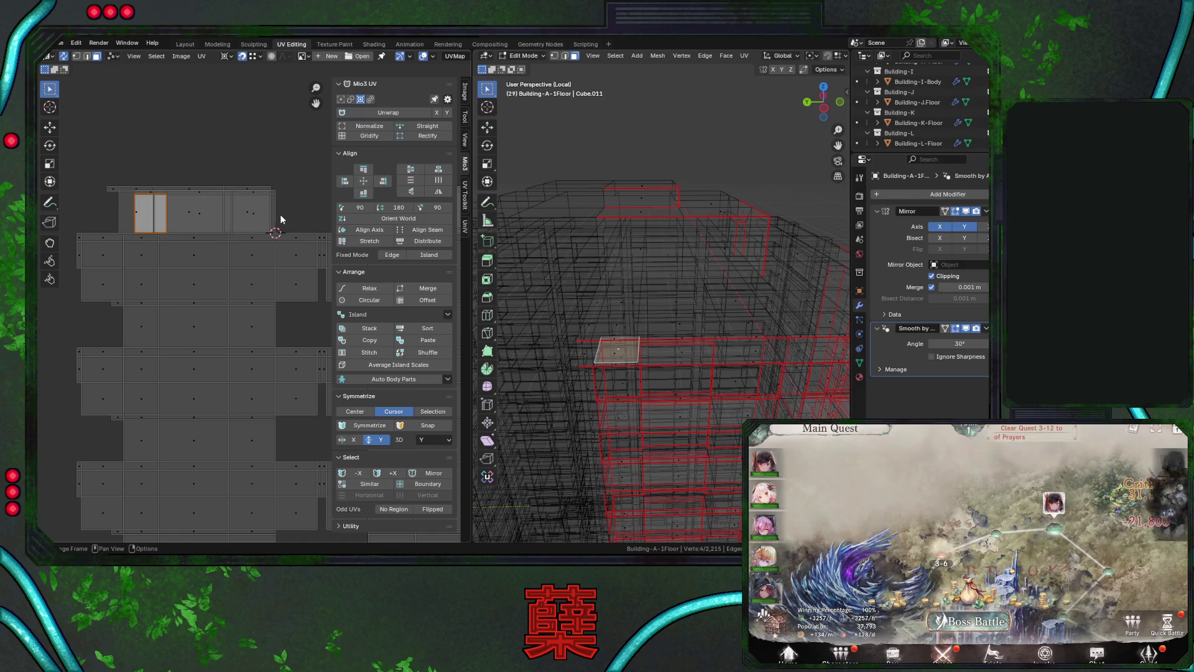
{"action": "key", "text": "l"}
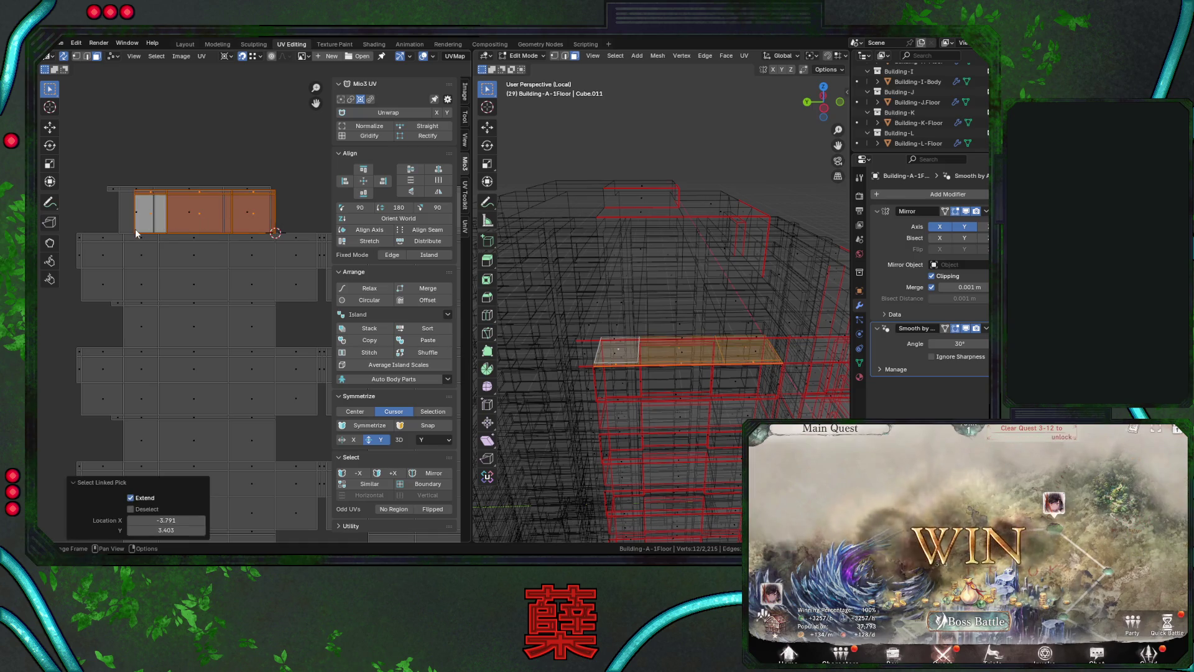
{"action": "key", "text": "s"}
{"action": "left_click", "coordinate": [259, 247]}
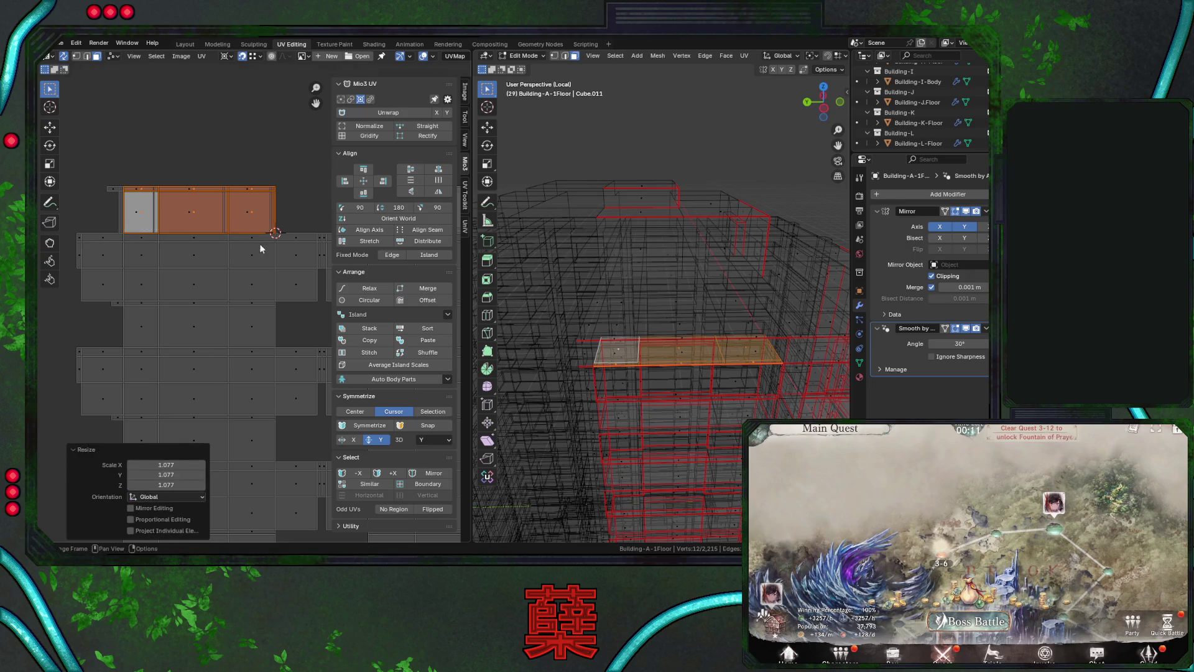
Raise the top ledge island straight up along Y.
{"action": "scroll", "coordinate": [256, 248], "scroll_direction": "up", "scroll_amount": 3}
{"action": "scroll", "coordinate": [218, 250], "scroll_direction": "up", "scroll_amount": 1}
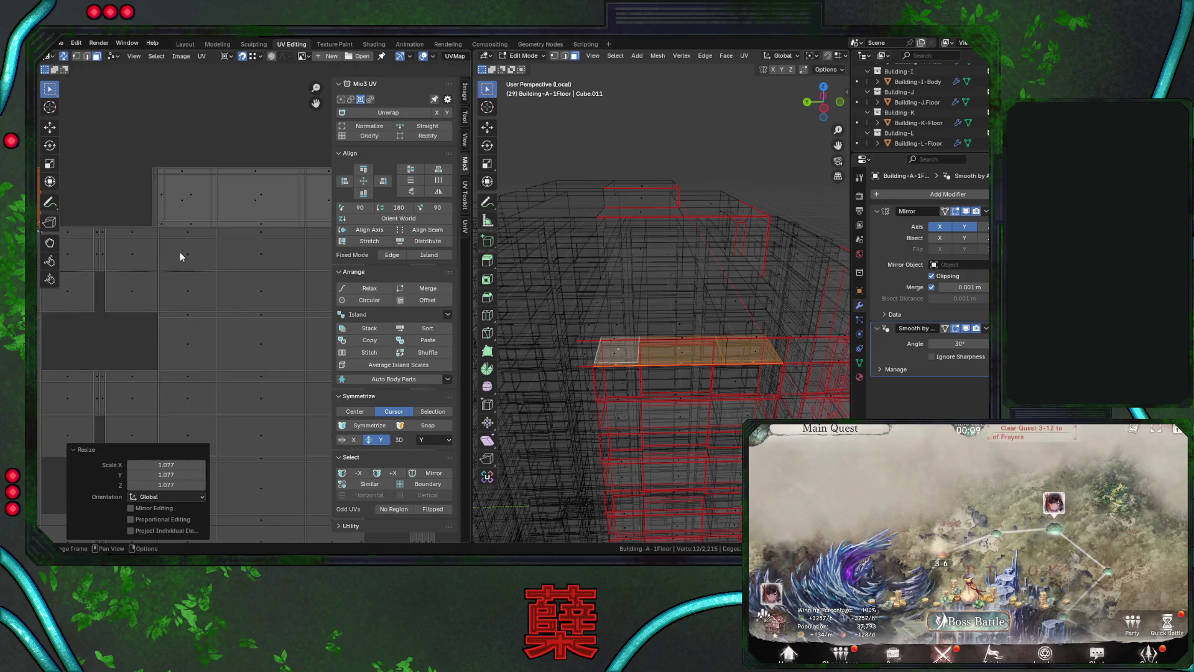
{"action": "scroll", "coordinate": [181, 252], "scroll_direction": "down", "scroll_amount": 3}
{"action": "key", "text": "g"}
{"action": "key", "text": "y"}
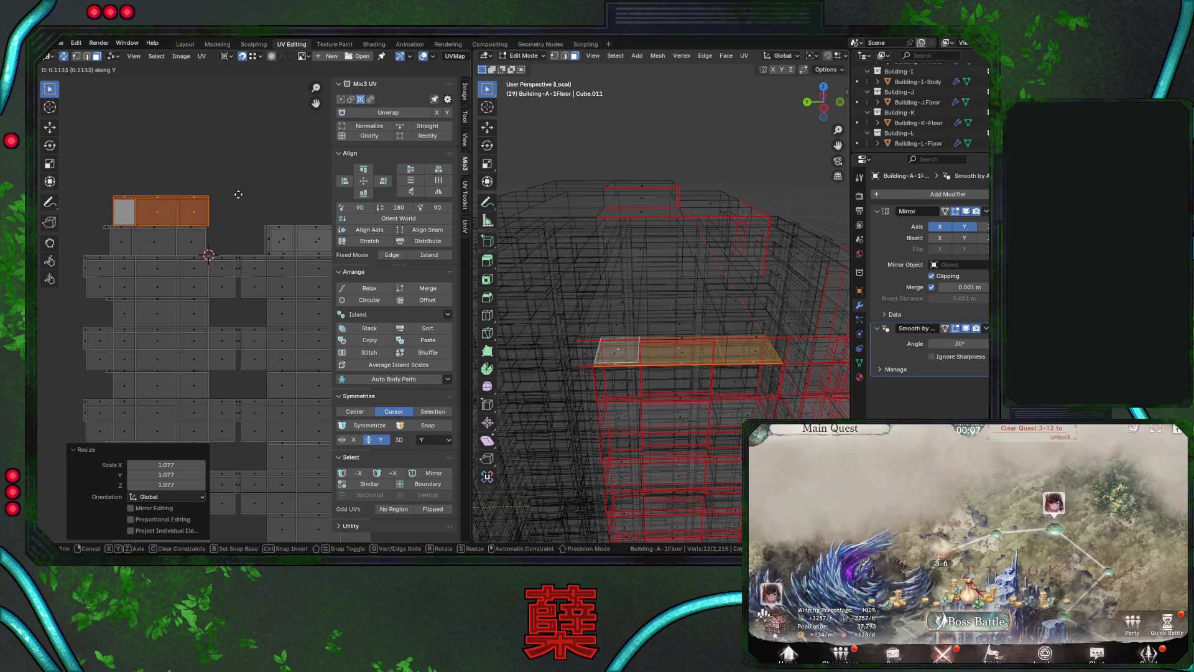
{"action": "left_click", "coordinate": [238, 191]}
Shift the lower island slightly and nudge the upper island down to realign them.
{"action": "left_click", "coordinate": [202, 249]}
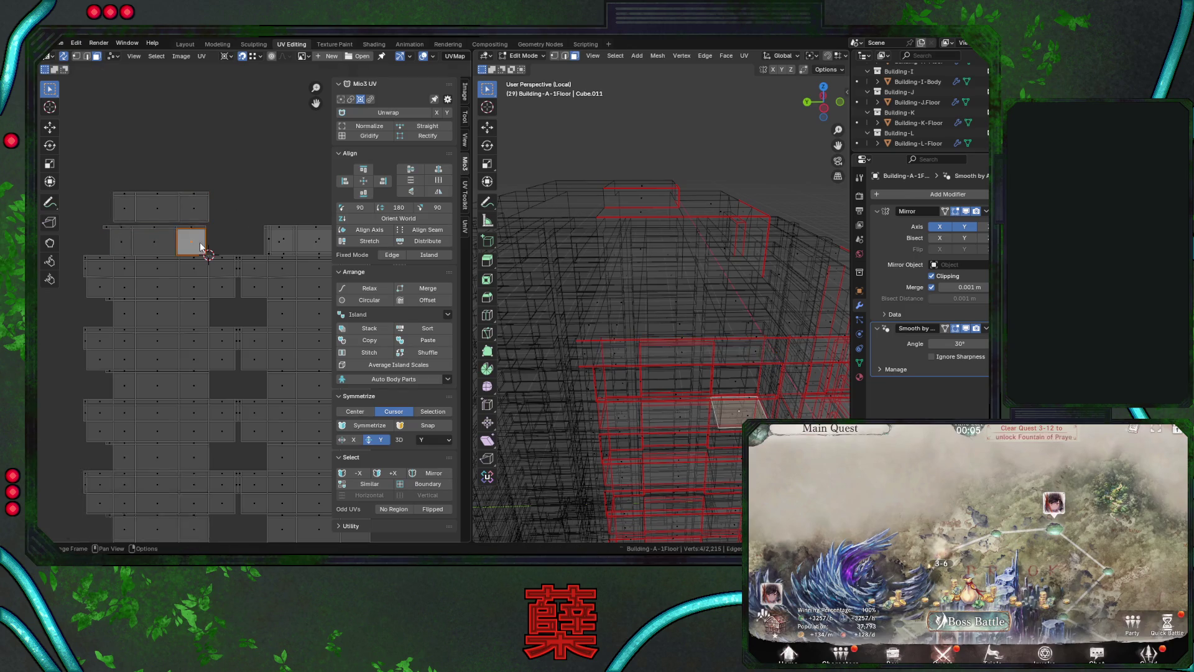
{"action": "key", "text": "l"}
{"action": "key", "text": "g"}
{"action": "left_click", "coordinate": [209, 254]}
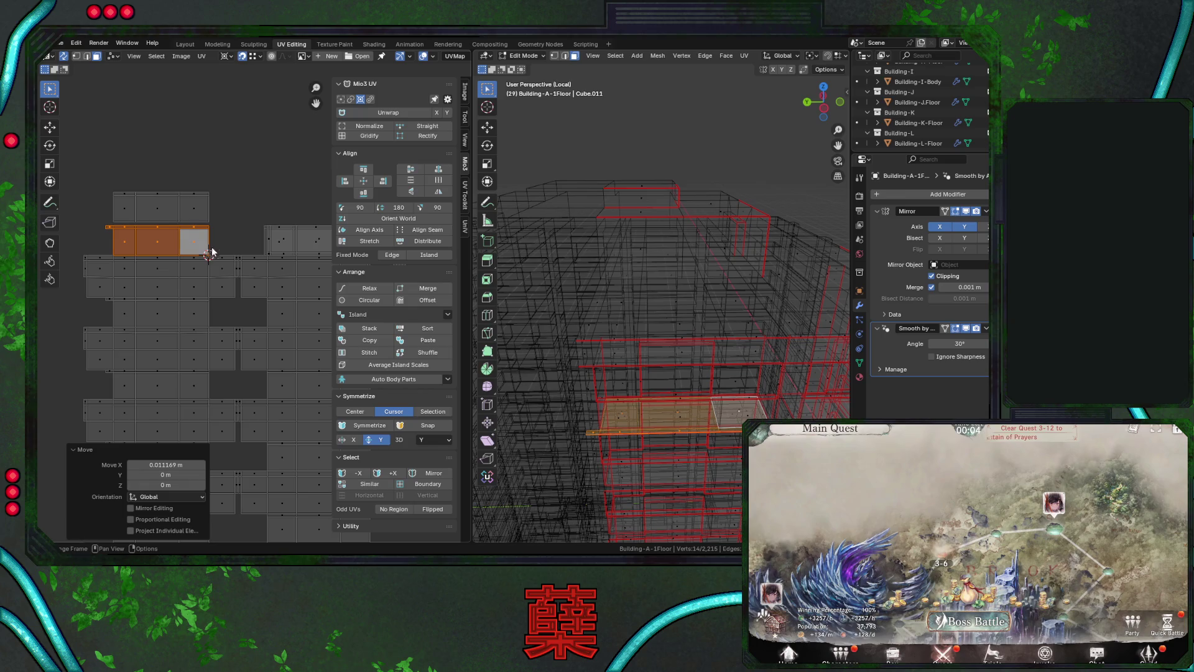
{"action": "left_click", "coordinate": [163, 204]}
{"action": "key", "text": "l"}
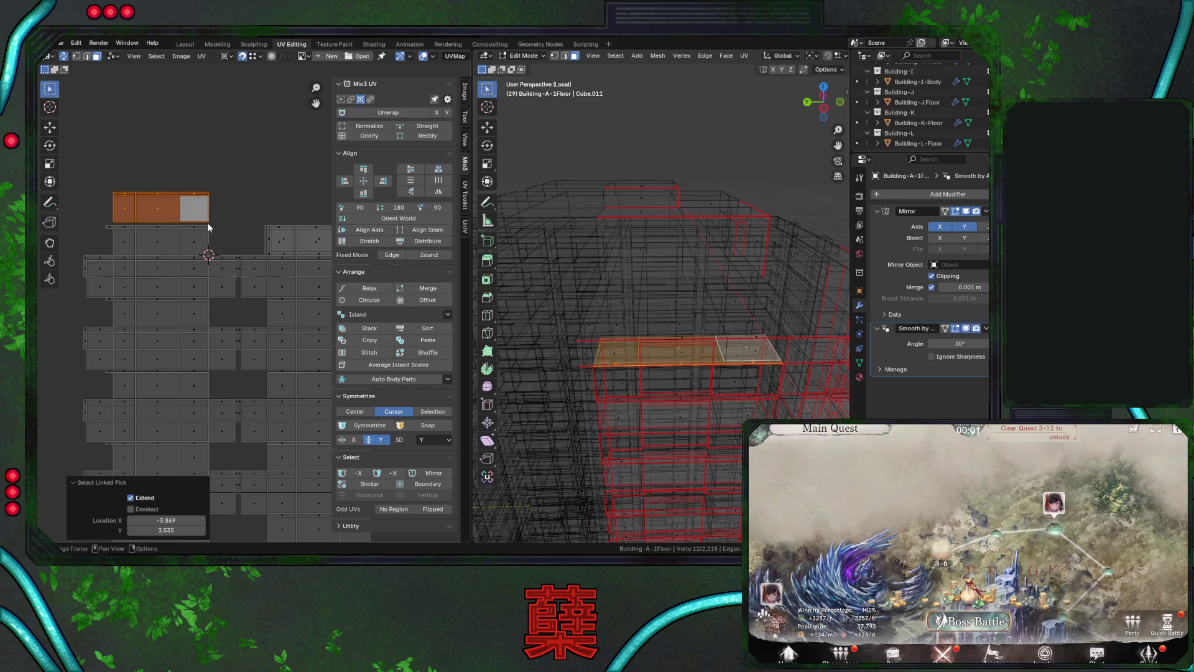
{"action": "key", "text": "g"}
{"action": "left_click", "coordinate": [207, 221]}
{"action": "middle_click_drag", "start_coordinate": [264, 211], "coordinate": [215, 181]}
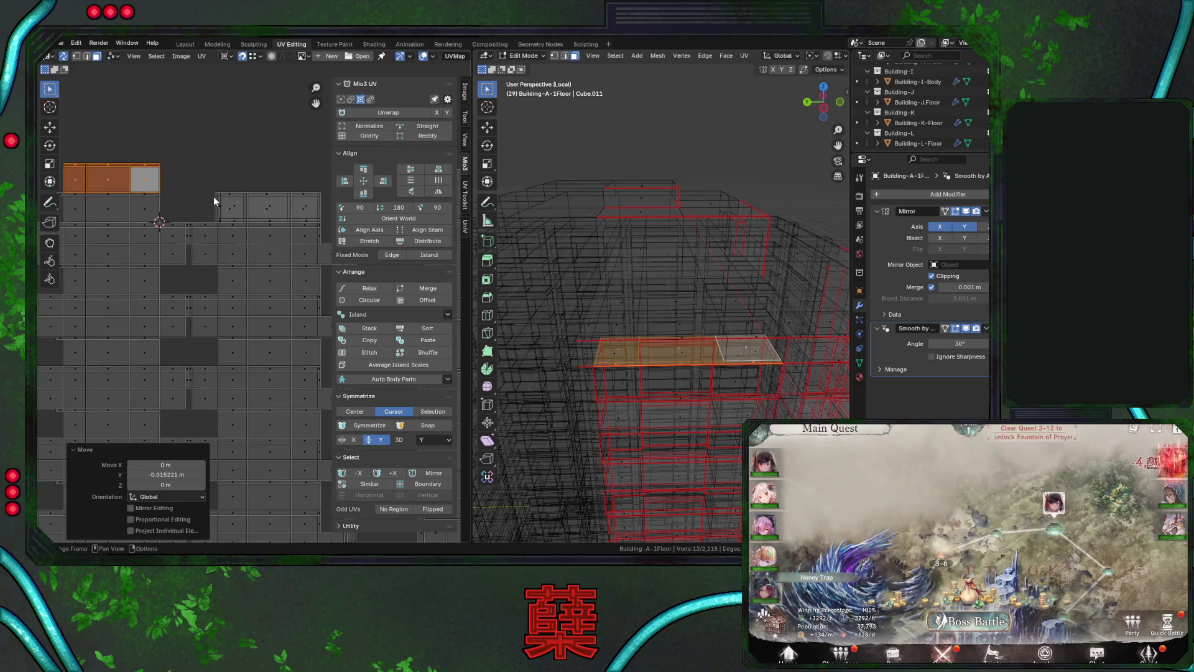
{"action": "scroll", "coordinate": [602, 346], "scroll_direction": "up", "scroll_amount": 5}
{"action": "key", "text": "shift+z"}
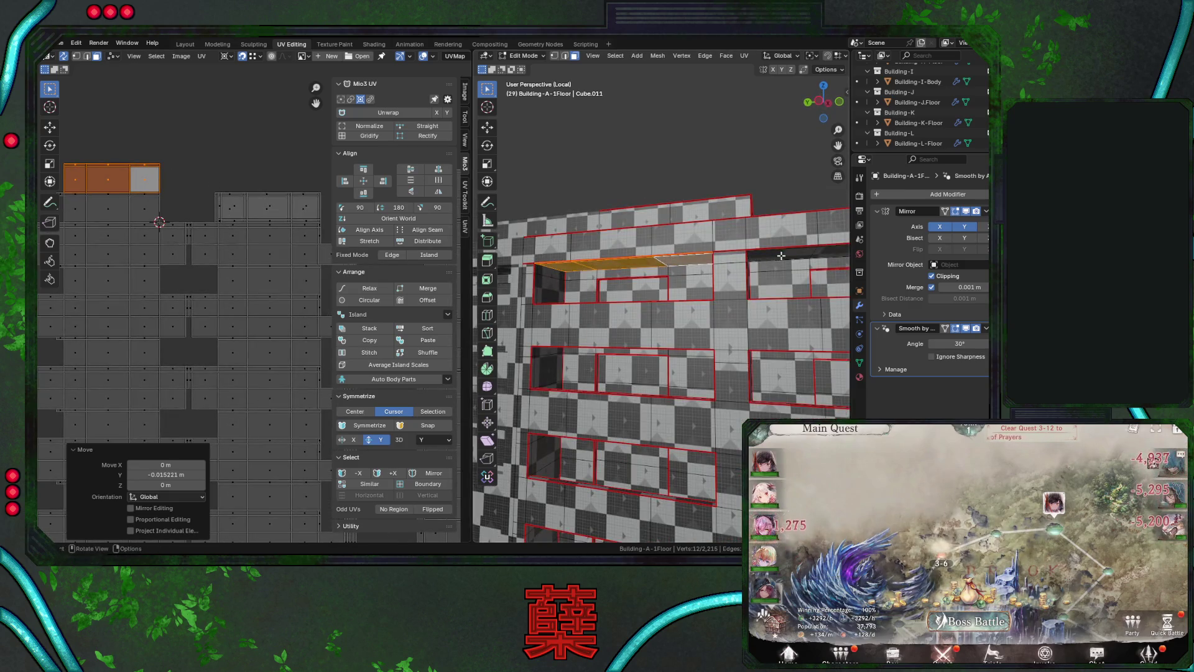
Select the connected ledge faces and move their island higher.
{"action": "key", "text": "ctrl+l"}
{"action": "key", "text": "g"}
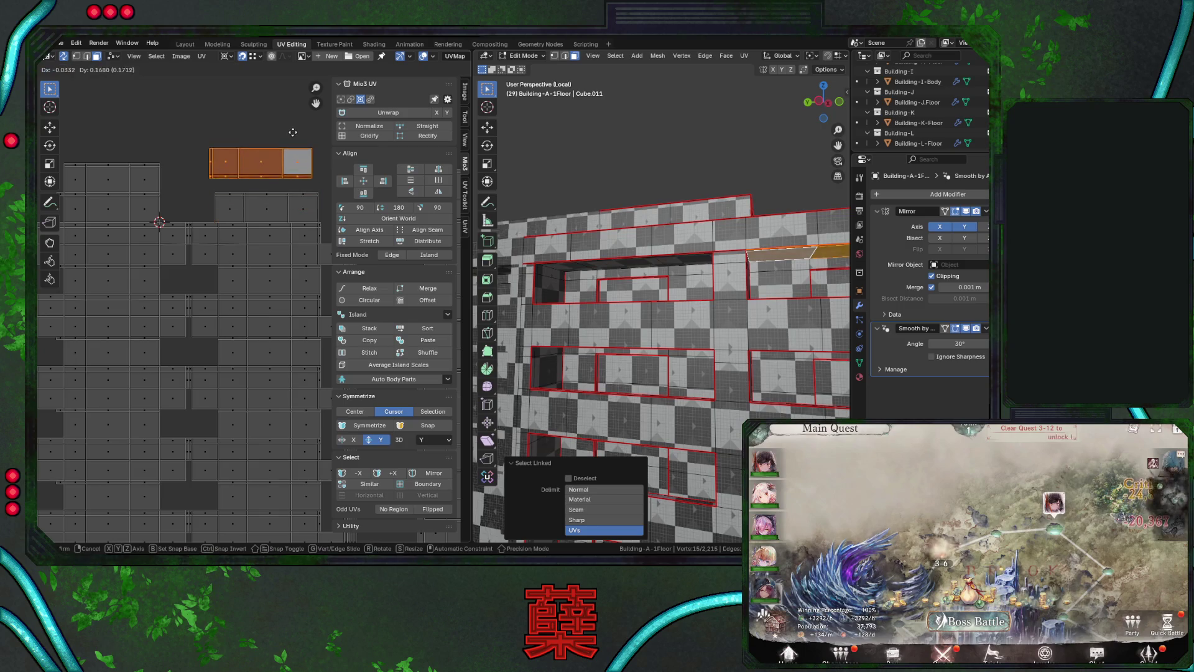
{"action": "left_click", "coordinate": [291, 152]}
{"action": "middle_click_drag", "start_coordinate": [290, 152], "coordinate": [262, 158]}
Flip the strip island 180° and place it above the columns.
{"action": "left_click", "coordinate": [274, 176]}
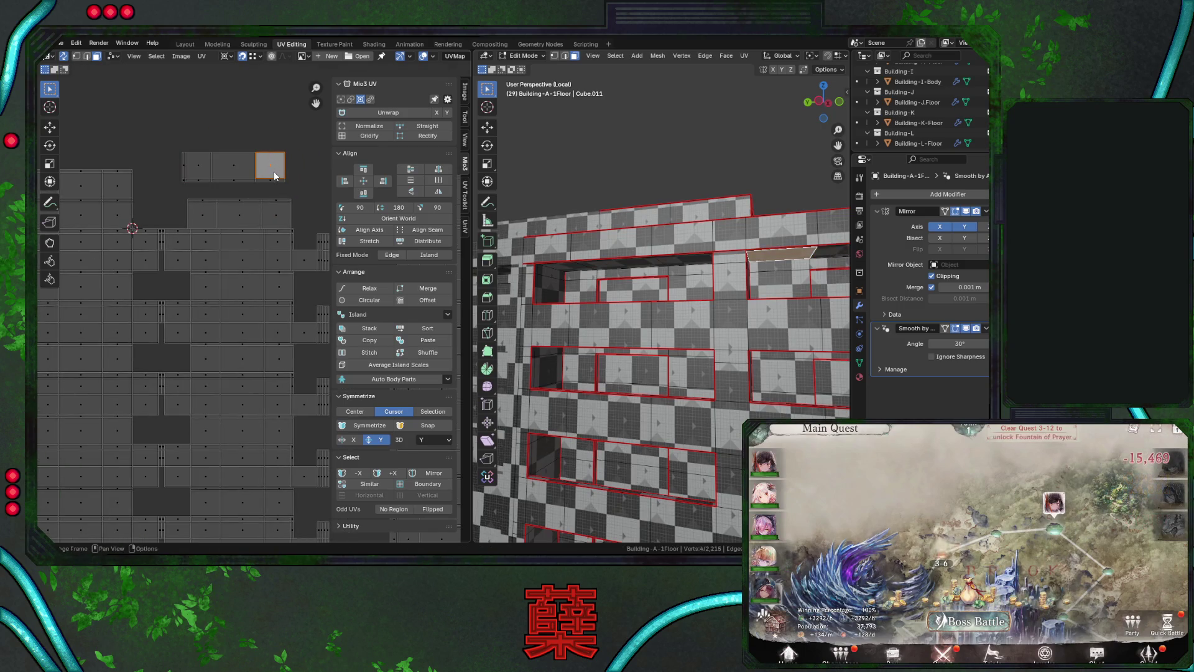
{"action": "type", "text": "lr180"}
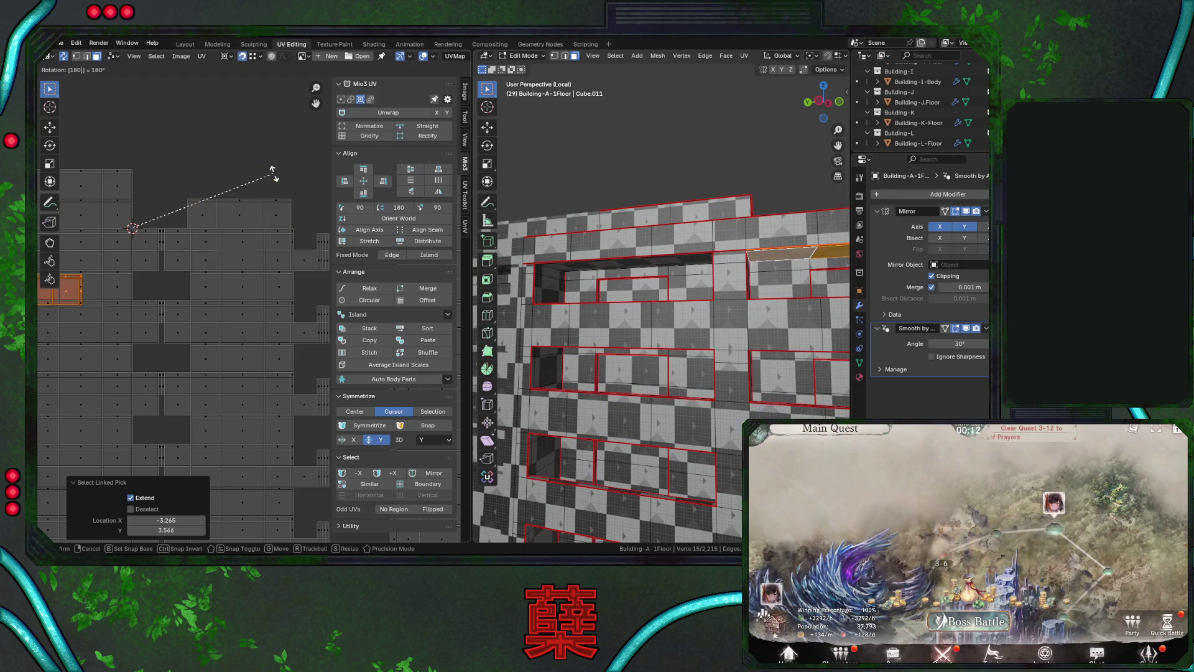
{"action": "key", "text": "Return"}
{"action": "key", "text": "g"}
{"action": "left_click", "coordinate": [432, 44]}
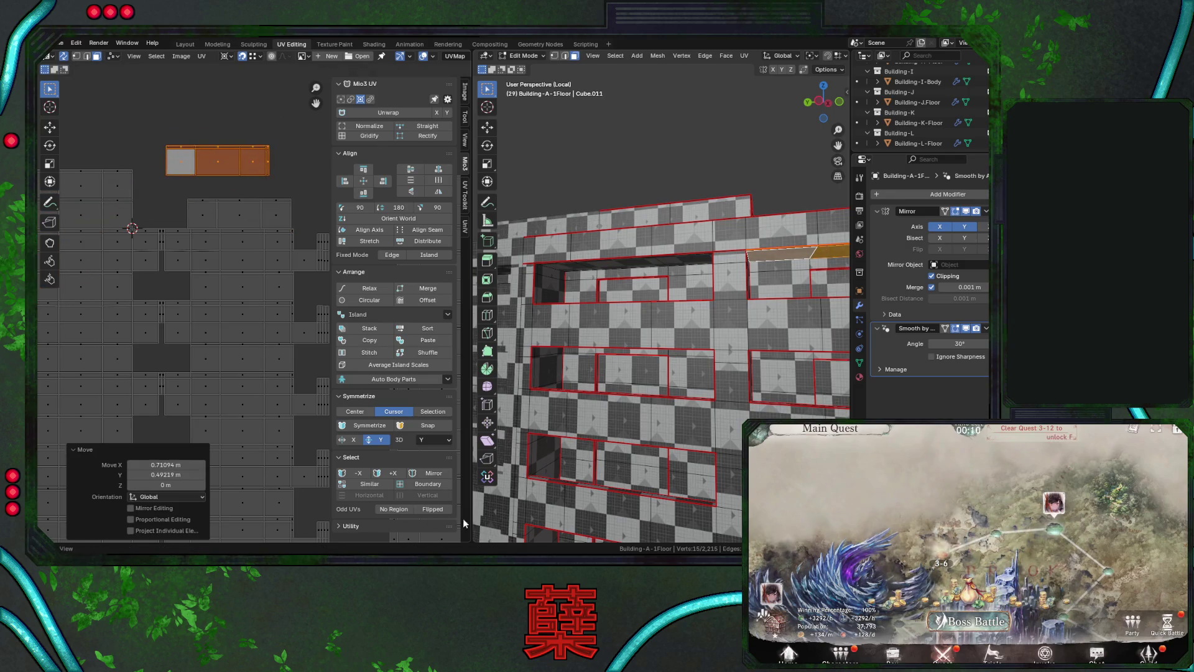
Move the island with the grey square piece into the top row.
{"action": "left_click", "coordinate": [200, 212]}
{"action": "key", "text": "l"}
{"action": "key", "text": "g"}
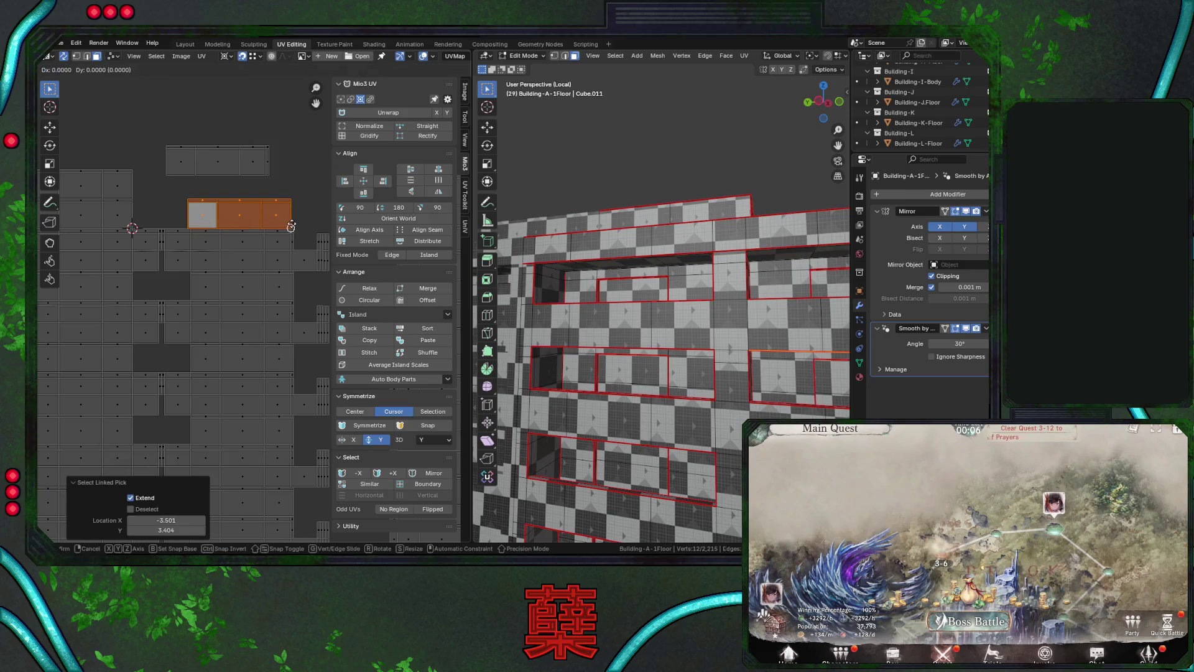
{"action": "left_click", "coordinate": [285, 177]}
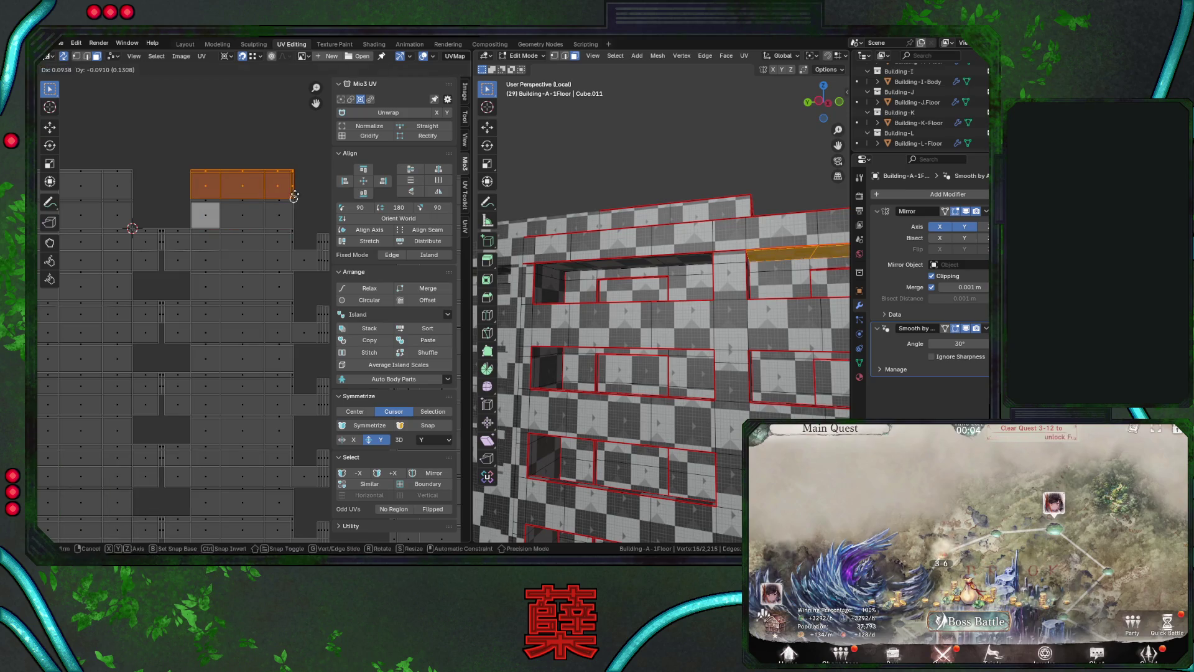
{"action": "scroll", "coordinate": [252, 205], "scroll_direction": "up", "scroll_amount": 1}
{"action": "scroll", "coordinate": [252, 210], "scroll_direction": "down", "scroll_amount": 1}
{"action": "mouse_move", "coordinate": [252, 211]}
{"action": "middle_mouse_down"}
{"action": "mouse_move", "coordinate": [320, 217]}
{"action": "mouse_move", "coordinate": [261, 189]}
{"action": "middle_mouse_up"}
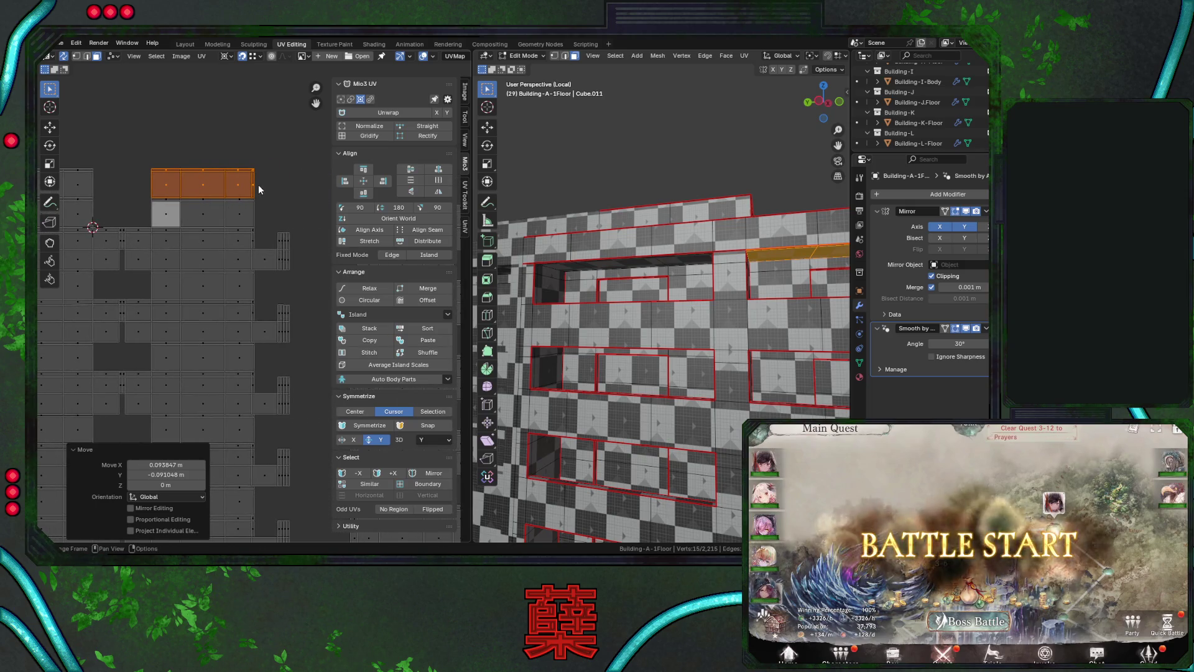
{"action": "middle_click_drag", "start_coordinate": [184, 232], "coordinate": [278, 229]}
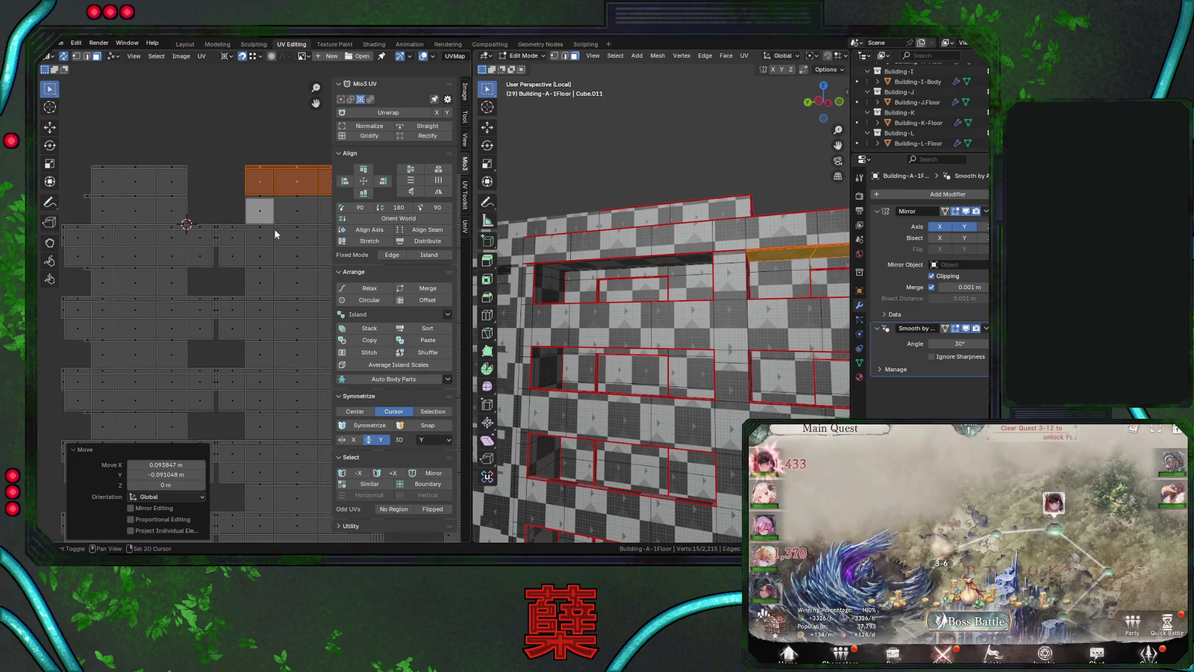
Box-select the two faces on the left, then clear the selection.
{"action": "key", "text": "alt+a"}
{"action": "left_click_drag", "start_coordinate": [121, 211], "coordinate": [204, 222]}
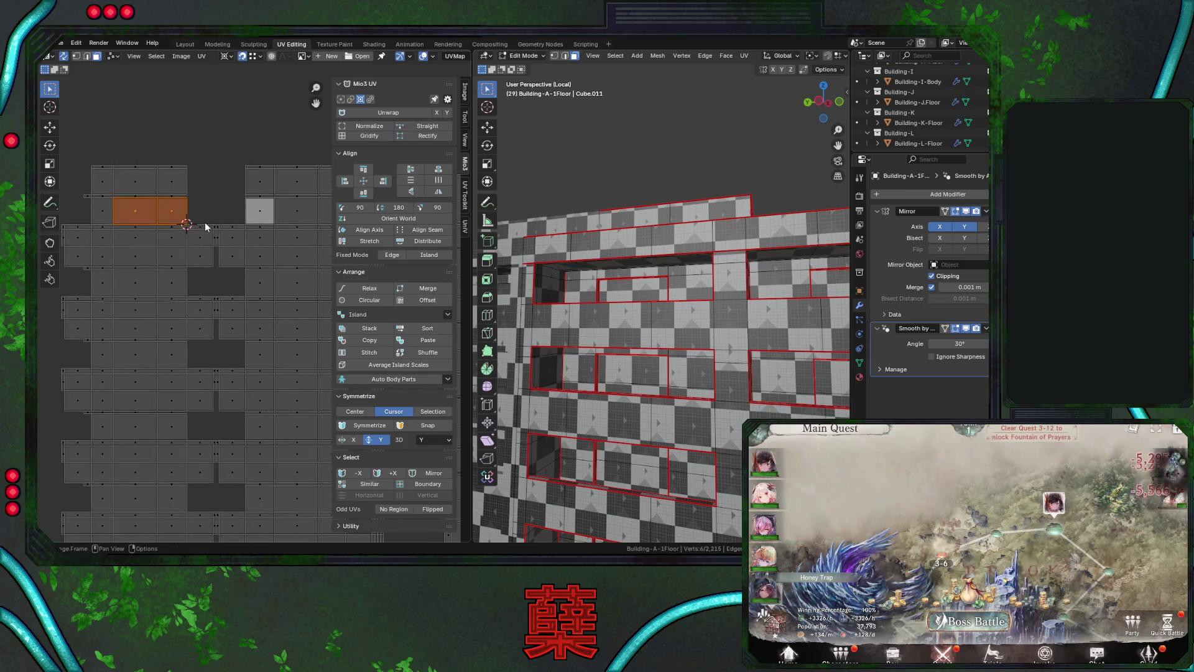
{"action": "scroll", "coordinate": [682, 315], "scroll_direction": "down", "scroll_amount": 8}
{"action": "scroll", "coordinate": [682, 316], "scroll_direction": "up", "scroll_amount": 3}
{"action": "scroll", "coordinate": [682, 316], "scroll_direction": "up", "scroll_amount": 1}
{"action": "key", "text": "alt+a"}
{"action": "scroll", "coordinate": [310, 298], "scroll_direction": "down", "scroll_amount": 5}
Re-sort all Building-A UV islands into new columns with Mio3 UV Sort.
{"action": "mouse_move", "coordinate": [310, 298]}
{"action": "middle_mouse_down"}
{"action": "mouse_move", "coordinate": [183, 273]}
{"action": "mouse_move", "coordinate": [177, 231]}
{"action": "middle_mouse_up"}
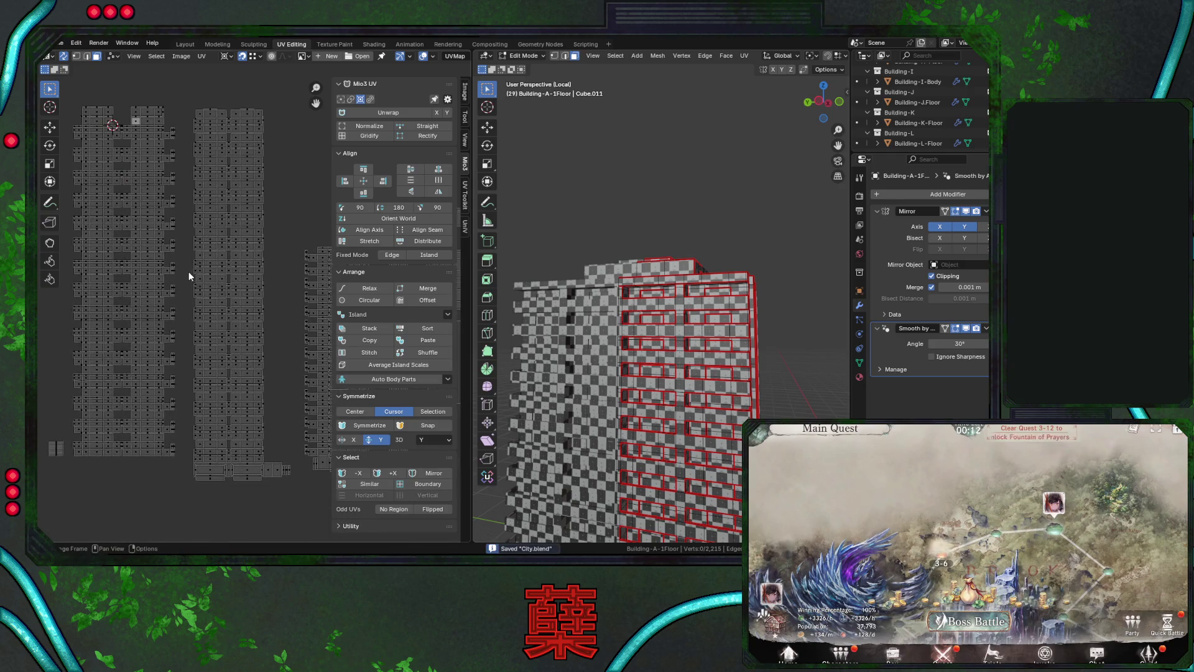
{"action": "left_click", "coordinate": [423, 327]}
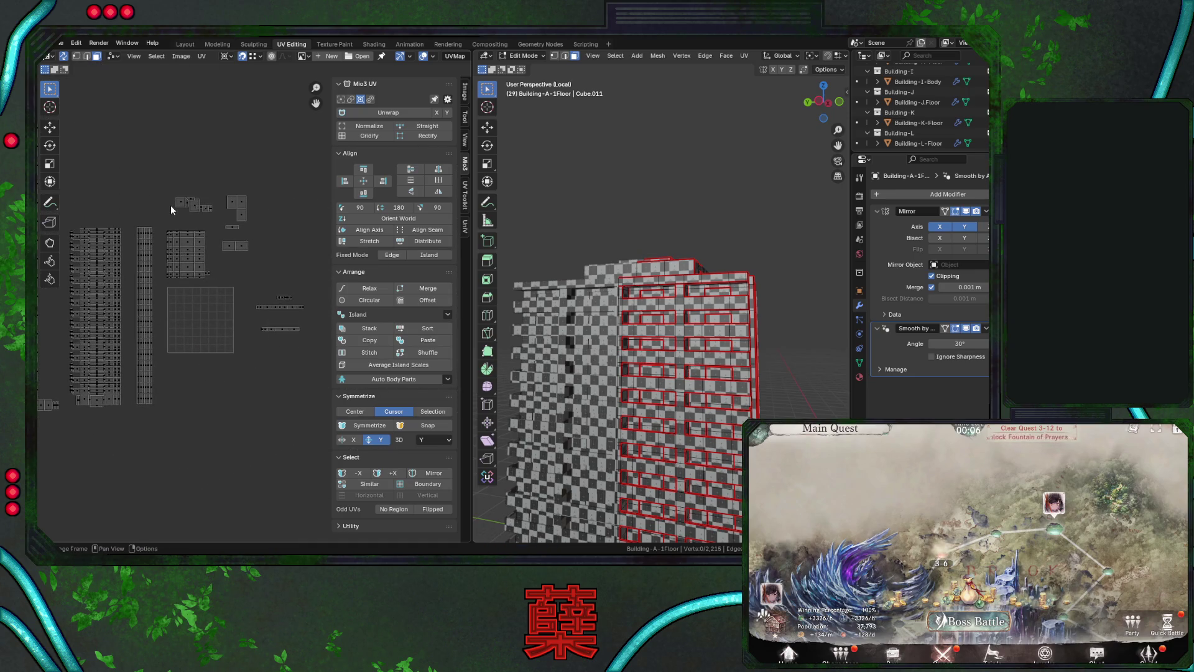
{"action": "scroll", "coordinate": [226, 326], "scroll_direction": "up", "scroll_amount": 3}
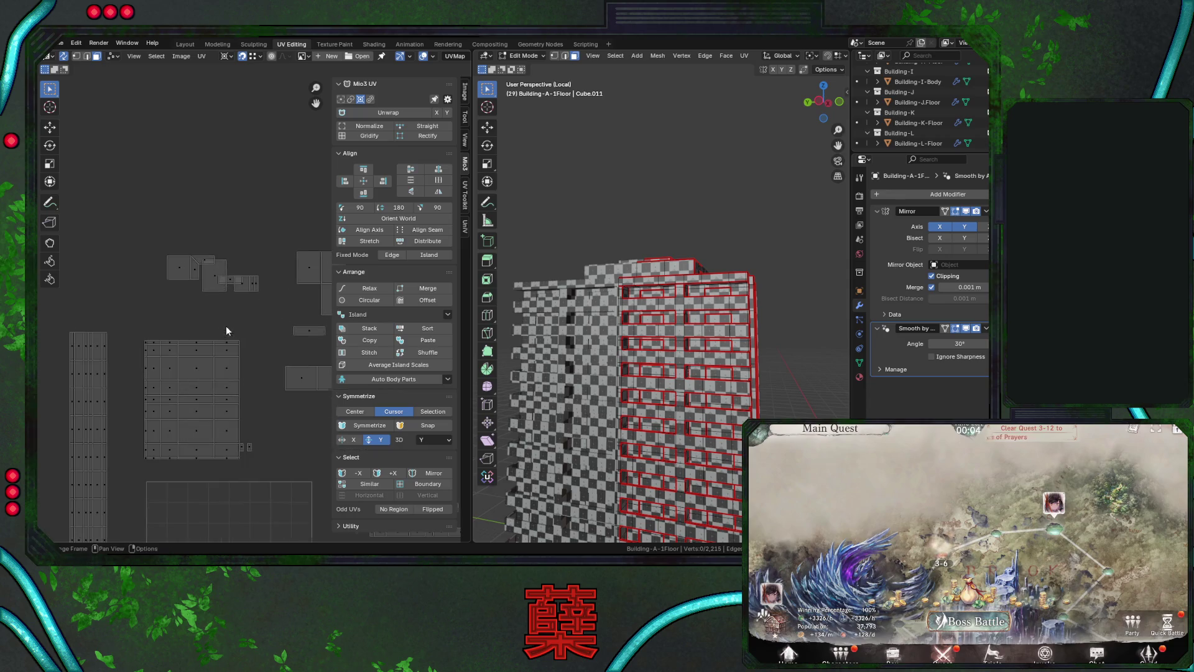
Move the square island with its attached piece to the lower left.
{"action": "left_click", "coordinate": [186, 275]}
{"action": "key", "text": "g"}
{"action": "left_click", "coordinate": [174, 269]}
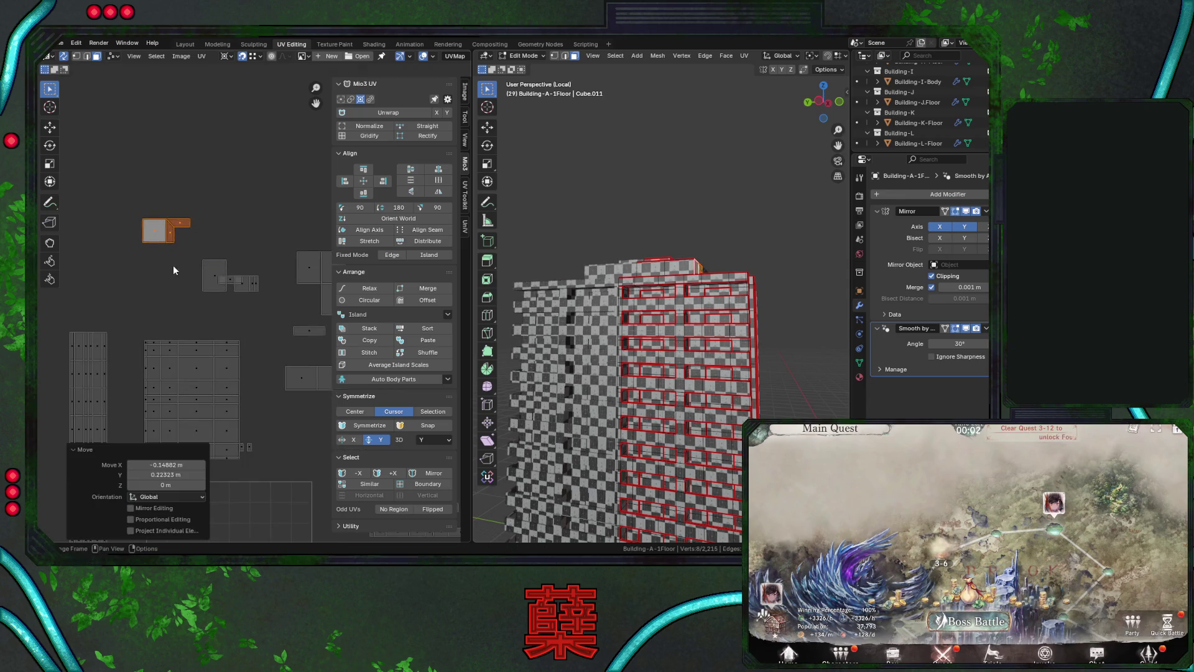
{"action": "left_click", "coordinate": [208, 279]}
{"action": "key", "text": "g"}
Drop the small strip island lower down among the little roof pieces.
{"action": "left_click", "coordinate": [170, 288]}
{"action": "left_click", "coordinate": [230, 279]}
{"action": "key", "text": "g"}
{"action": "left_click", "coordinate": [240, 283]}
{"action": "middle_click_drag", "start_coordinate": [303, 293], "coordinate": [213, 255]}
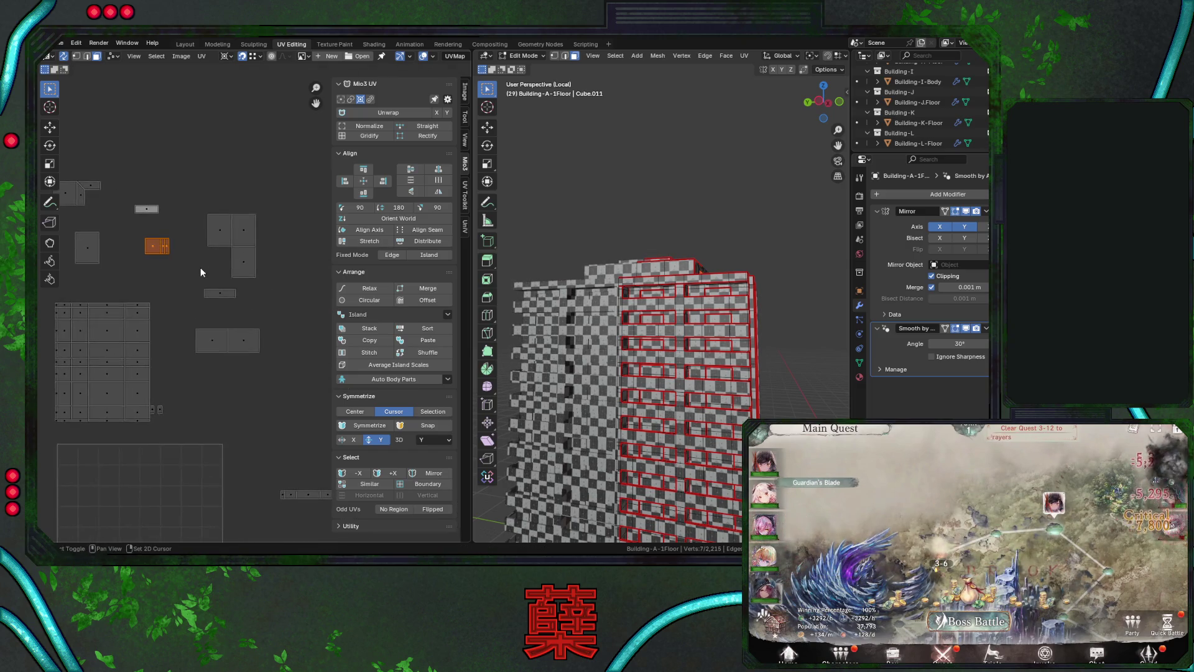
{"action": "middle_click_drag", "start_coordinate": [202, 336], "coordinate": [304, 291]}
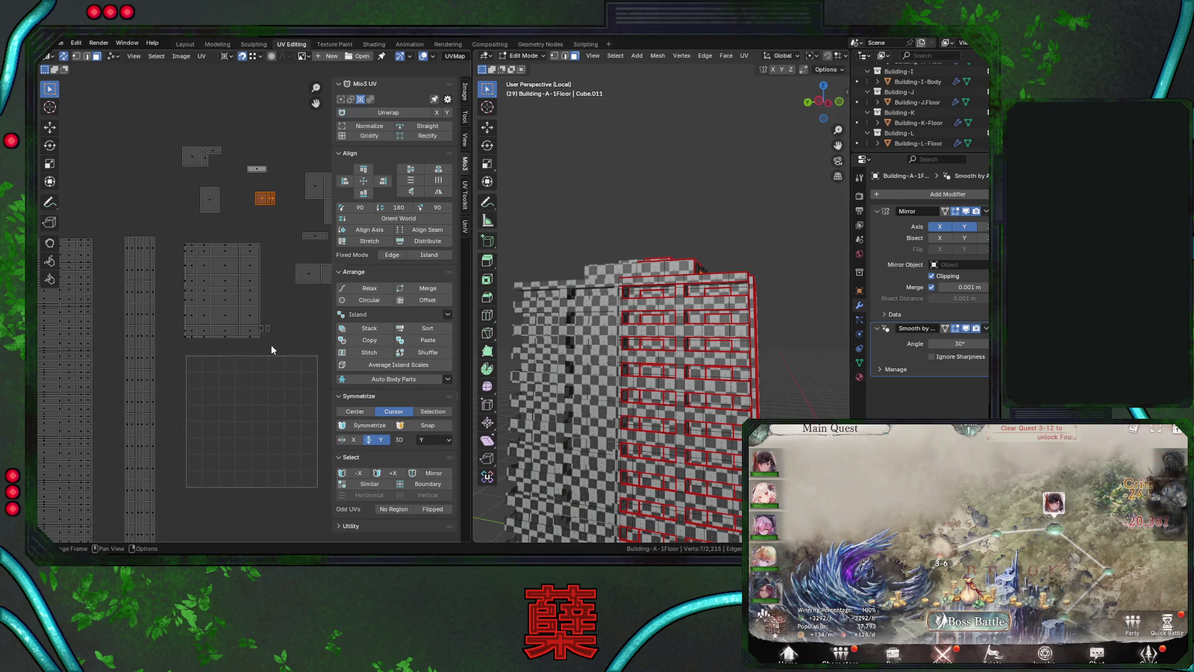
Select the large floor island and switch to top view.
{"action": "middle_click_drag", "start_coordinate": [272, 344], "coordinate": [273, 315]}
{"action": "mouse_move", "coordinate": [153, 211]}
{"action": "left_mouse_down"}
{"action": "mouse_move", "coordinate": [224, 334]}
{"action": "mouse_move", "coordinate": [259, 359]}
{"action": "left_mouse_up"}
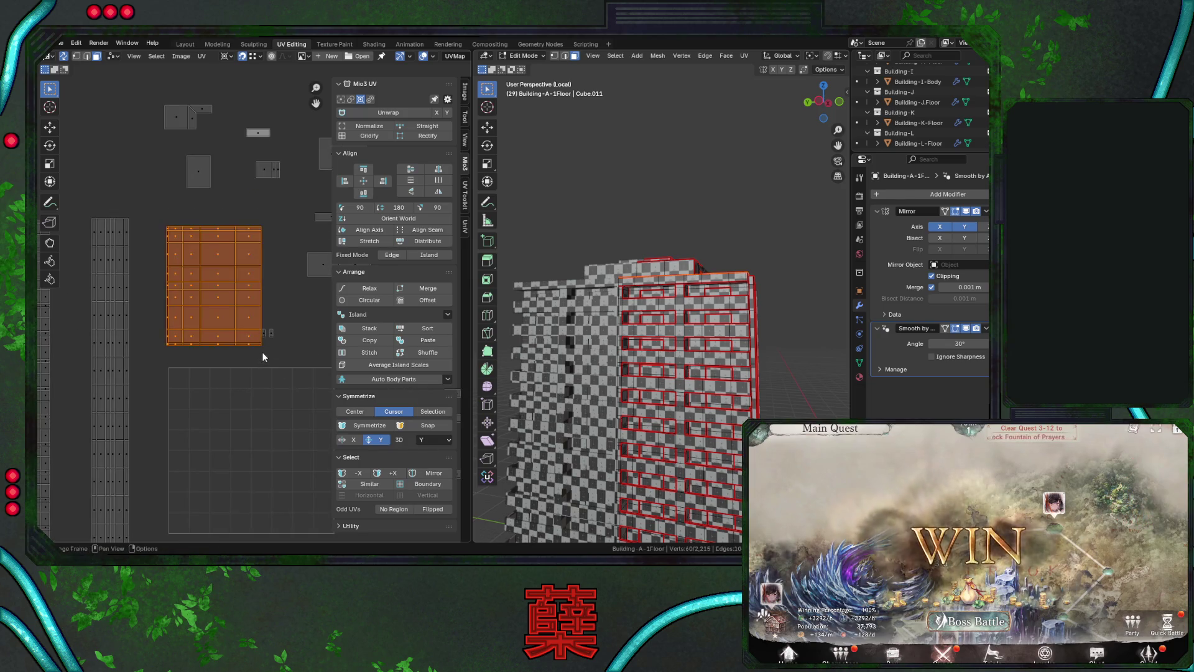
{"action": "scroll", "coordinate": [255, 311], "scroll_direction": "up", "scroll_amount": 1}
{"action": "key", "text": "KP_7"}
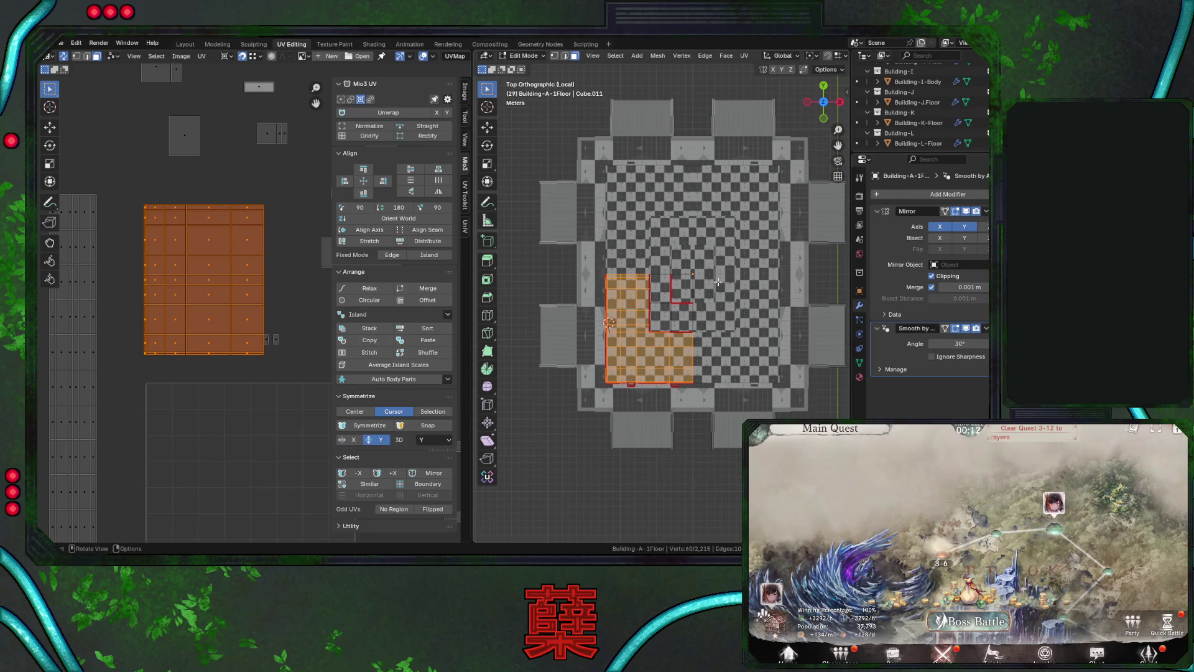
{"action": "scroll", "coordinate": [723, 283], "scroll_direction": "up", "scroll_amount": 5}
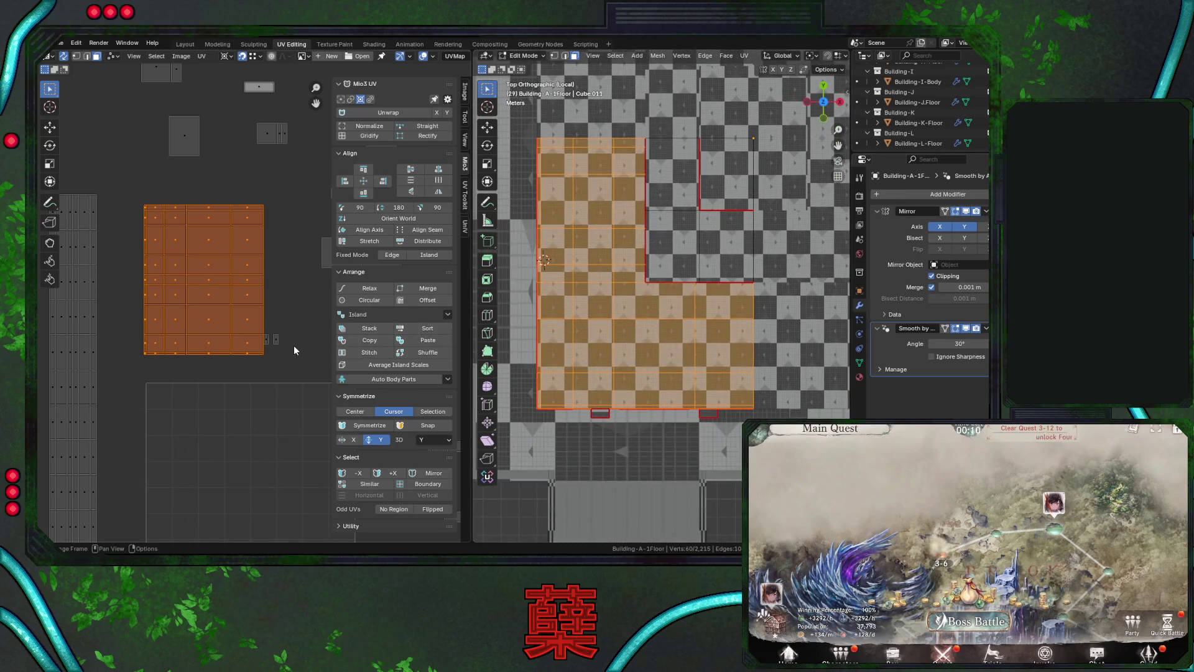
Rotate the first small piece 90° with a different pivot and place it under the floor island.
{"action": "left_click", "coordinate": [266, 340]}
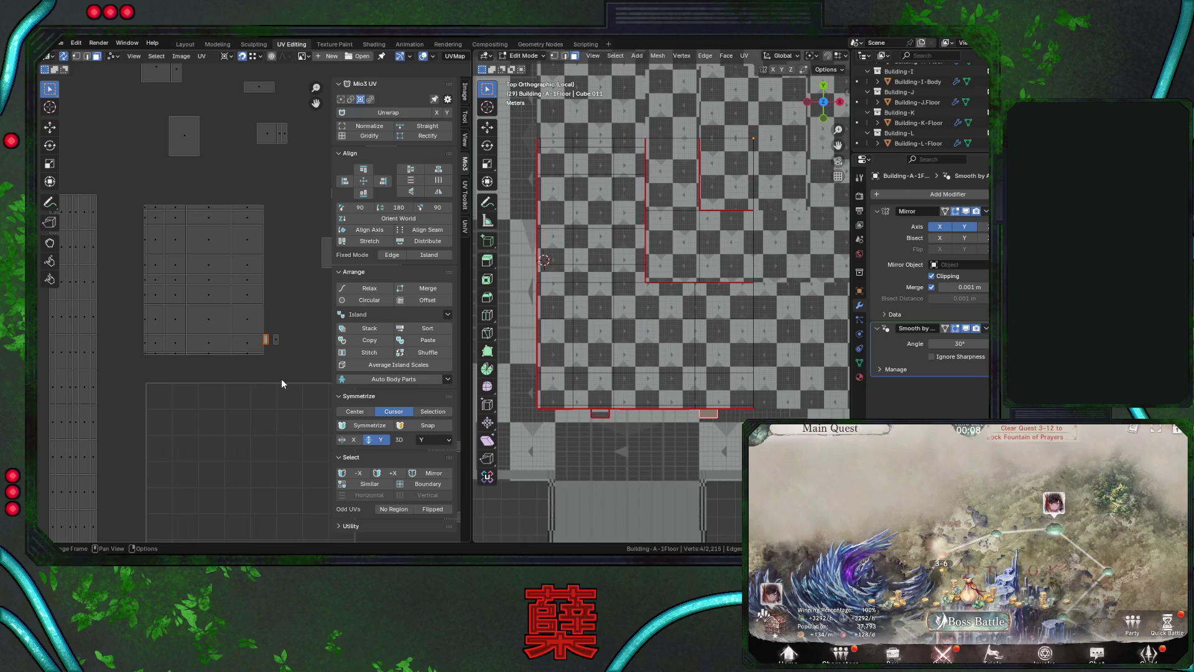
{"action": "type", "text": "r9"}
{"action": "key", "text": "Return"}
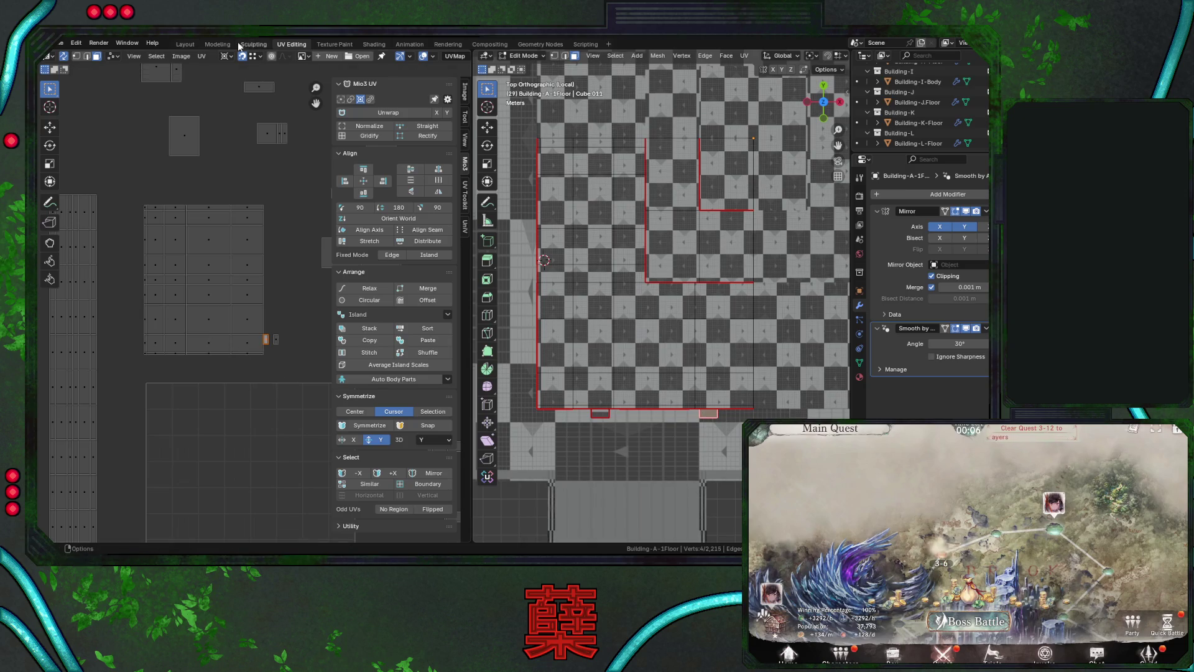
{"action": "left_click", "coordinate": [228, 59]}
{"action": "left_click", "coordinate": [262, 82]}
{"action": "type", "text": "r90"}
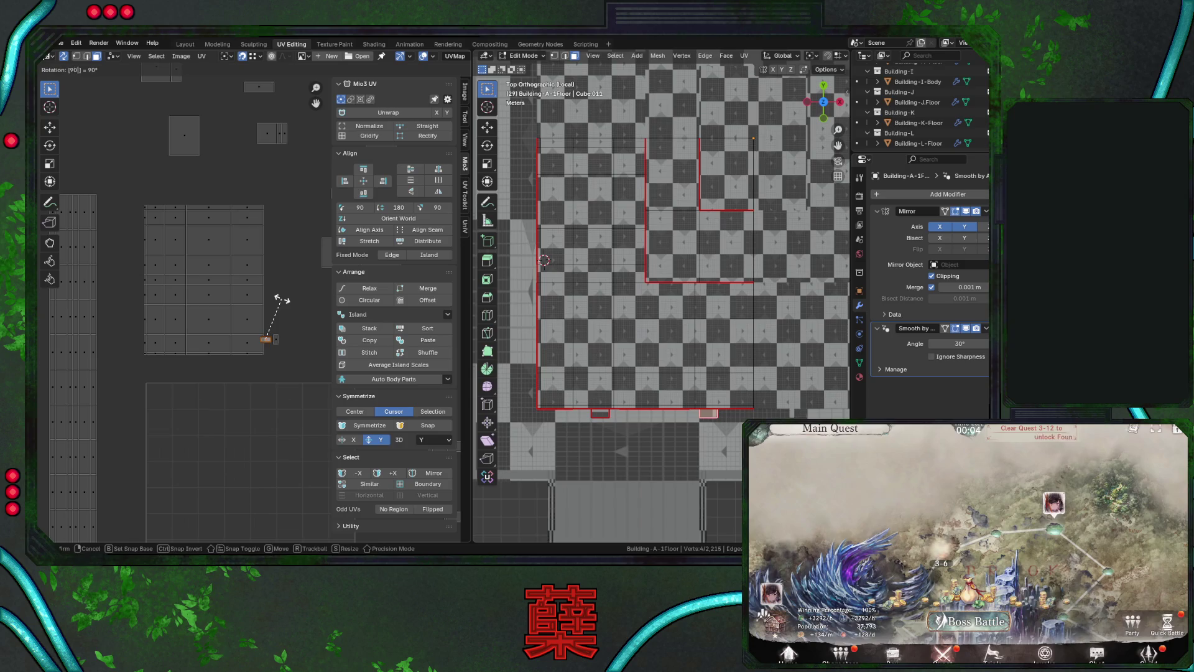
{"action": "key", "text": "Return"}
{"action": "key", "text": "g"}
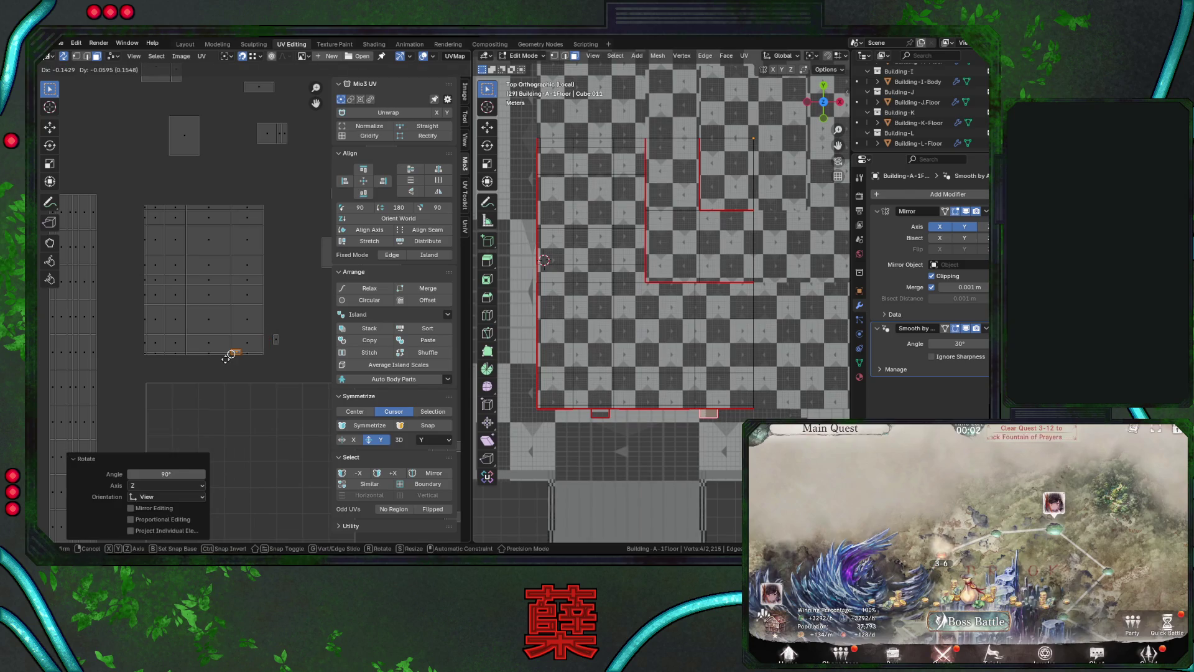
{"action": "left_click", "coordinate": [230, 357]}
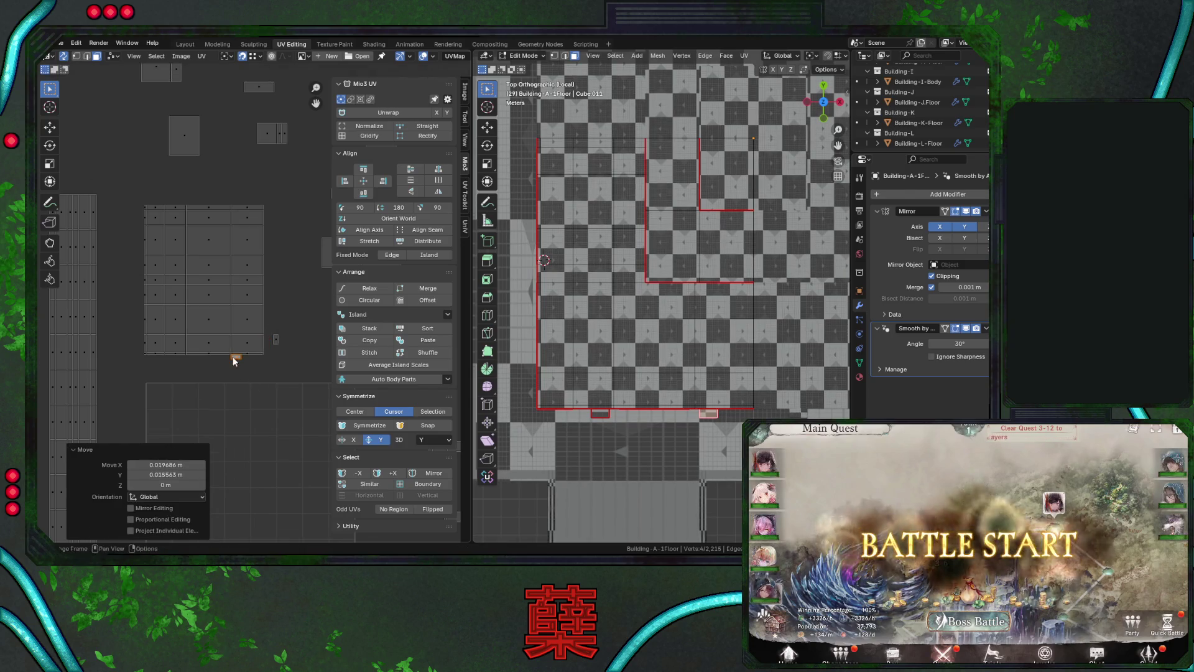
Rotate the second small piece 90° and tuck it under the floor island's bottom edge.
{"action": "left_click", "coordinate": [276, 339]}
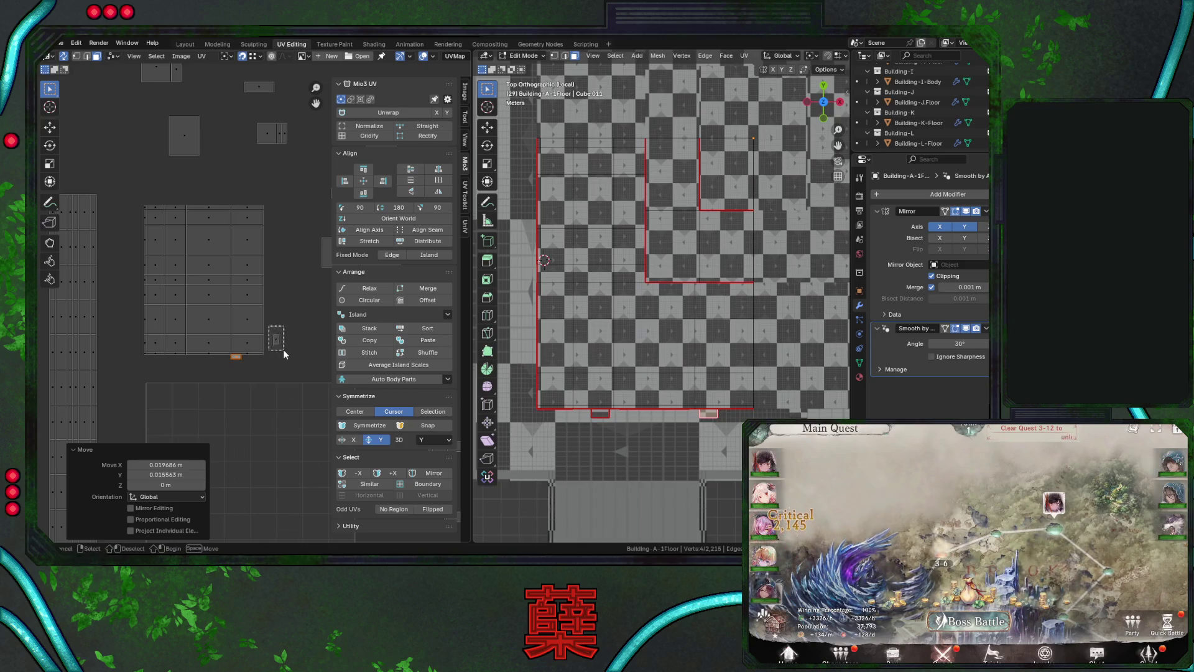
{"action": "key", "text": "r"}
{"action": "key", "text": "9"}
{"action": "key", "text": "0"}
{"action": "key", "text": "Return"}
{"action": "key", "text": "g"}
{"action": "left_click", "coordinate": [165, 363]}
{"action": "key", "text": "g"}
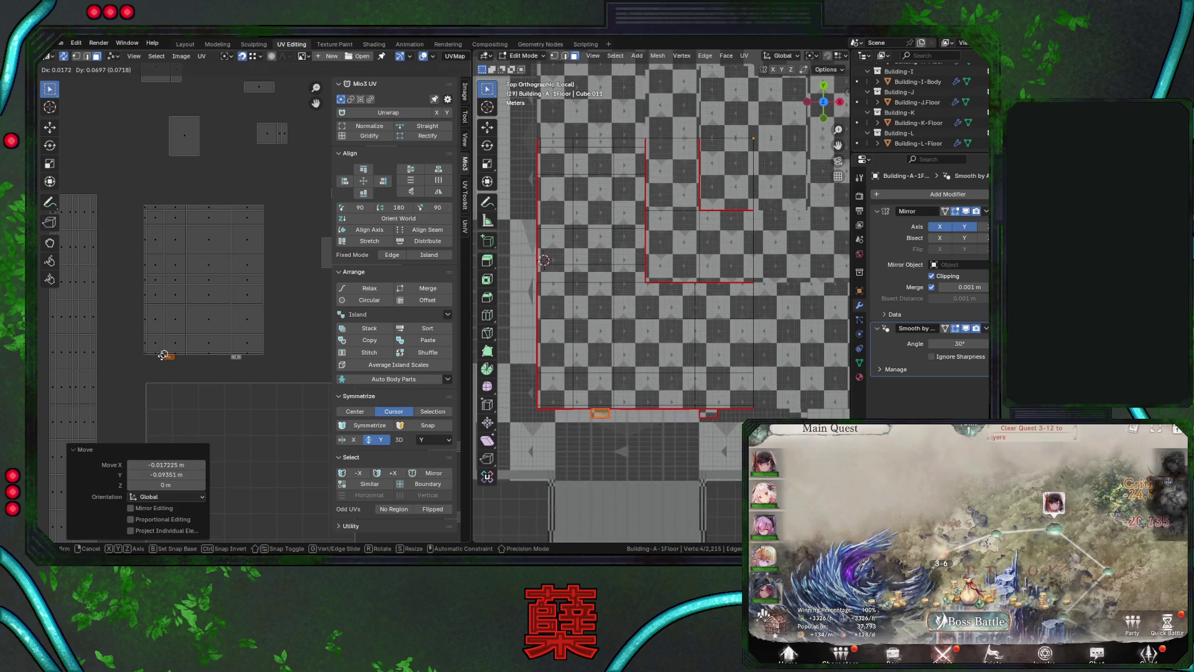
{"action": "left_click", "coordinate": [161, 357]}
{"action": "left_click", "coordinate": [209, 374]}
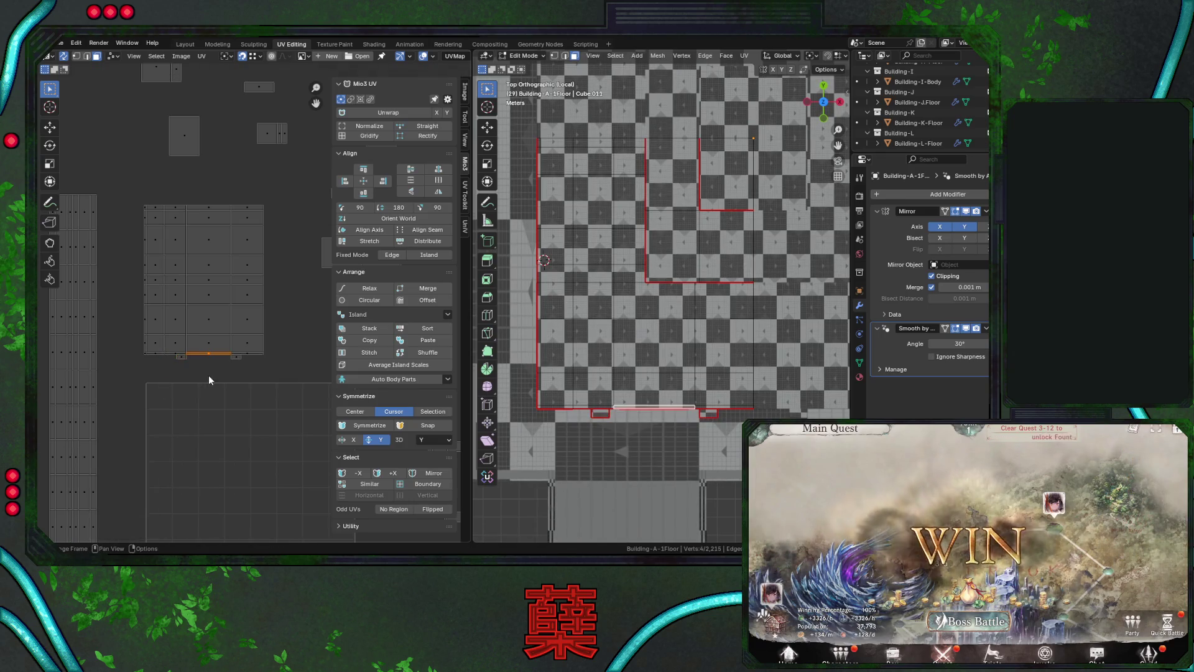
{"action": "left_click", "coordinate": [231, 375]}
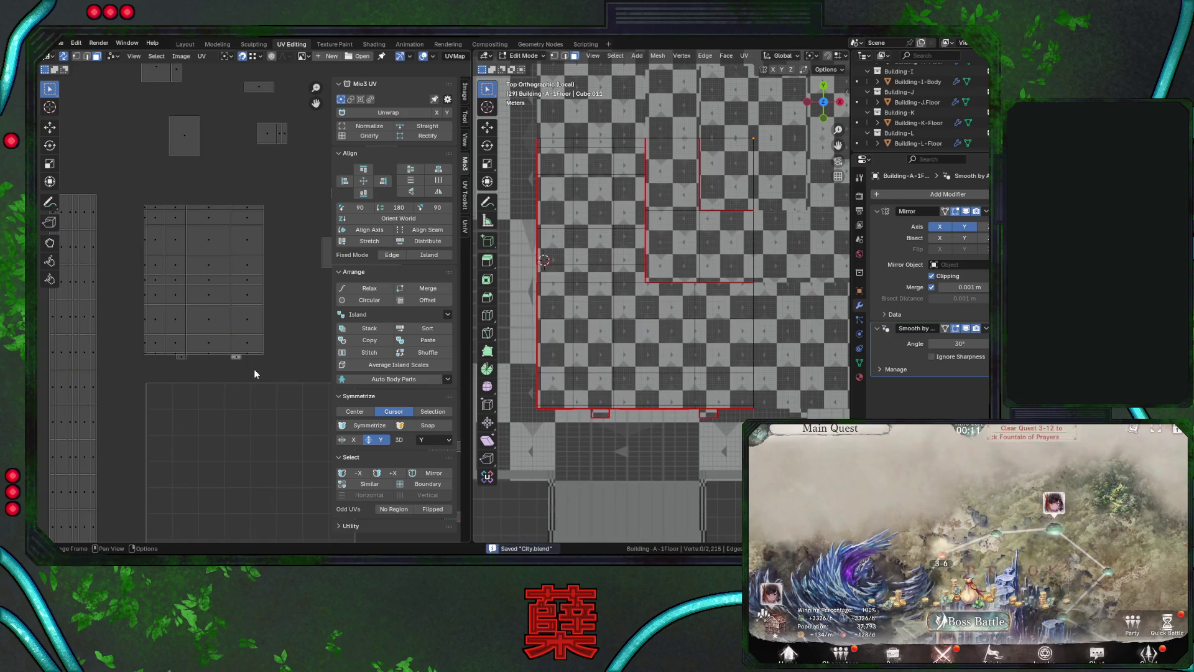
{"action": "scroll", "coordinate": [253, 368], "scroll_direction": "down", "scroll_amount": 5}
Move the L-shaped island up and left and rotate it 180°.
{"action": "left_click_drag", "start_coordinate": [217, 235], "coordinate": [233, 246]}
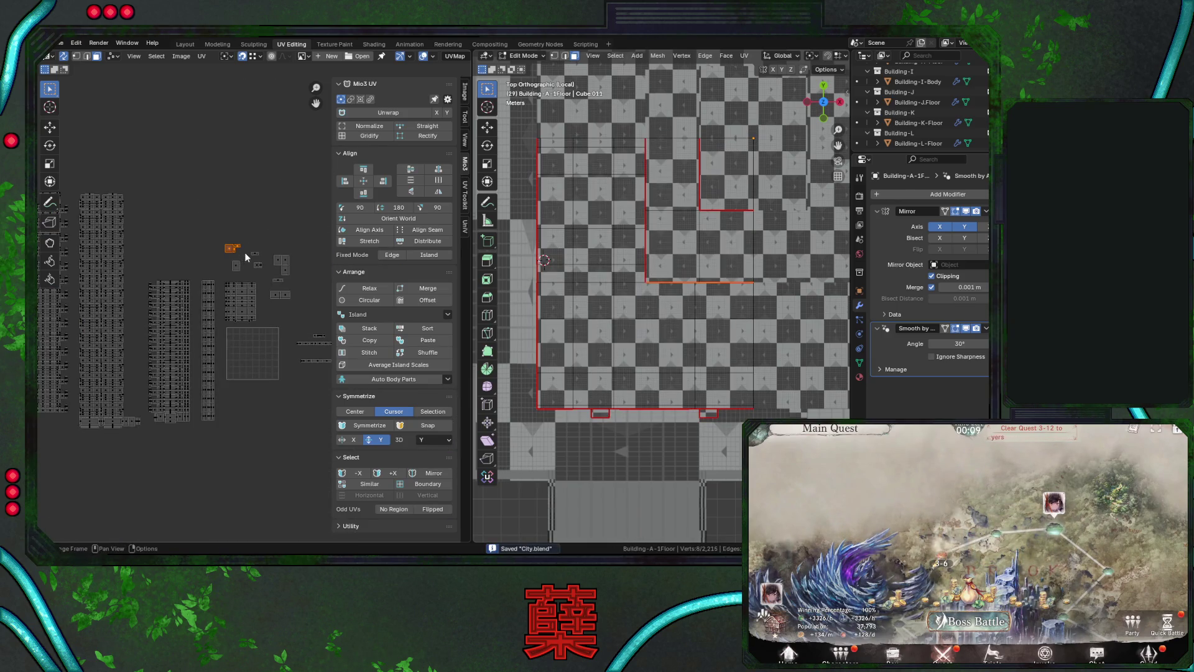
{"action": "scroll", "coordinate": [251, 259], "scroll_direction": "up", "scroll_amount": 7}
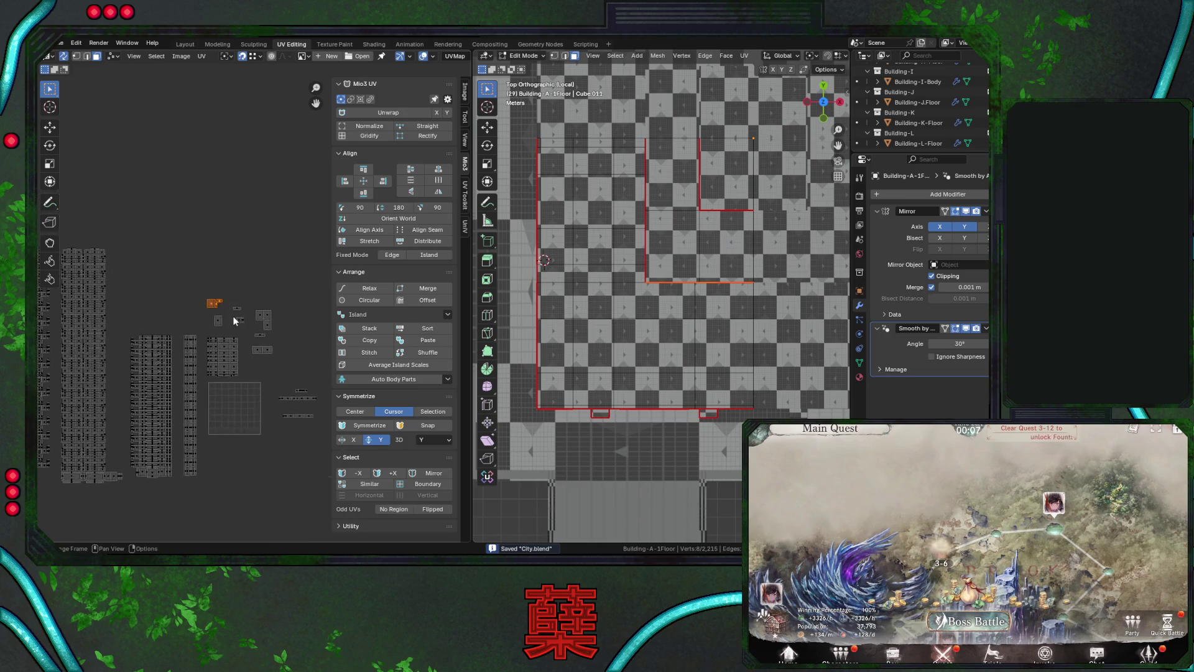
{"action": "mouse_move", "coordinate": [221, 255]}
{"action": "left_mouse_down"}
{"action": "mouse_move", "coordinate": [289, 326]}
{"action": "mouse_move", "coordinate": [279, 326]}
{"action": "left_mouse_up"}
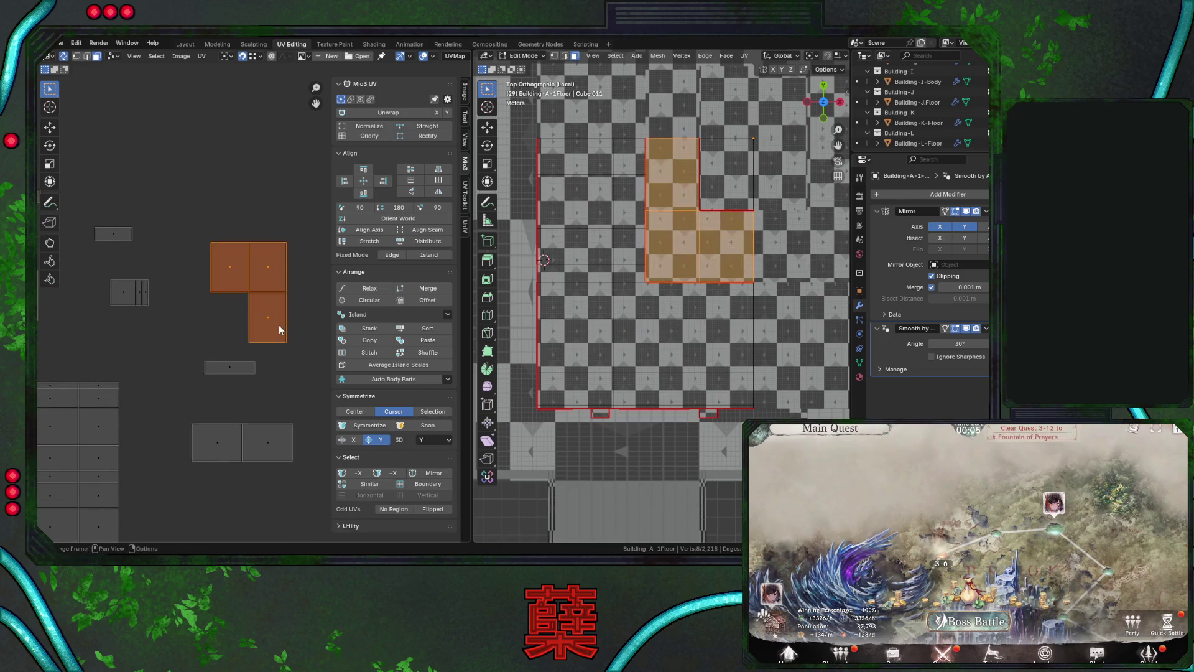
{"action": "scroll", "coordinate": [277, 323], "scroll_direction": "down", "scroll_amount": 4}
{"action": "key", "text": "a"}
{"action": "left_click", "coordinate": [247, 295]}
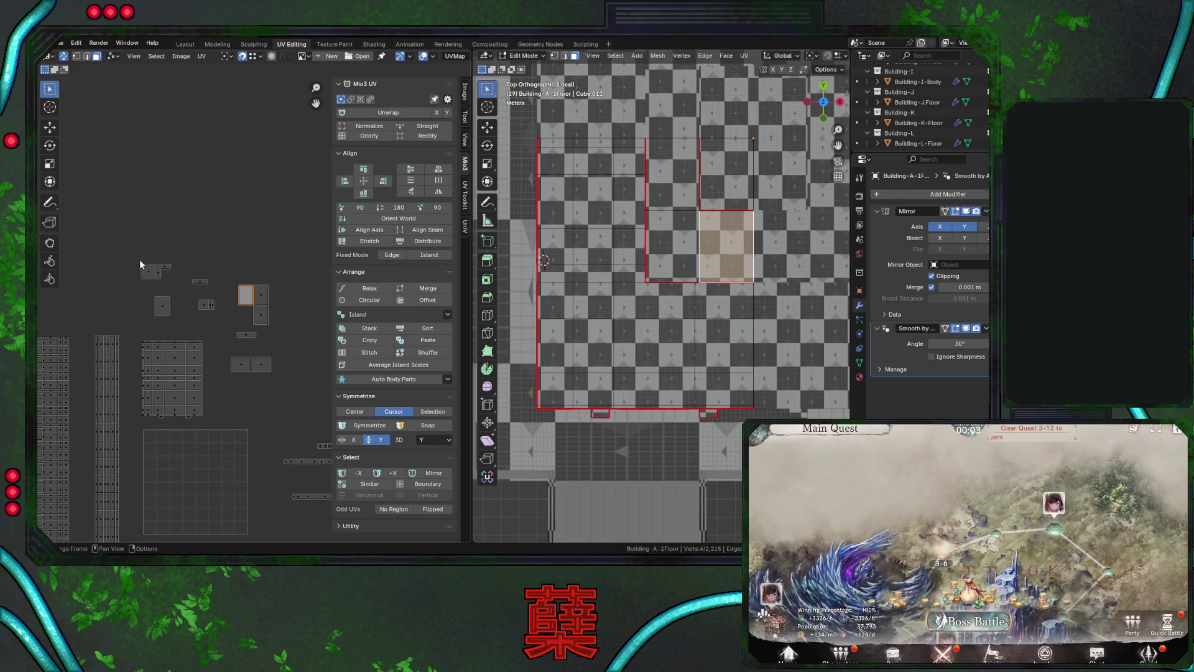
{"action": "left_click_drag", "start_coordinate": [266, 317], "coordinate": [274, 319]}
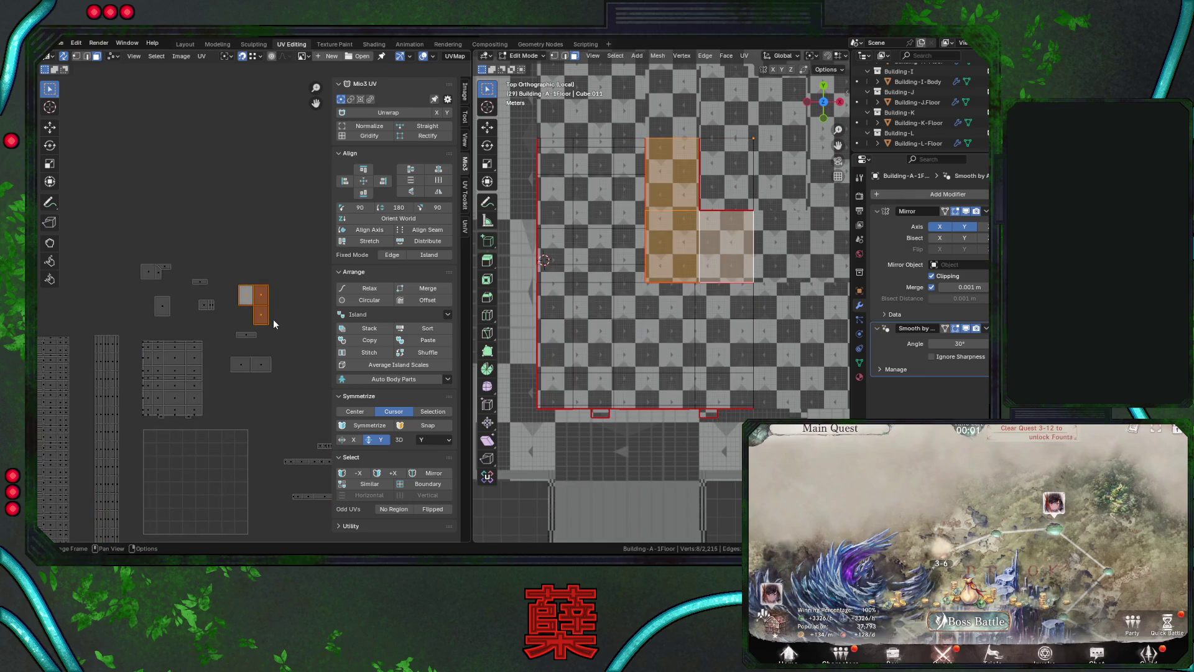
{"action": "key", "text": "g"}
{"action": "left_click", "coordinate": [191, 216]}
{"action": "type", "text": "r180"}
{"action": "key", "text": "Return"}
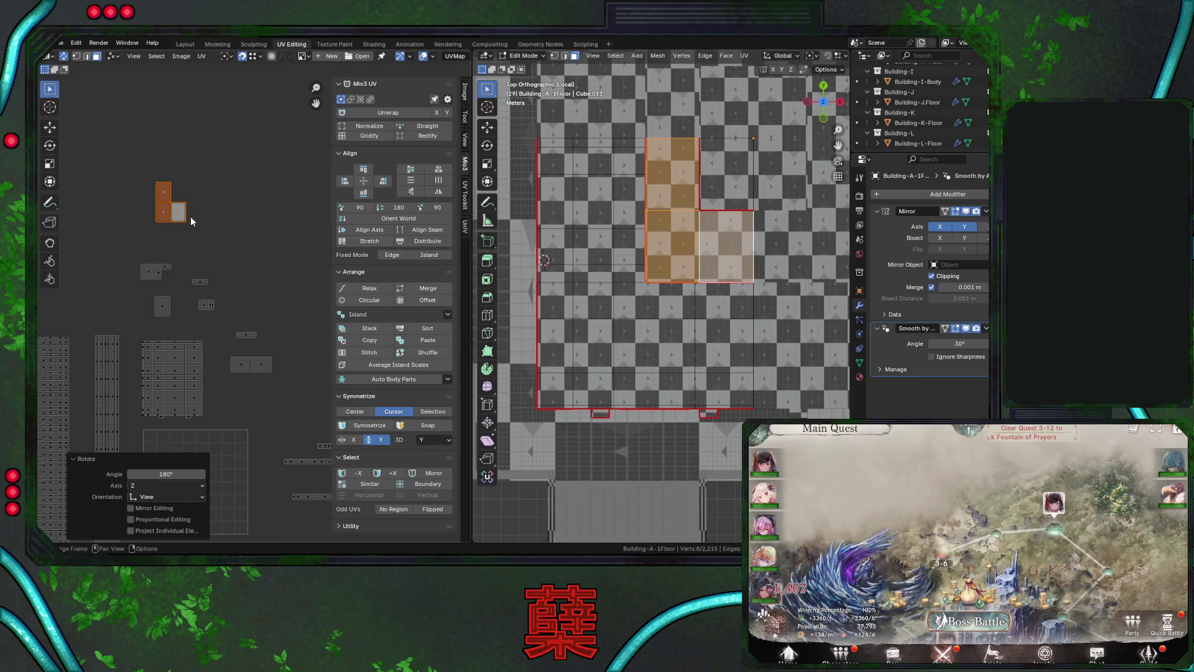
Slot the loose UV face into the empty top-right position of the cluster.
{"action": "left_click_drag", "start_coordinate": [124, 254], "coordinate": [136, 270]}
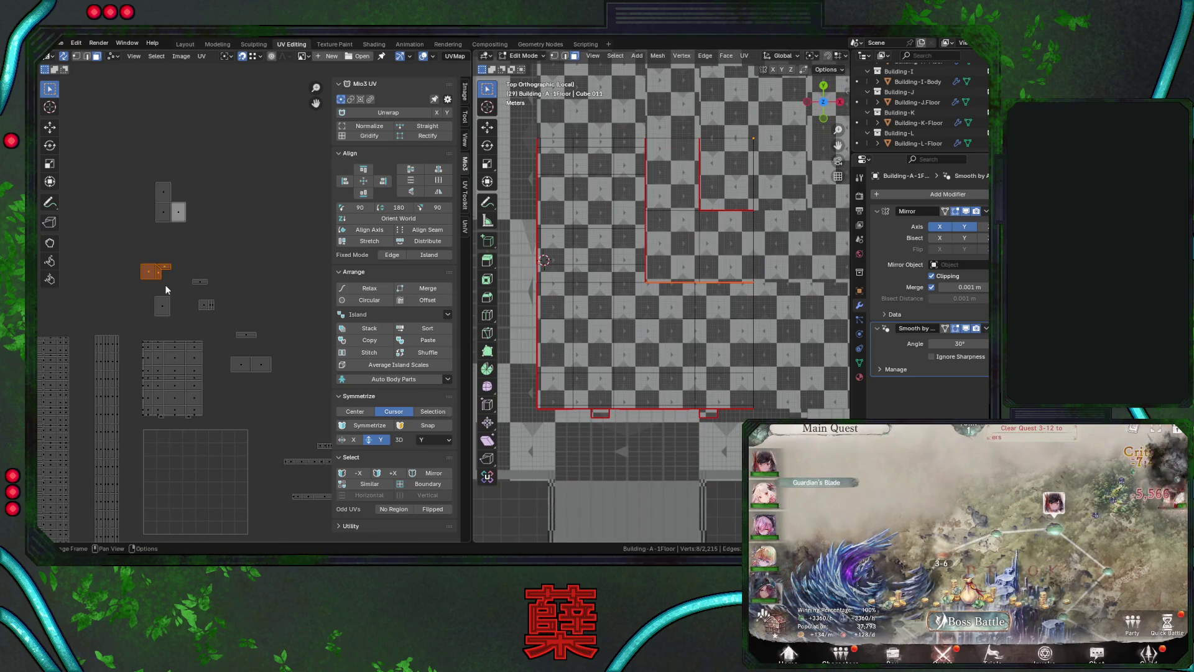
{"action": "left_click", "coordinate": [177, 212]}
{"action": "key", "text": "g"}
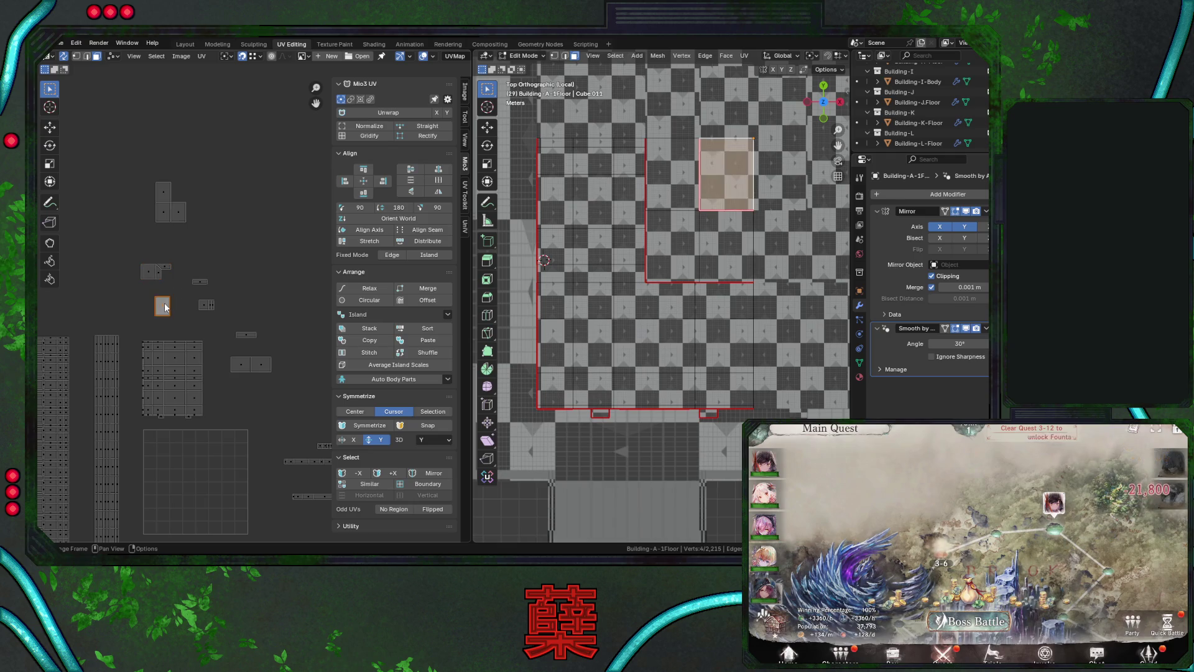
{"action": "left_click", "coordinate": [193, 190]}
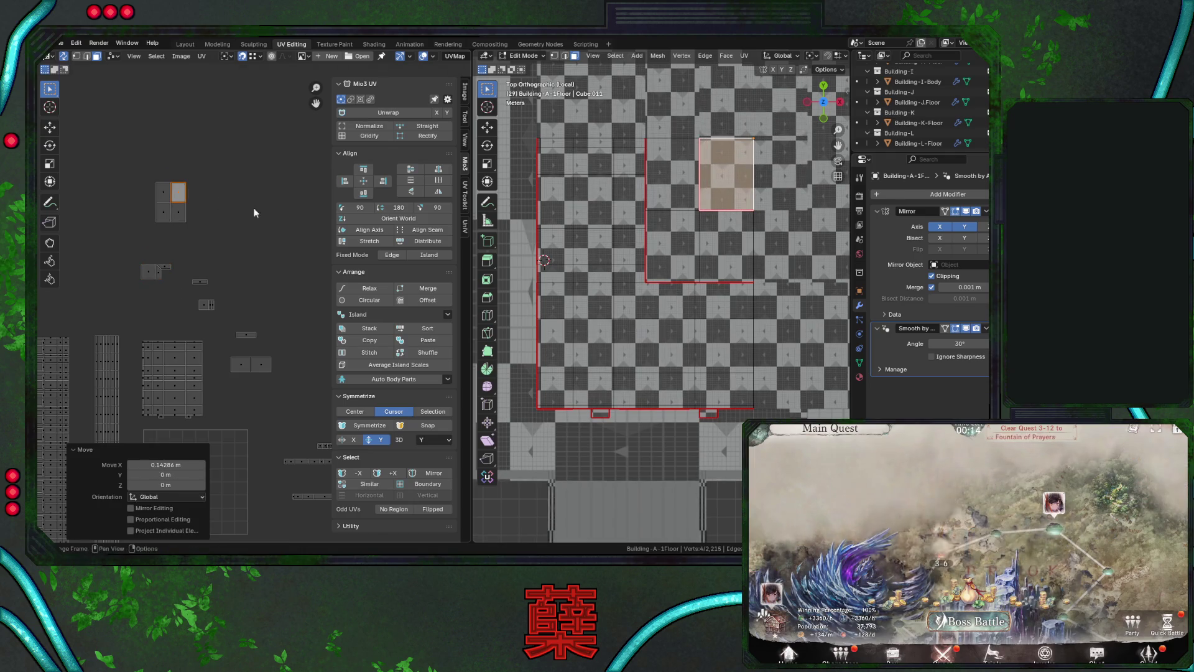
Place the small island from below into the cluster's top slot.
{"action": "left_click", "coordinate": [200, 281]}
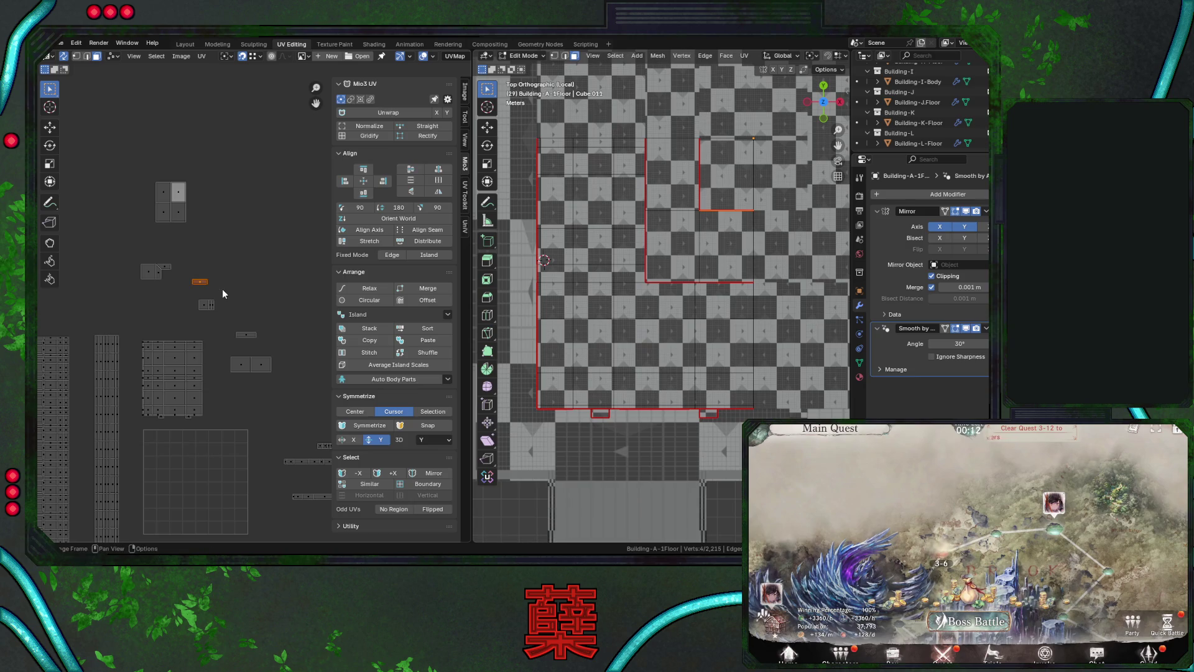
{"action": "key", "text": "g"}
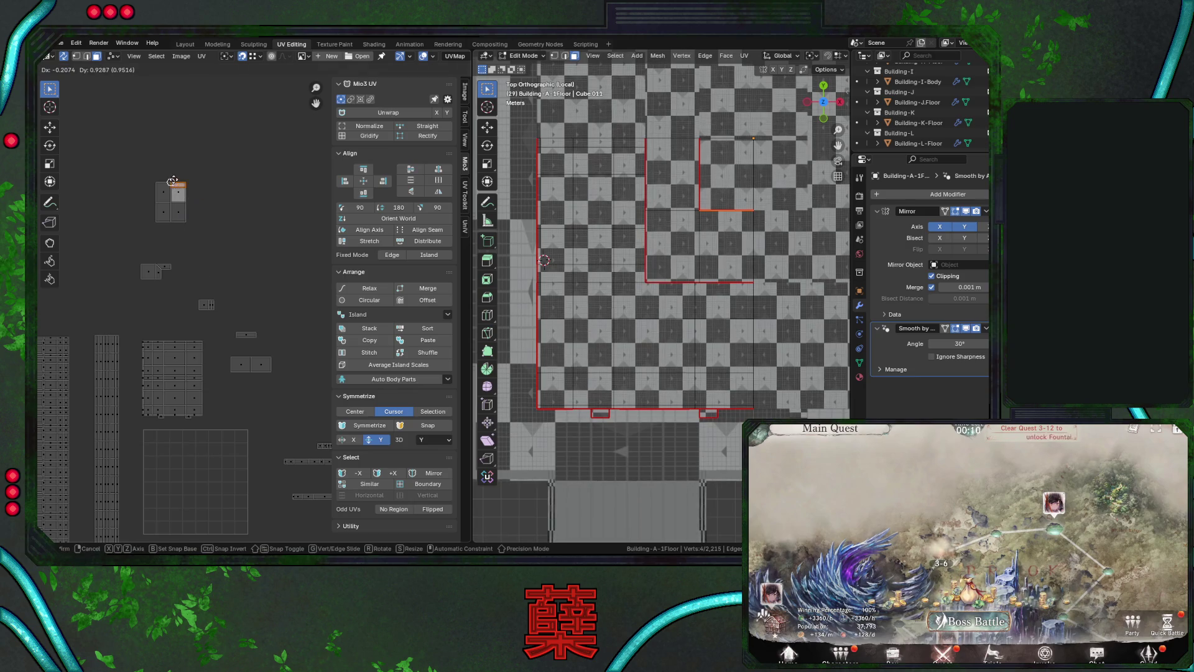
{"action": "left_click", "coordinate": [174, 181]}
{"action": "key", "text": "g"}
{"action": "left_click", "coordinate": [172, 180]}
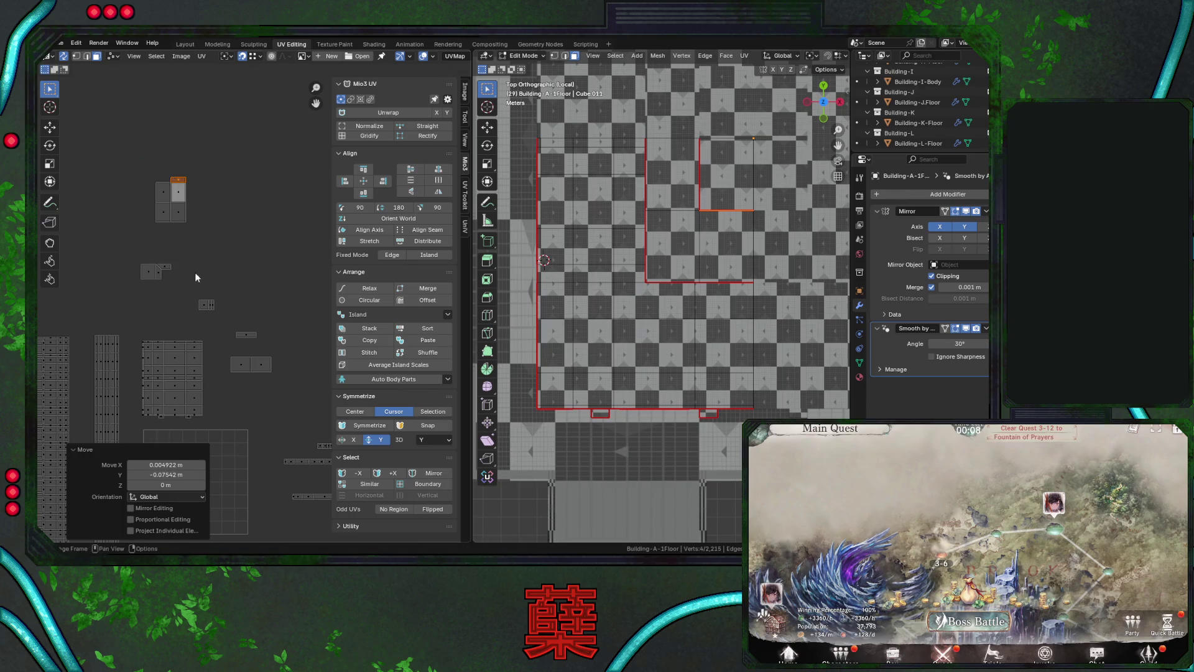
{"action": "left_click", "coordinate": [211, 306]}
{"action": "middle_click_drag", "start_coordinate": [664, 271], "coordinate": [619, 227]}
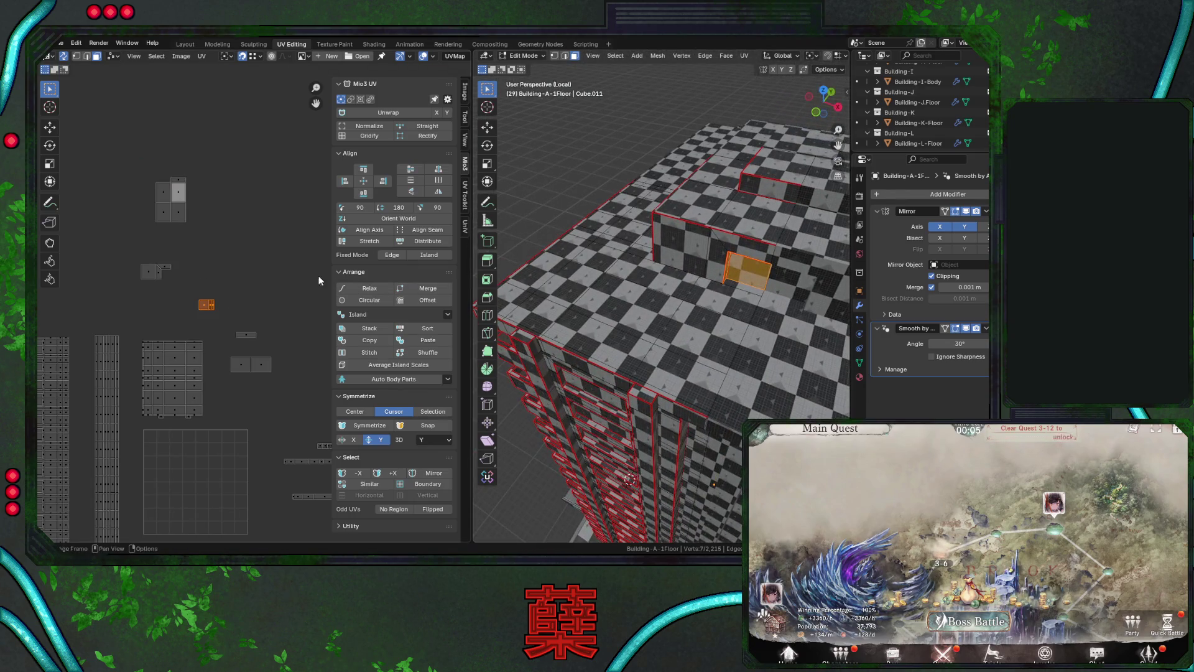
Place one island beside its neighbour and slide another small island left along X.
{"action": "key", "text": "g"}
{"action": "left_click", "coordinate": [171, 287]}
{"action": "scroll", "coordinate": [181, 298], "scroll_direction": "up", "scroll_amount": 2}
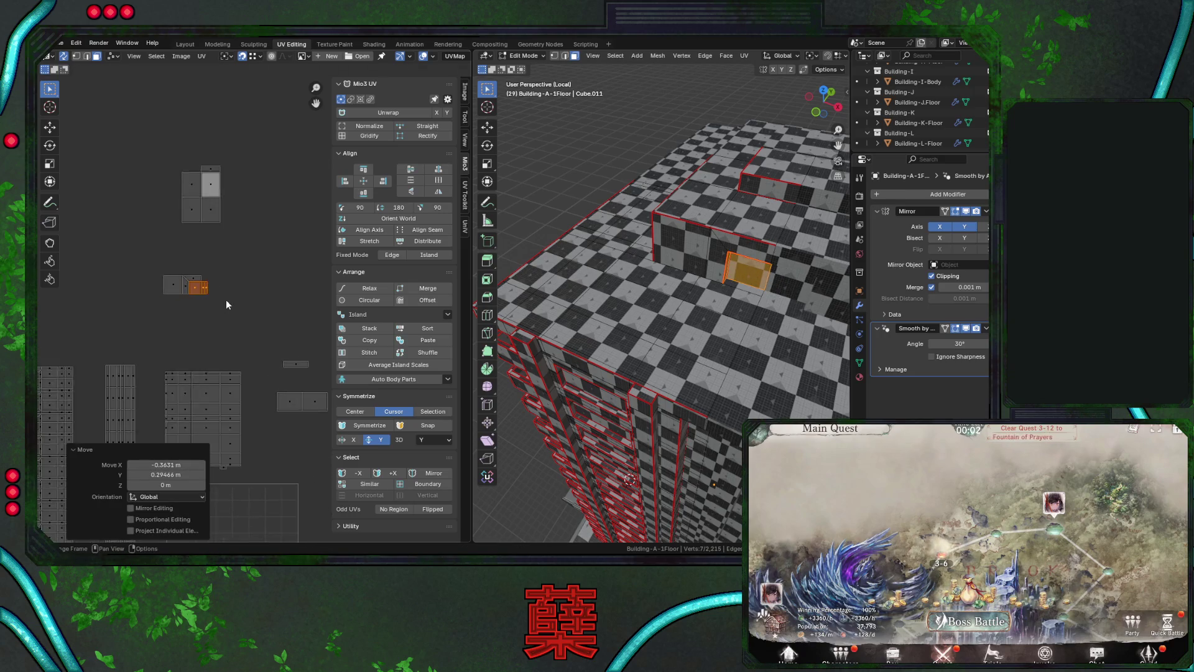
{"action": "left_click", "coordinate": [200, 287]}
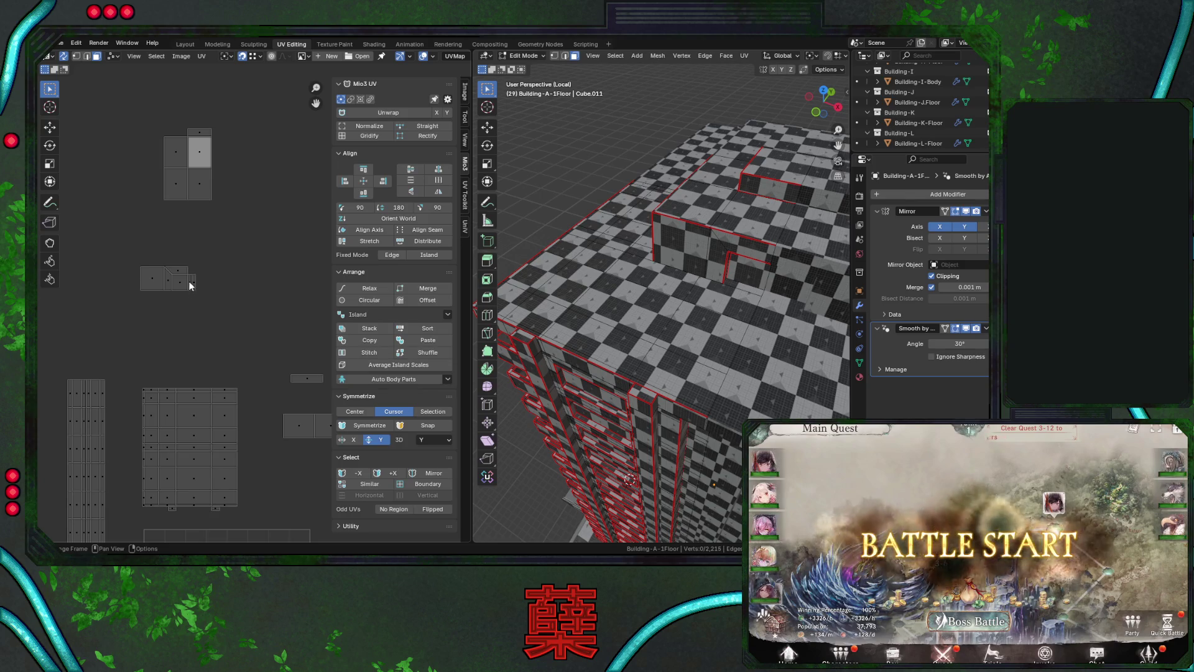
{"action": "left_click", "coordinate": [185, 281]}
{"action": "key", "text": "g"}
{"action": "key", "text": "x"}
{"action": "left_click", "coordinate": [109, 286]}
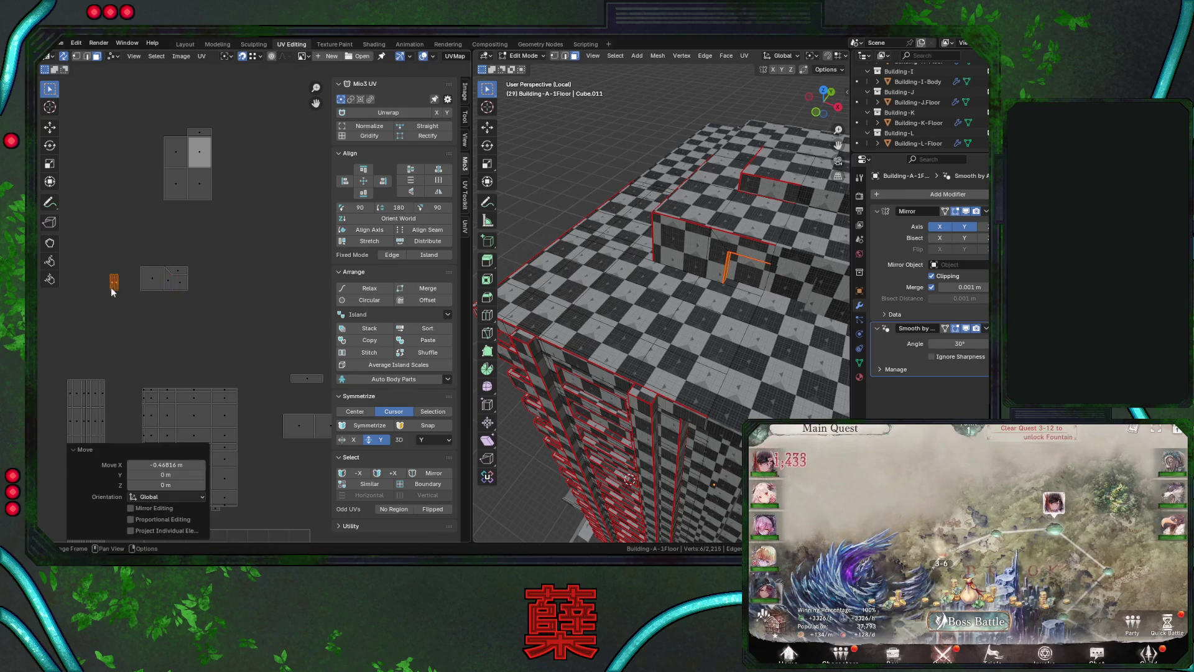
Move a small island beside the cluster, rotate it 90° upright, and align it along X.
{"action": "middle_click_drag", "start_coordinate": [280, 373], "coordinate": [211, 337]}
{"action": "left_click_drag", "start_coordinate": [223, 323], "coordinate": [266, 355]}
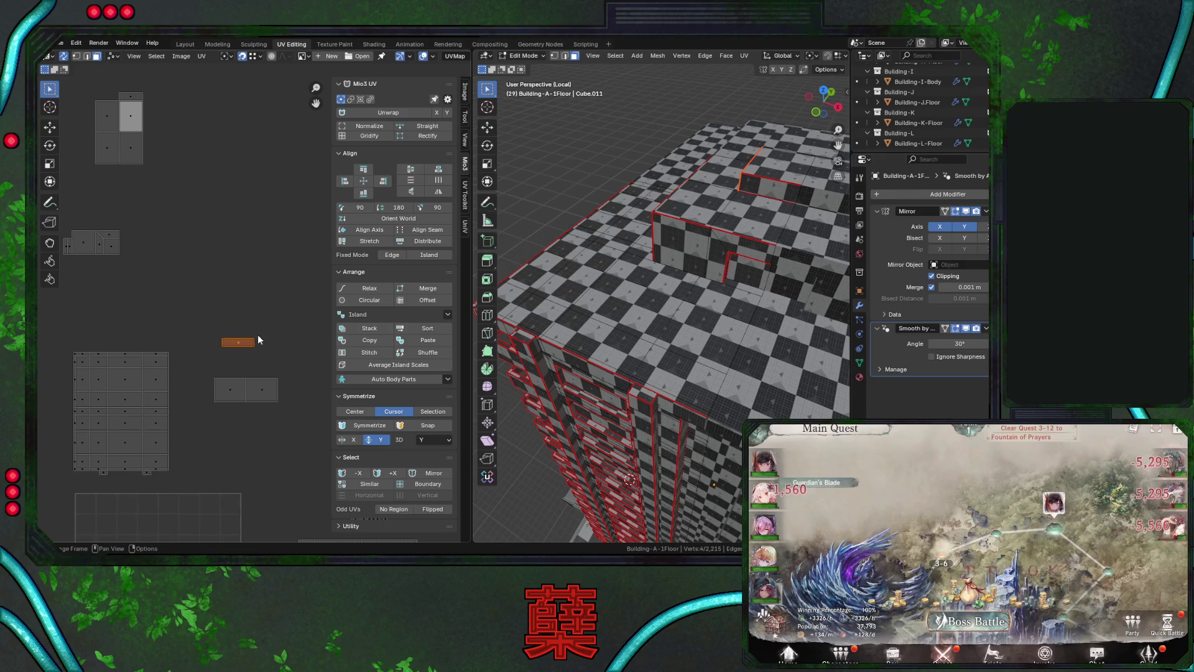
{"action": "middle_click_drag", "start_coordinate": [259, 335], "coordinate": [347, 372]}
{"action": "key", "text": "g"}
{"action": "left_click", "coordinate": [171, 174]}
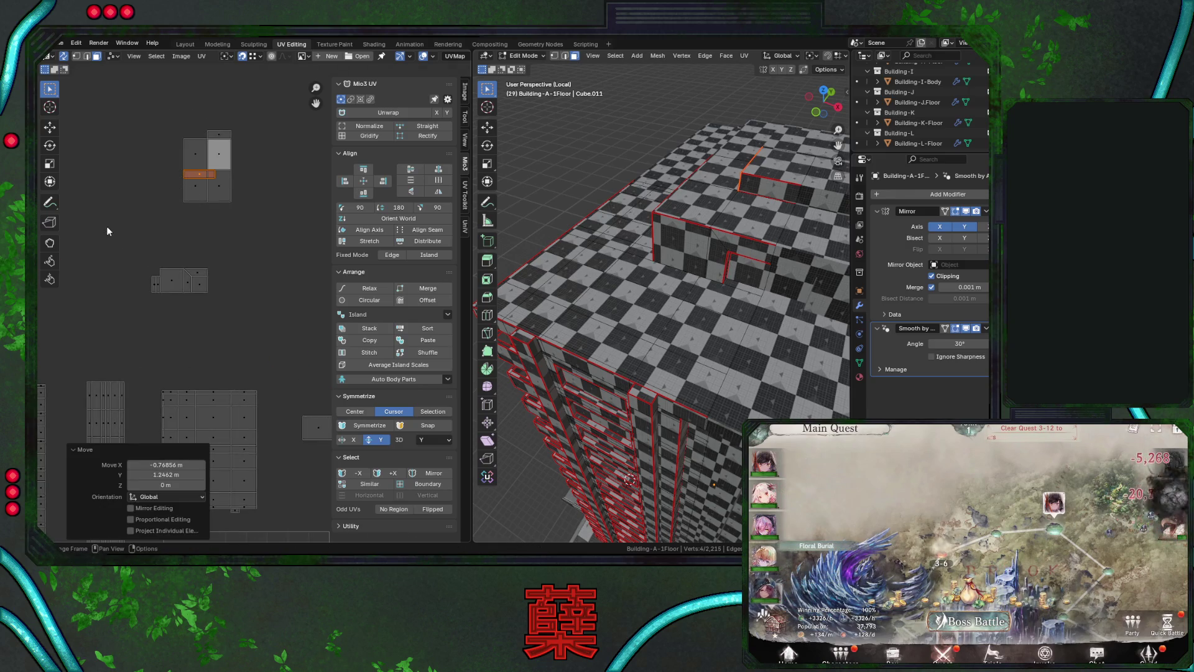
{"action": "key", "text": "KP_7"}
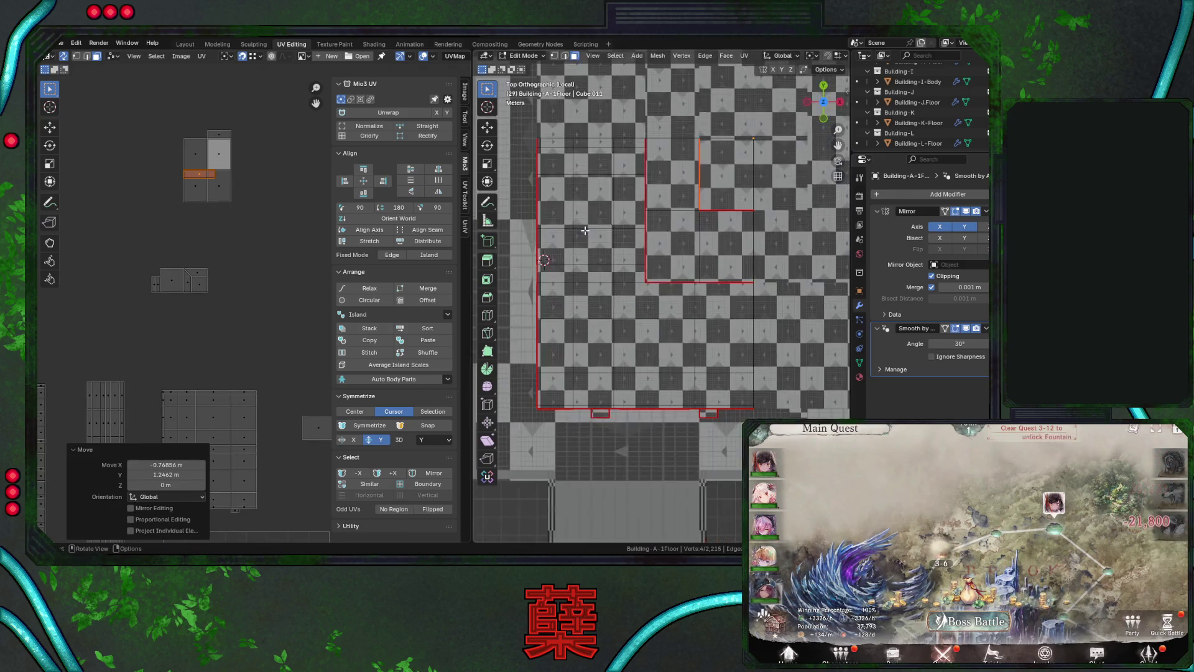
{"action": "type", "text": "r90"}
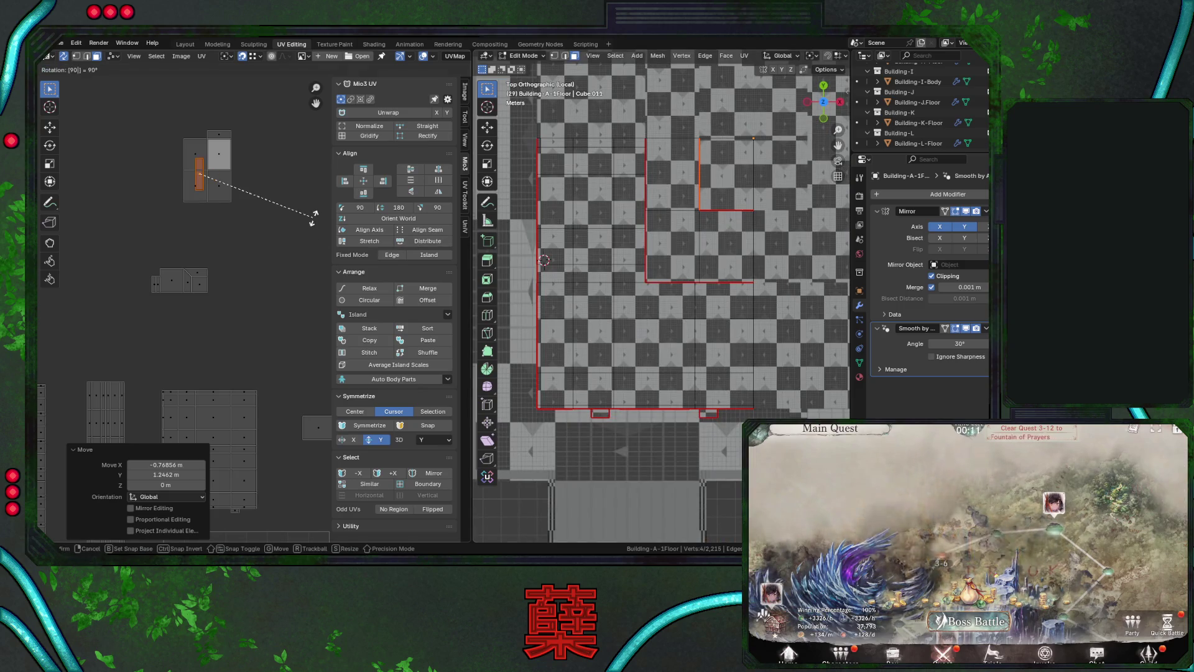
{"action": "key", "text": "Return"}
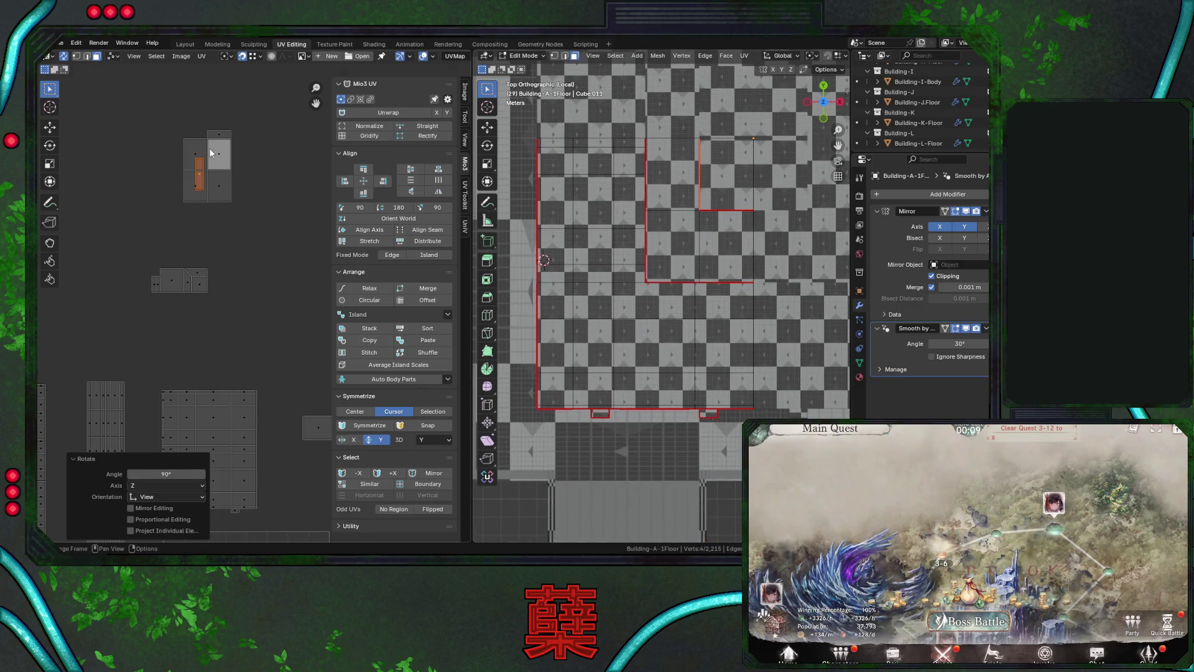
{"action": "key", "text": "g"}
{"action": "left_click", "coordinate": [176, 144]}
{"action": "key", "text": "g"}
{"action": "key", "text": "x"}
{"action": "left_click", "coordinate": [208, 142]}
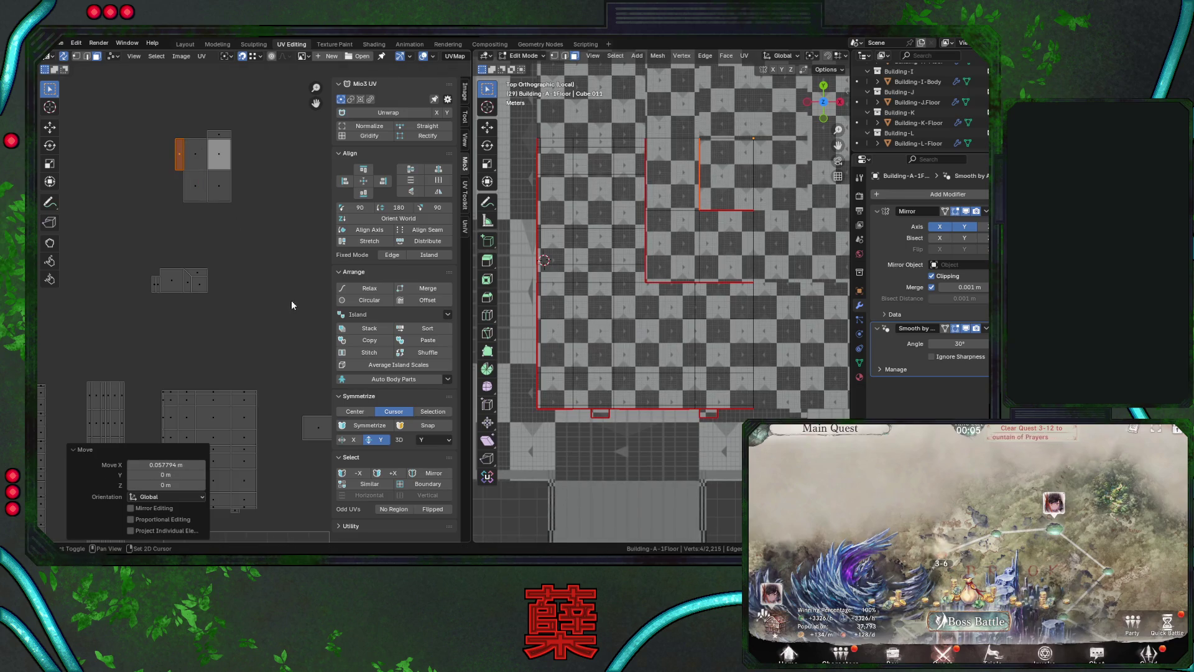
Bring the two-face island near the cluster and rotate it 90° upright.
{"action": "middle_click_drag", "start_coordinate": [339, 399], "coordinate": [232, 323]}
{"action": "left_click_drag", "start_coordinate": [202, 325], "coordinate": [267, 380]}
{"action": "scroll", "coordinate": [265, 374], "scroll_direction": "down", "scroll_amount": 1}
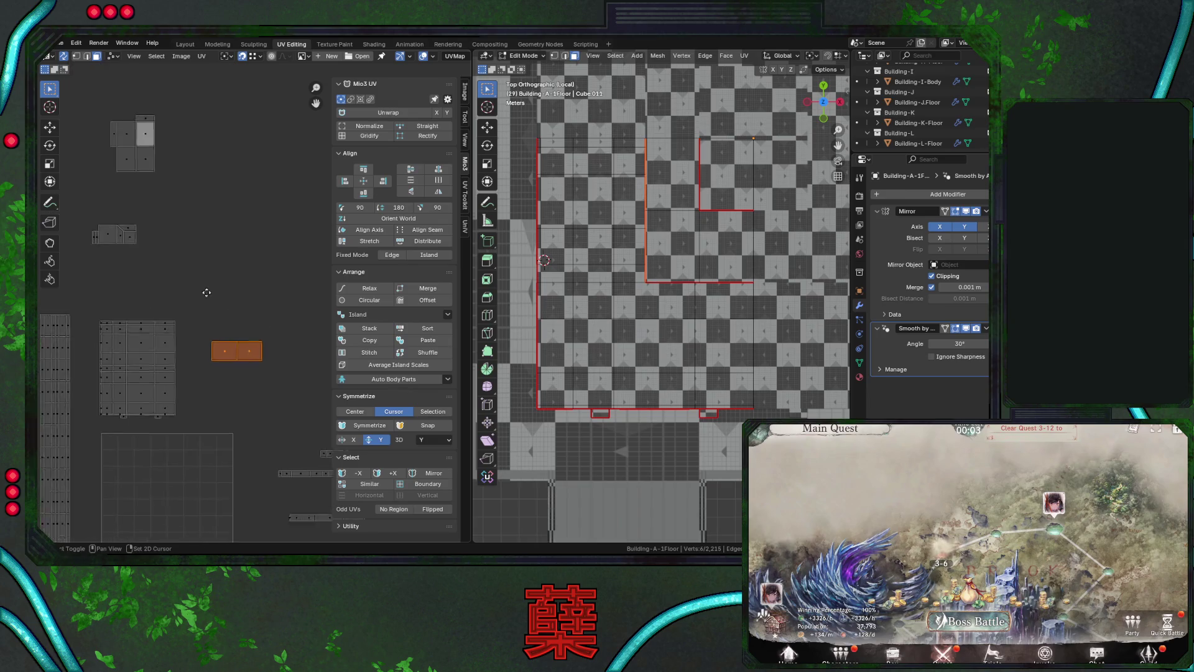
{"action": "middle_click_drag", "start_coordinate": [264, 374], "coordinate": [305, 412]}
{"action": "key", "text": "g"}
{"action": "left_click", "coordinate": [217, 228]}
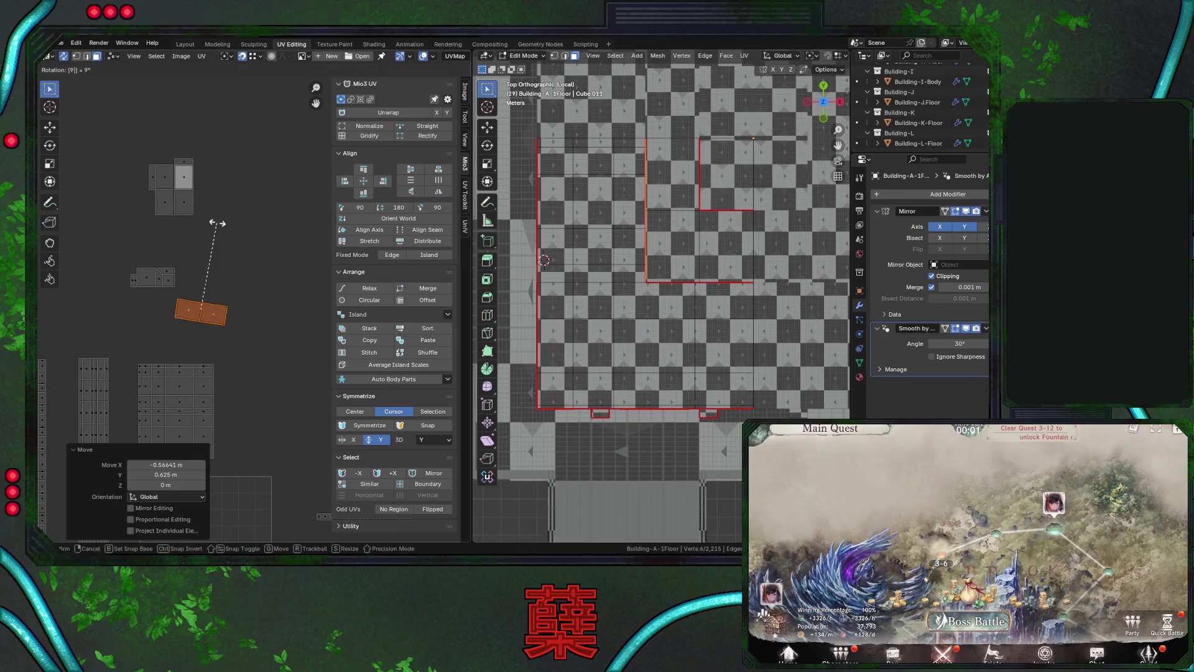
{"action": "type", "text": "r90"}
{"action": "key", "text": "Return"}
{"action": "left_click", "coordinate": [196, 288]}
Set the whole upright two-face island beside the grey islands.
{"action": "key", "text": "ctrl+l"}
{"action": "key", "text": "g"}
{"action": "left_click", "coordinate": [132, 175]}
{"action": "key", "text": "g"}
{"action": "left_click", "coordinate": [151, 168]}
{"action": "key", "text": "g"}
{"action": "left_click", "coordinate": [150, 168]}
{"action": "scroll", "coordinate": [209, 248], "scroll_direction": "down", "scroll_amount": 5}
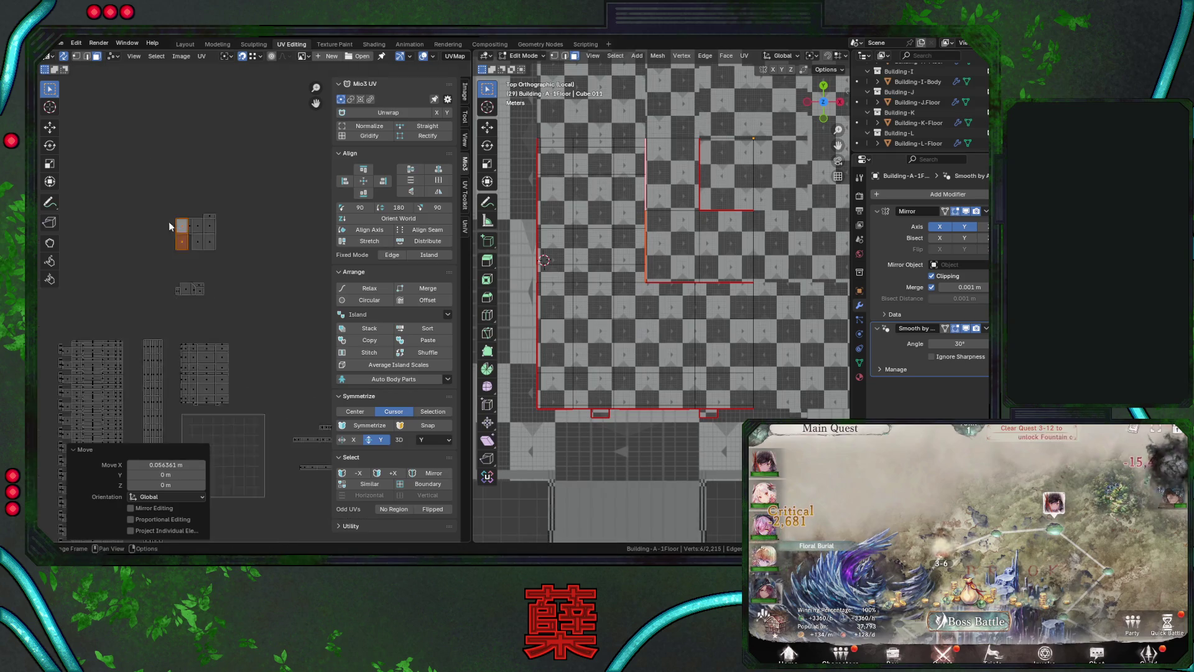
Check the building in perspective and save City.blend.
{"action": "key", "text": "ctrl+l"}
{"action": "left_click", "coordinate": [672, 261]}
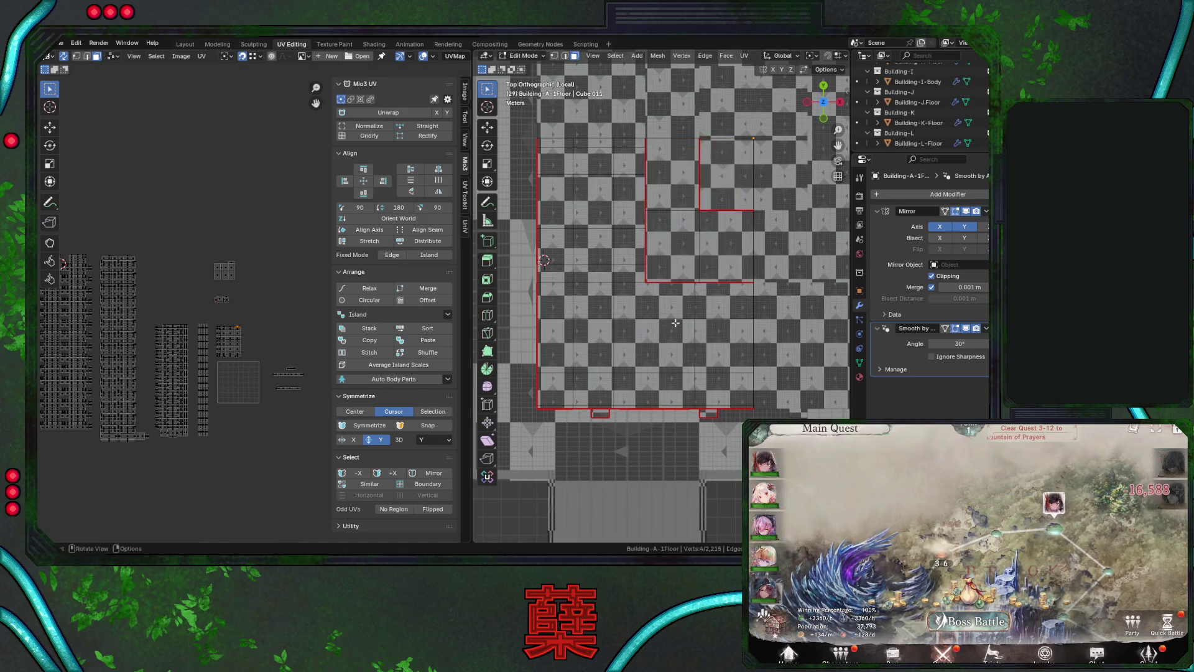
{"action": "middle_click_drag", "start_coordinate": [672, 261], "coordinate": [707, 287]}
{"action": "key", "text": "ctrl+s"}
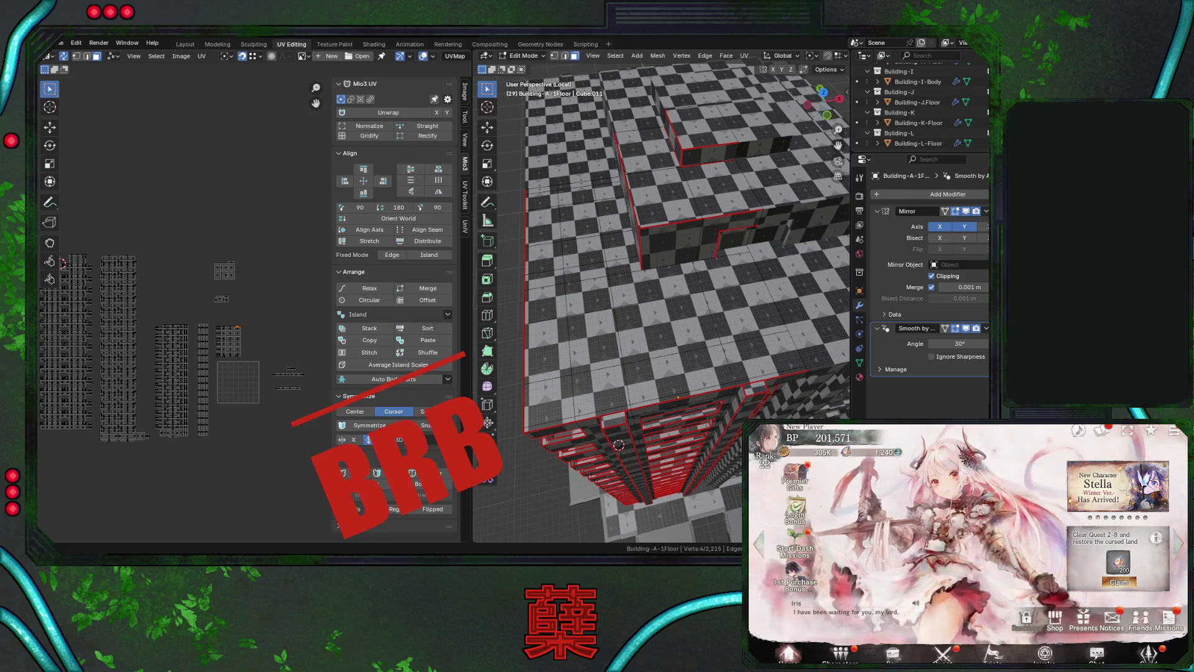
Save City.blend again and exit local view to show the whole city.
{"action": "middle_click_drag", "start_coordinate": [619, 388], "coordinate": [630, 368]}
{"action": "key", "text": "ctrl+s"}
{"action": "key", "text": "KP_Divide"}
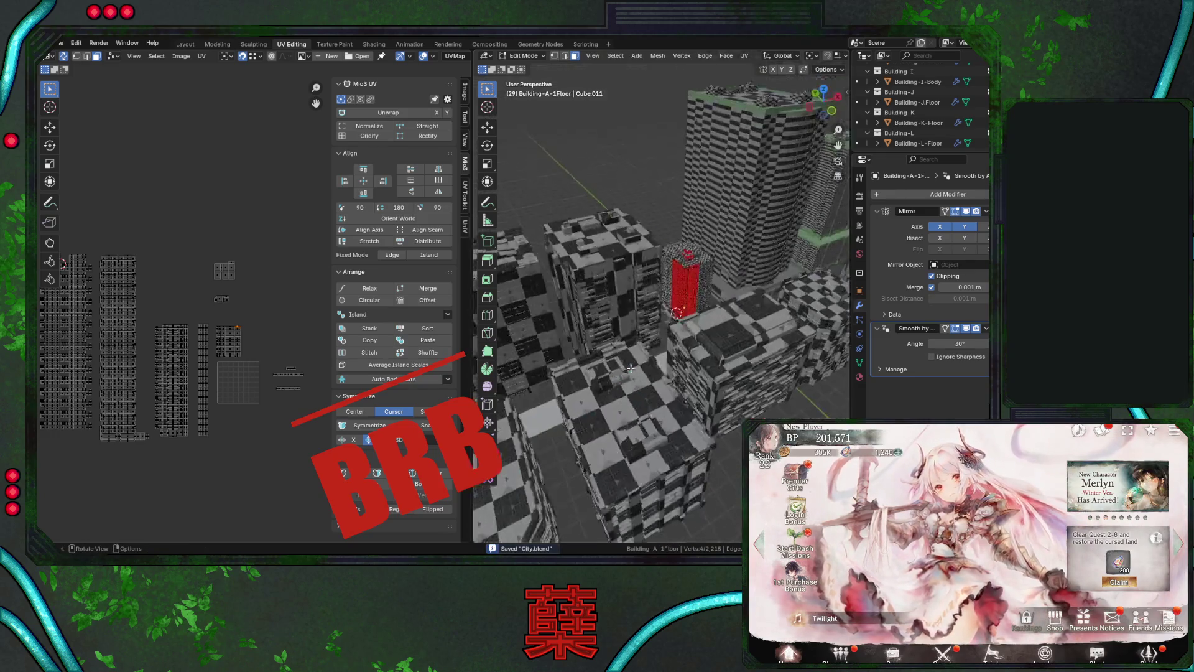